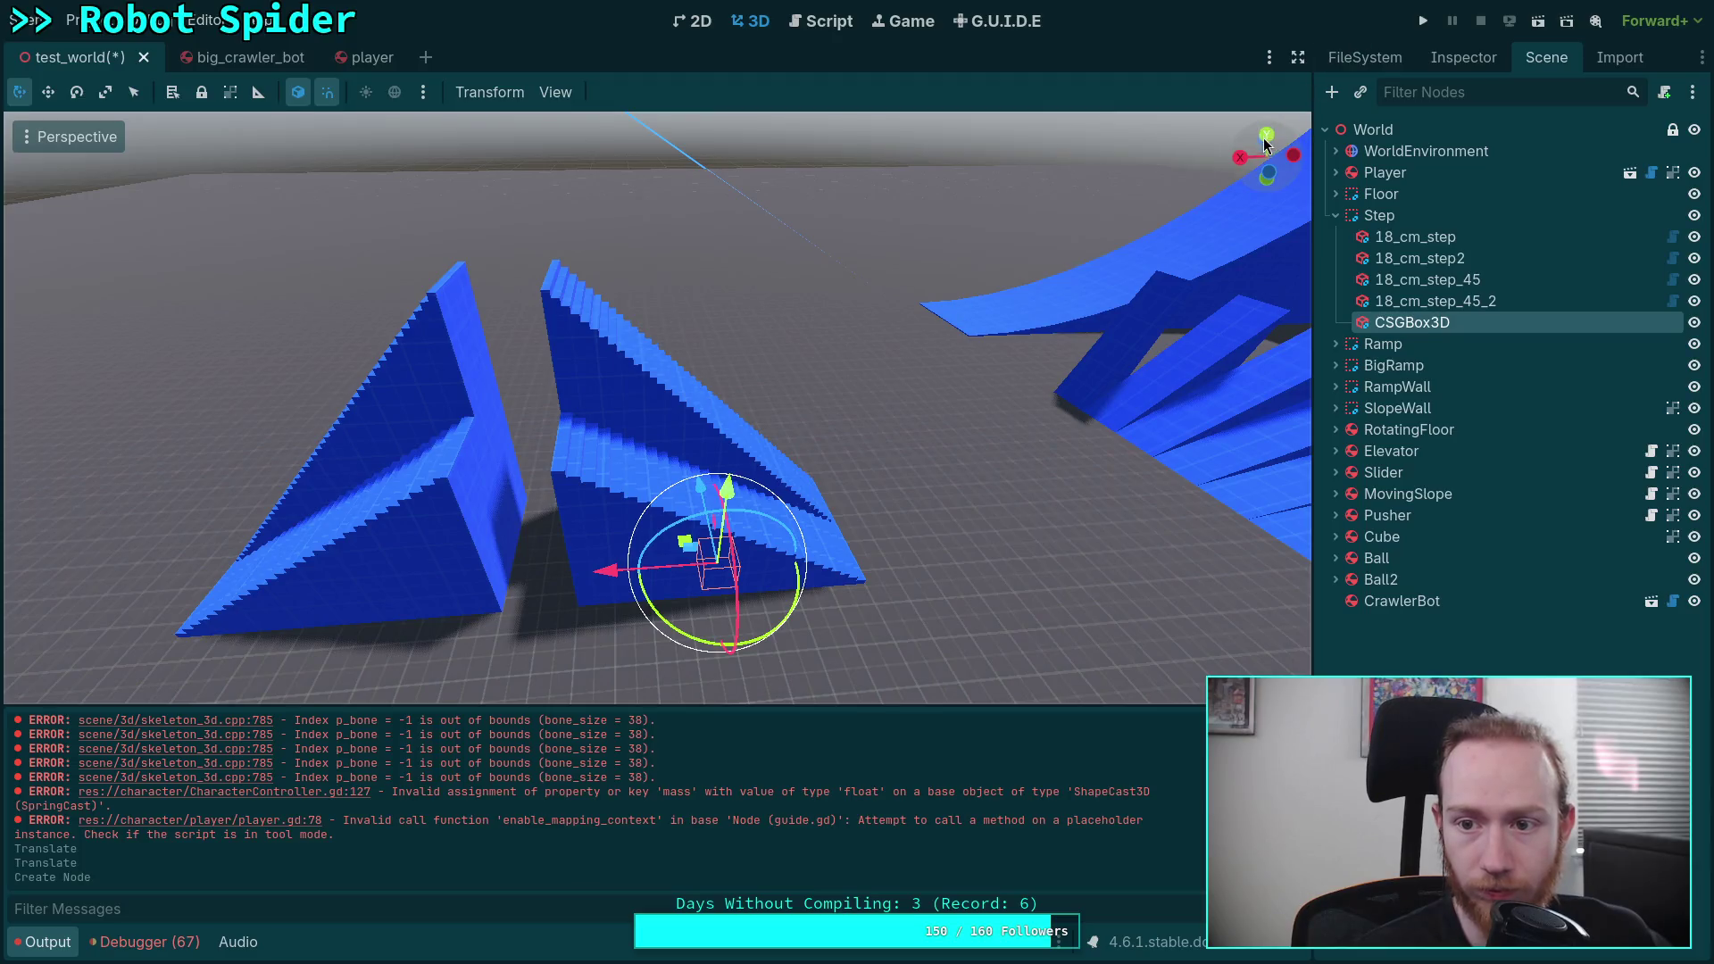
# Step: In Top view, drag the CSGBox3D along X onto the grey gap between the ramps
pyautogui.click(1267, 136)
pyautogui.scroll(3, 650, 487)
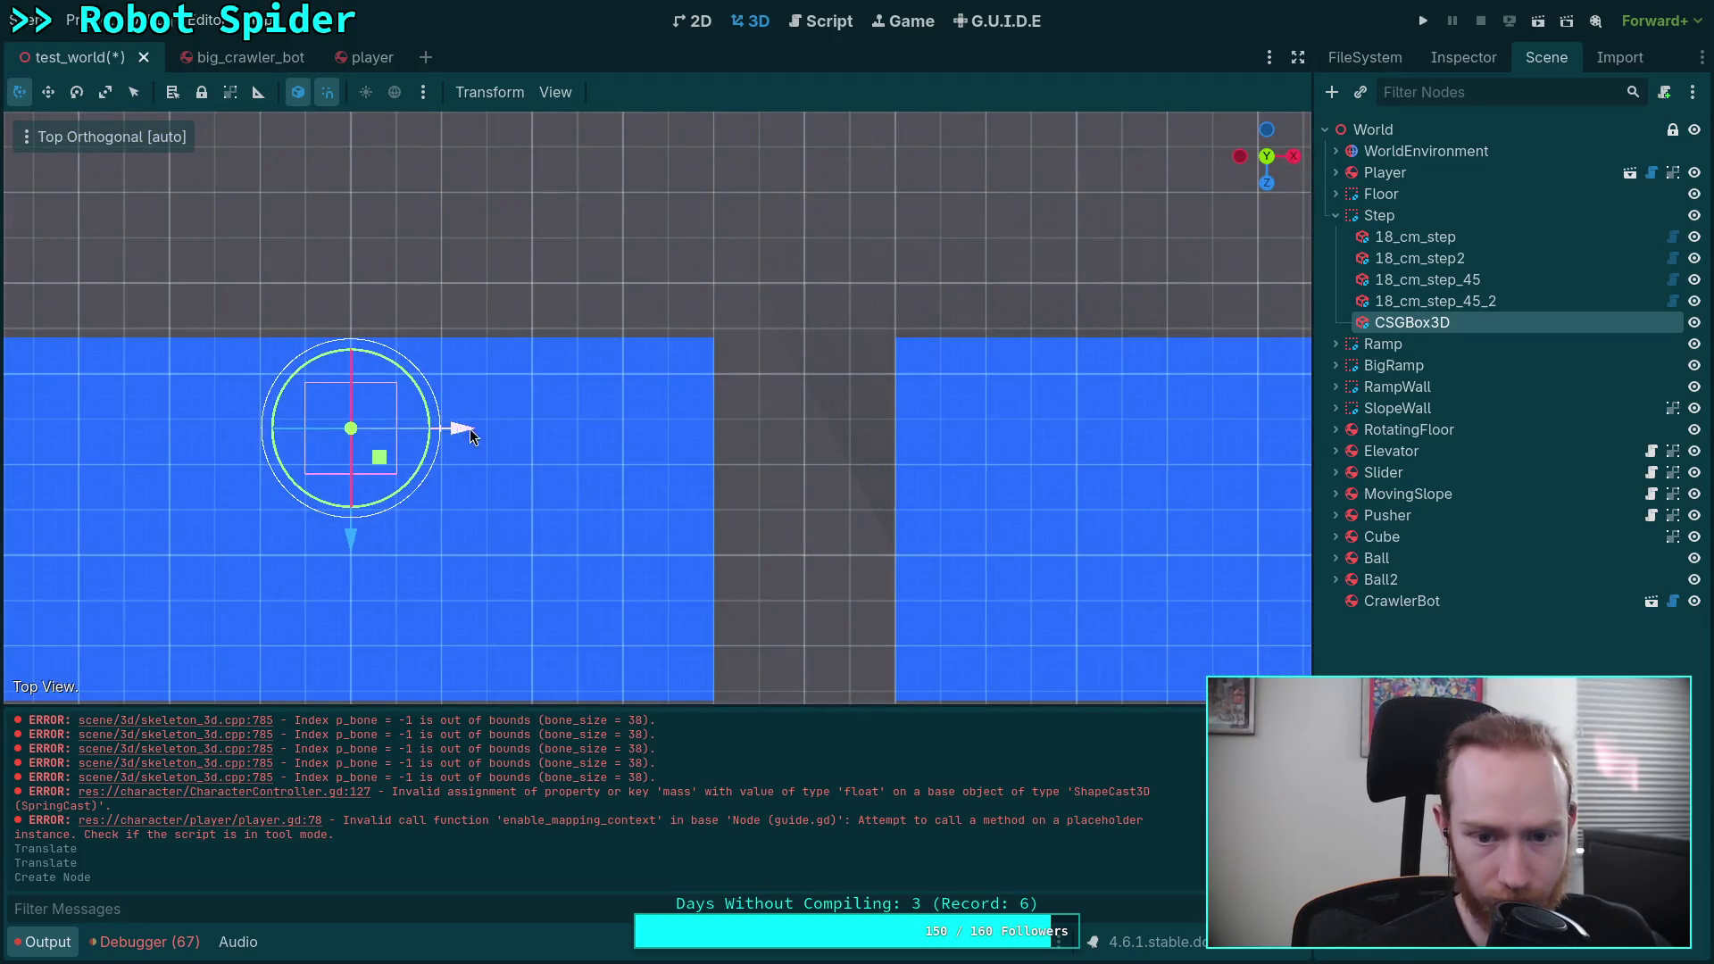
pyautogui.moveTo(458, 429); pyautogui.dragTo(924, 427)
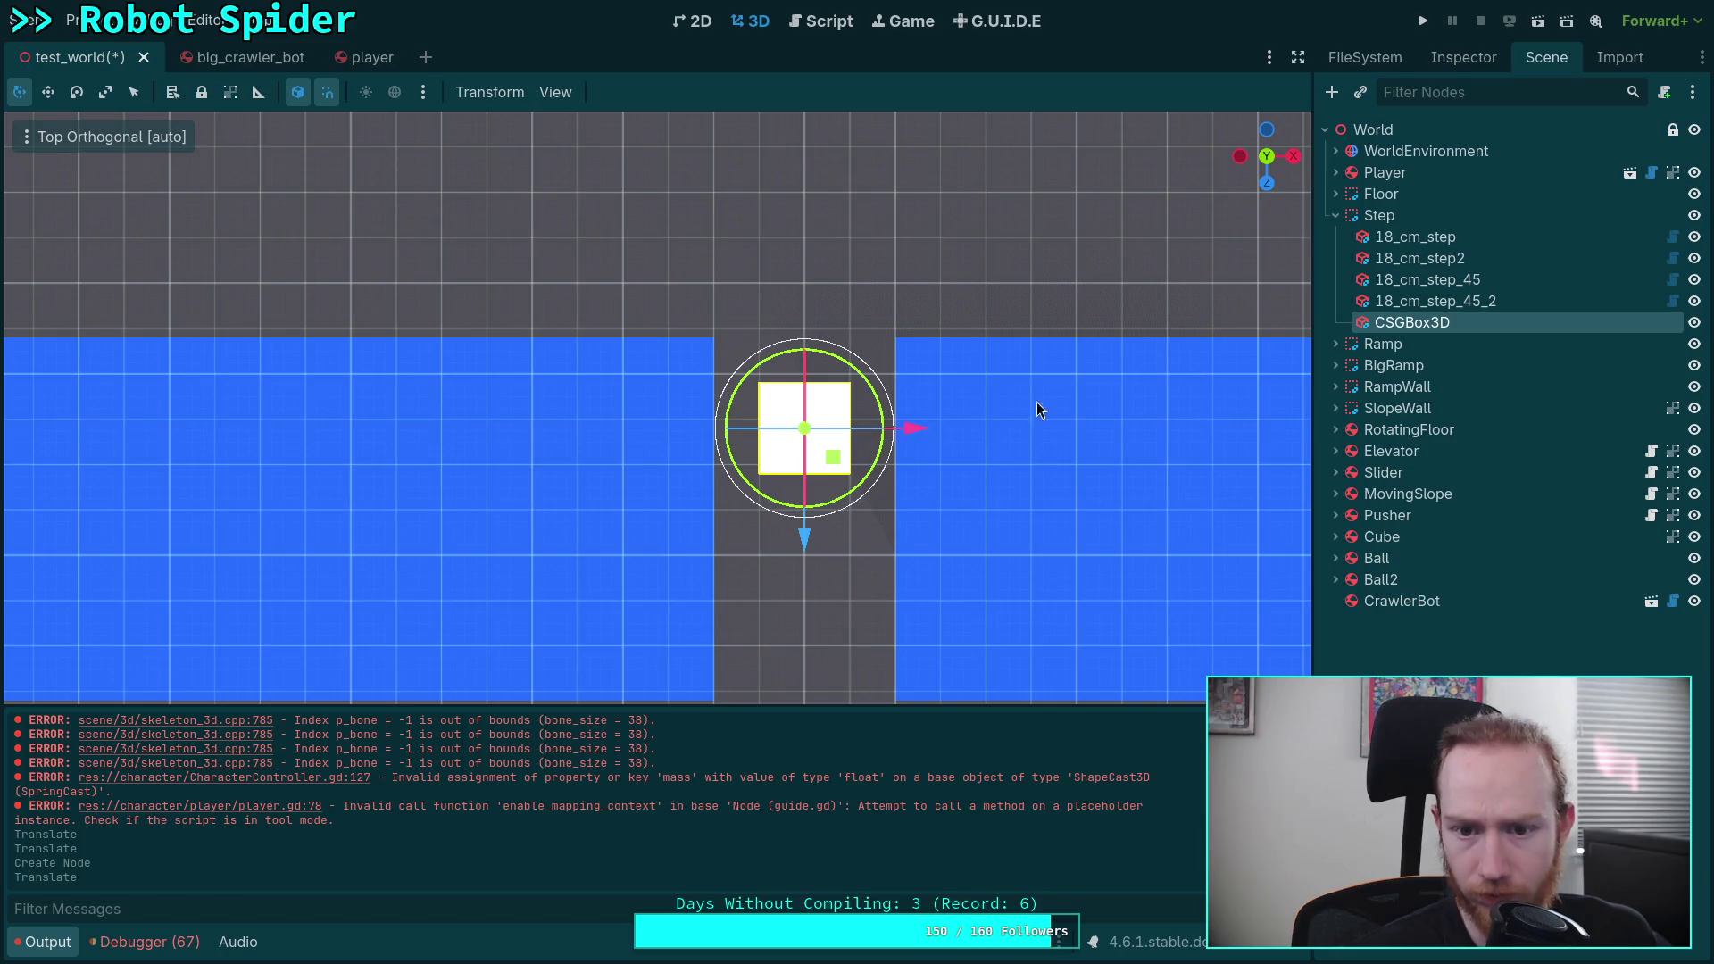
# Step: Apply the blue material to the box
pyautogui.click(1463, 59)
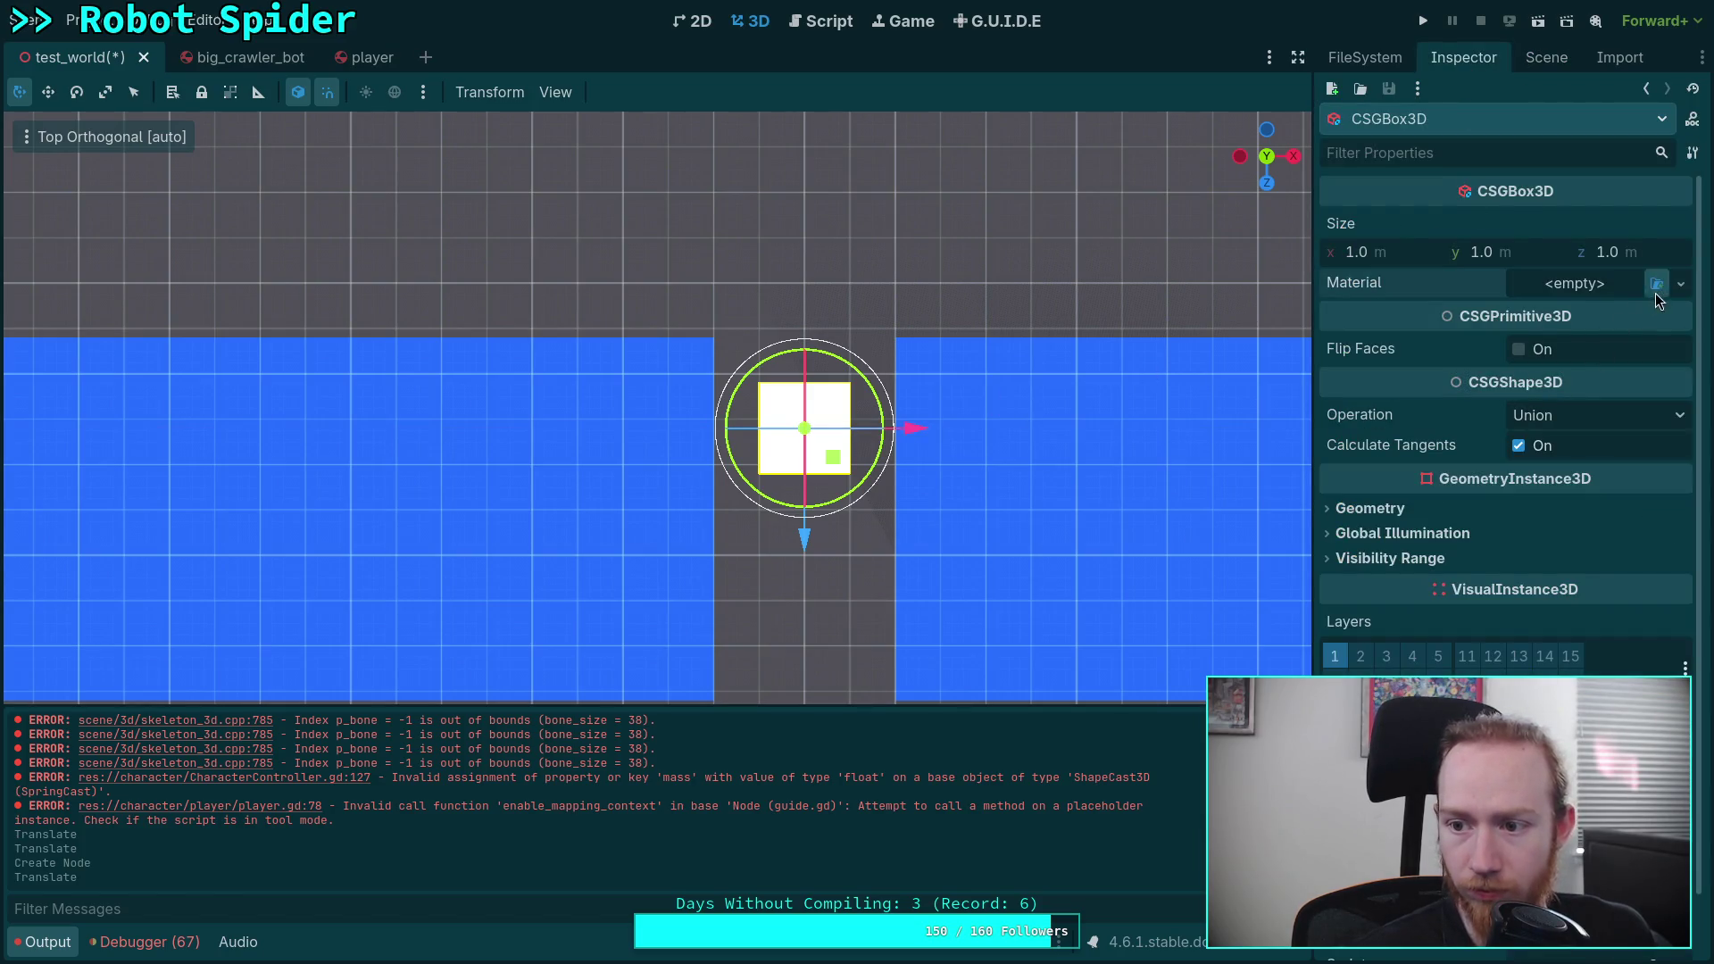
pyautogui.click(1657, 285)
pyautogui.doubleClick(688, 301)
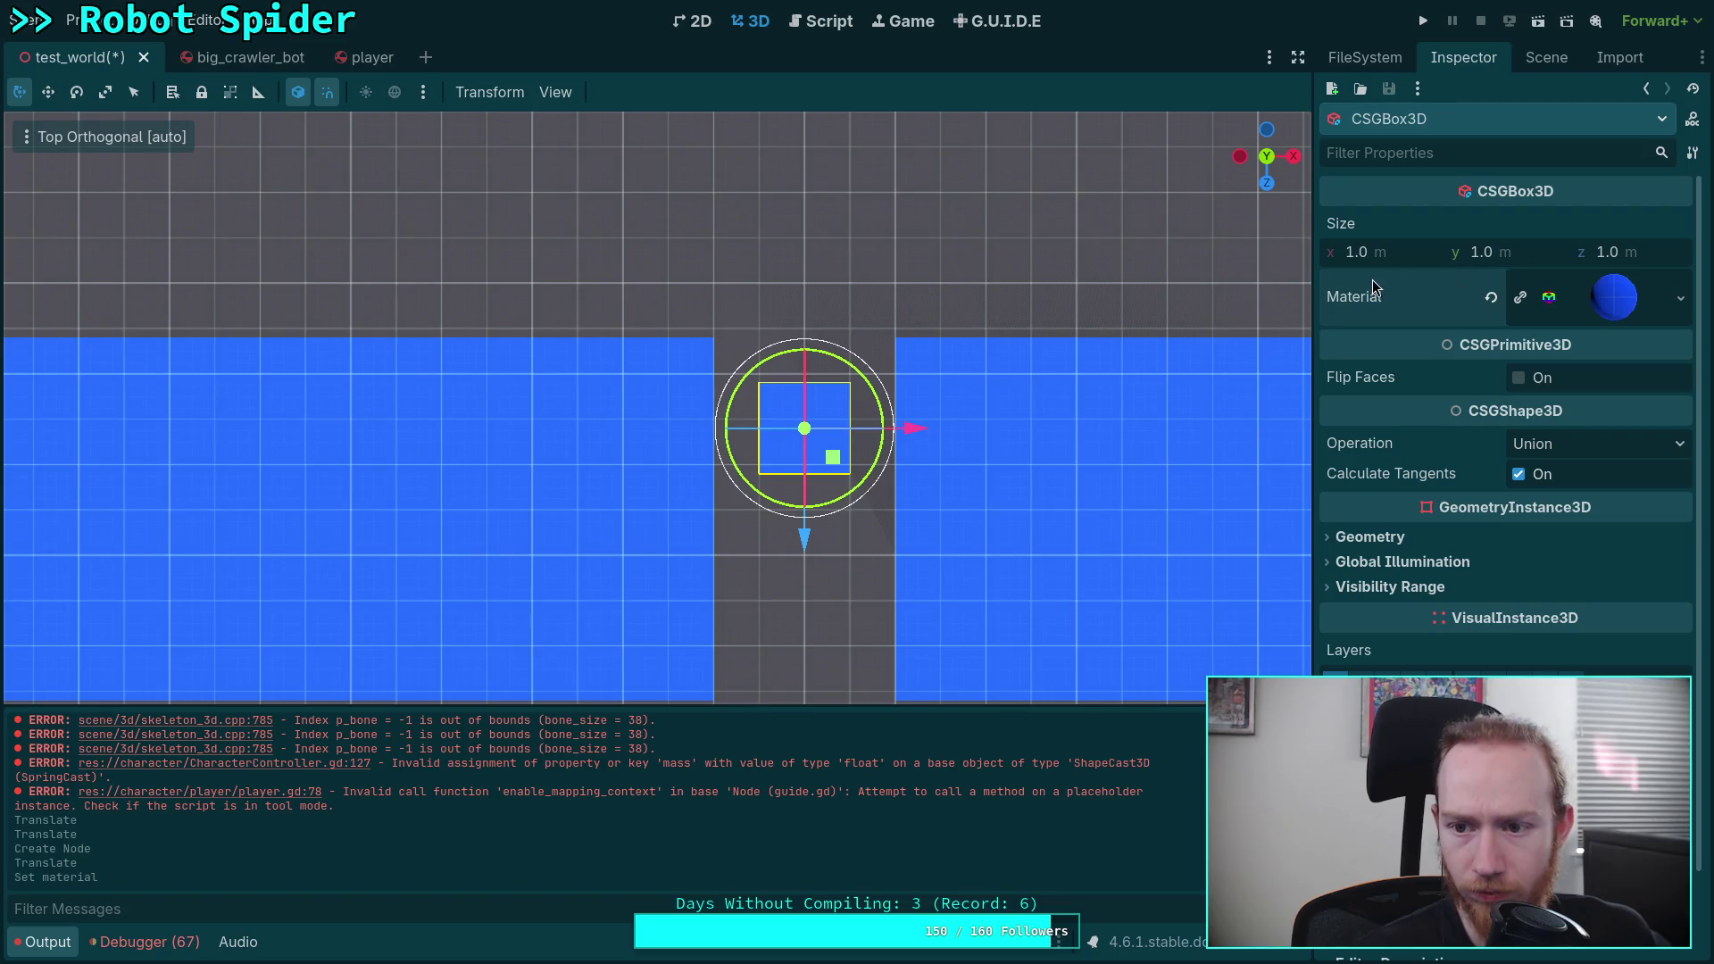
# Step: Set the box's Size z to 2 m and orbit to a perspective view of it
pyautogui.scroll(4, 1060, 410)
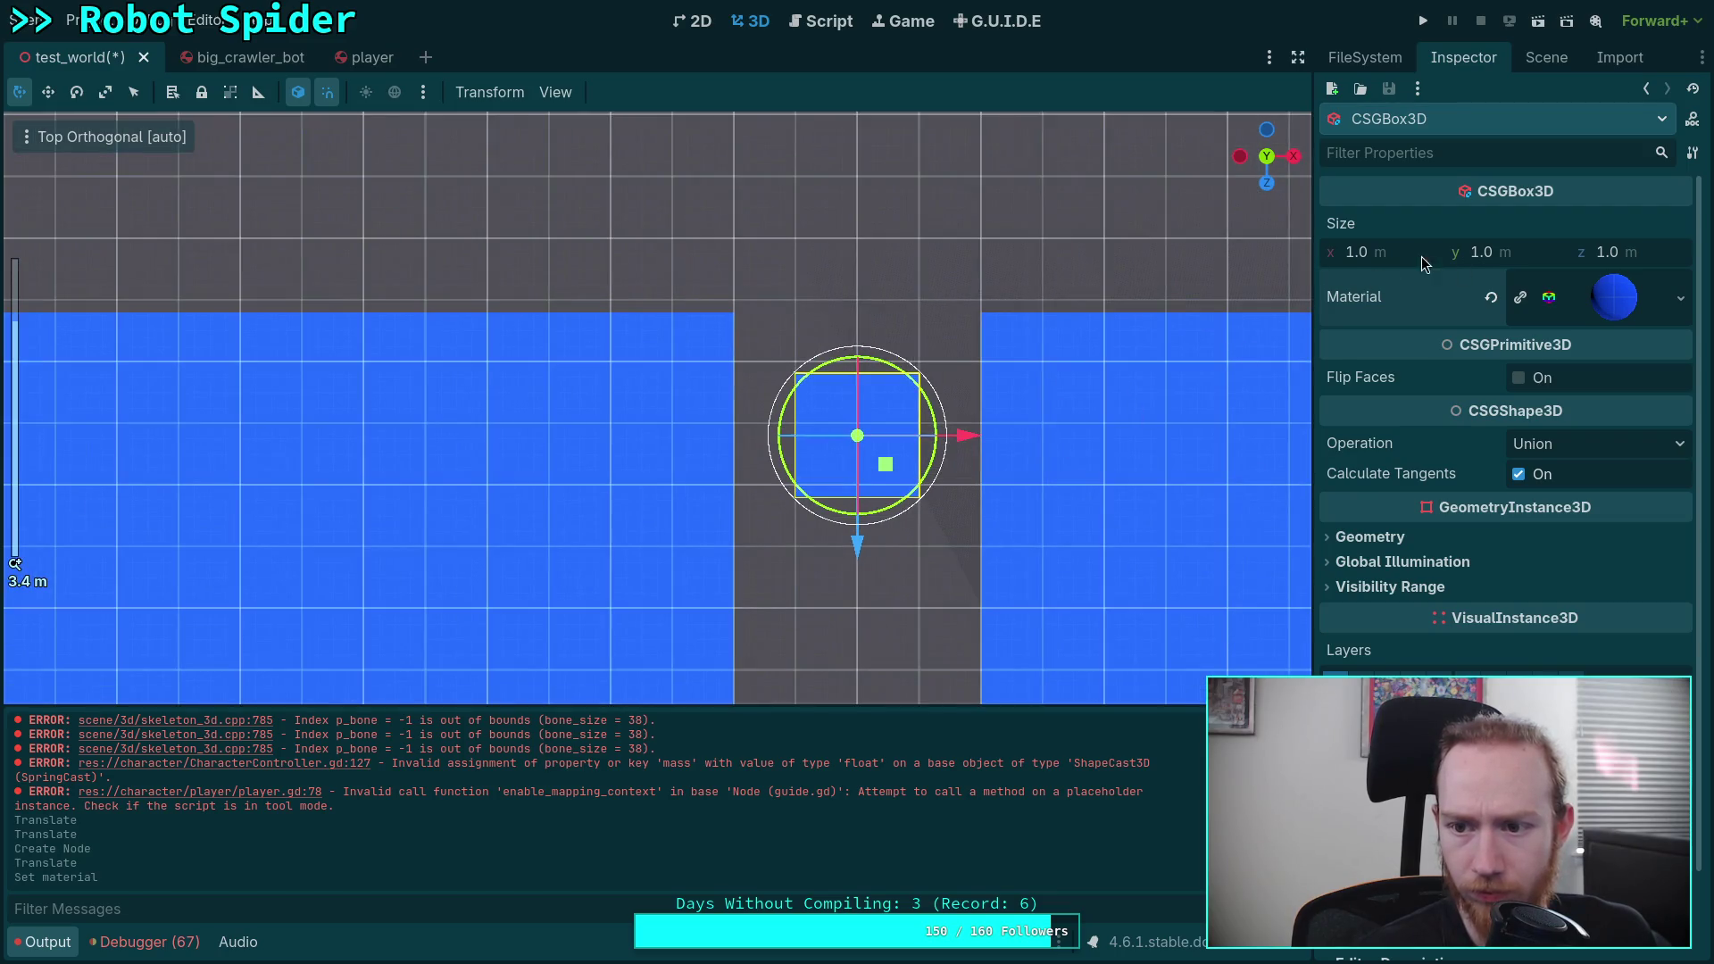
pyautogui.click(1618, 262)
pyautogui.write('2')
pyautogui.press('Return')
pyautogui.moveTo(1146, 400)
pyautogui.mouseDown()
pyautogui.moveTo(634, 299)
pyautogui.moveTo(682, 324)
pyautogui.moveTo(638, 339)
pyautogui.moveTo(669, 326)
pyautogui.moveTo(705, 371)
pyautogui.moveTo(683, 648)
pyautogui.mouseUp()
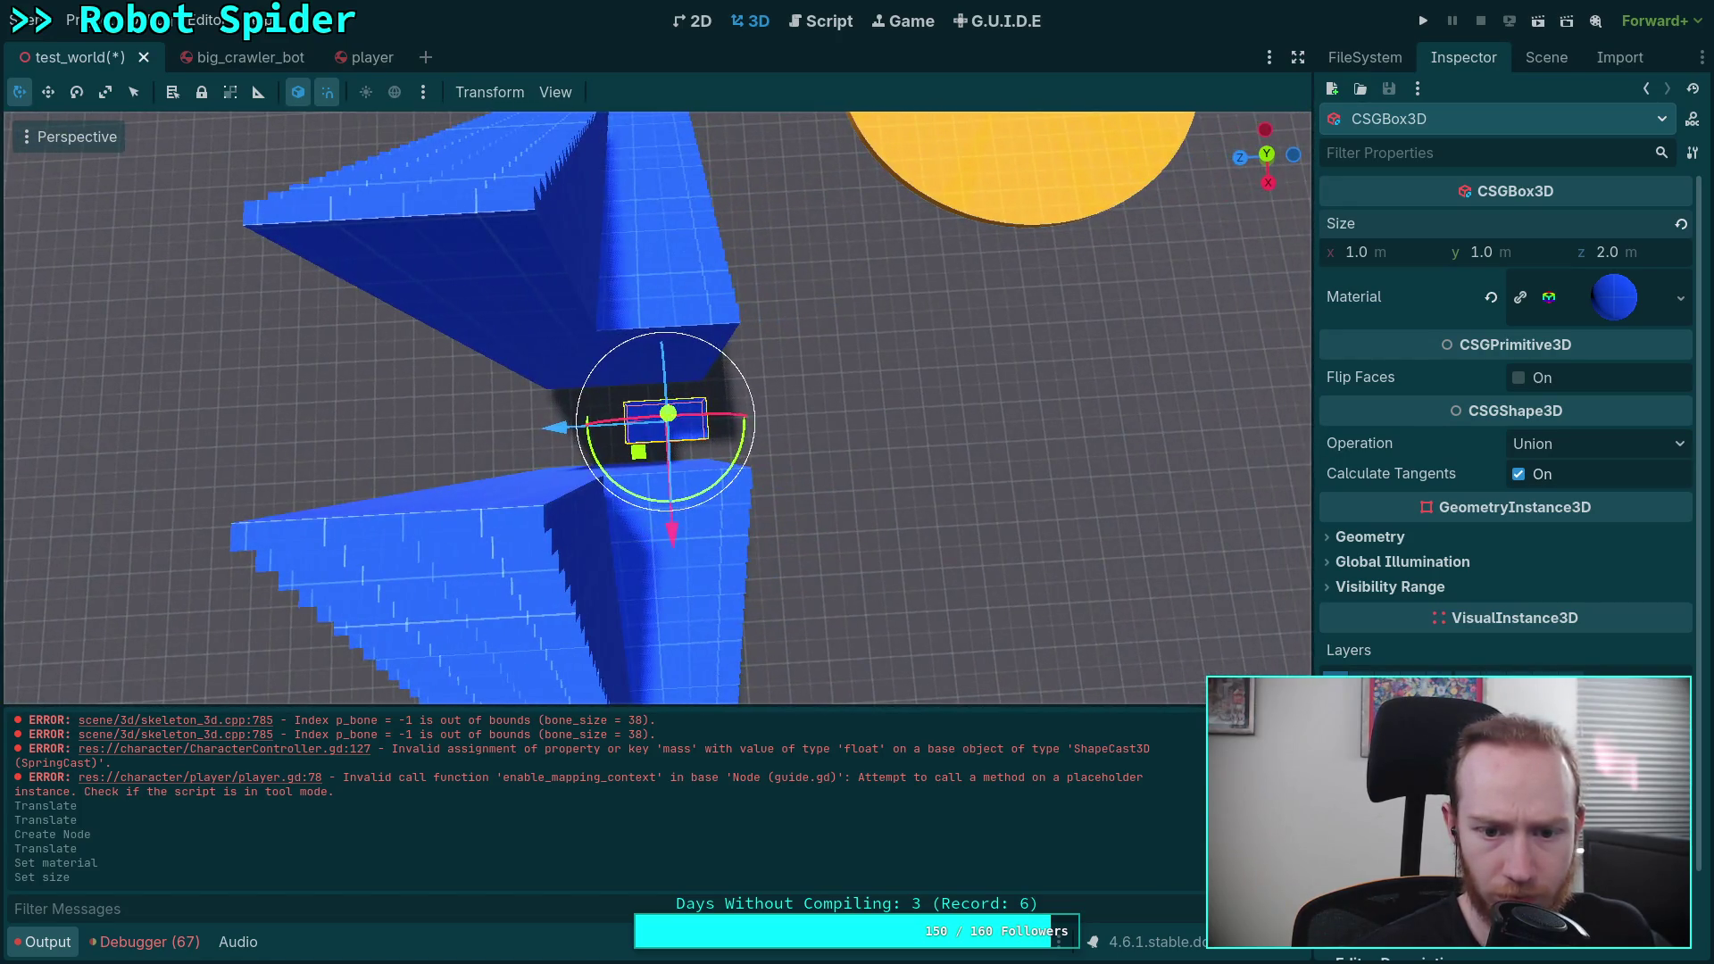
# Step: Select the small box between the ramps and reposition it with Page Down
pyautogui.click(719, 620)
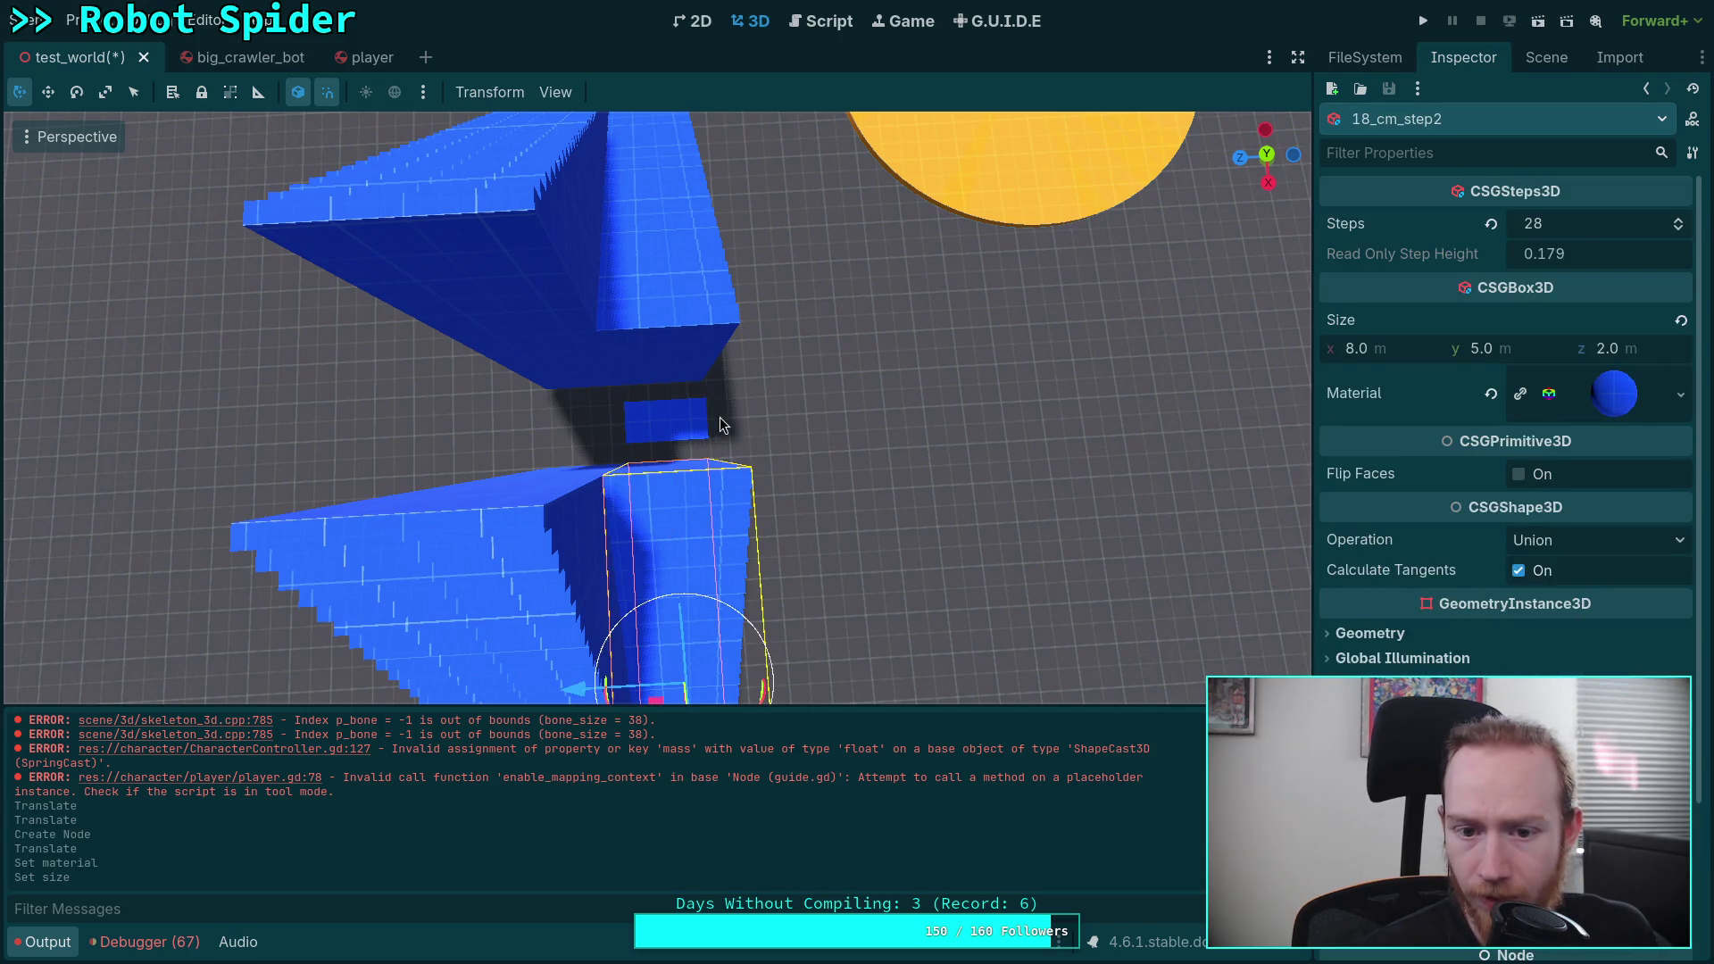
pyautogui.press('Escape')
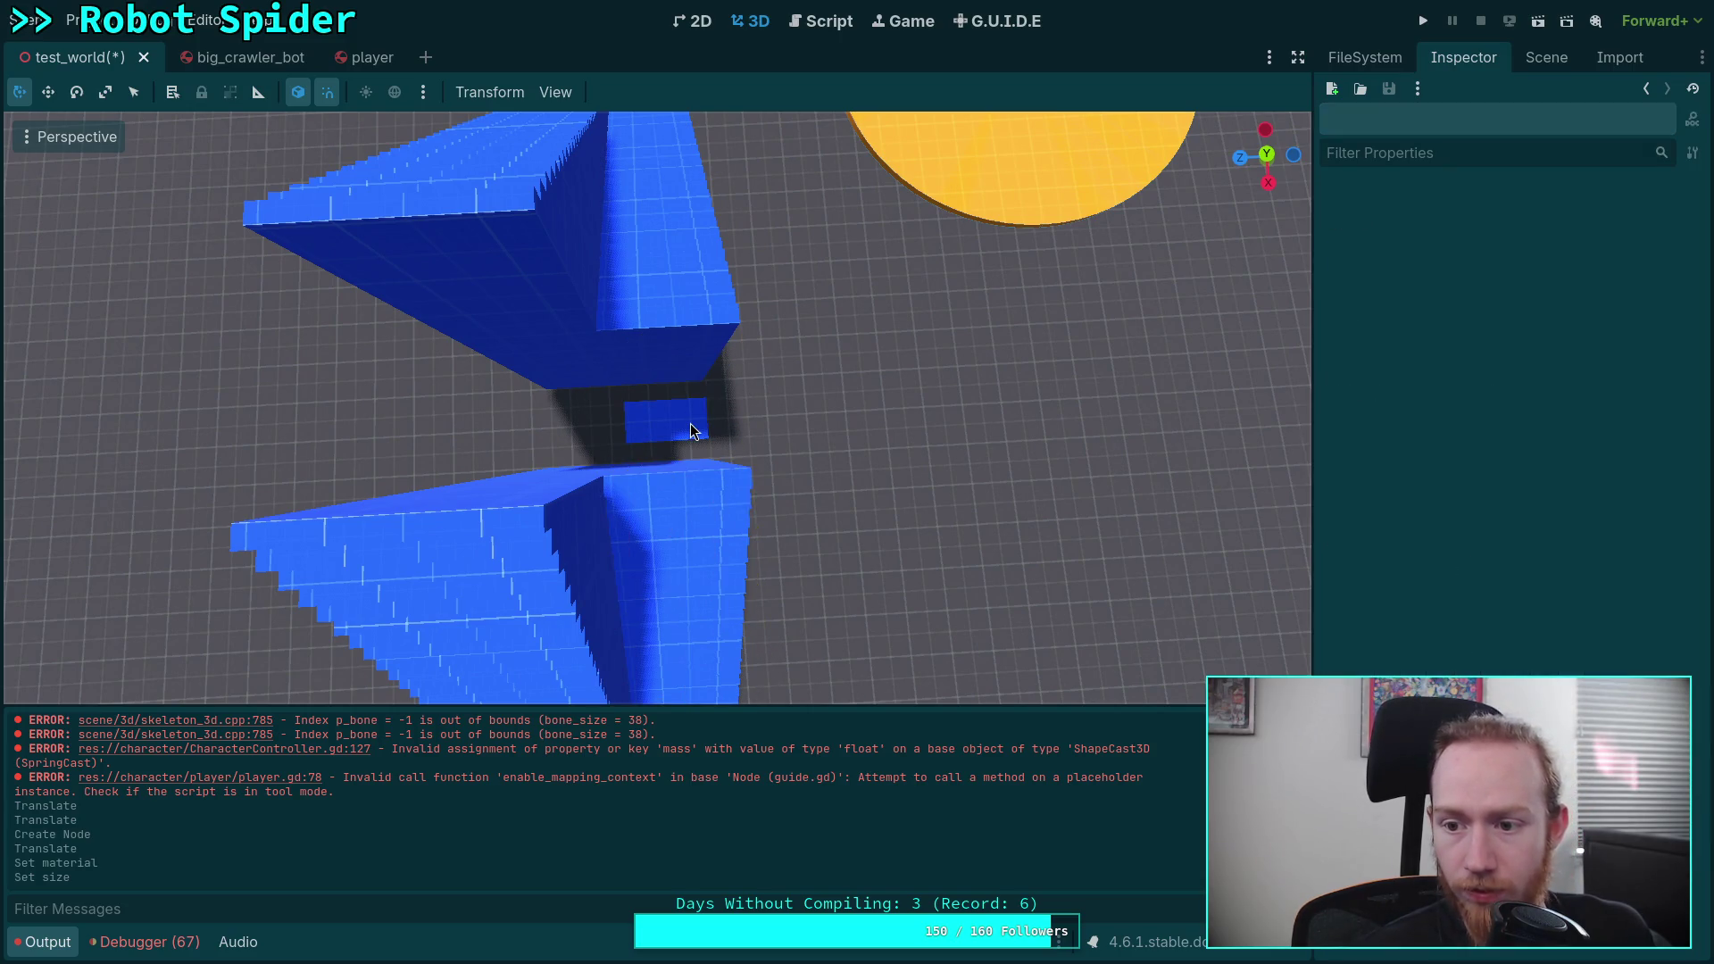
pyautogui.click(666, 420)
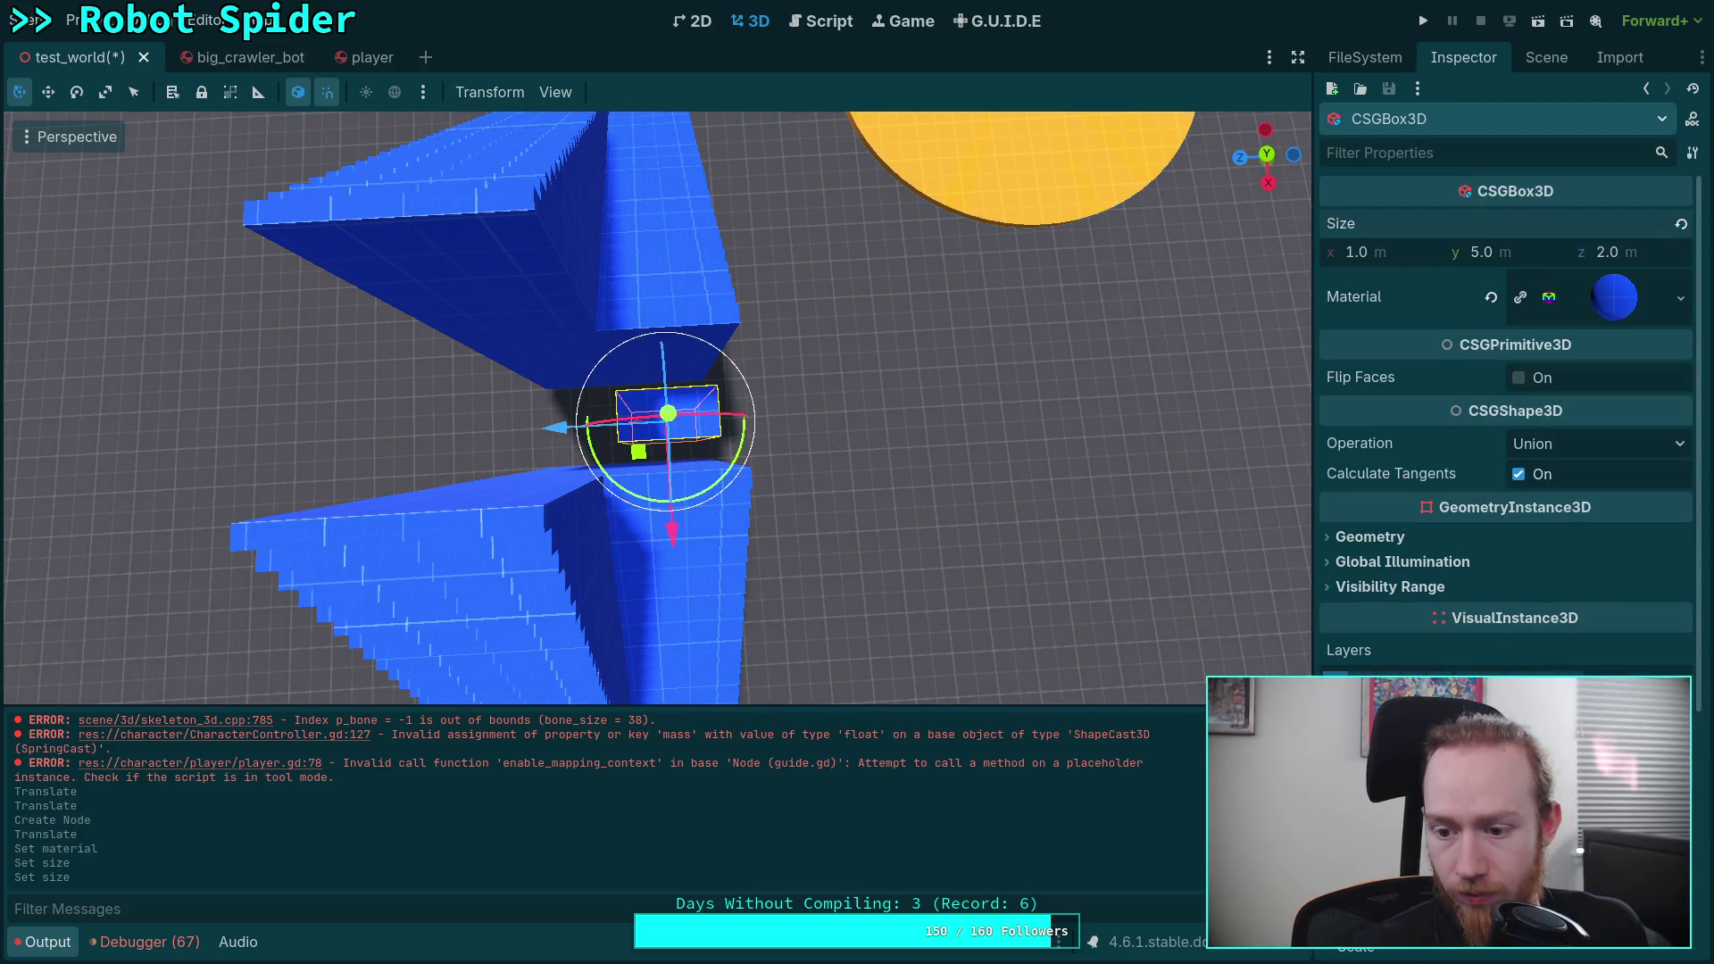
pyautogui.press('pagedown')
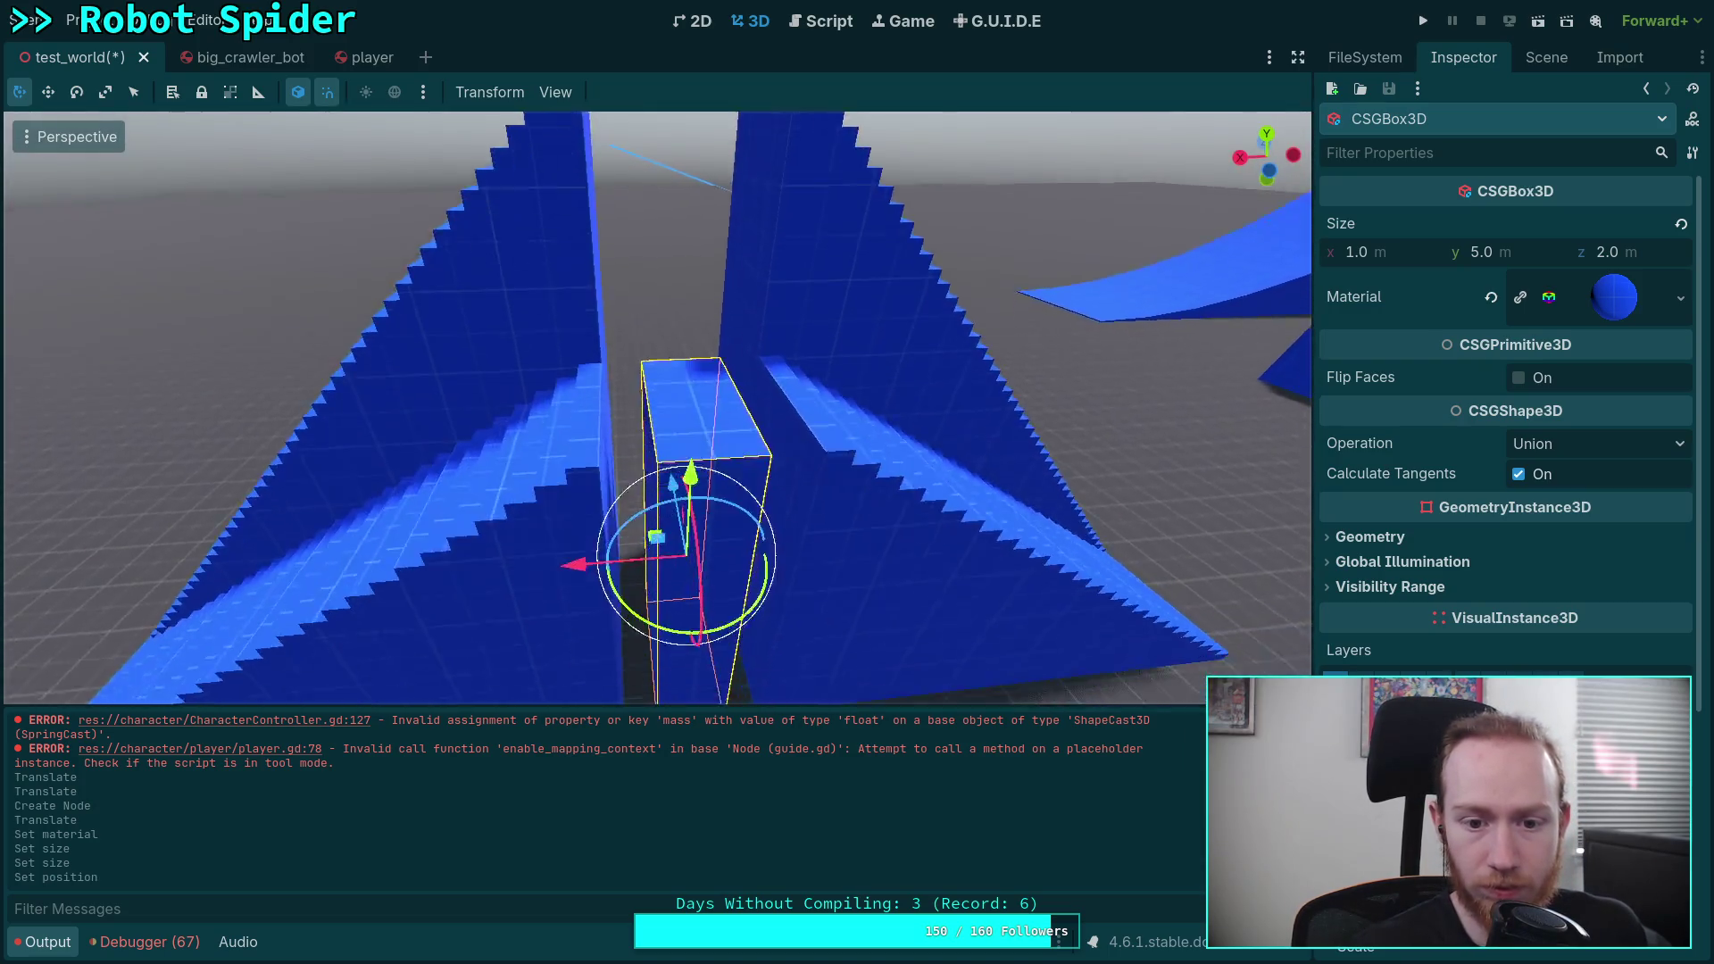
# Step: Set the box's Size x to 2 m
pyautogui.click(1393, 254)
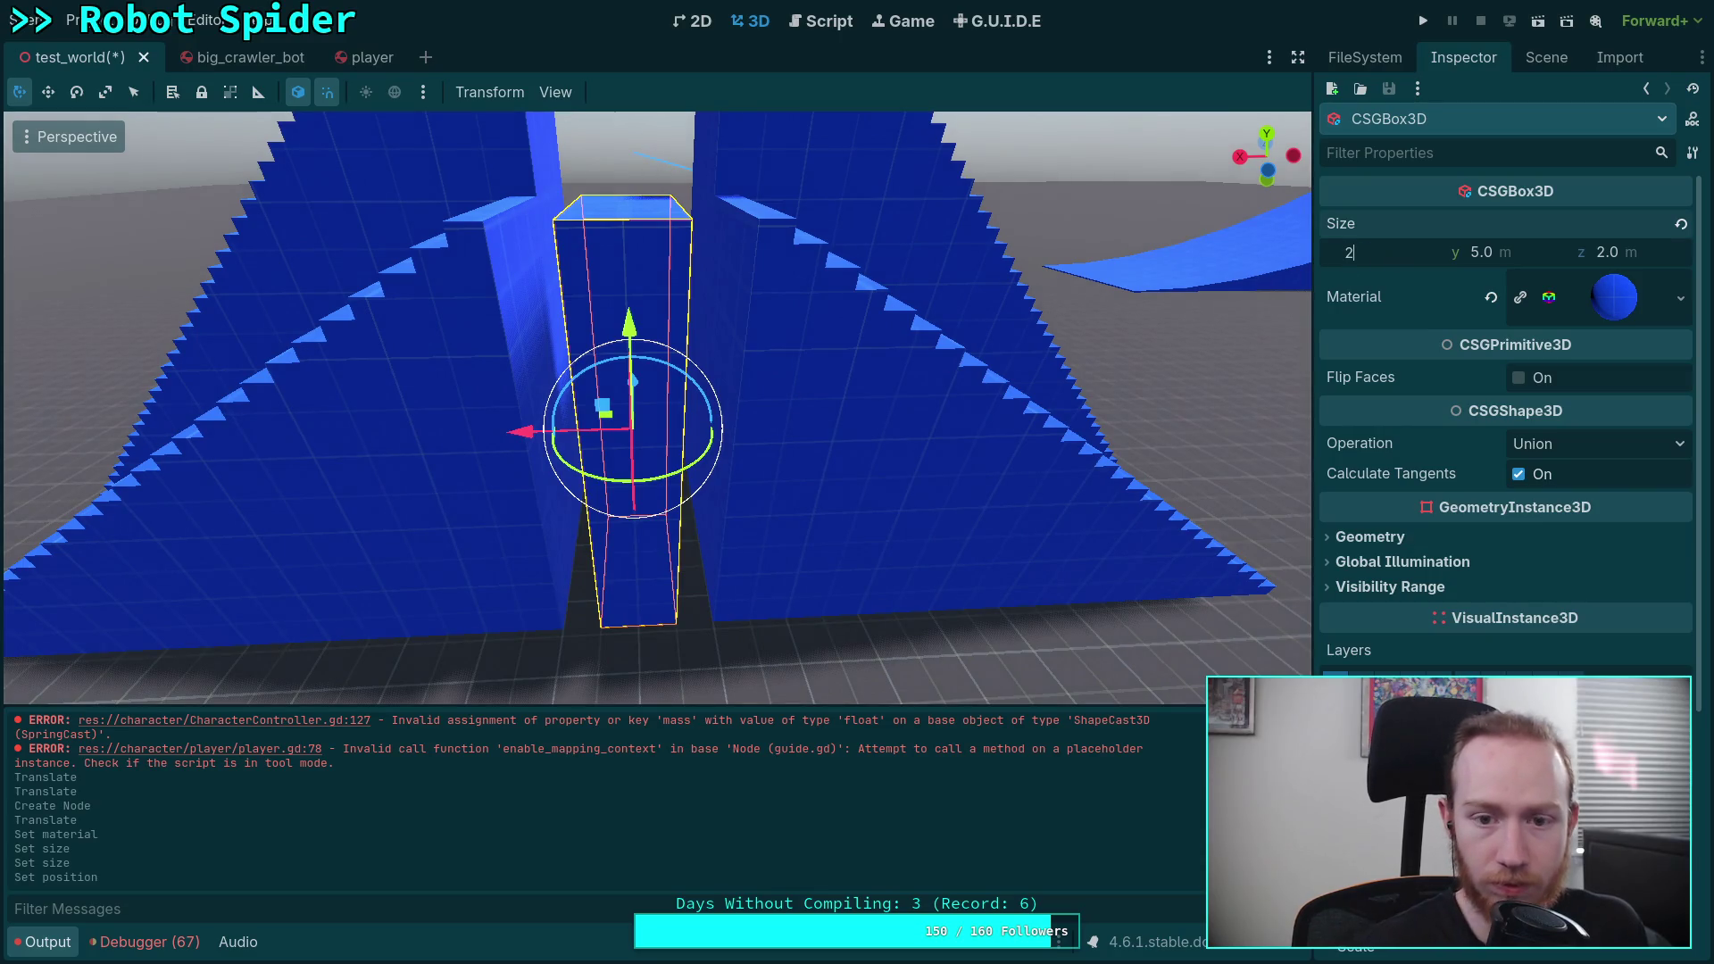
pyautogui.write('2')
pyautogui.press('Return')
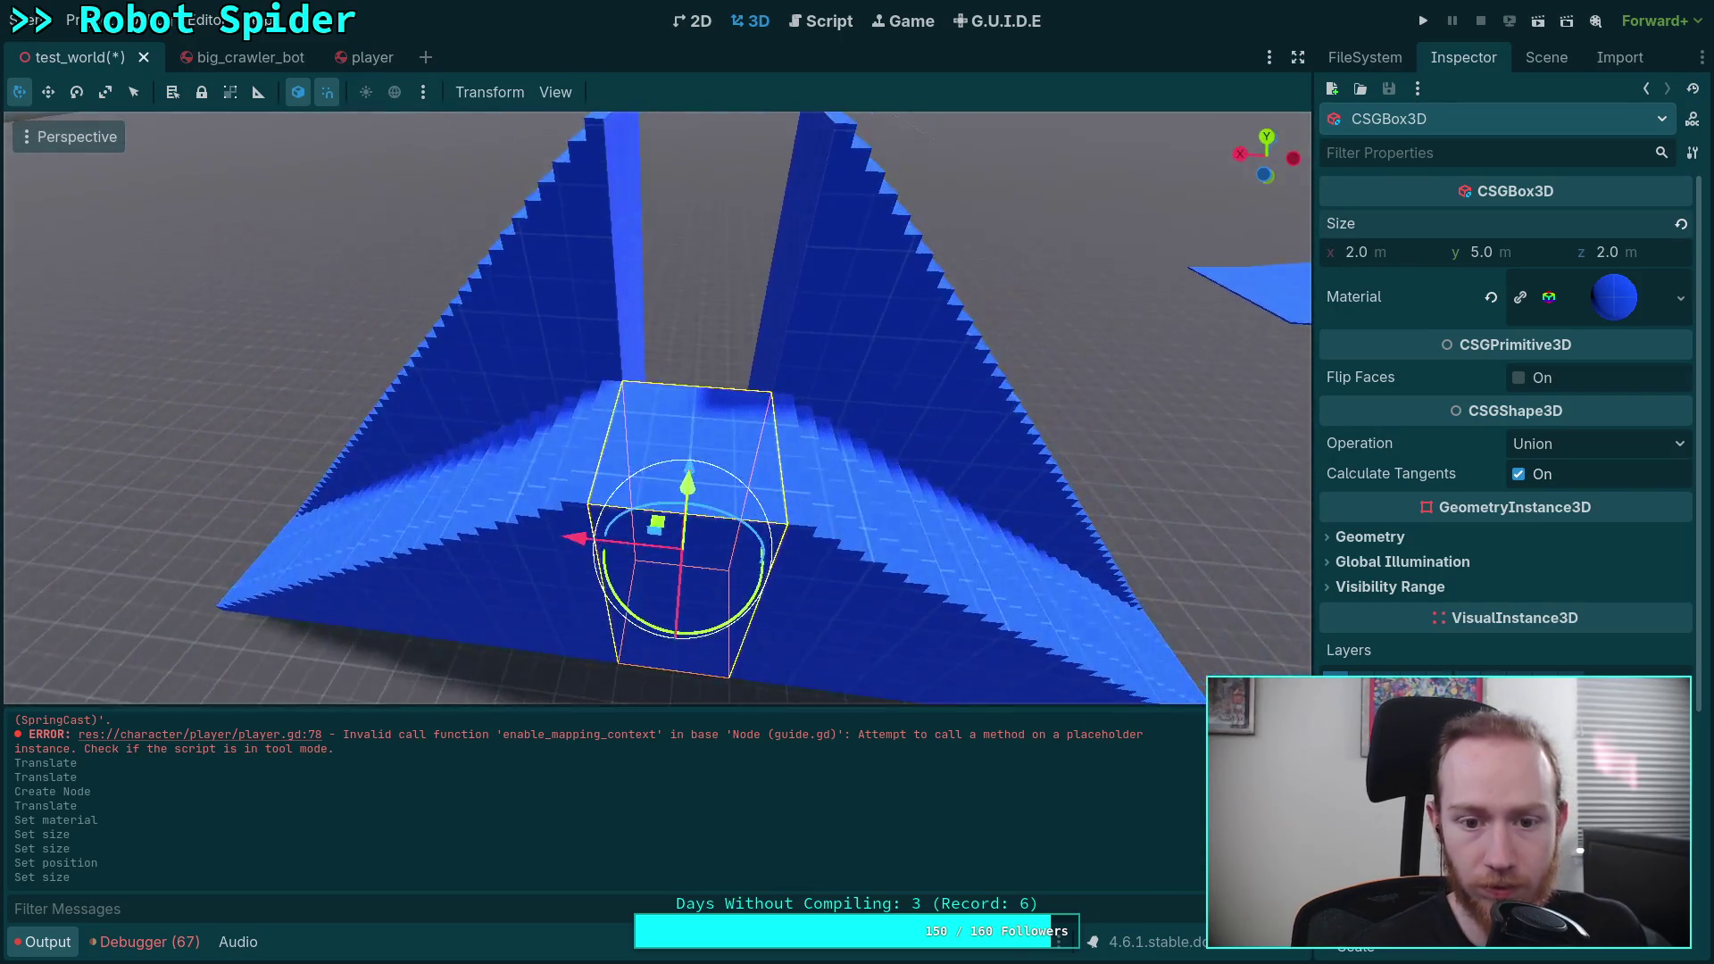
pyautogui.click(1547, 57)
# Step: Rename the box node to bridge
pyautogui.click(1444, 322)
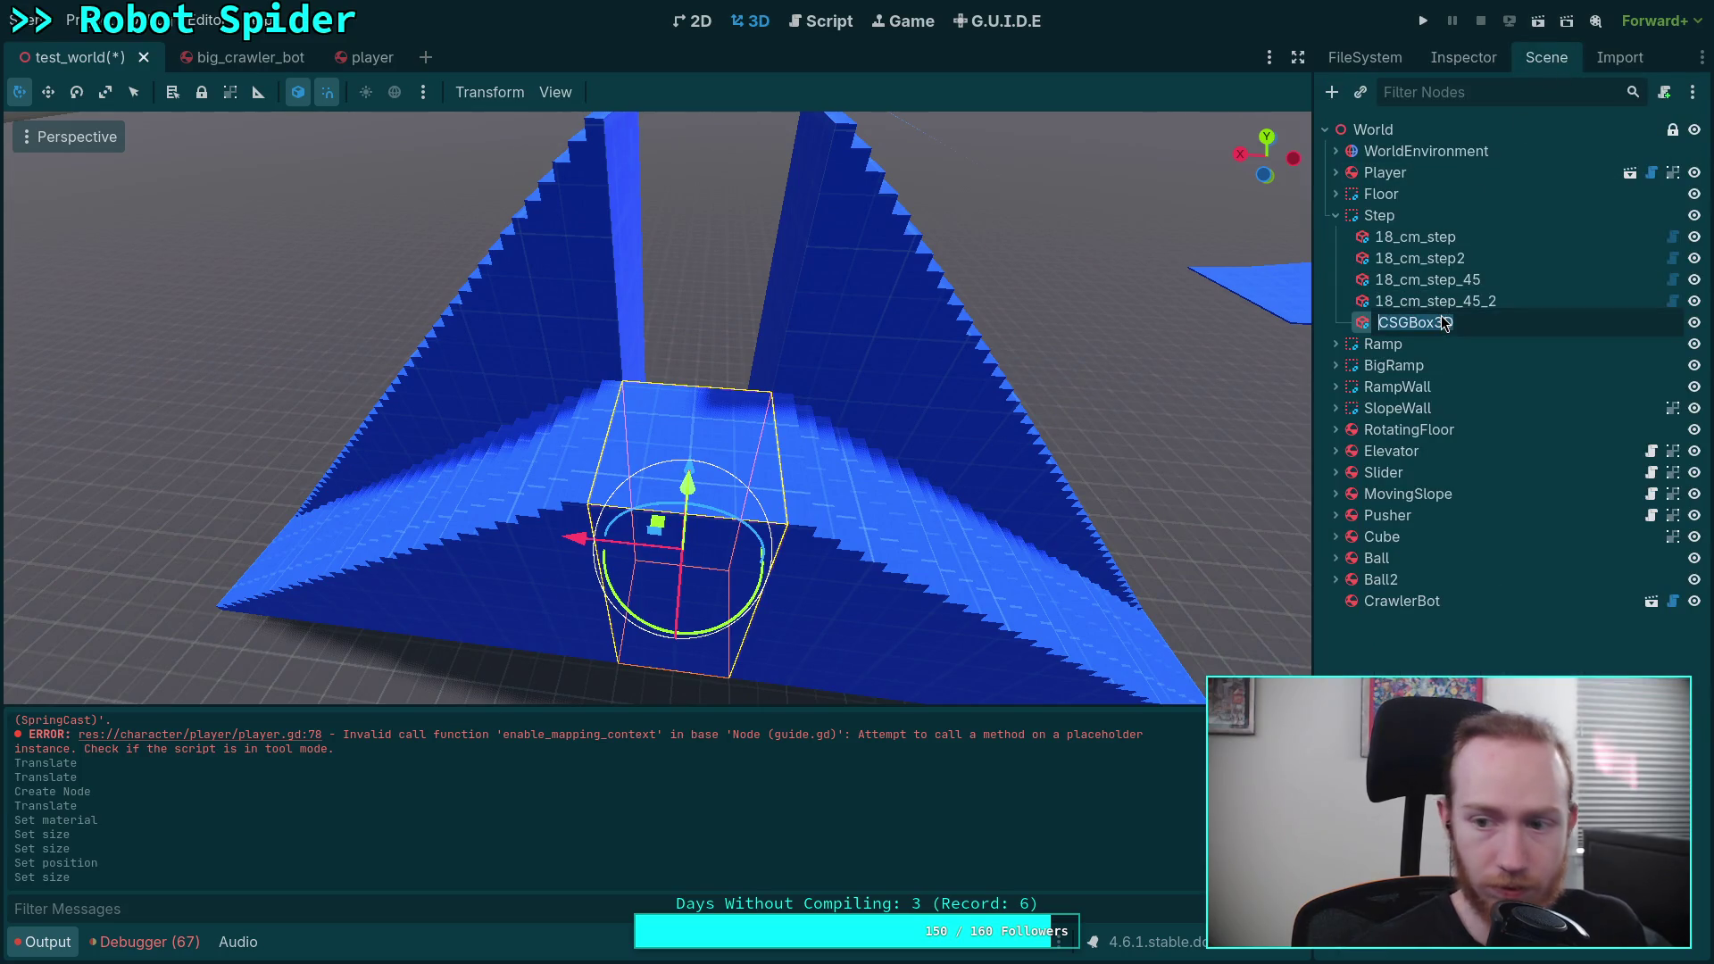
pyautogui.write('bru')
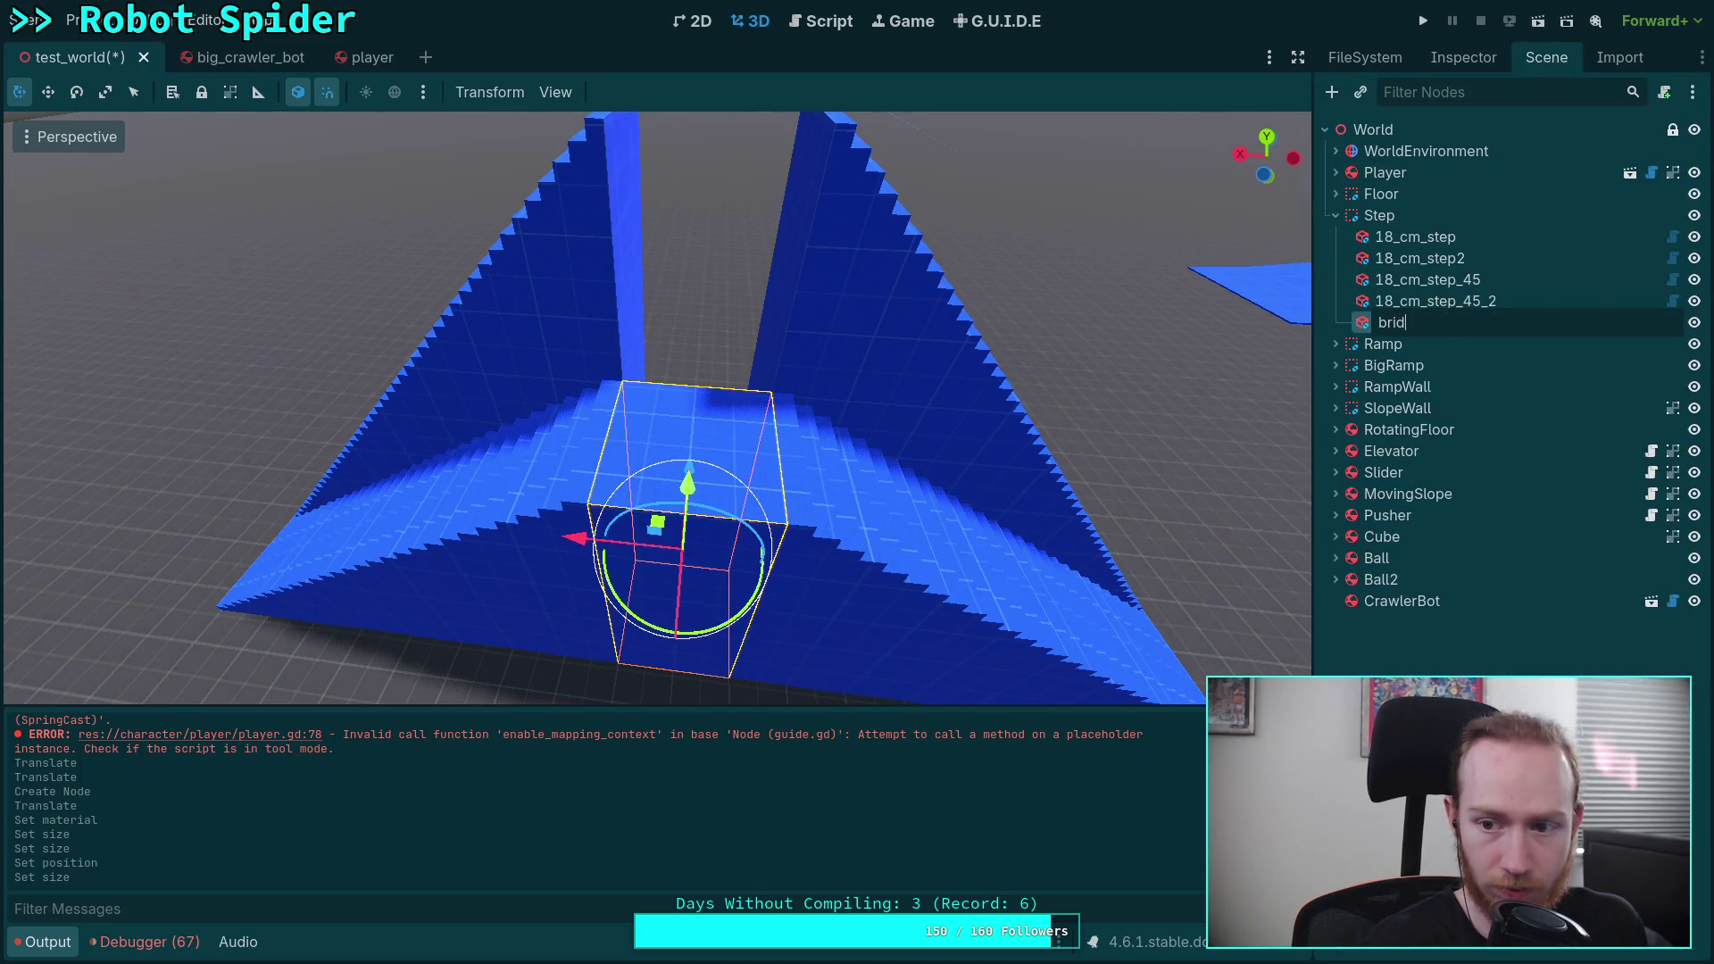
pyautogui.press('Return')
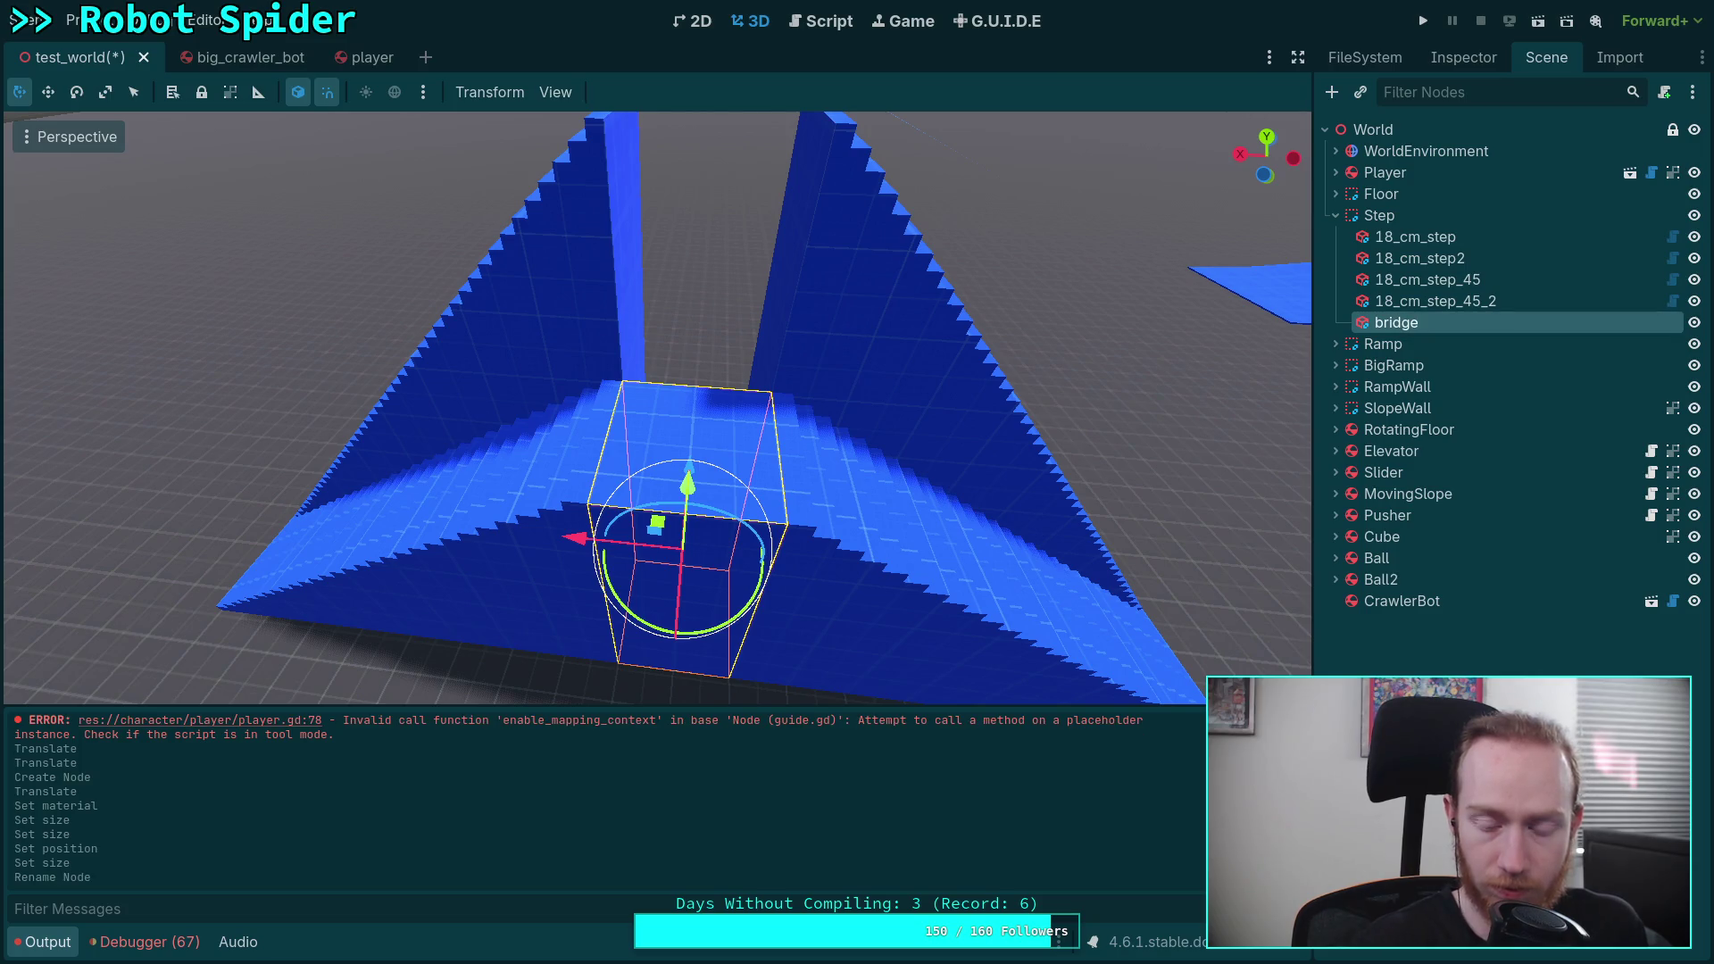
# Step: Duplicate bridge as bridge2 and move the copy 2 m along Z
pyautogui.hotkey('ctrl', 'd')
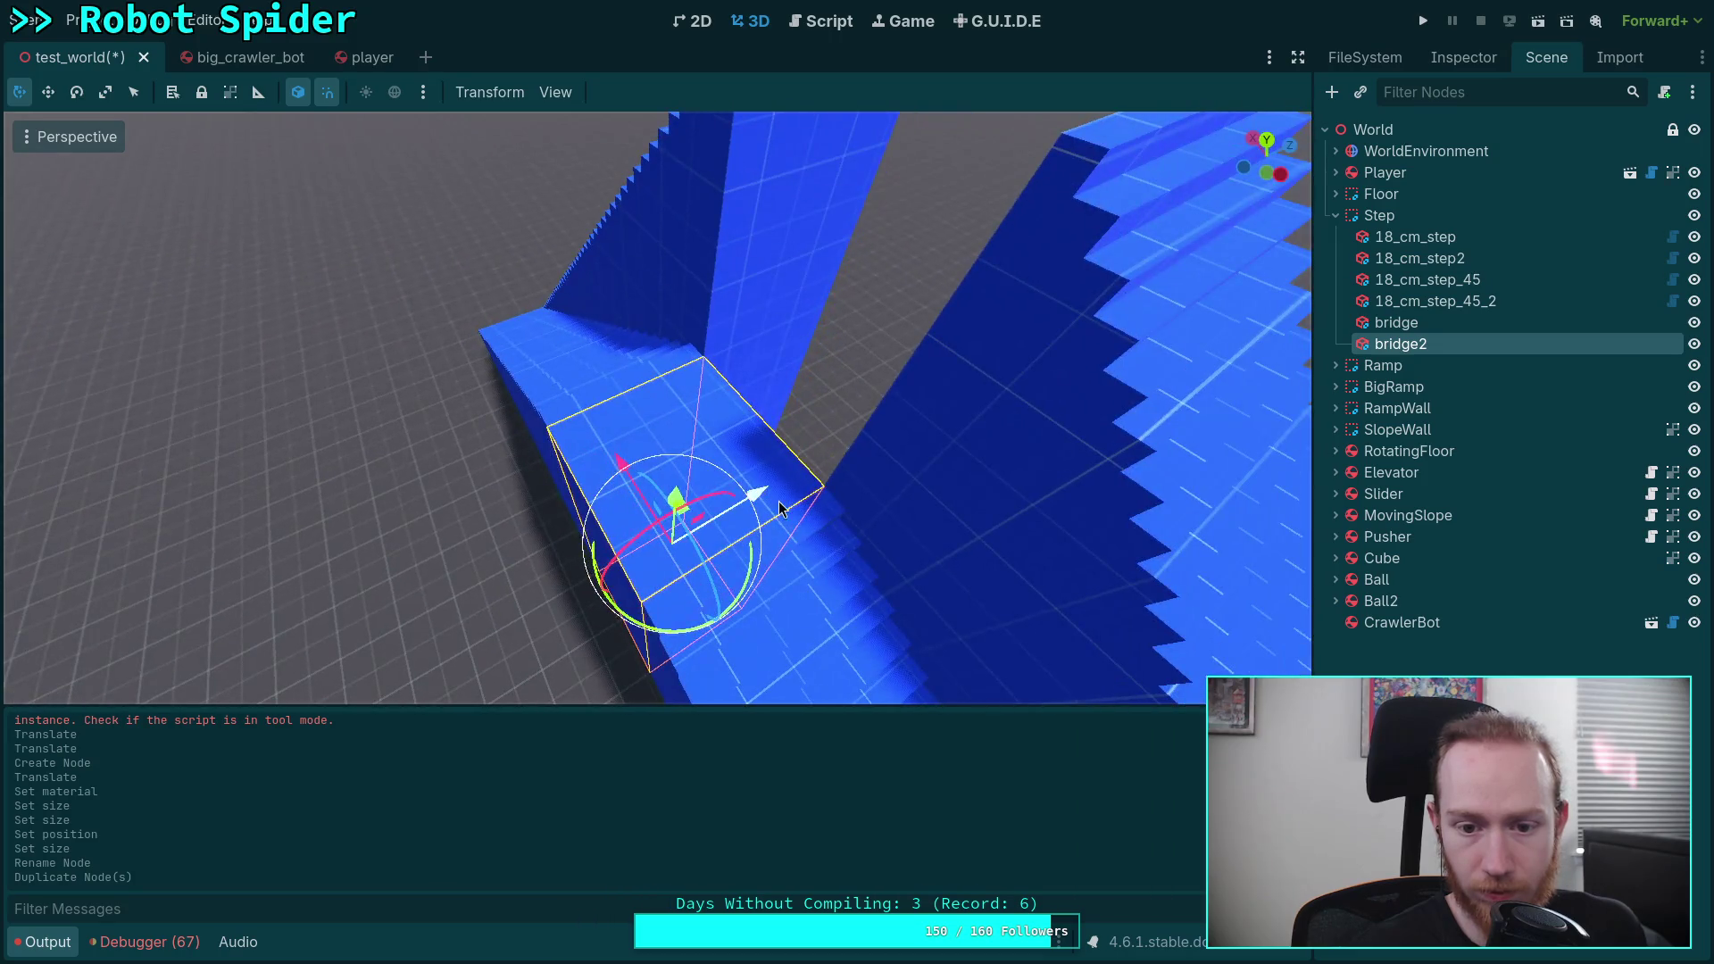
pyautogui.press('g')
pyautogui.press('z')
pyautogui.click(875, 476)
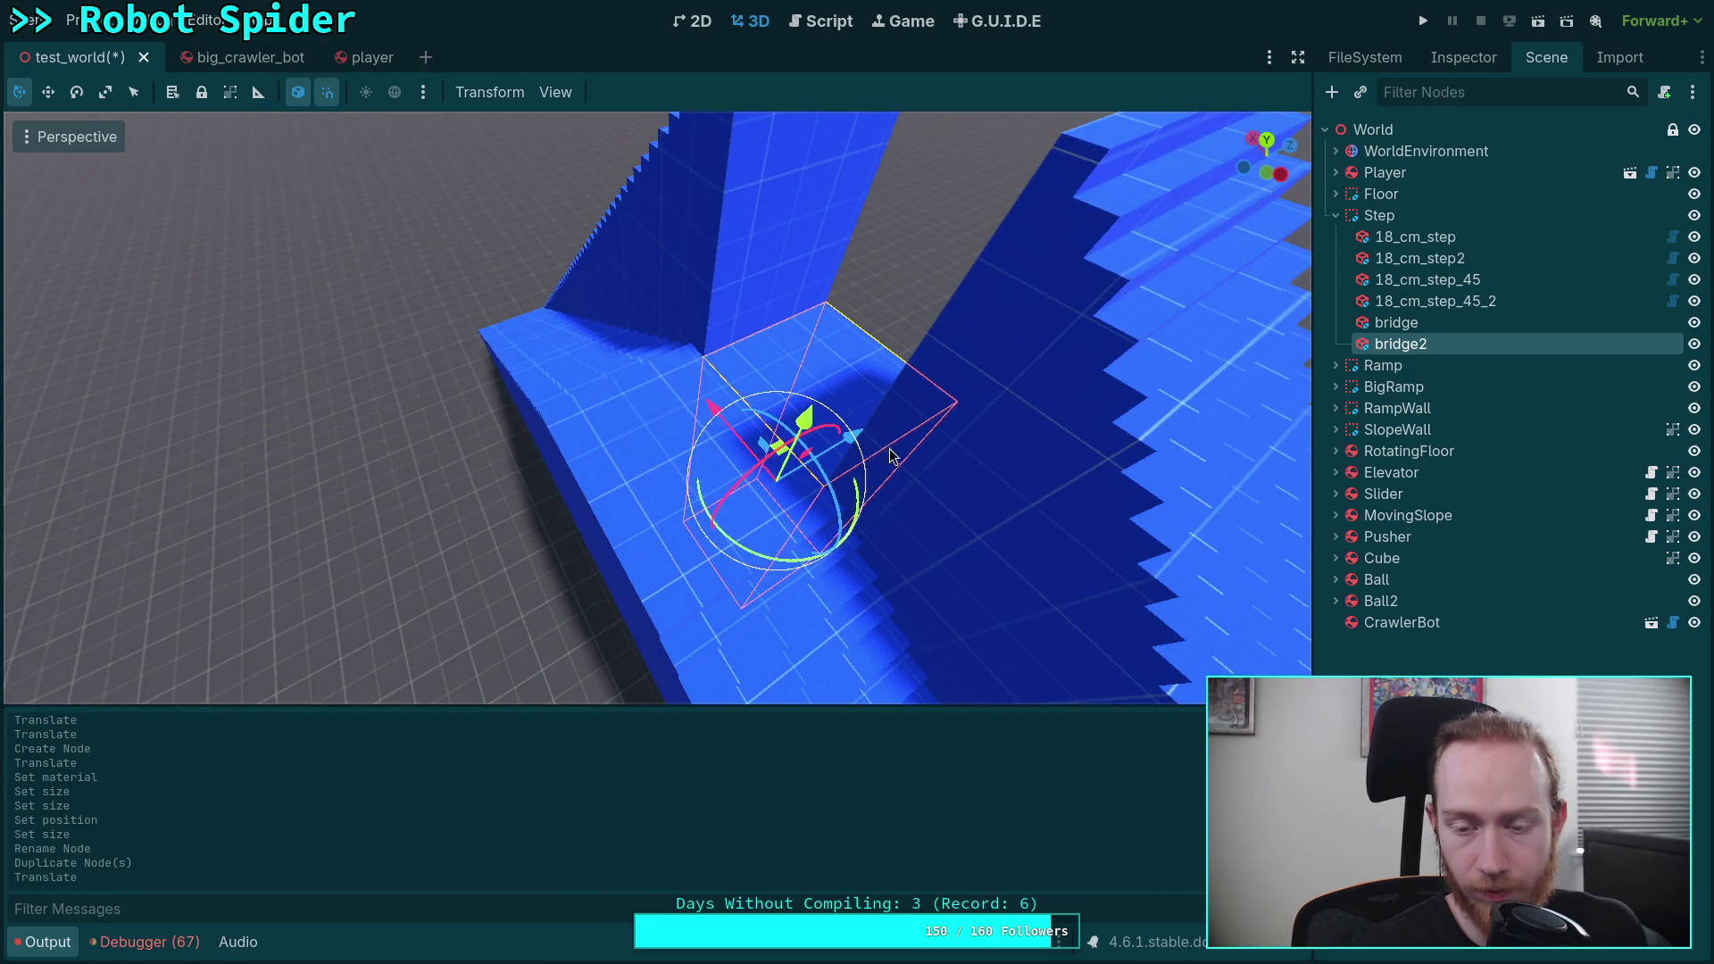
# Step: Set bridge2's Size y to 8 m and save the test_world scene
pyautogui.click(1428, 279)
pyautogui.click(1463, 56)
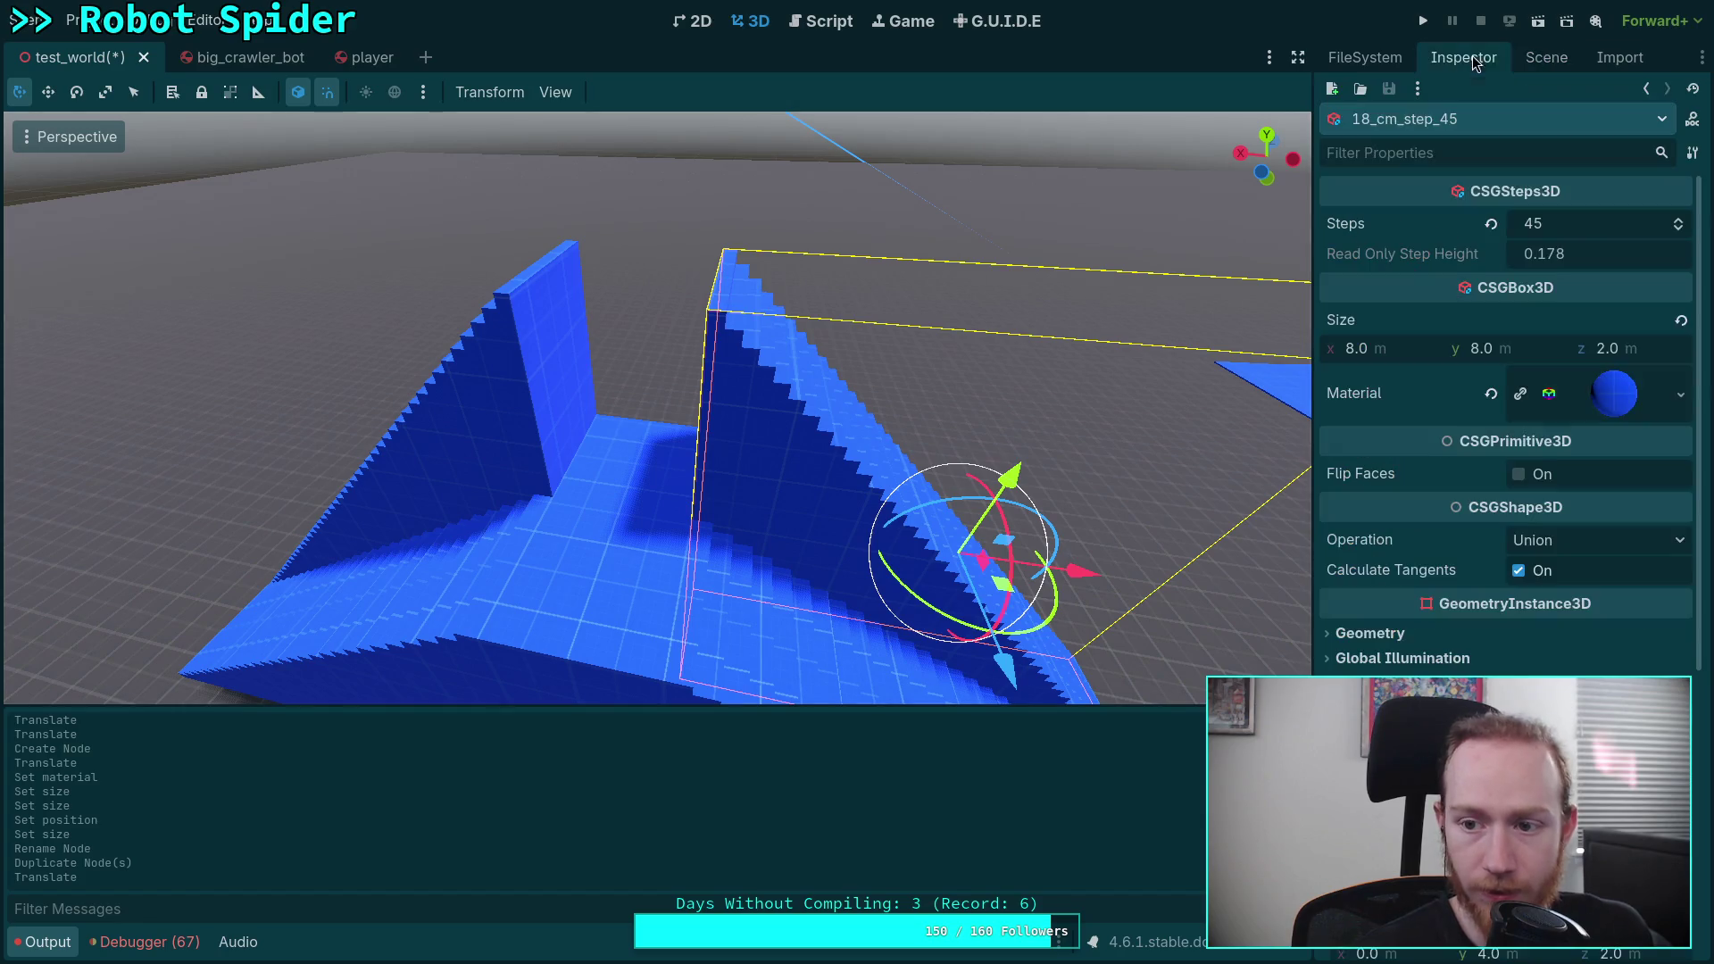
pyautogui.click(1546, 57)
pyautogui.click(1399, 347)
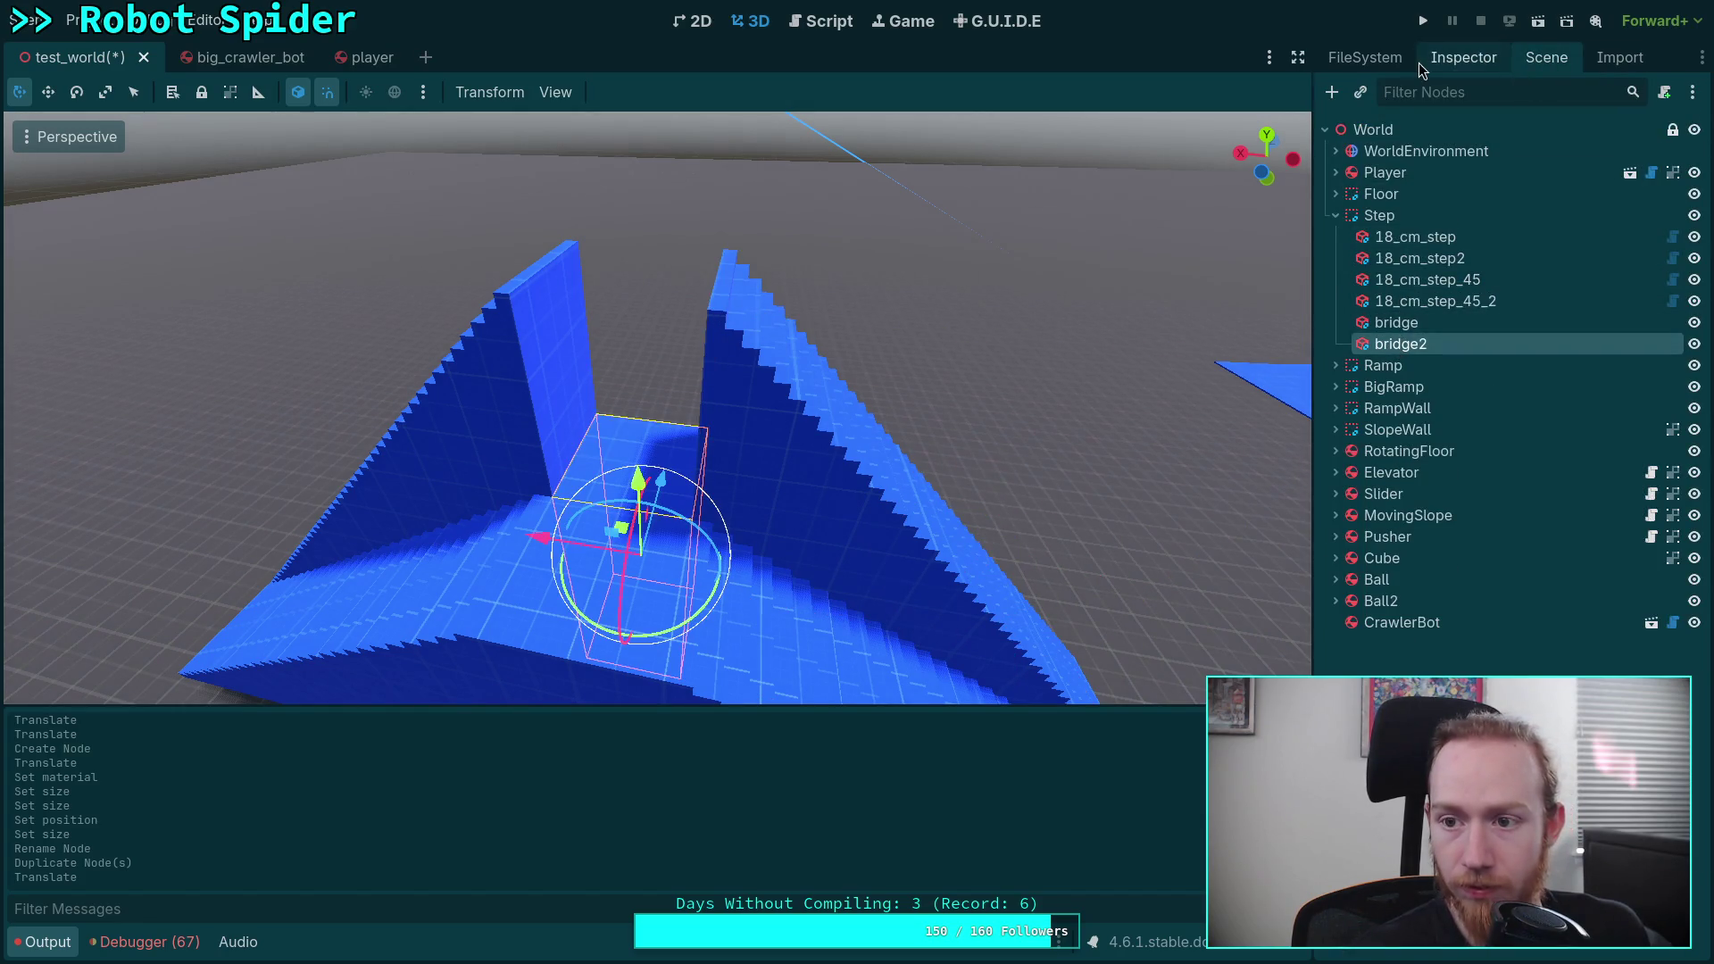
pyautogui.click(1464, 56)
pyautogui.click(1520, 253)
pyautogui.write('6')
pyautogui.press('Return')
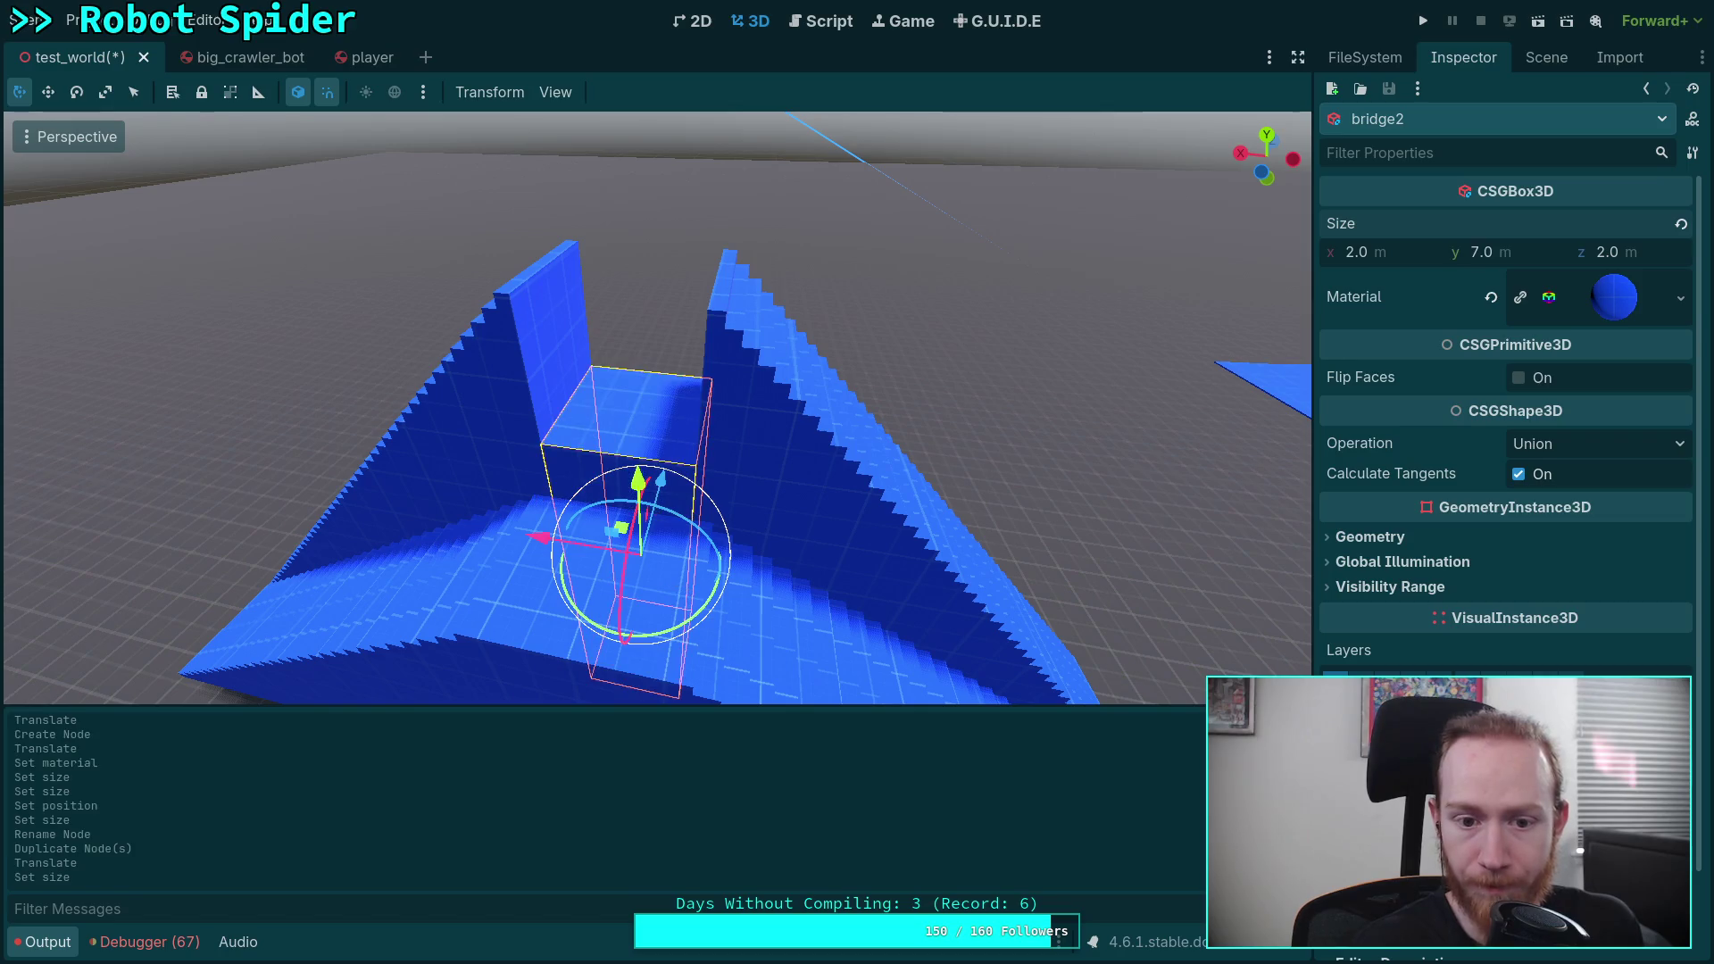
pyautogui.click(1506, 253)
pyautogui.write('8')
pyautogui.press('Return')
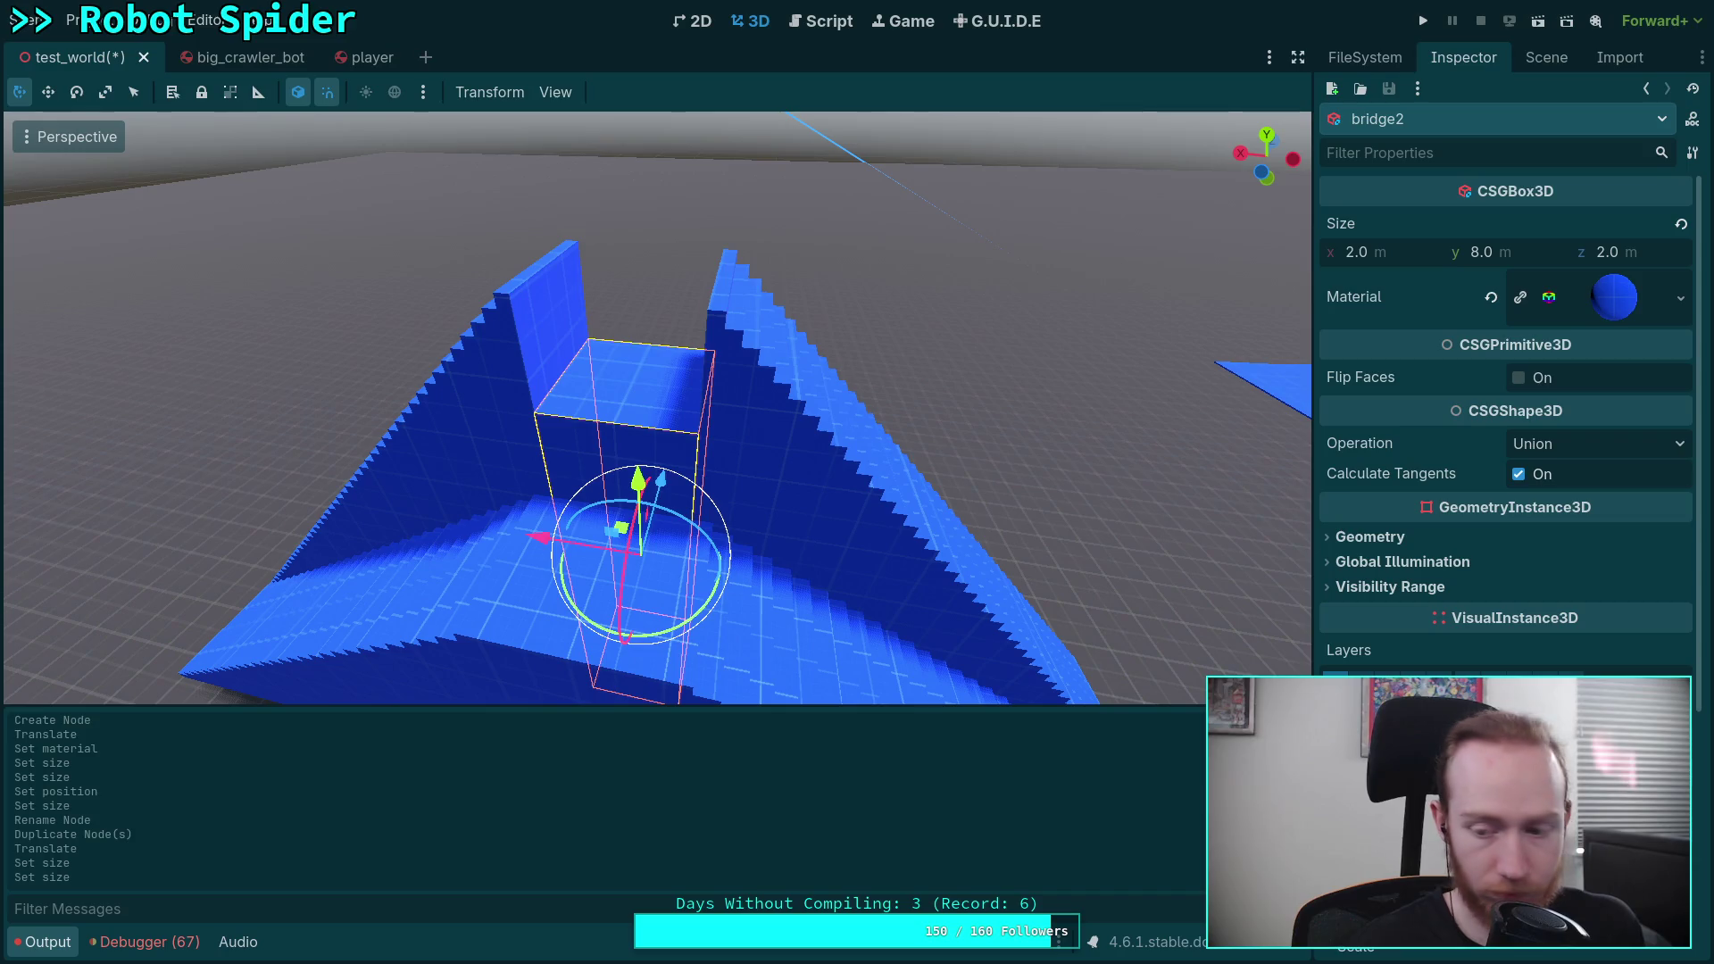
pyautogui.hotkey('ctrl', 's')
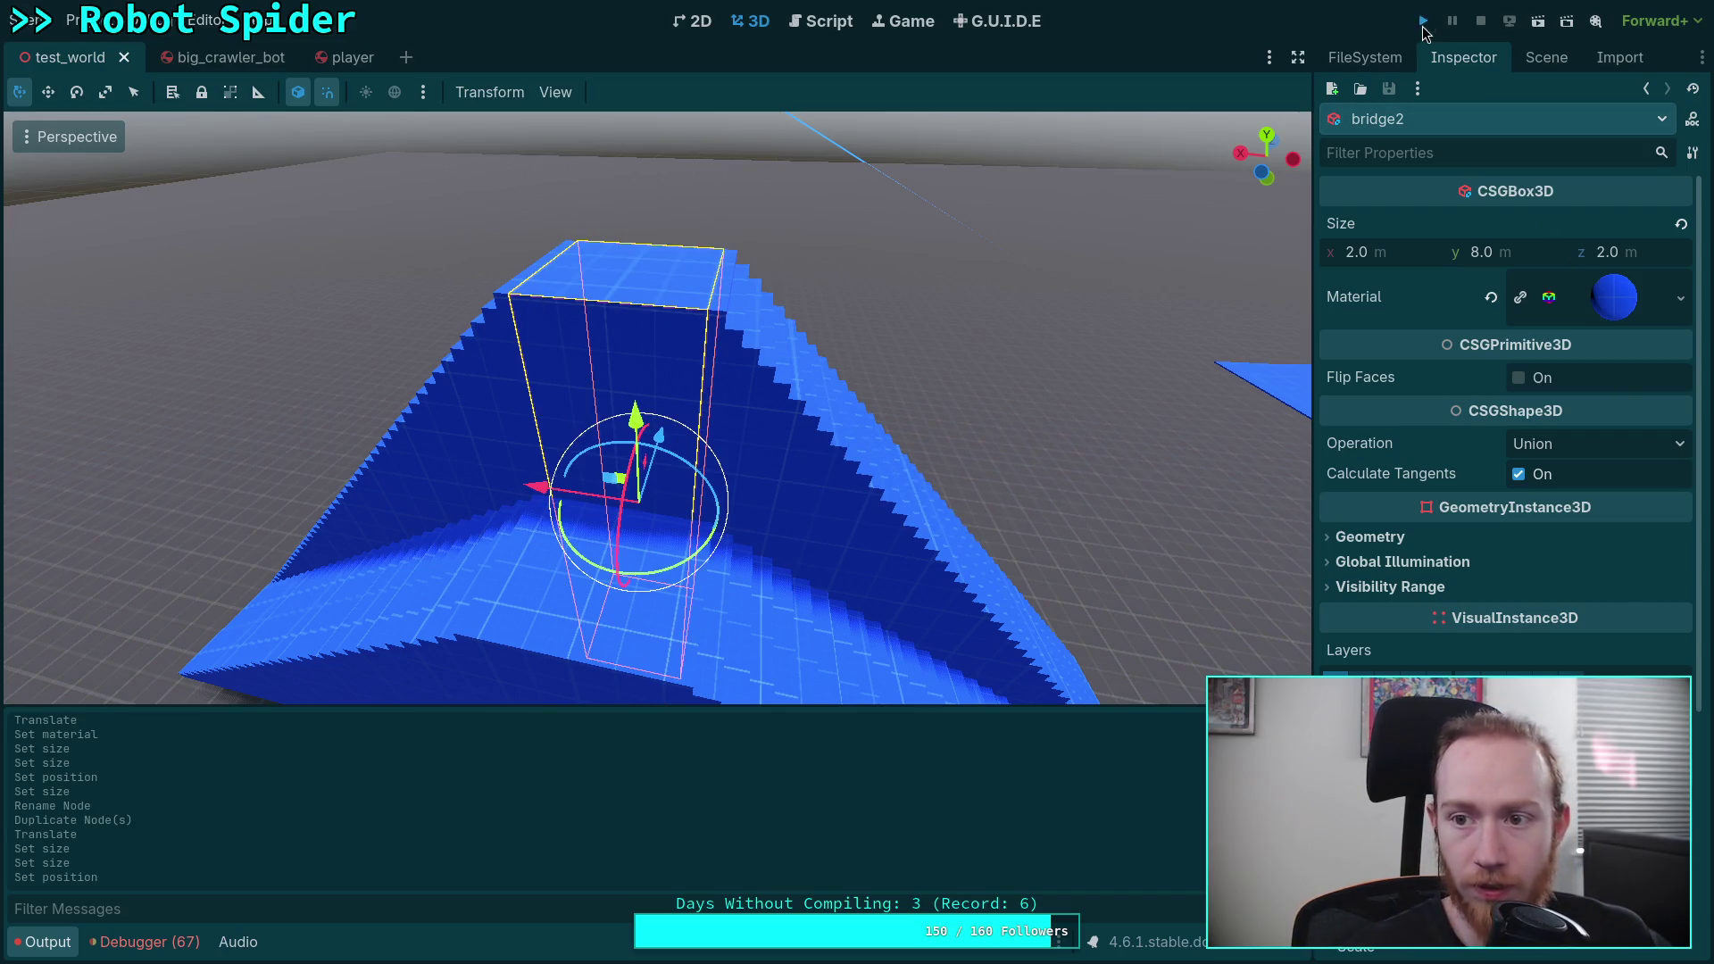
# Step: Run the project, test the robot's spring on the ramps and bridge, then stop the game
pyautogui.press('F5')
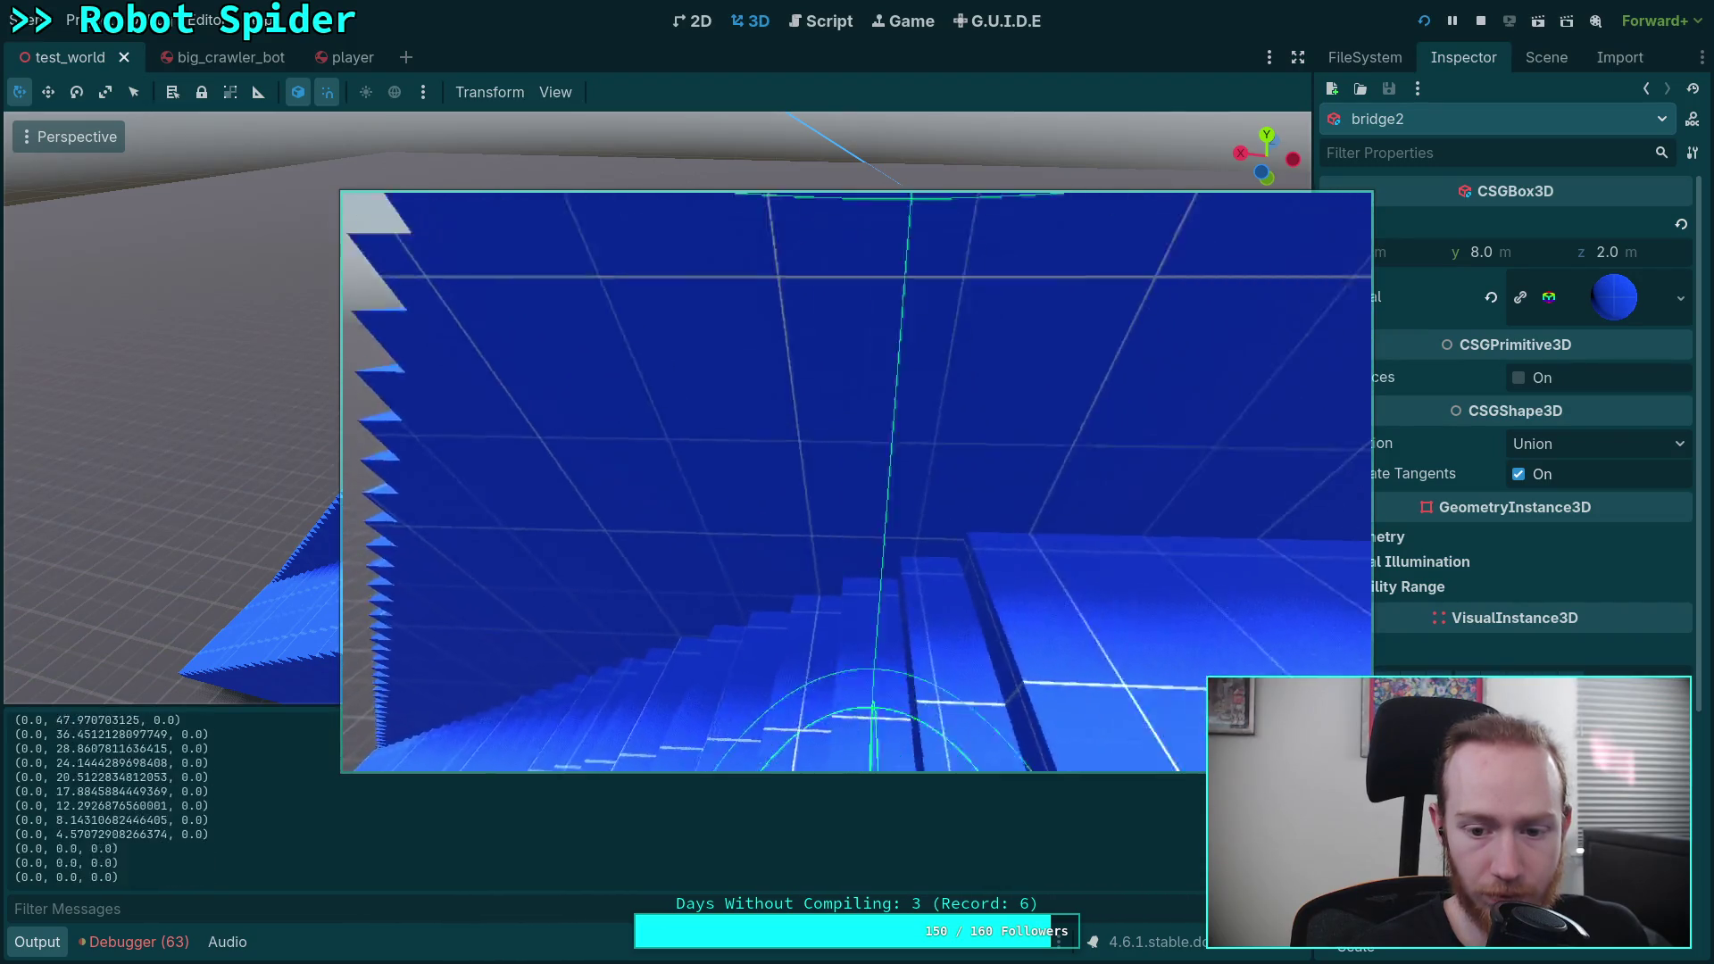
pyautogui.click(1480, 21)
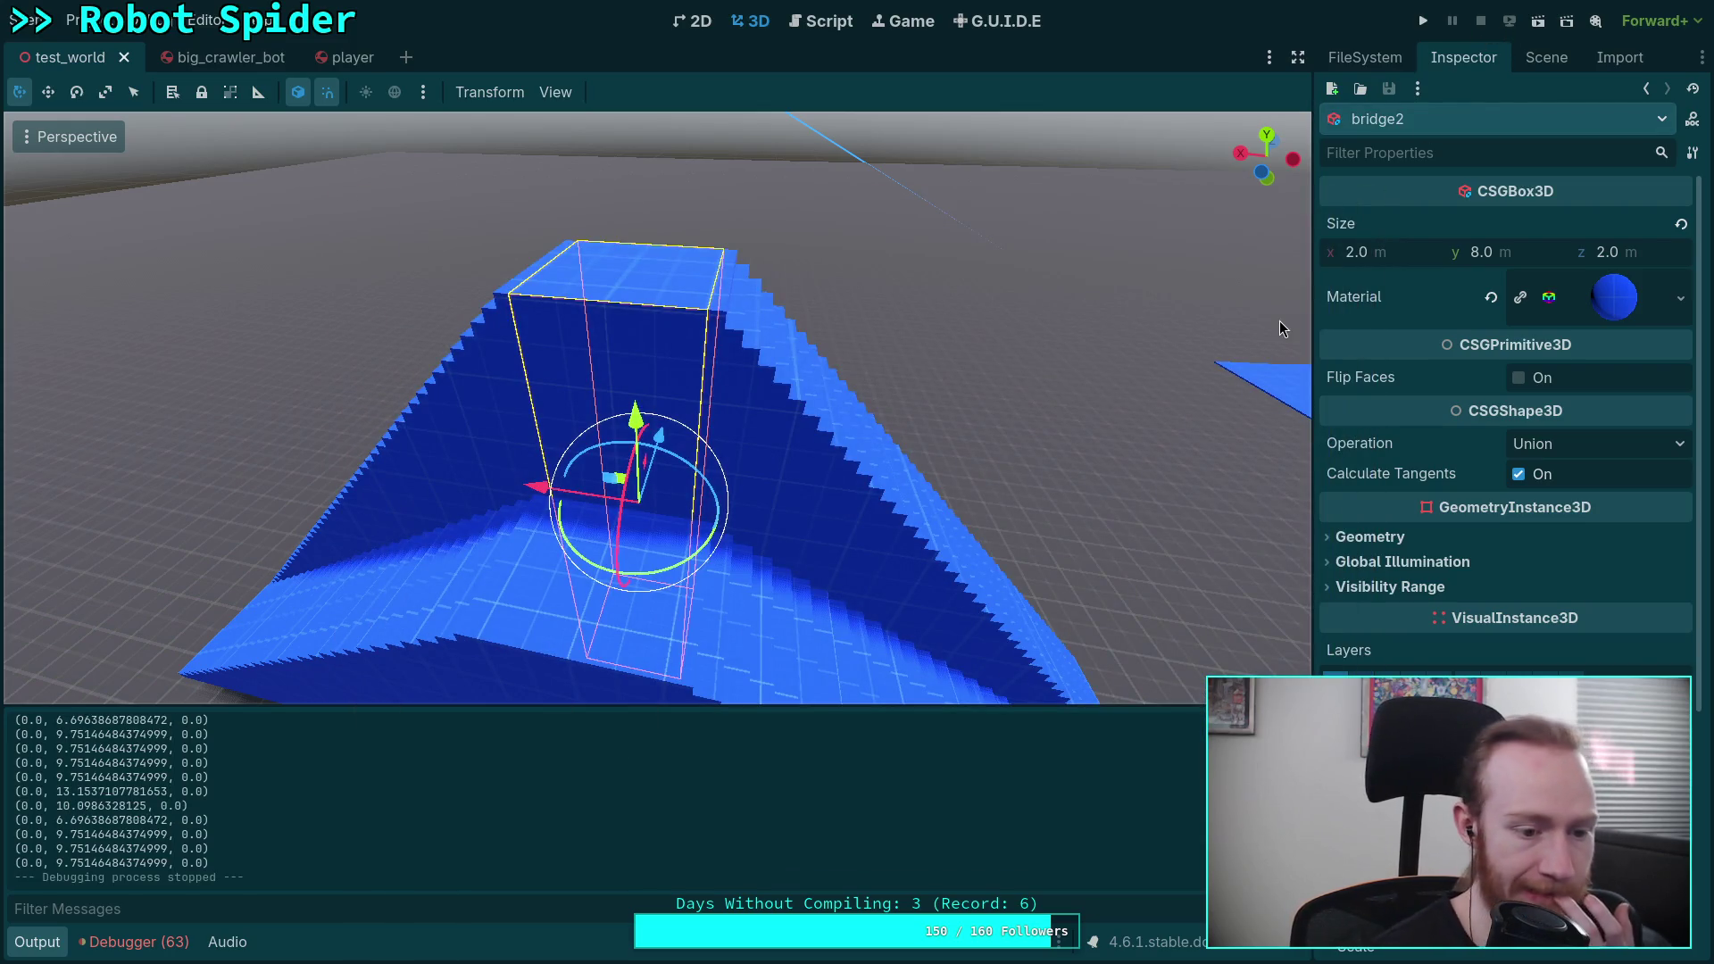
# Step: Open SpringCast.gd and inspect the absf(damp) clamp on line 61
pyautogui.click(821, 20)
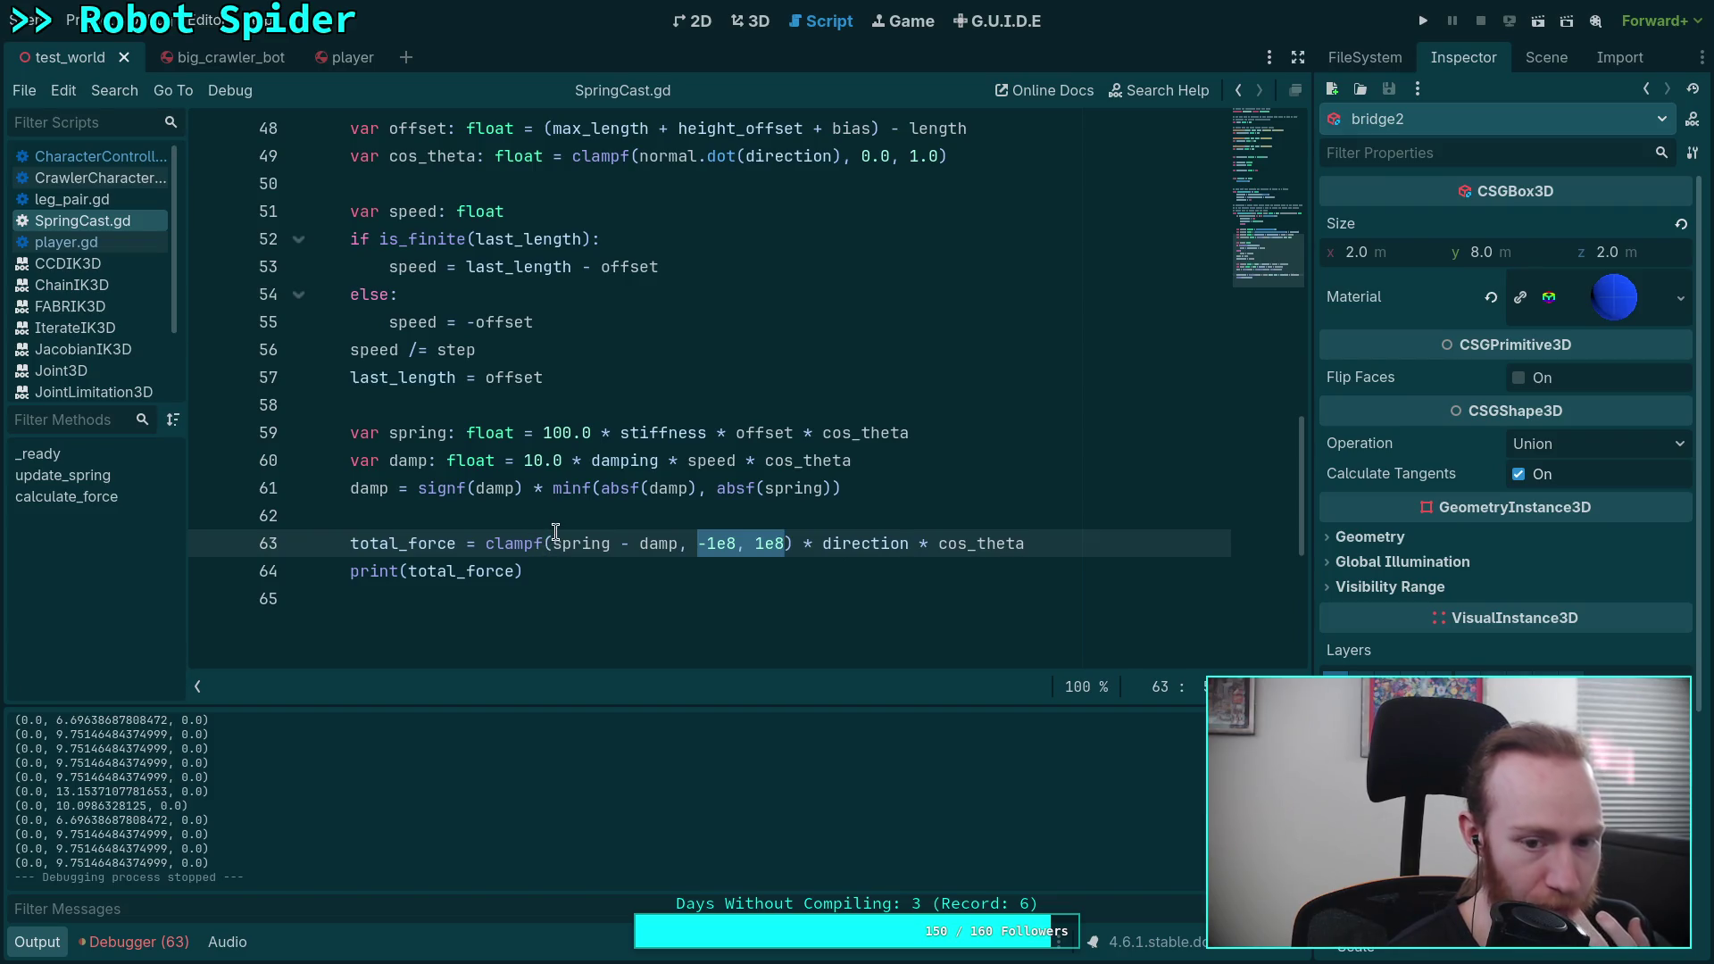
pyautogui.moveTo(601, 489); pyautogui.dragTo(696, 489)
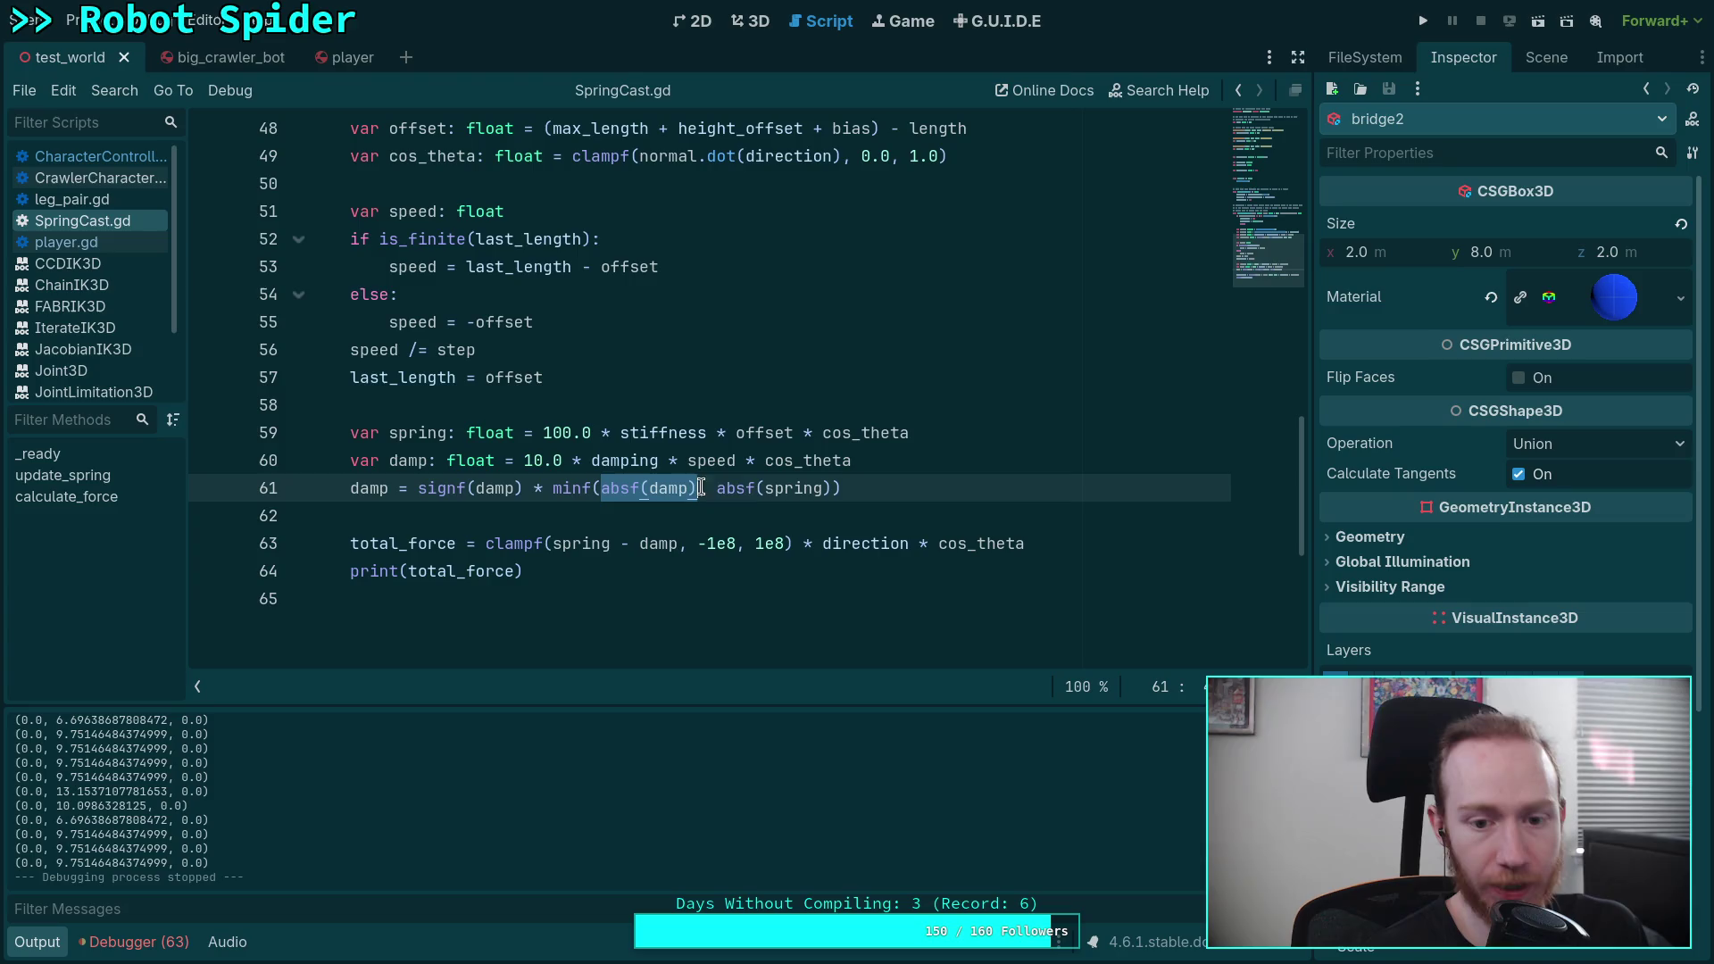
pyautogui.moveTo(758, 492)
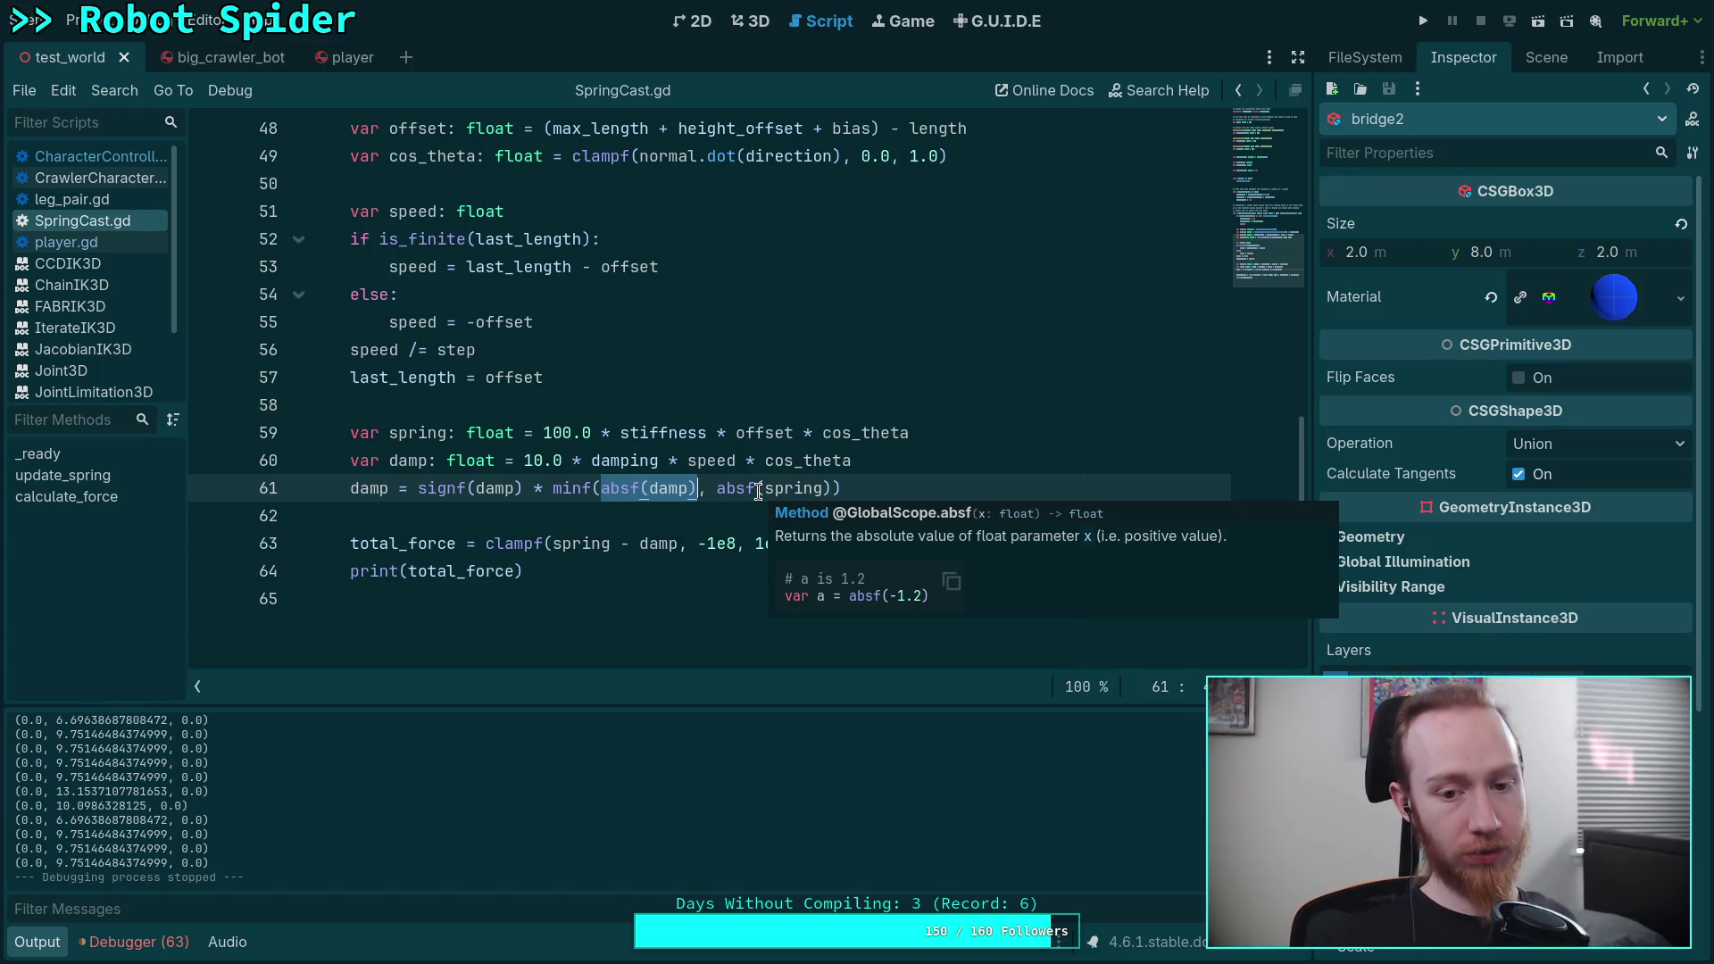
pyautogui.click(683, 509)
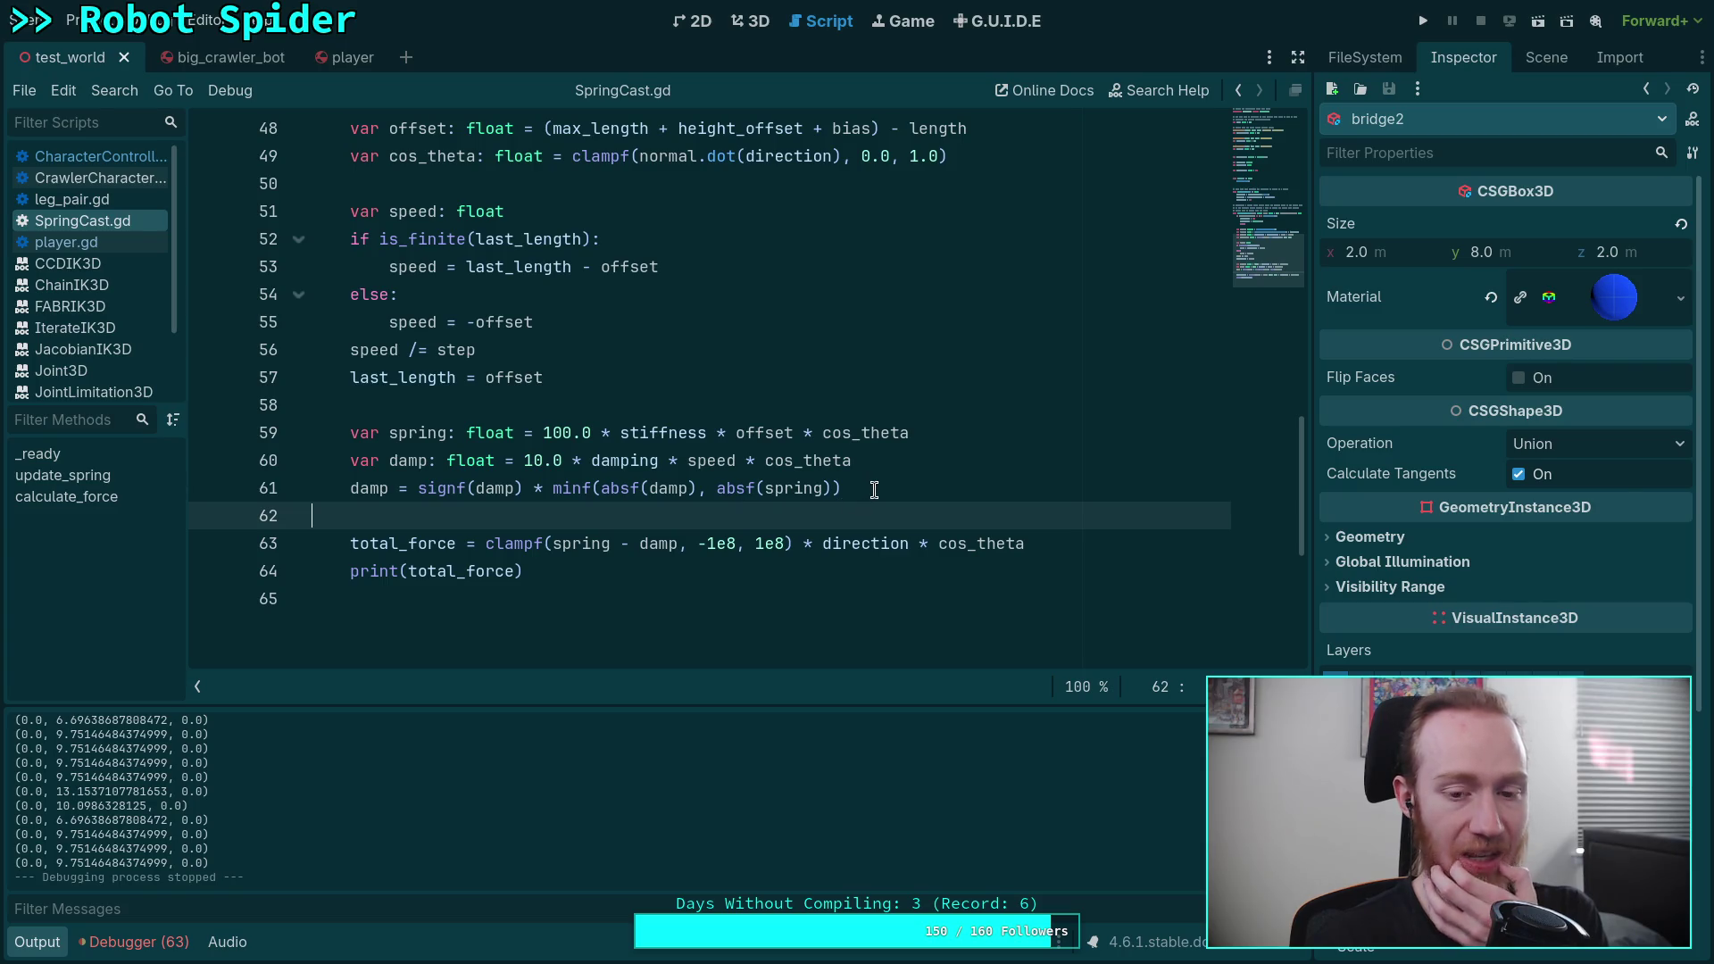
# Step: Rewrite line 61 as if damp < spring, with a damp < 0.0 branch negating minf(absf(damp), absf(spring))
pyautogui.moveTo(874, 490); pyautogui.dragTo(351, 488)
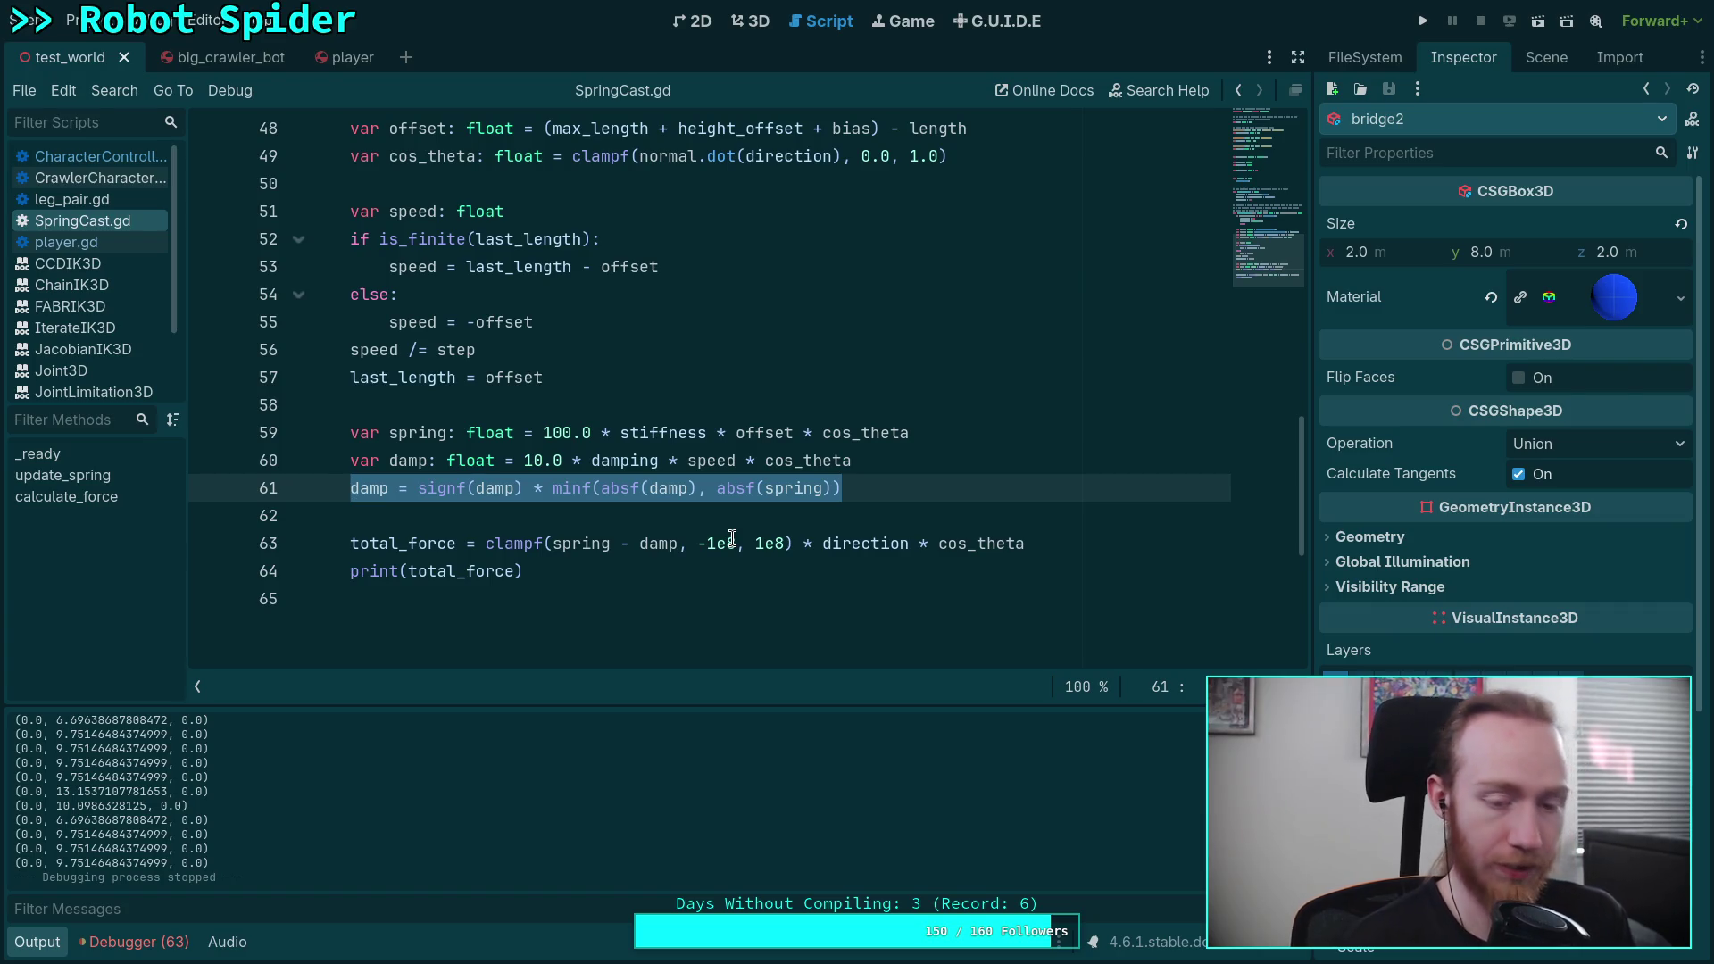
pyautogui.press('BackSpace')
pyautogui.write('if damp ')
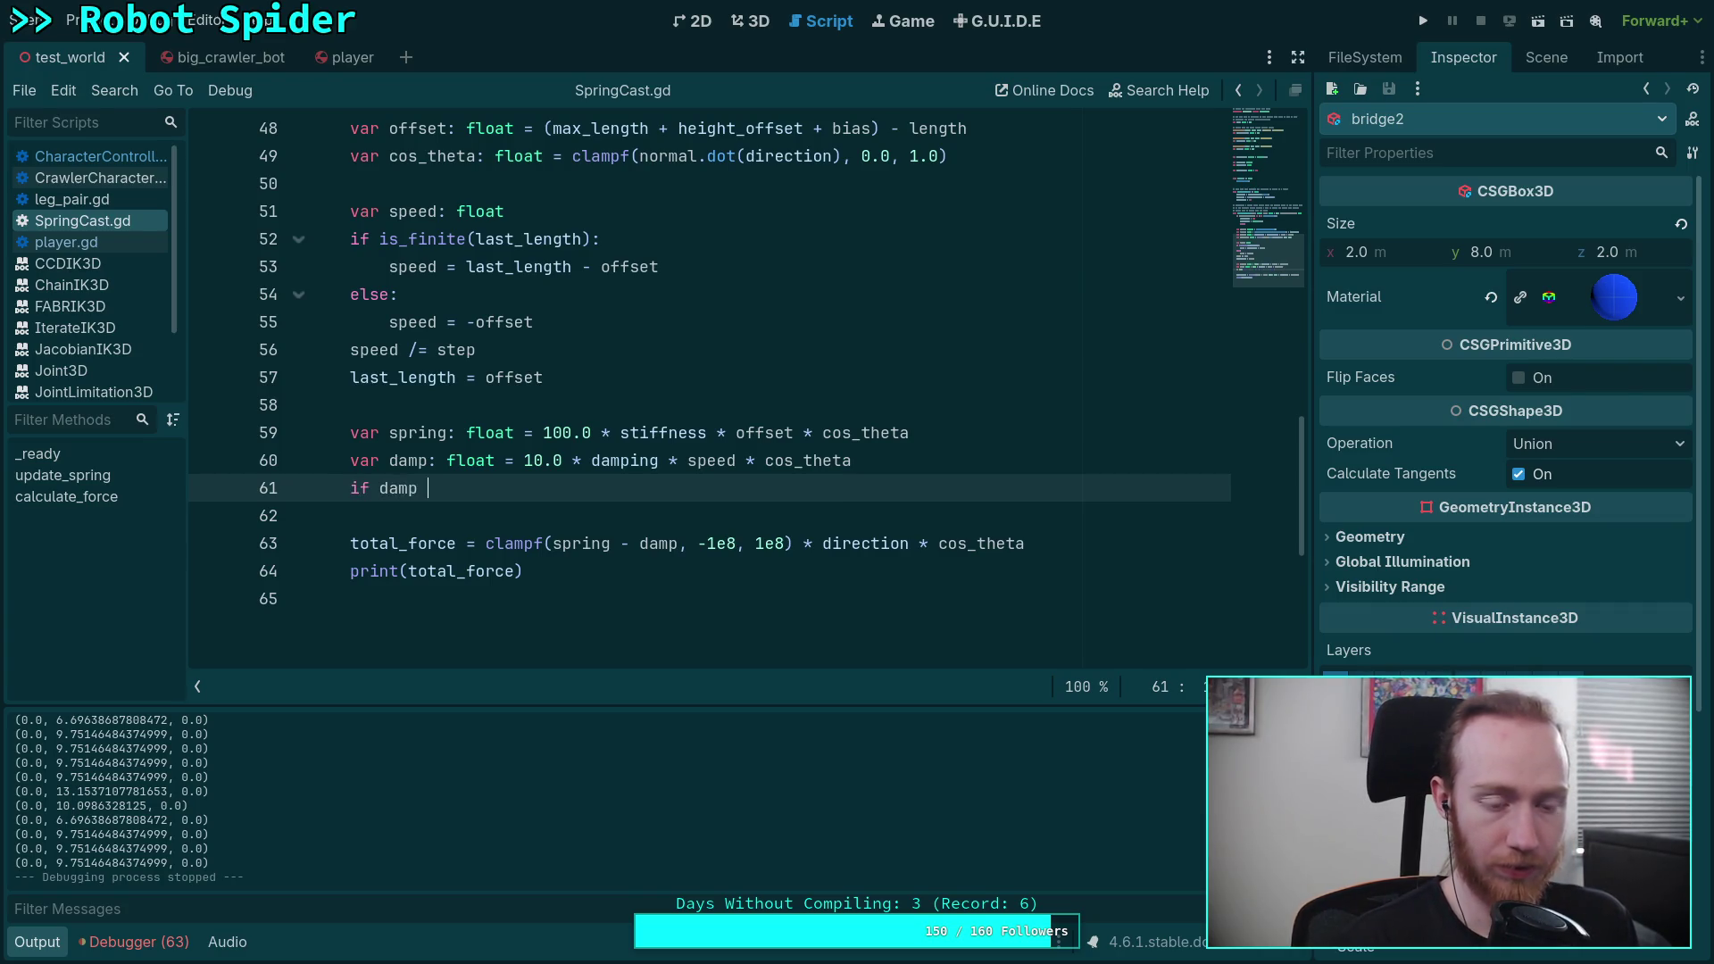
pyautogui.write('< sp')
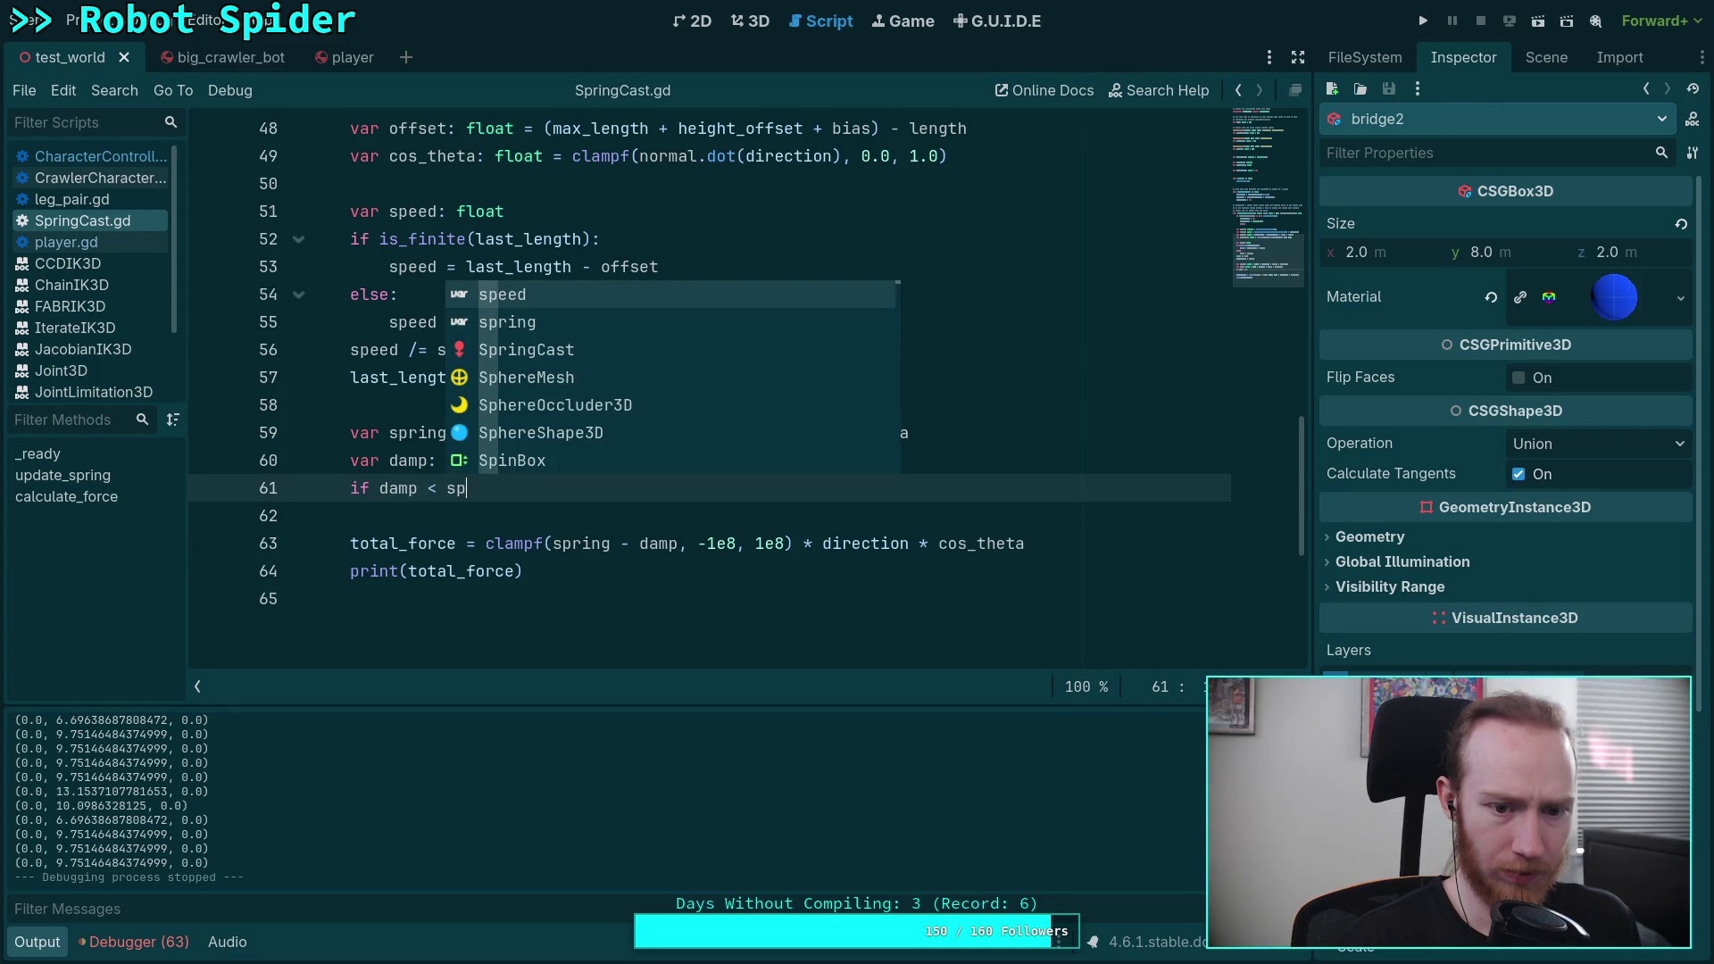
pyautogui.write('ring:')
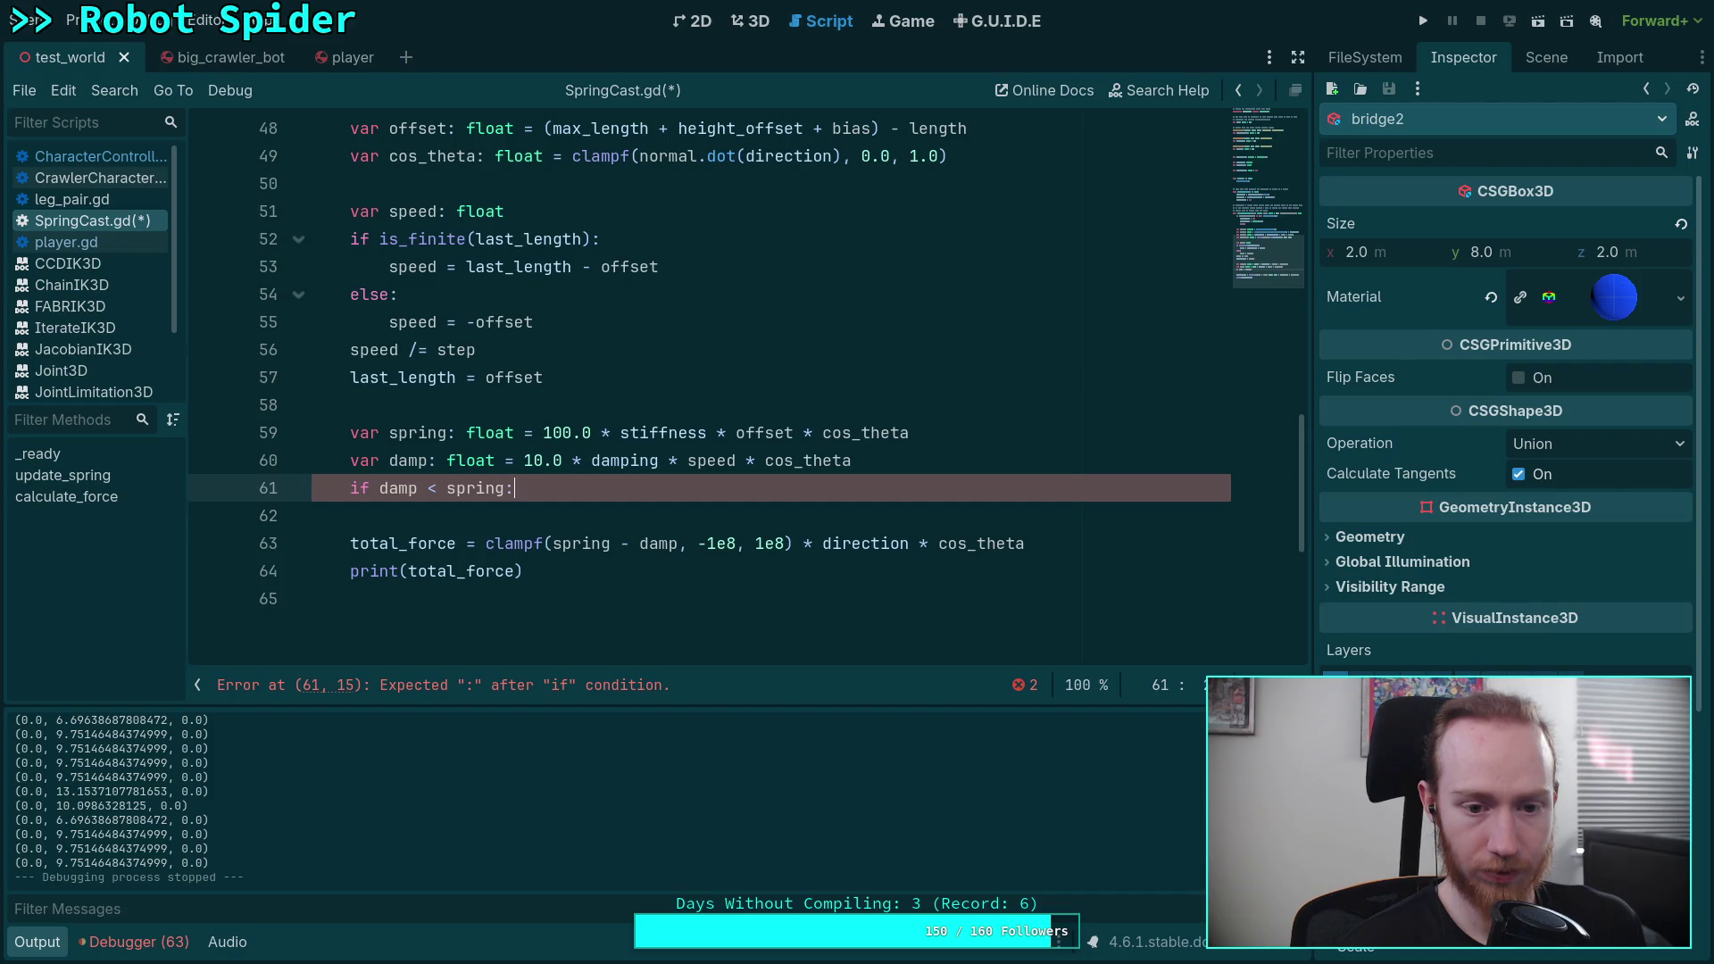
pyautogui.press('Return')
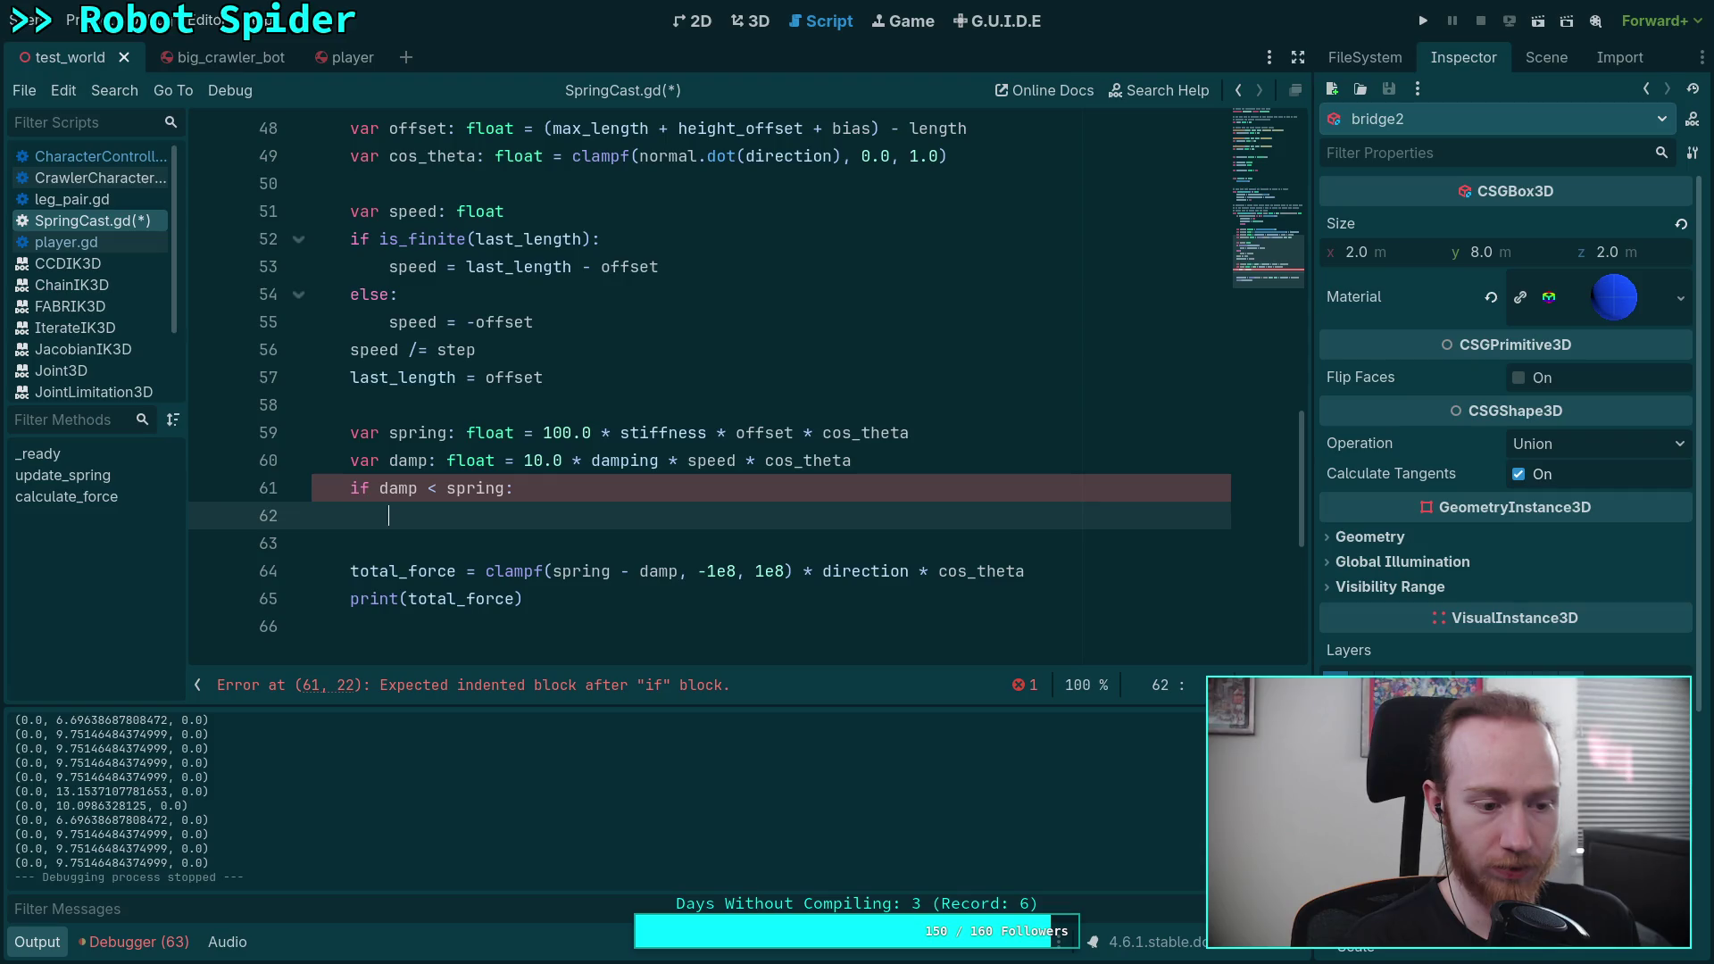
pyautogui.write('if da')
pyautogui.press('BackSpace')
pyautogui.press('BackSpace')
pyautogui.press('BackSpace')
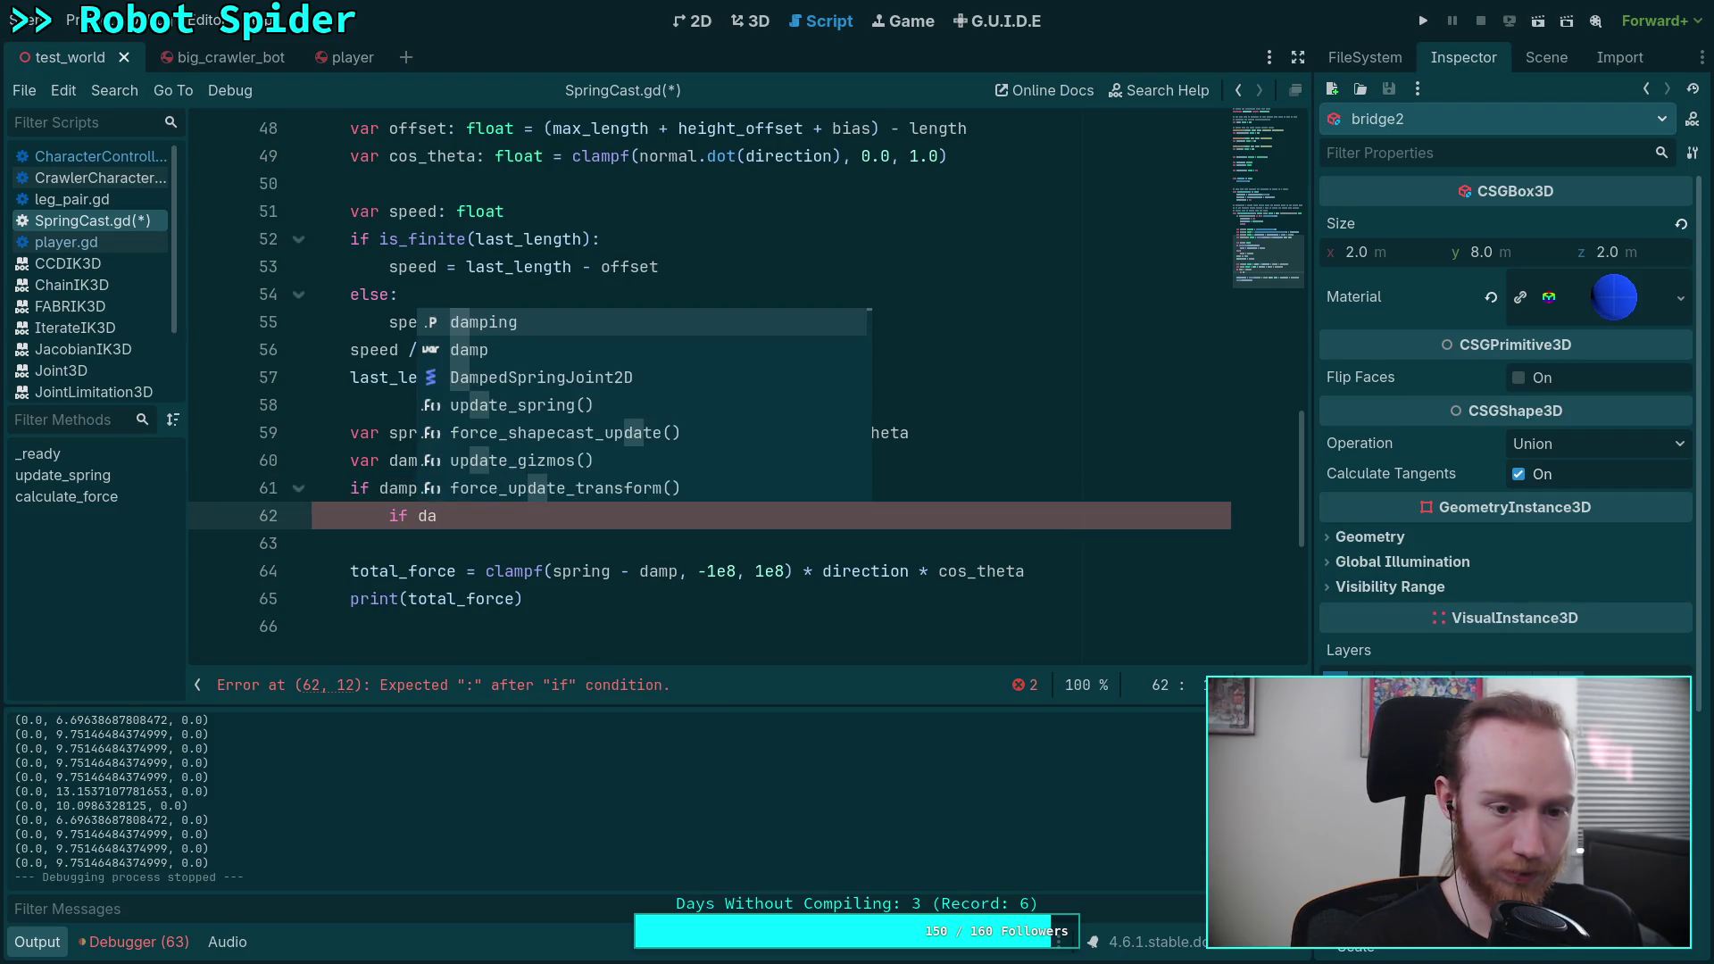
pyautogui.write('f d')
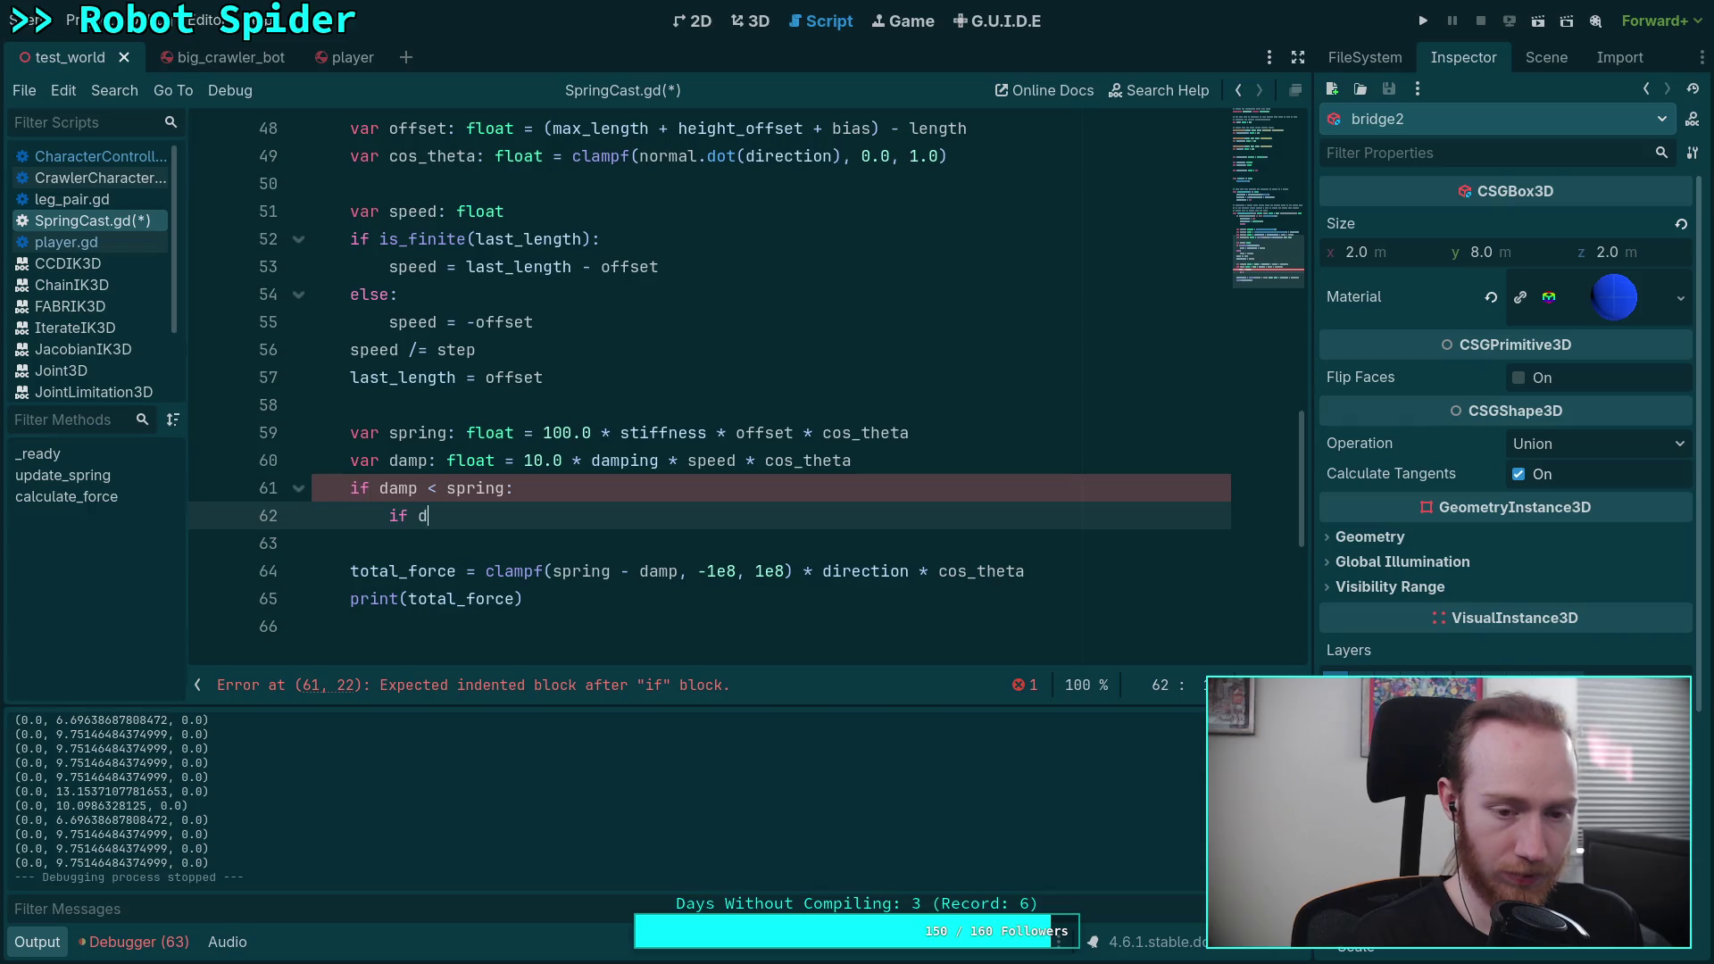
pyautogui.write('amp < 0.0:')
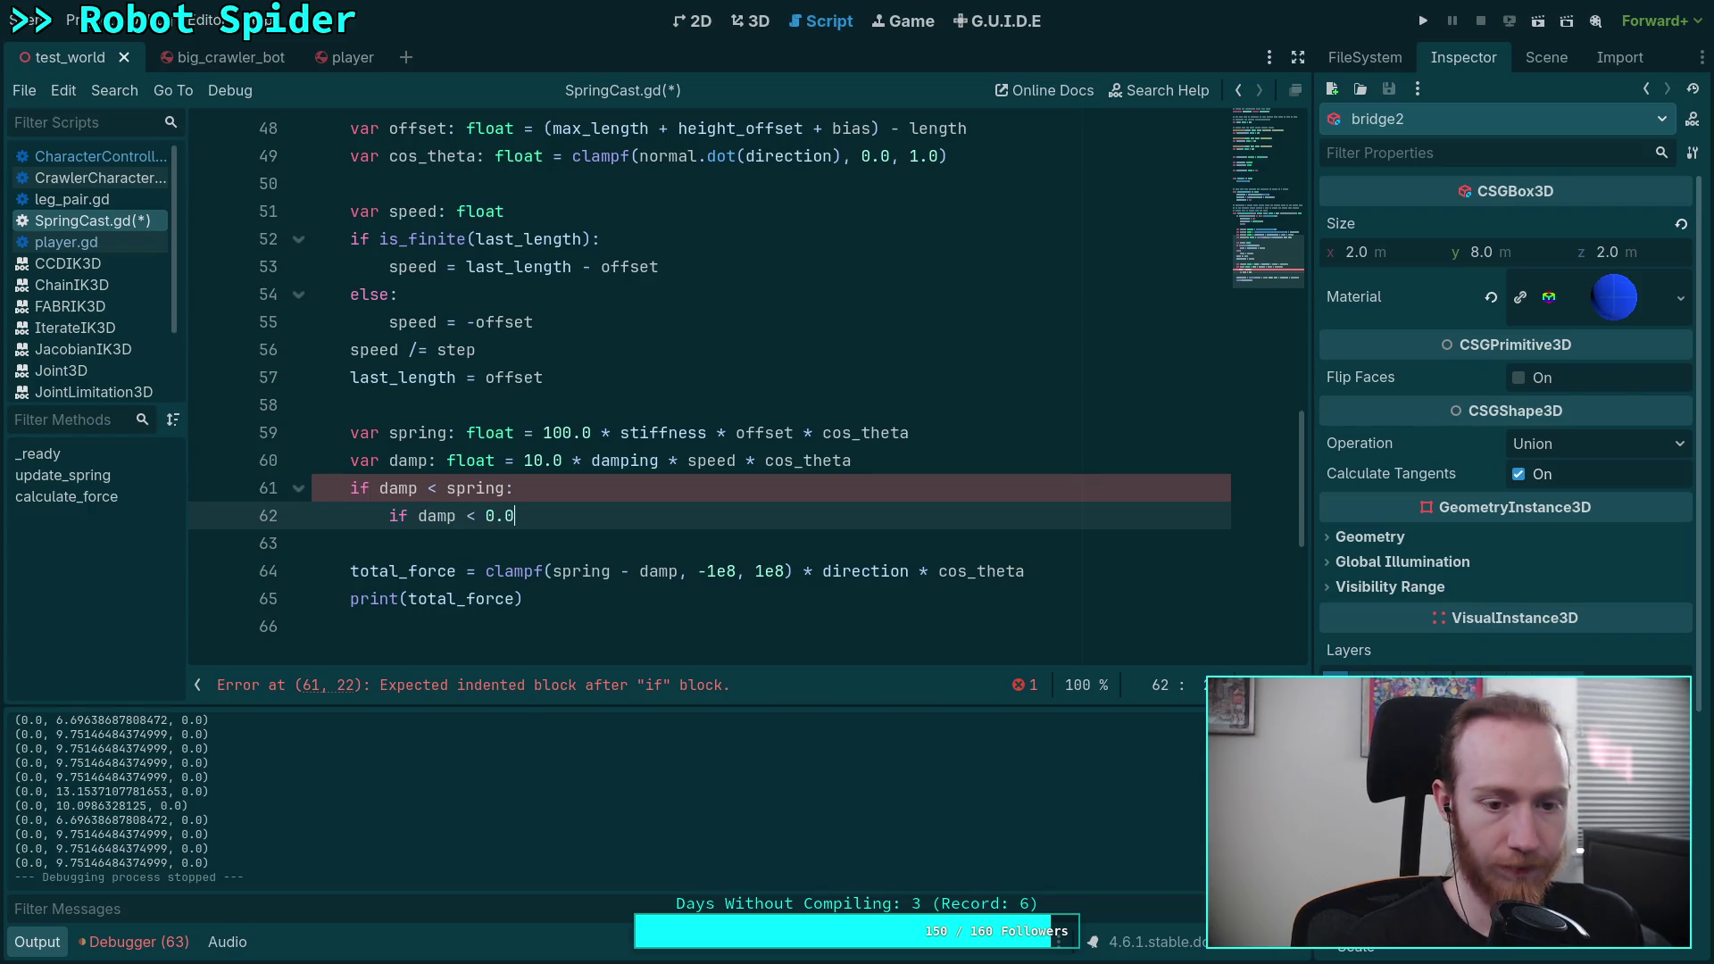
pyautogui.press('Return')
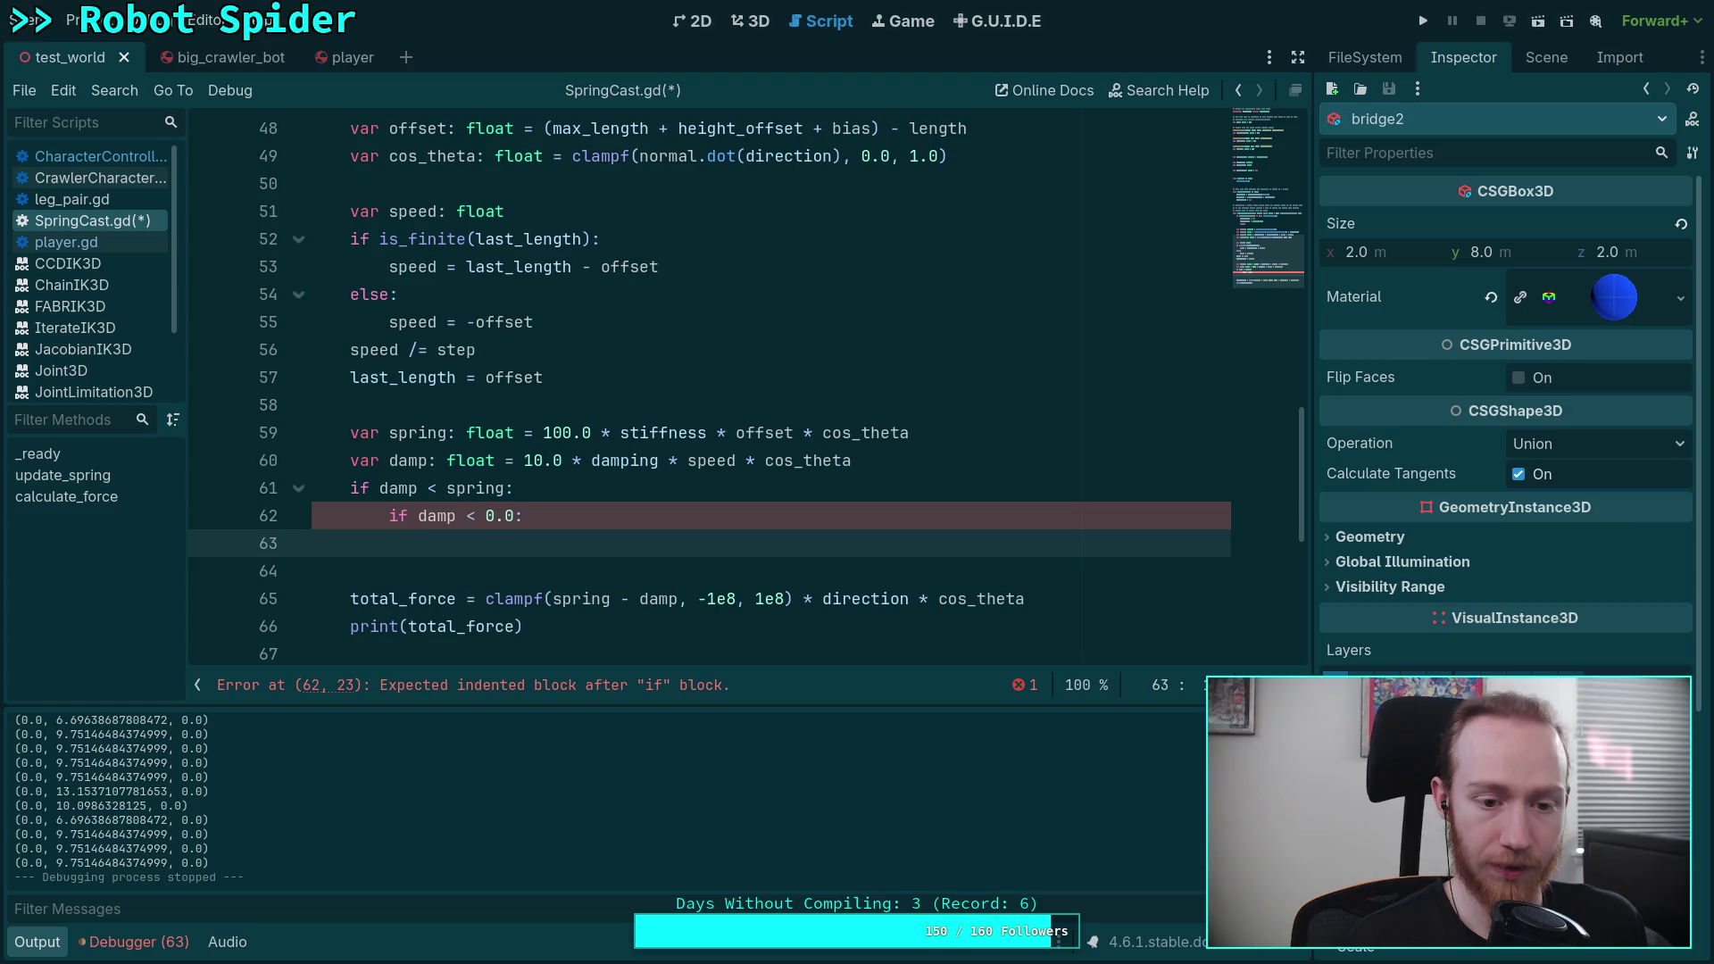
pyautogui.write('dam')
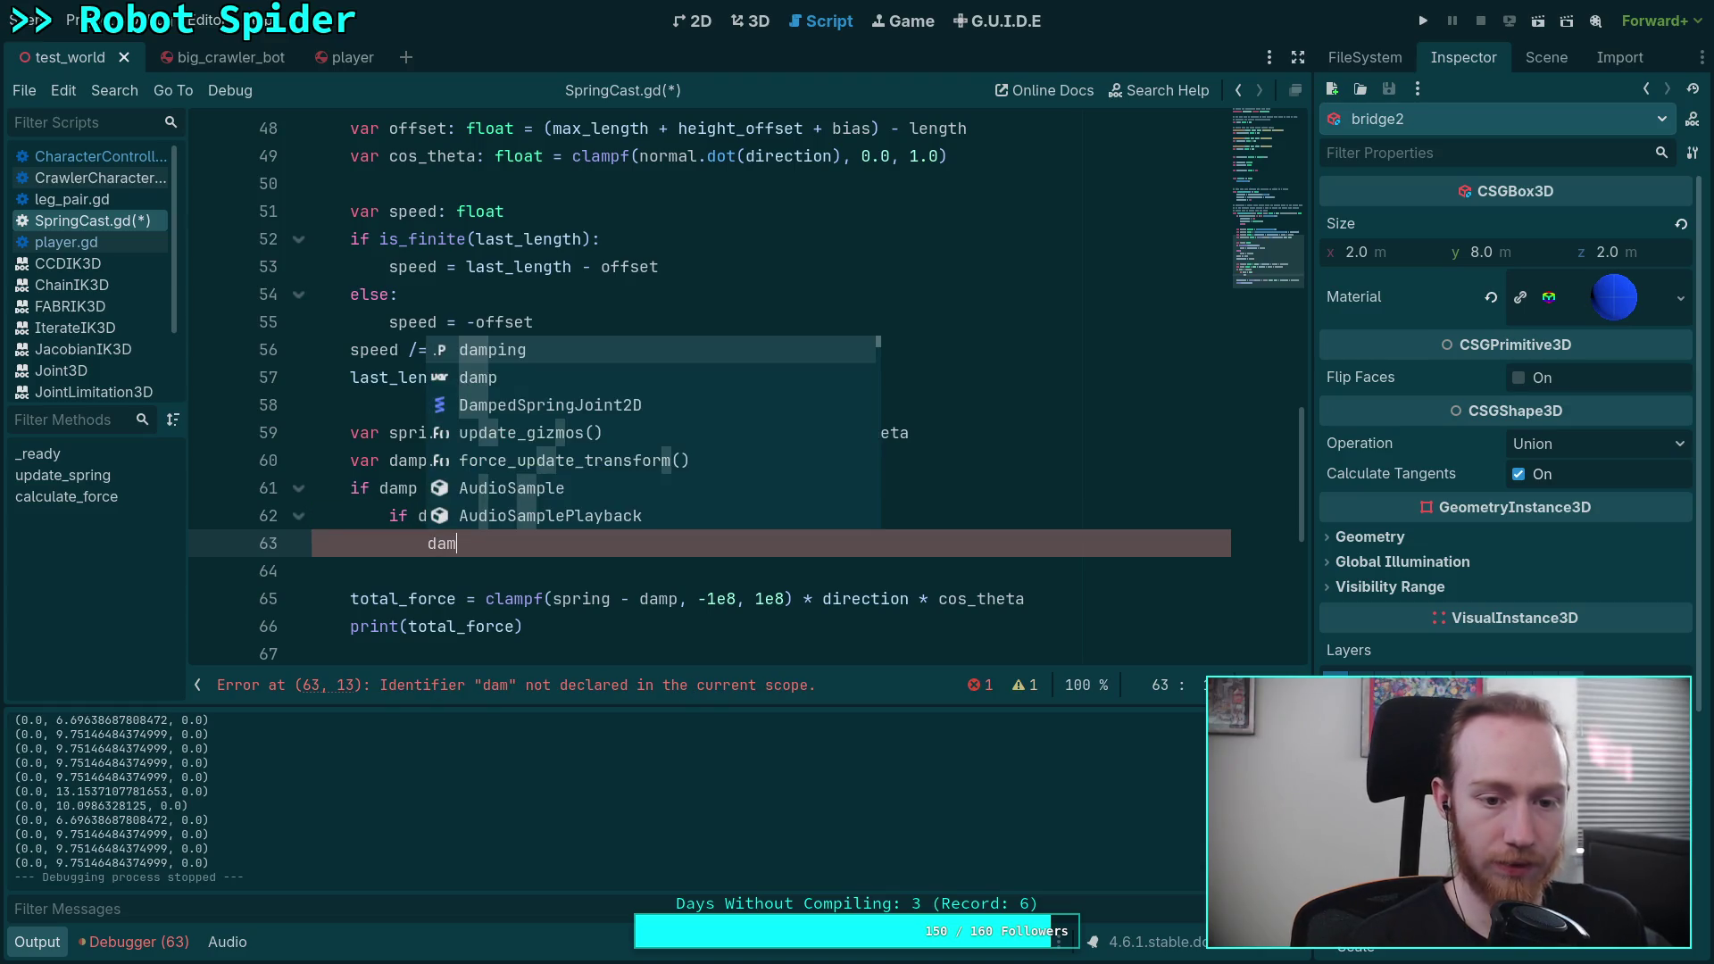
pyautogui.write('p = -1')
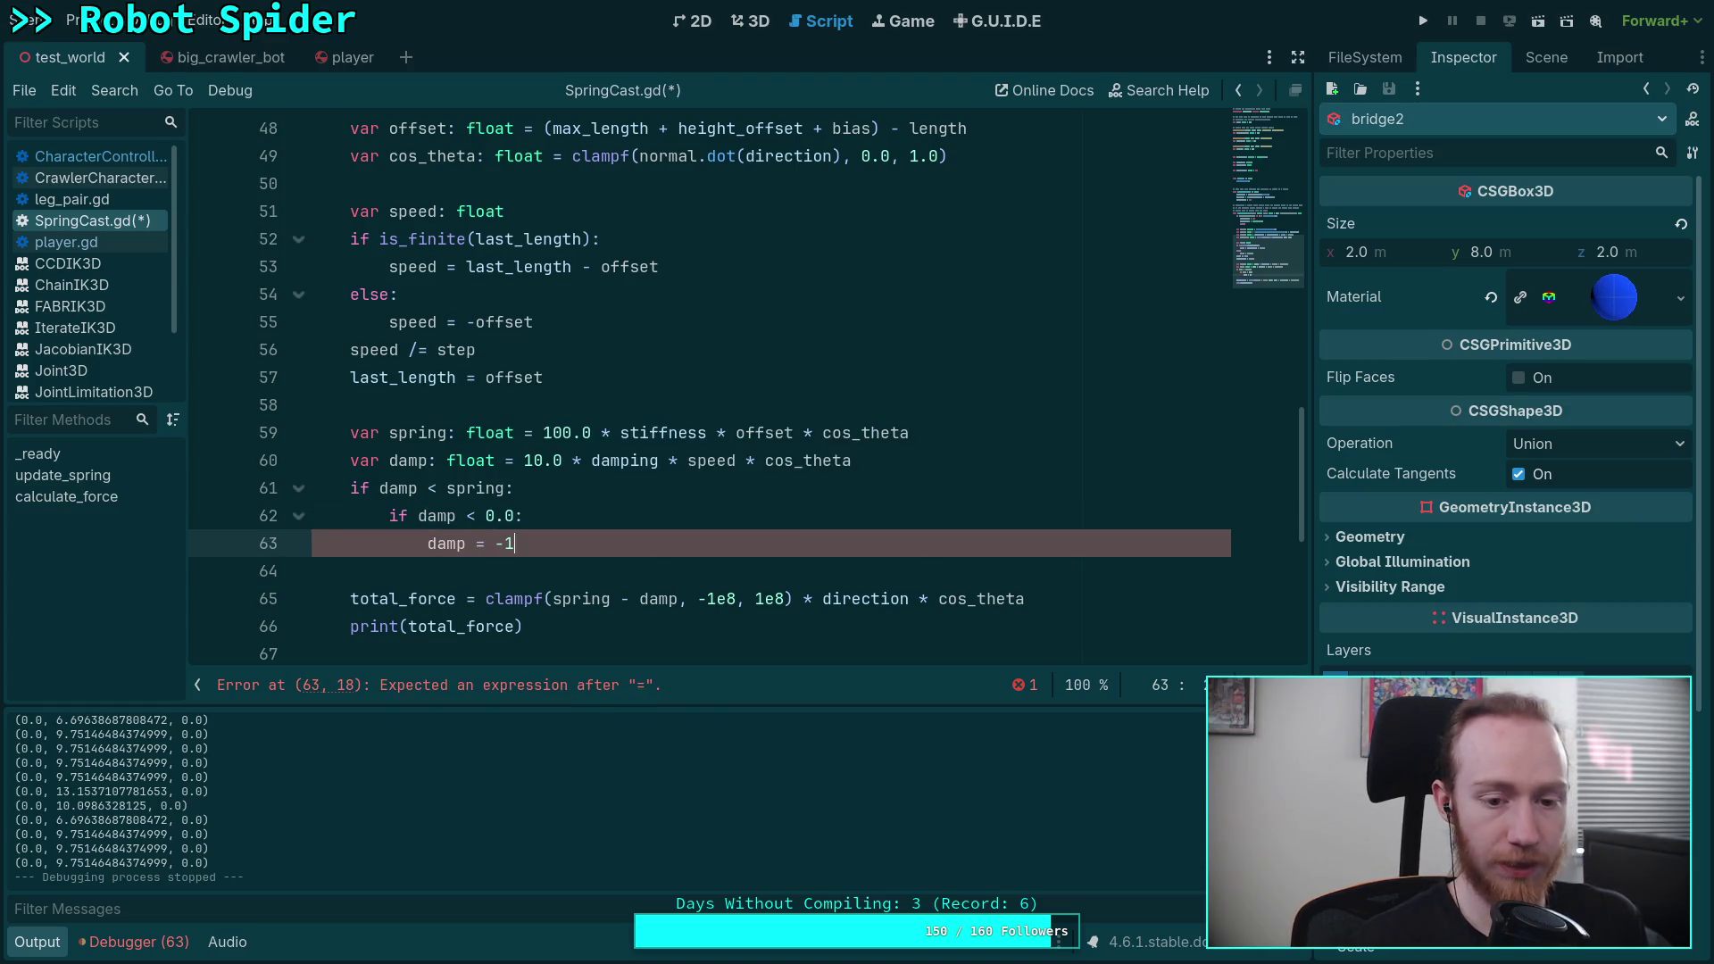
pyautogui.write('.0 * minf(')
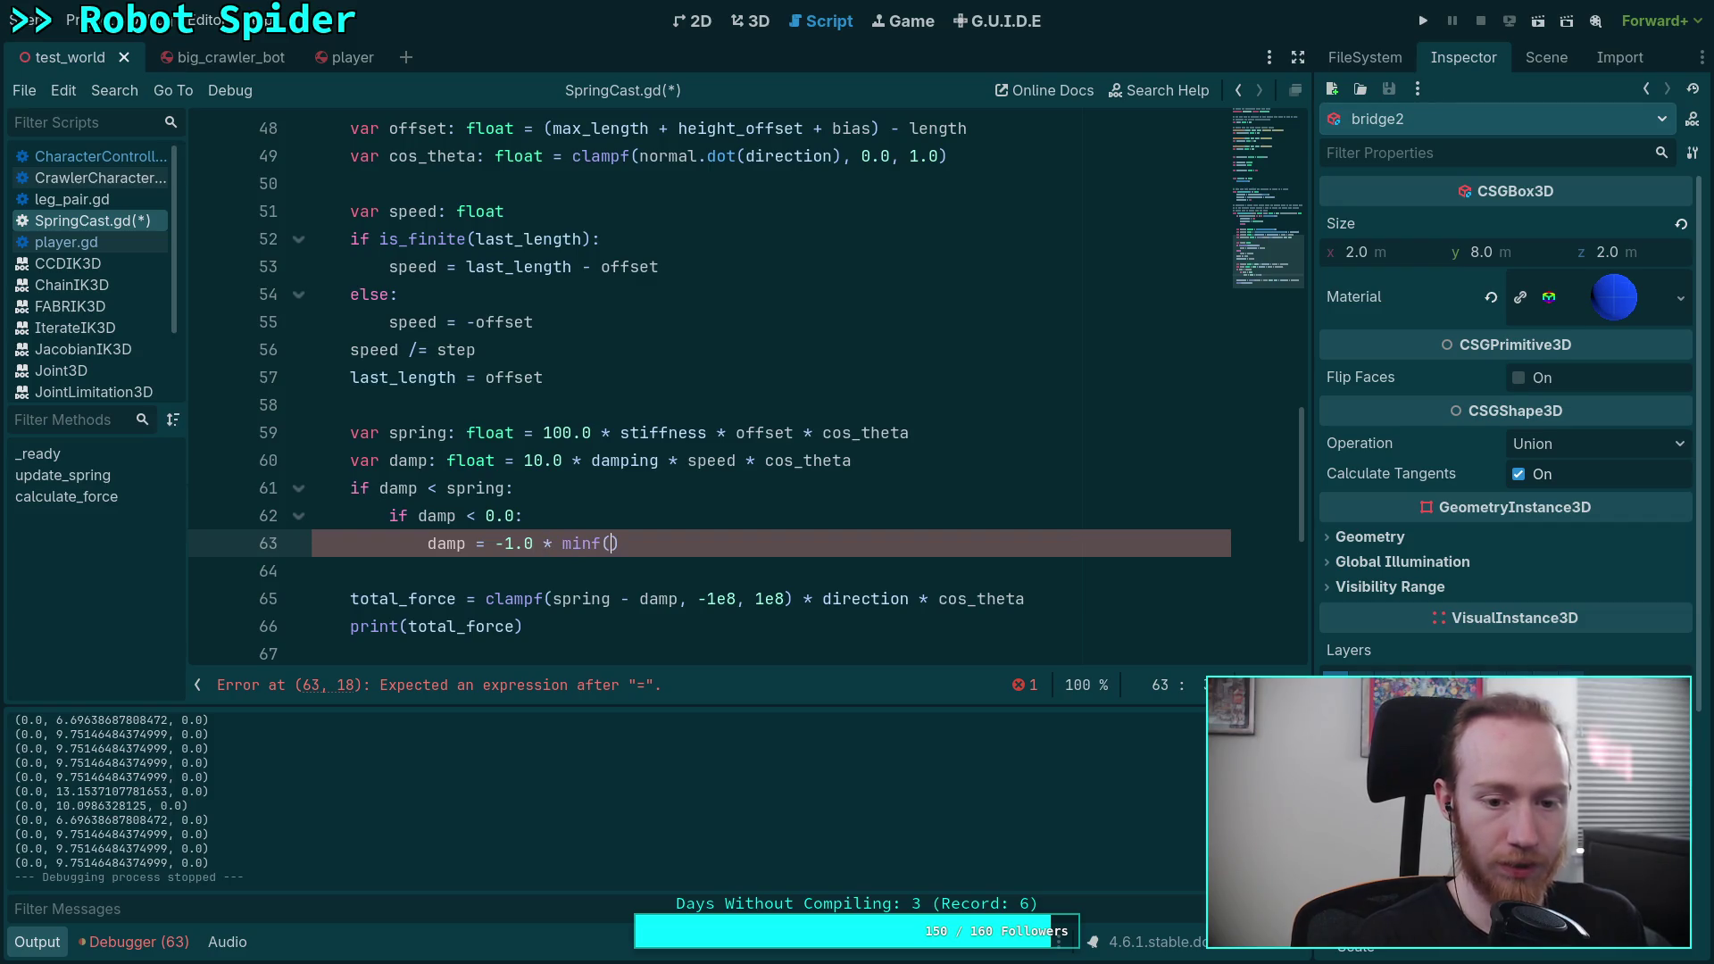
pyautogui.write('am')
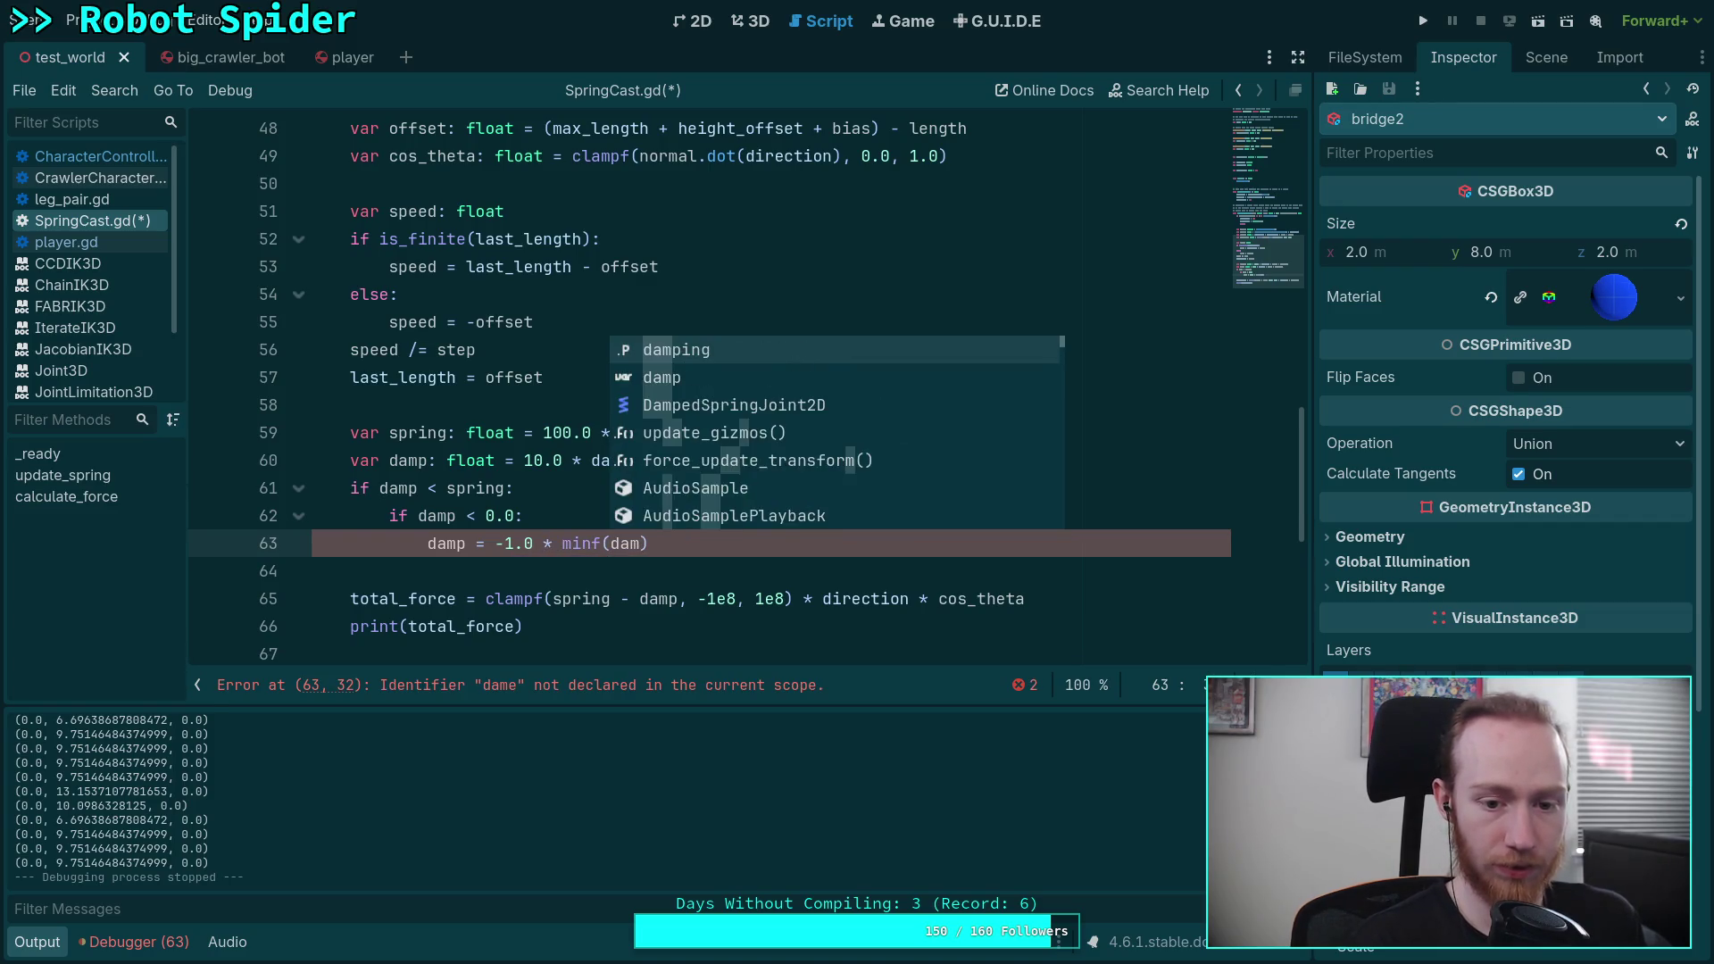
pyautogui.press('BackSpace')
pyautogui.press('BackSpace')
pyautogui.press('BackSpace')
pyautogui.write('absf(damp')
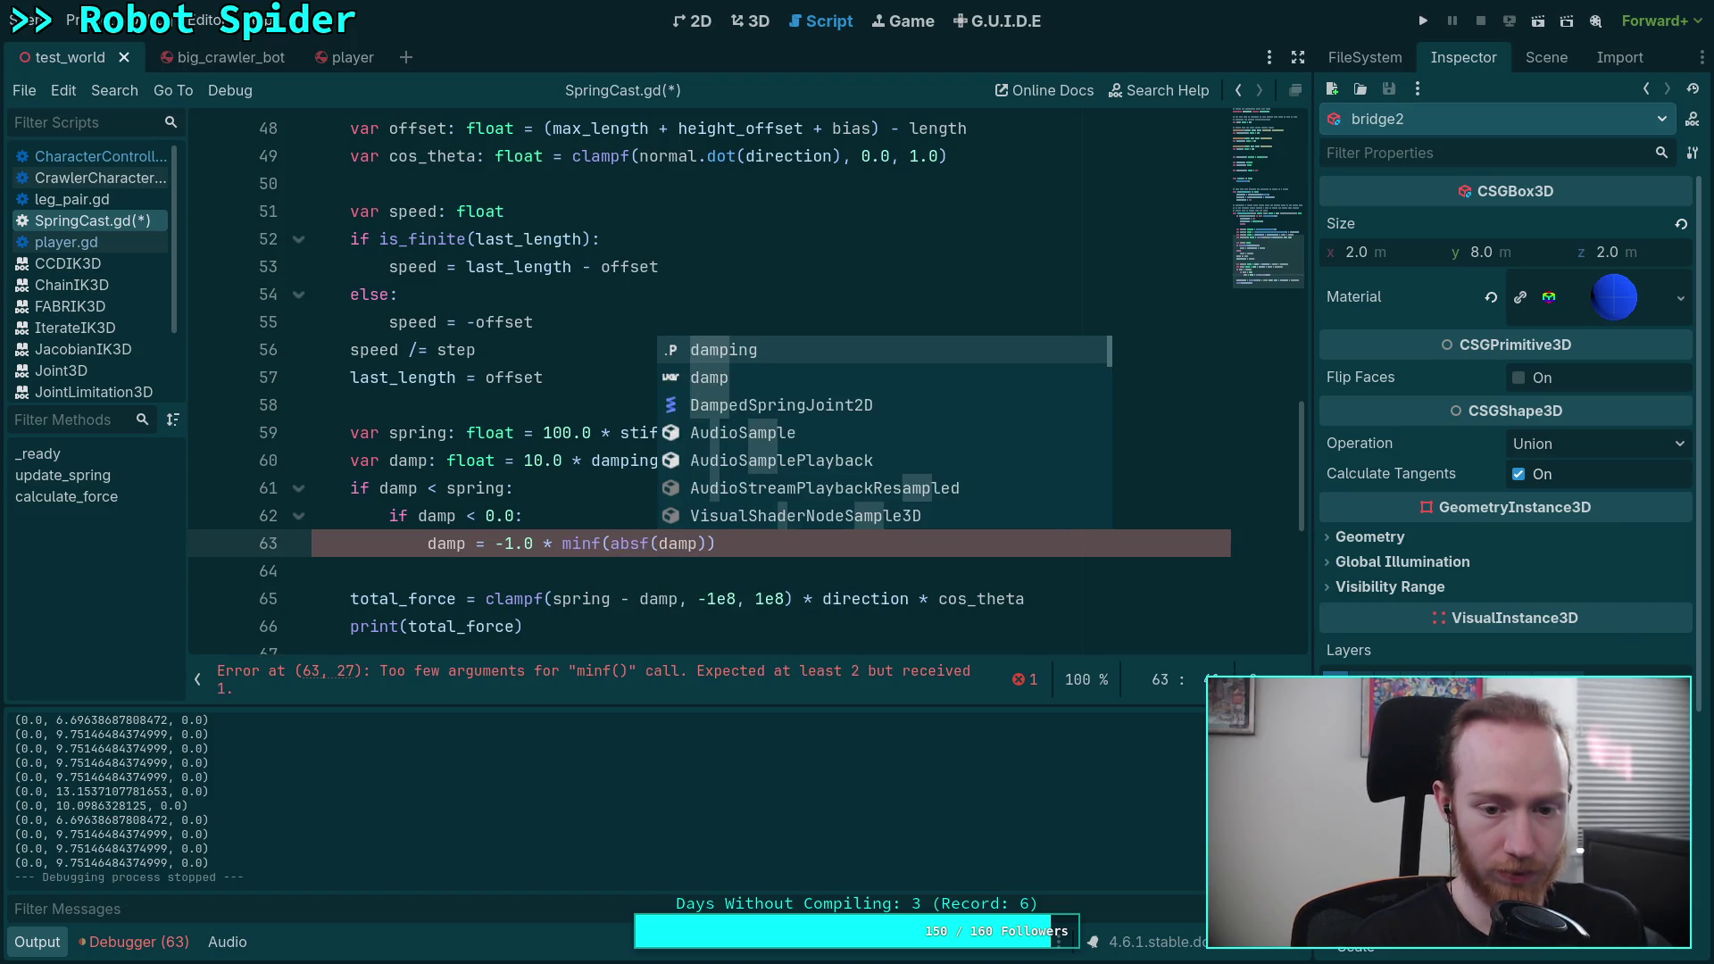
pyautogui.write('), absf(s')
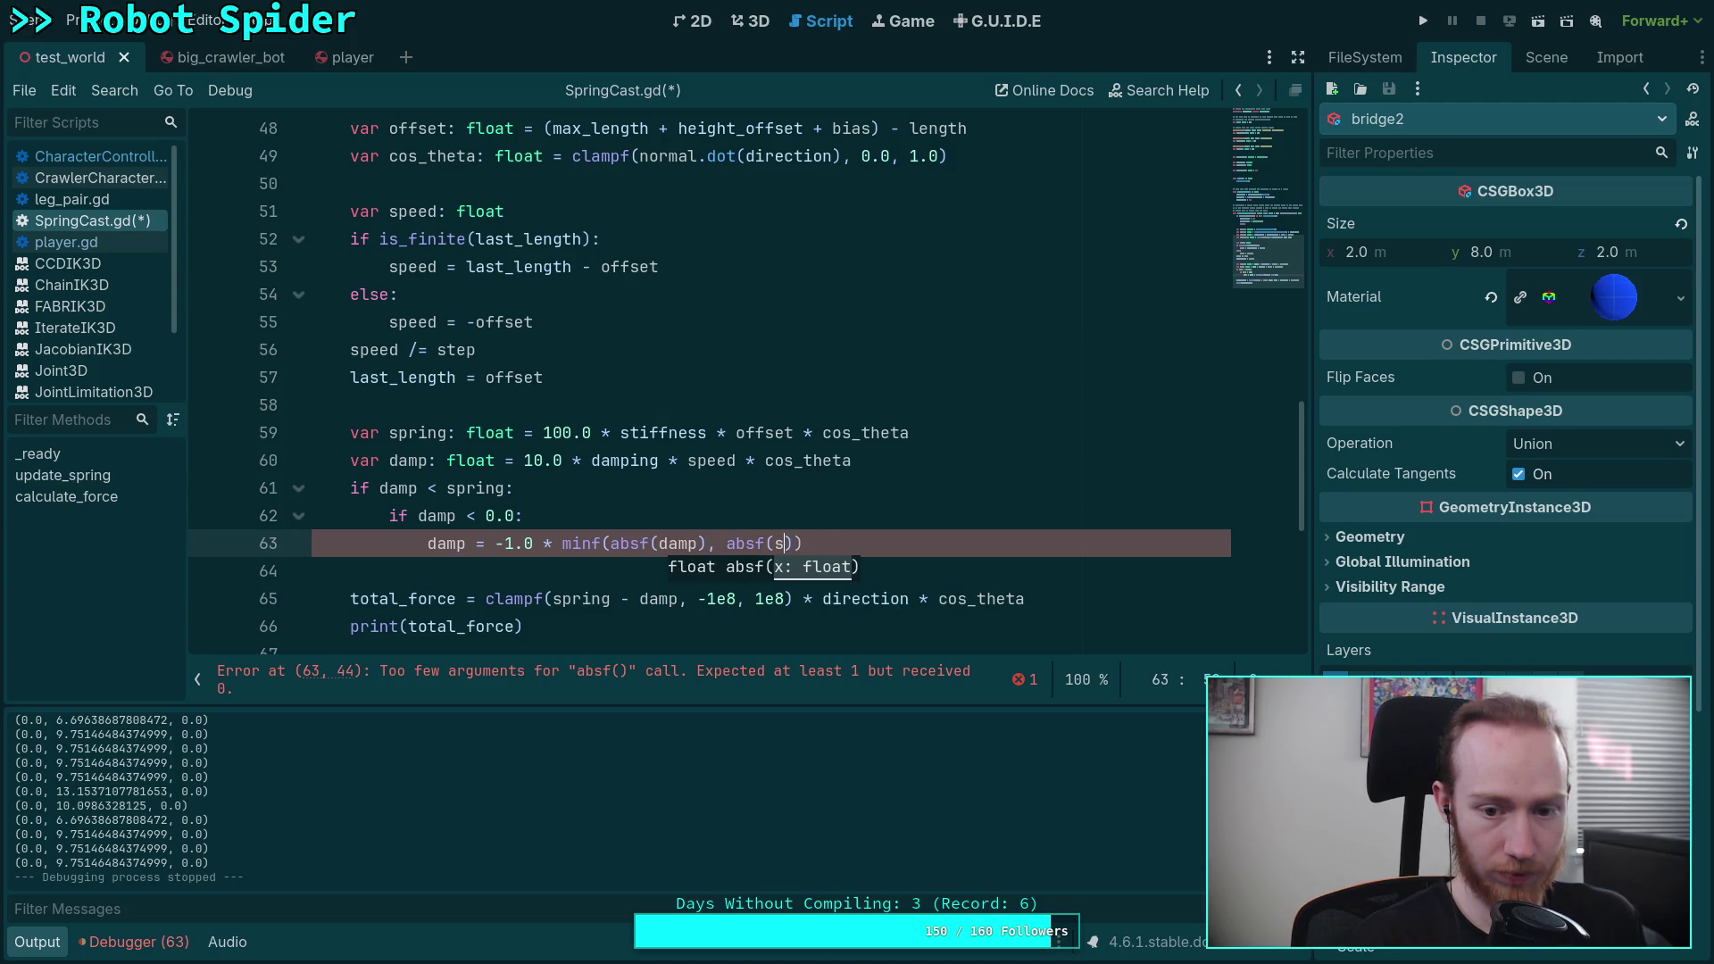
pyautogui.write('pring))')
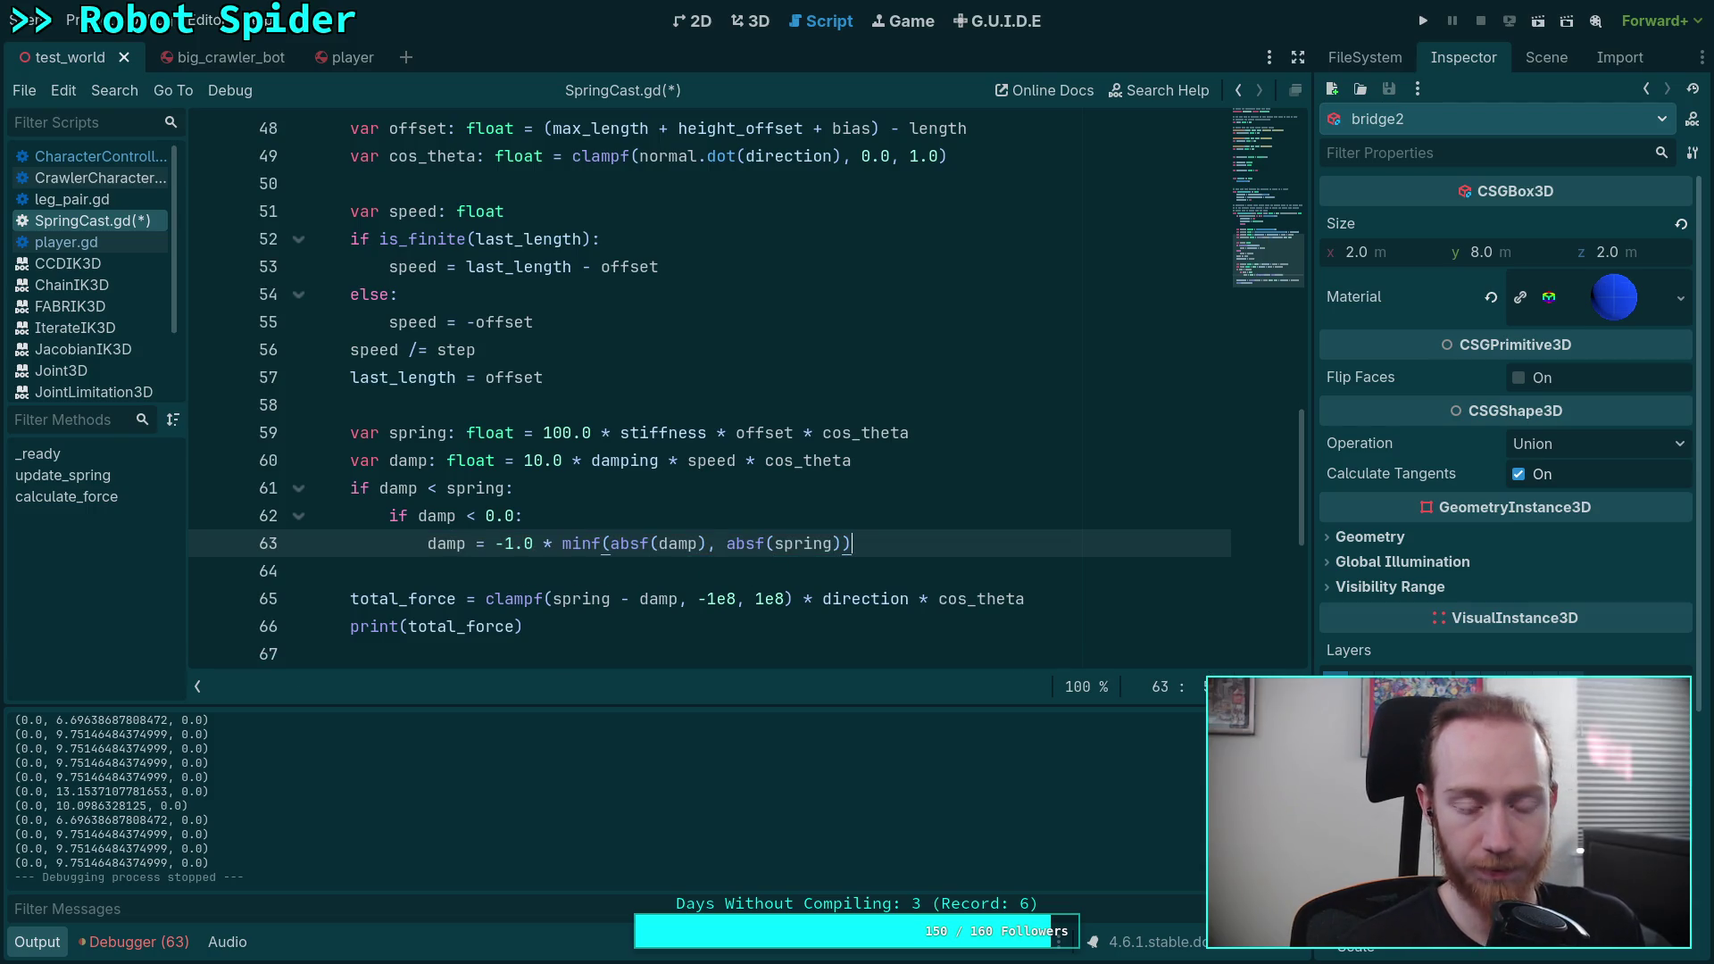
# Step: Add an else branch containing if damp < 0.0 that sets damp = spring
pyautogui.press('Return')
pyautogui.press('BackSpace')
pyautogui.press('BackSpace')
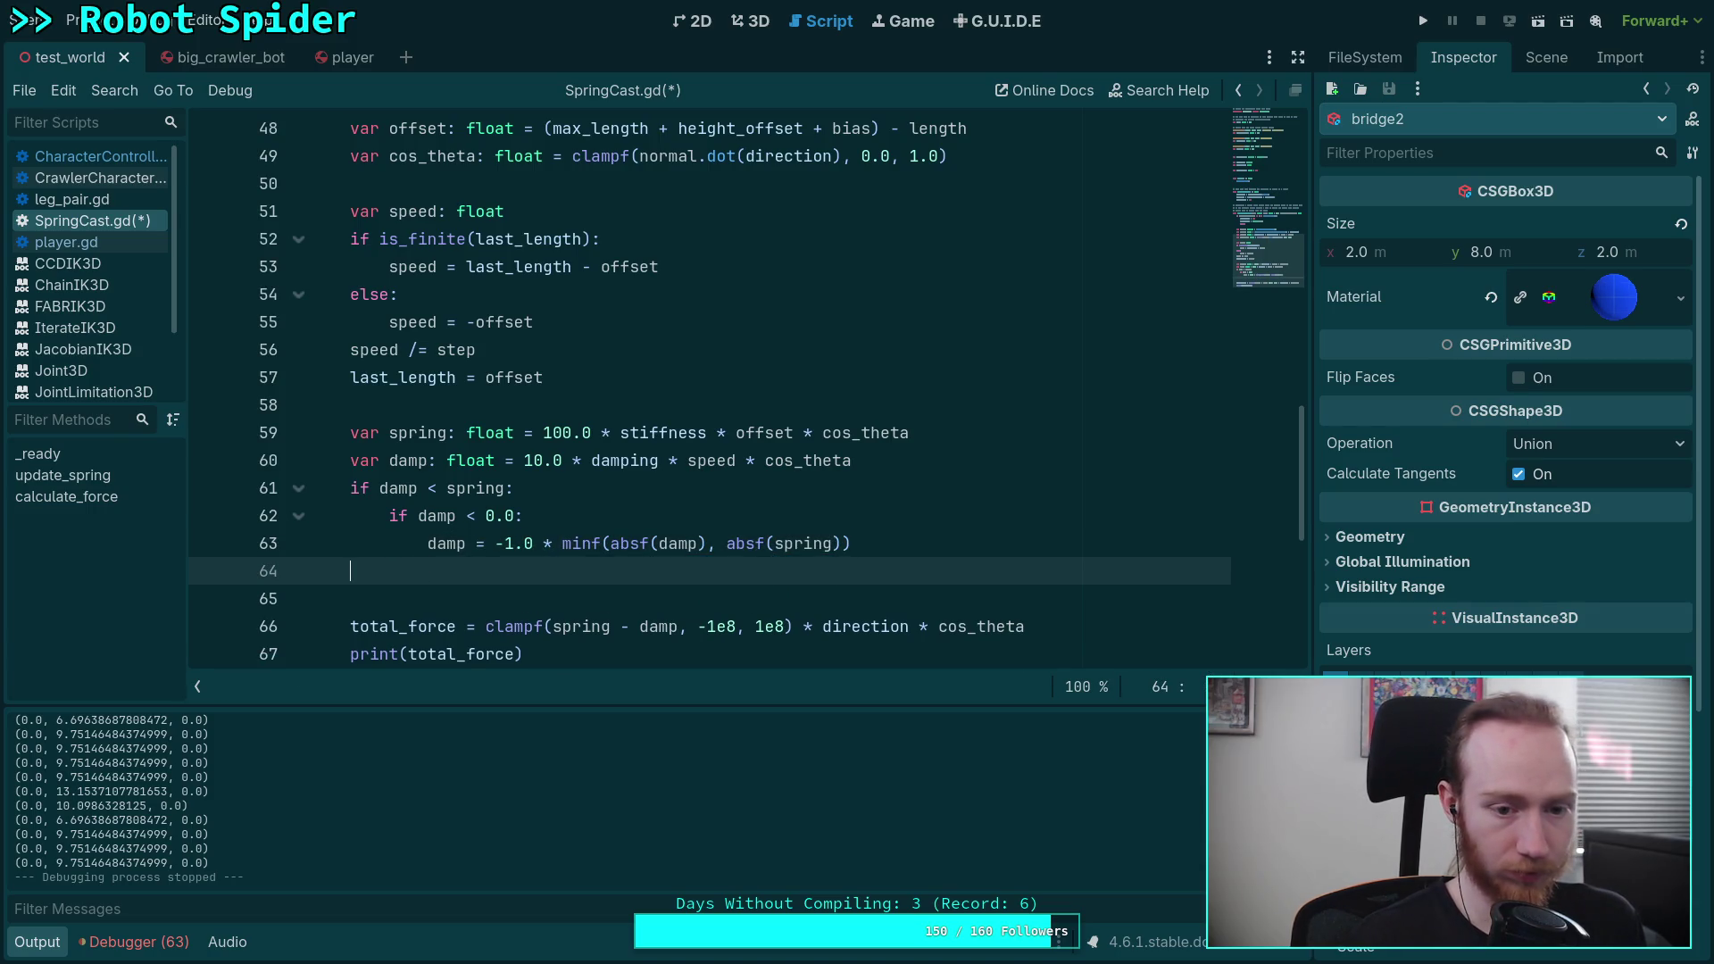
pyautogui.write('else:')
pyautogui.press('Return')
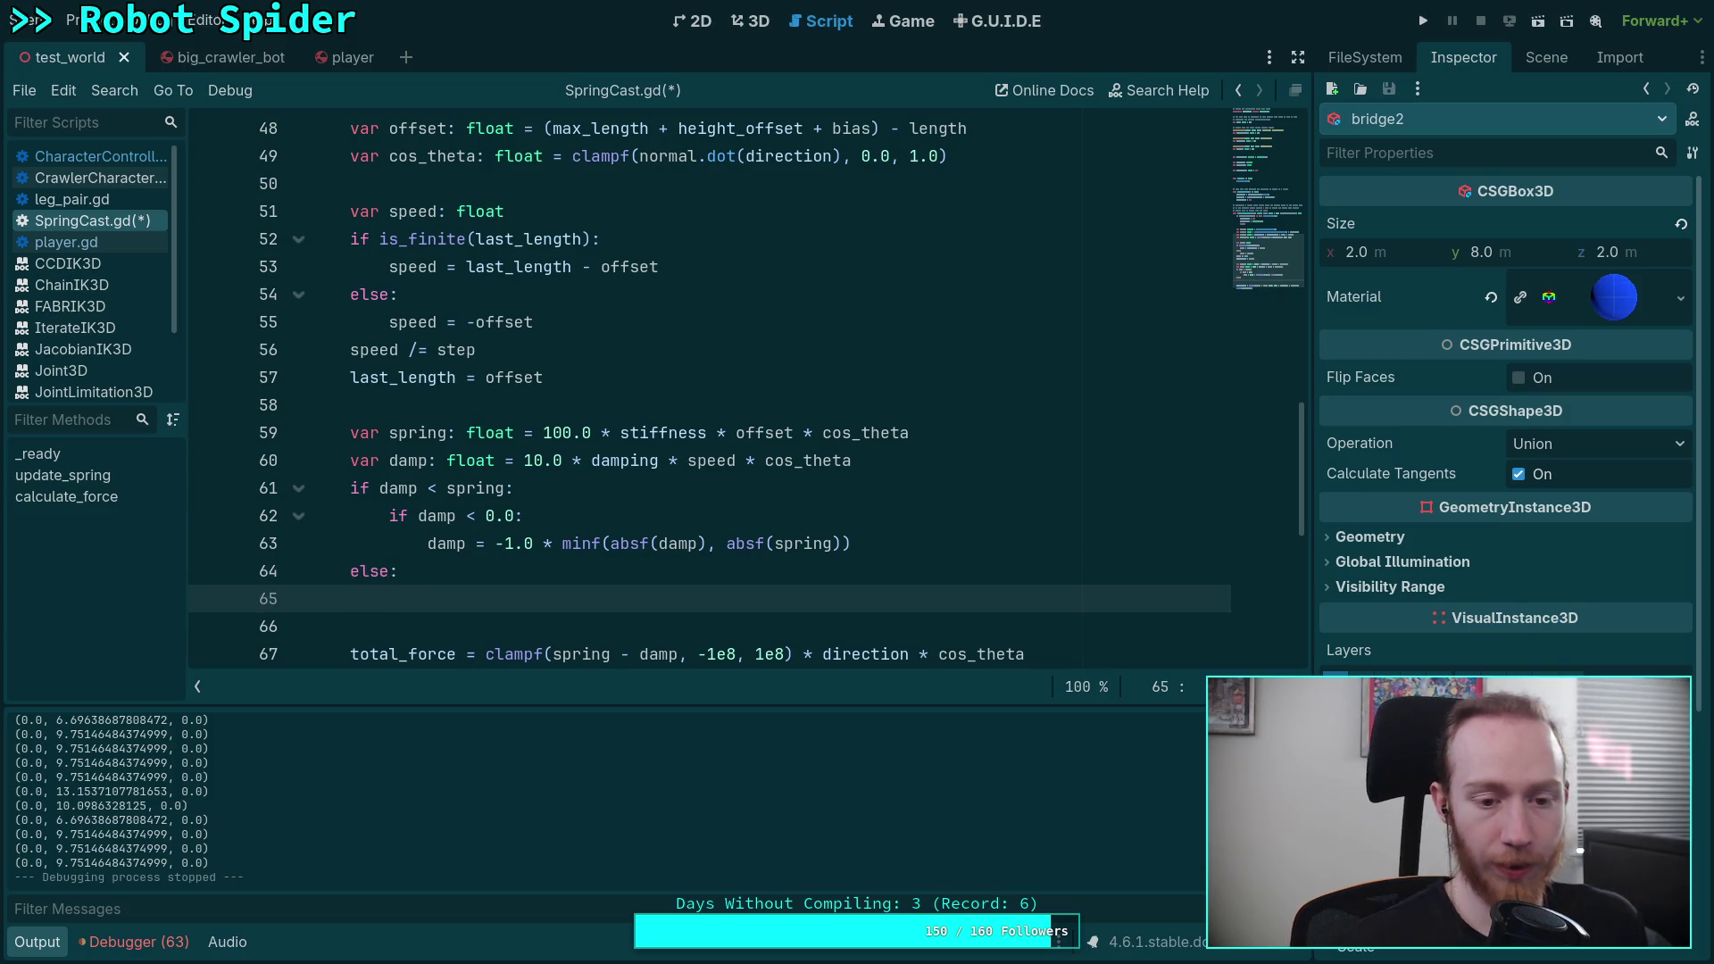
pyautogui.scroll(-1, 729, 539)
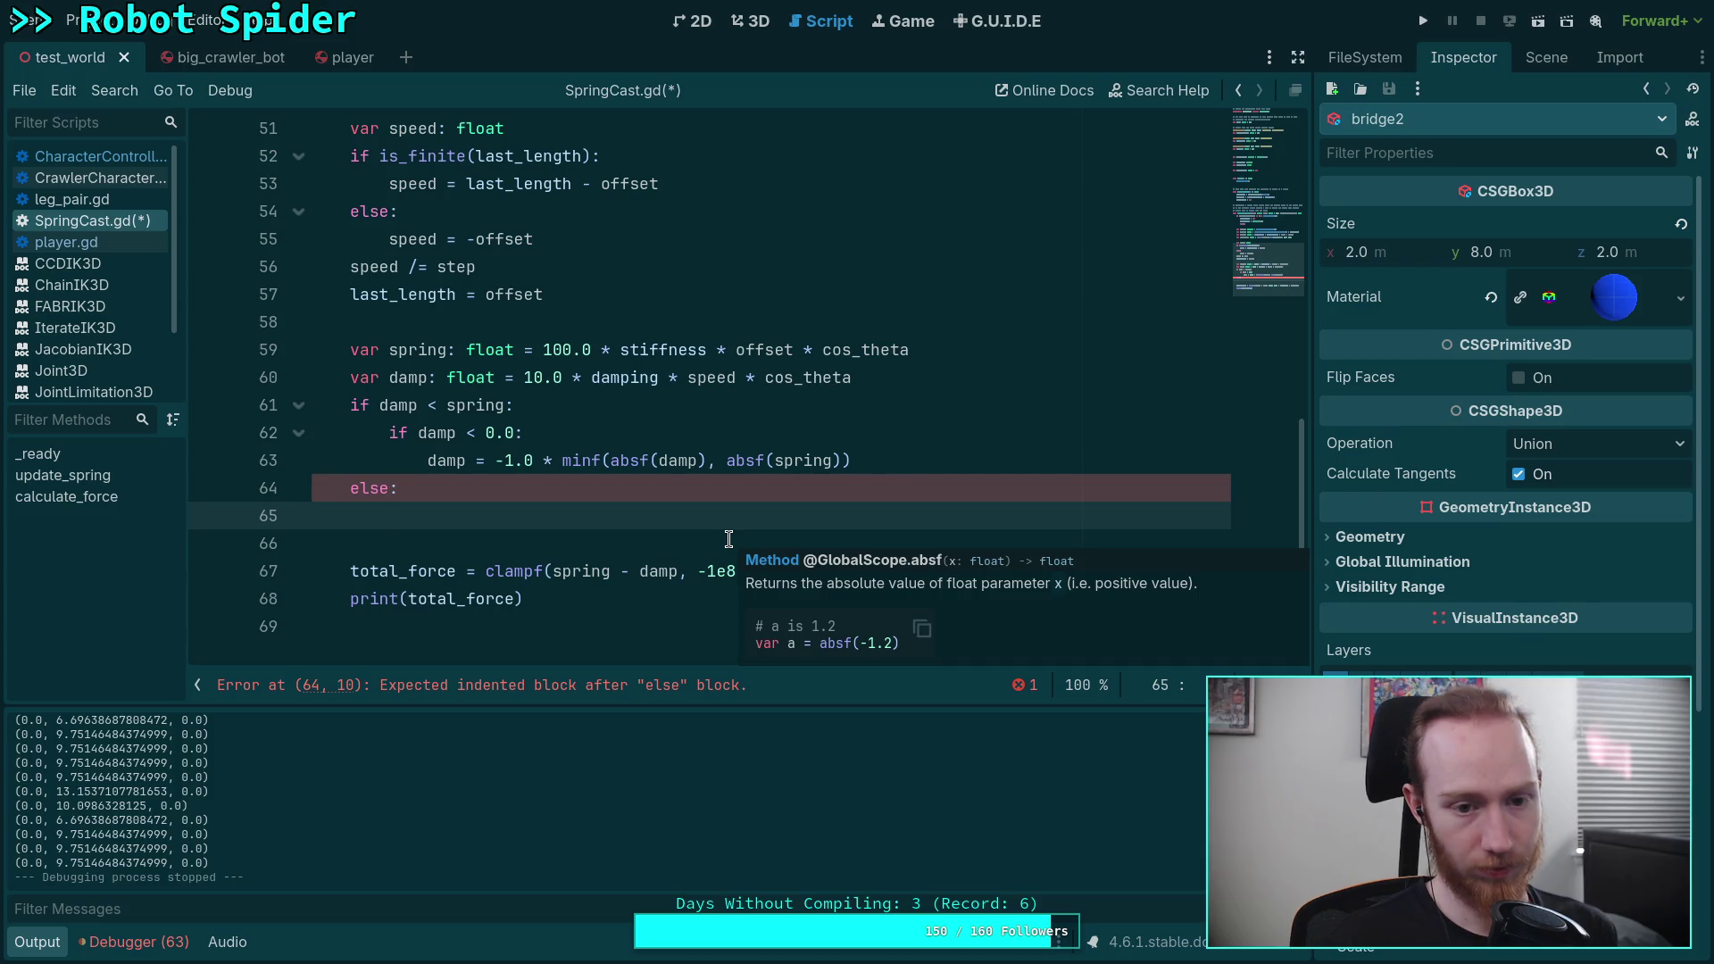
pyautogui.write('if ')
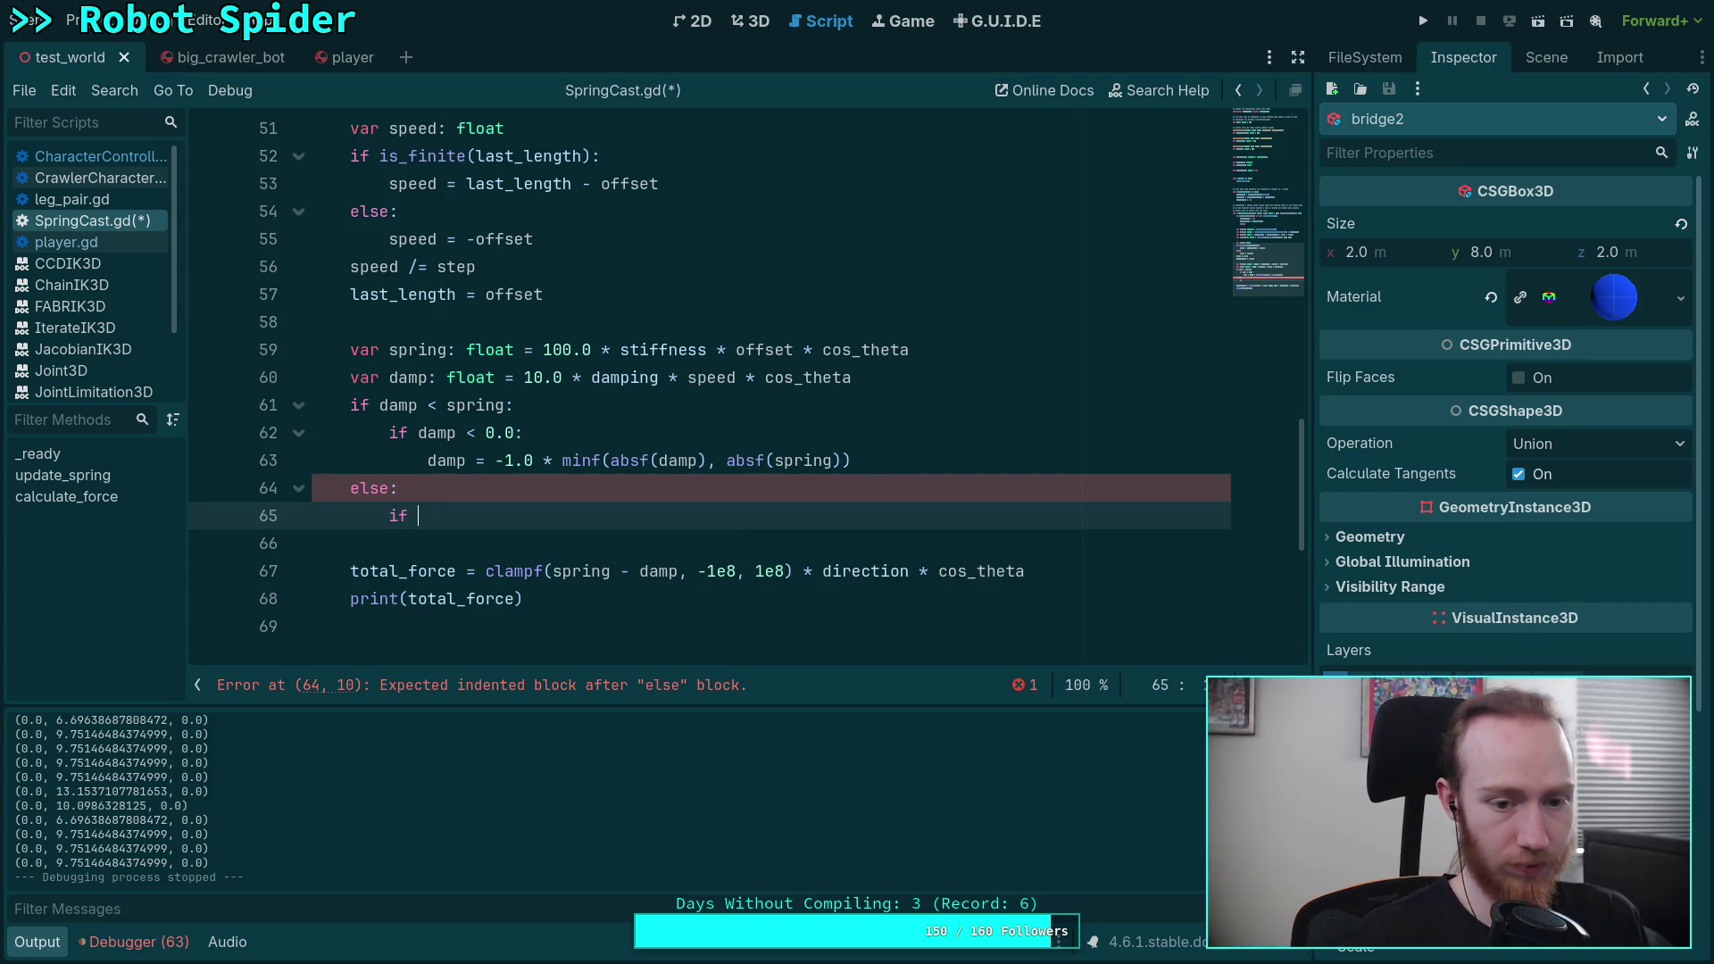
pyautogui.write('damp<')
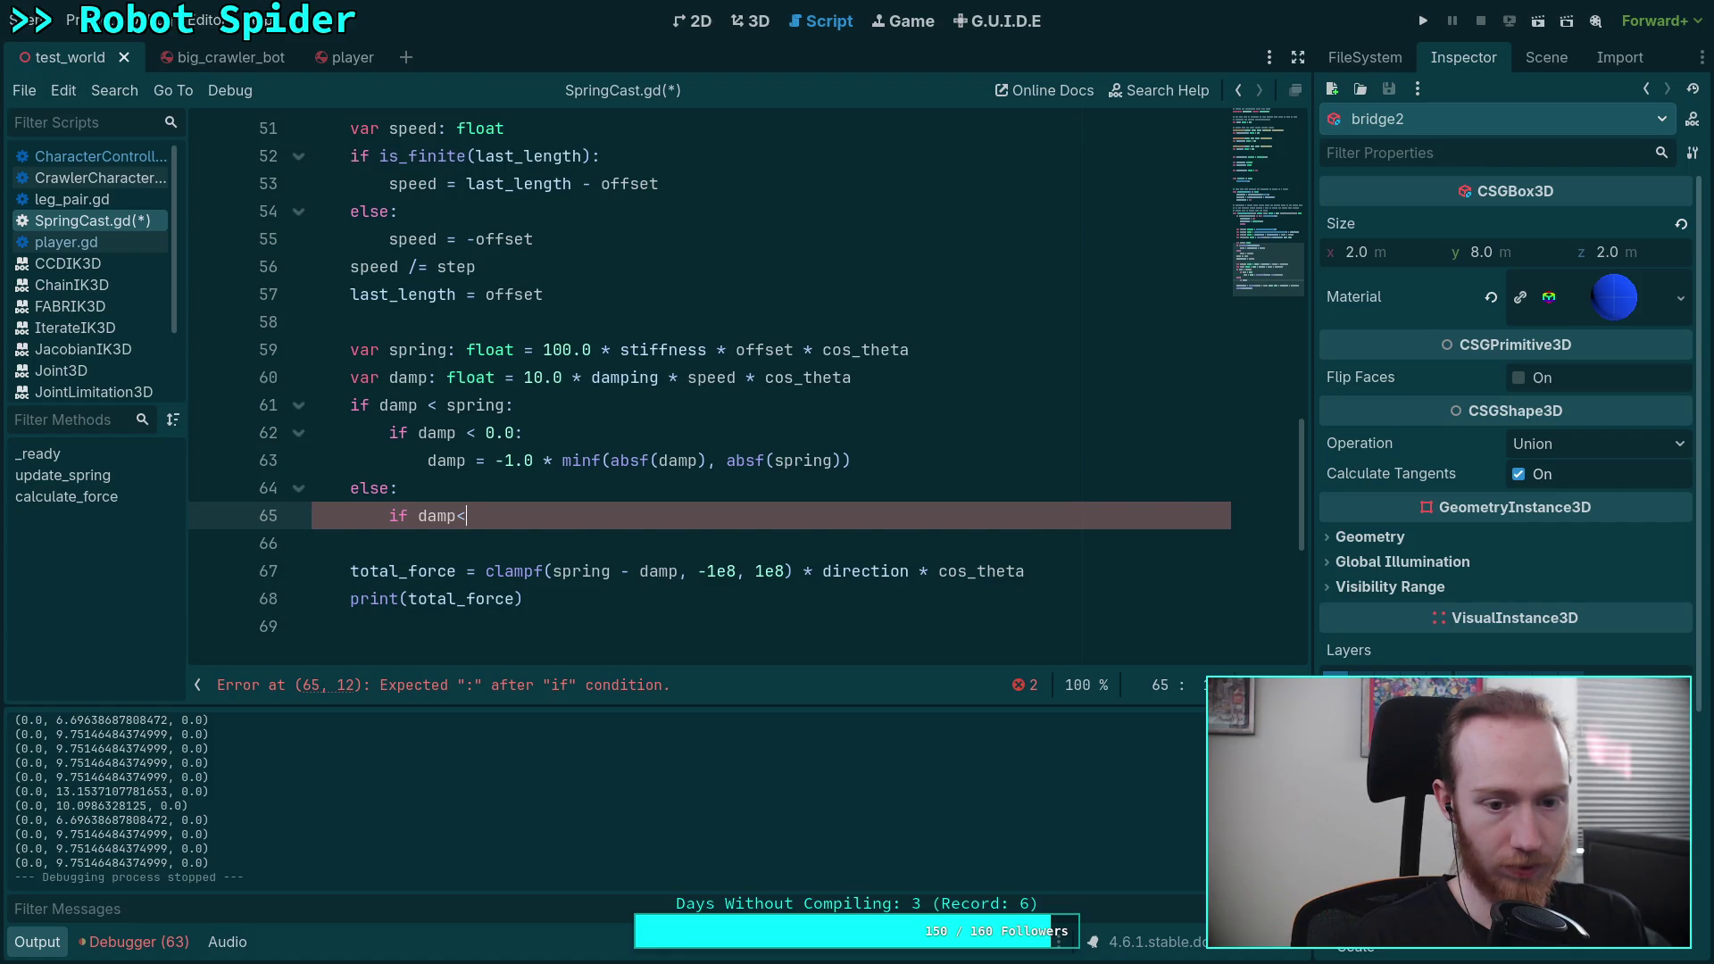
pyautogui.press('BackSpace')
pyautogui.write('< 0.0:')
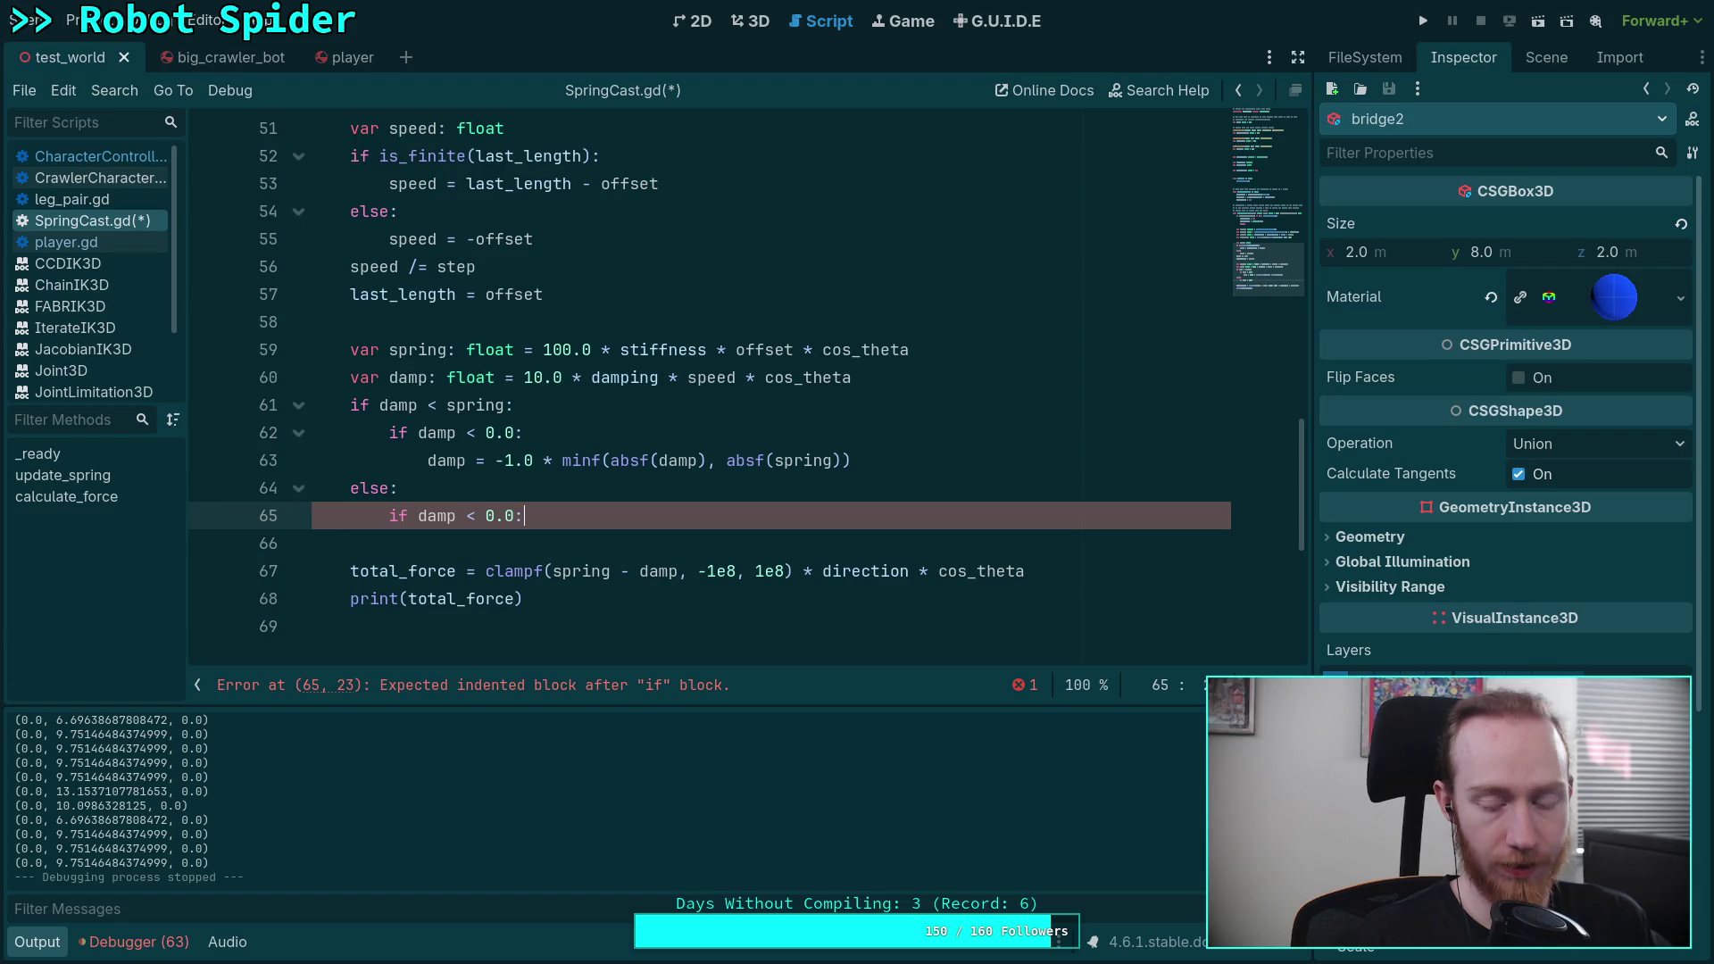
pyautogui.press('Return')
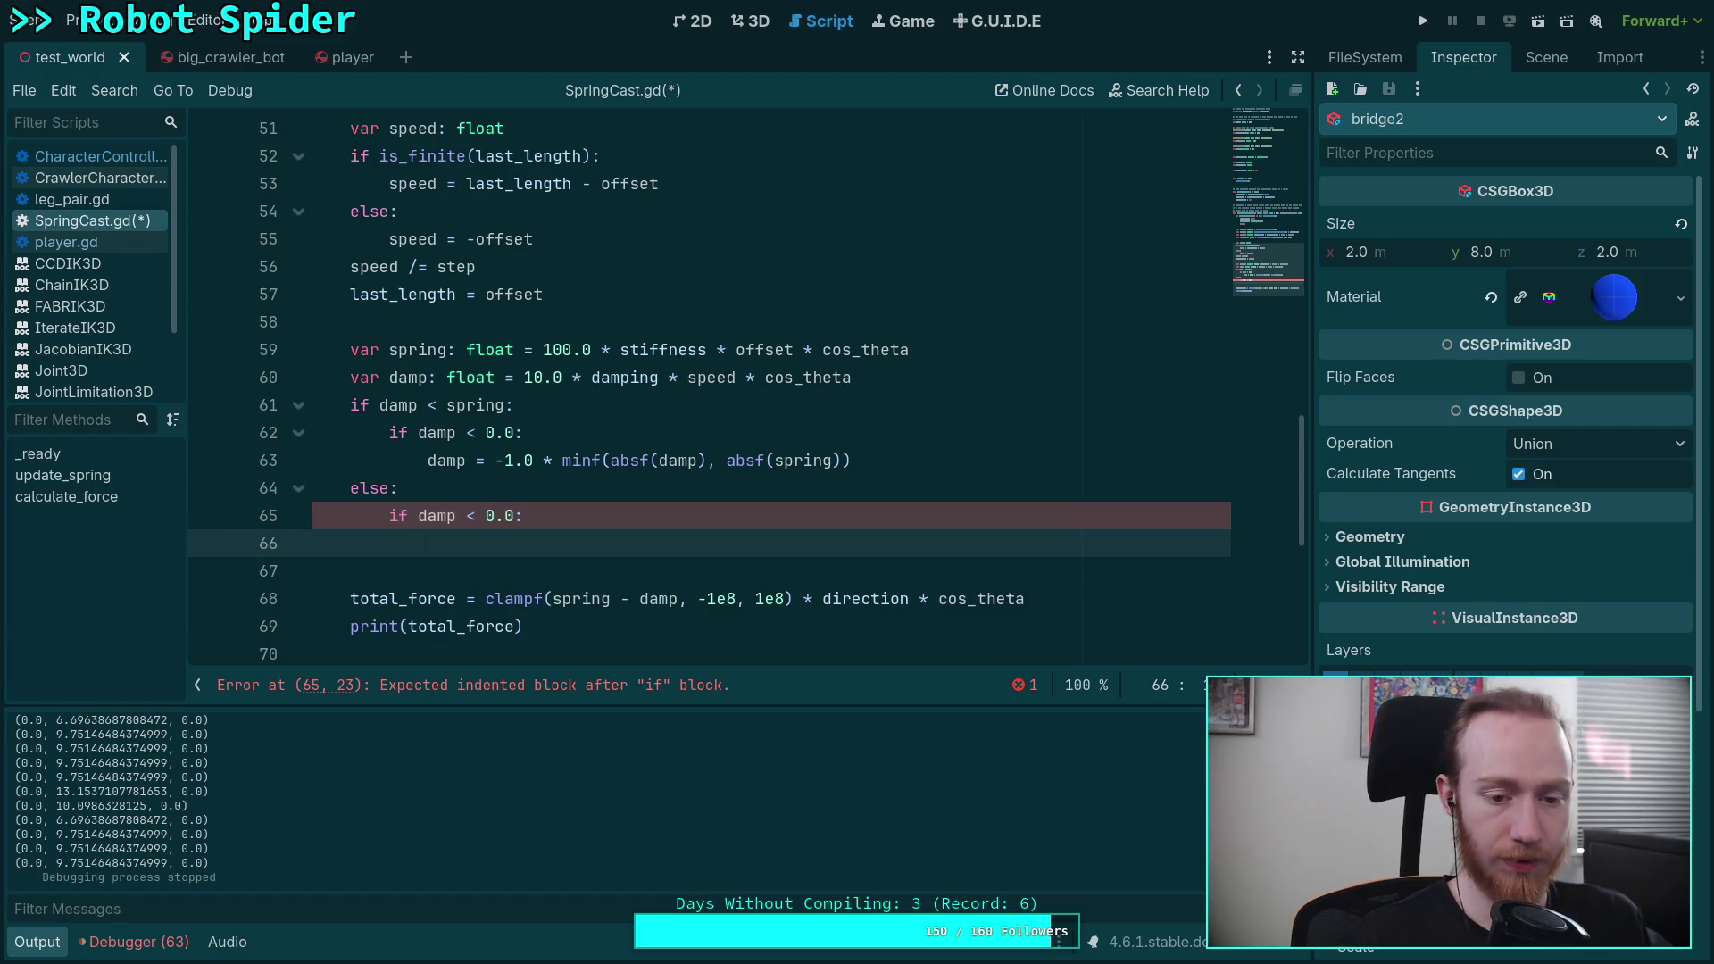
pyautogui.write('damp = ')
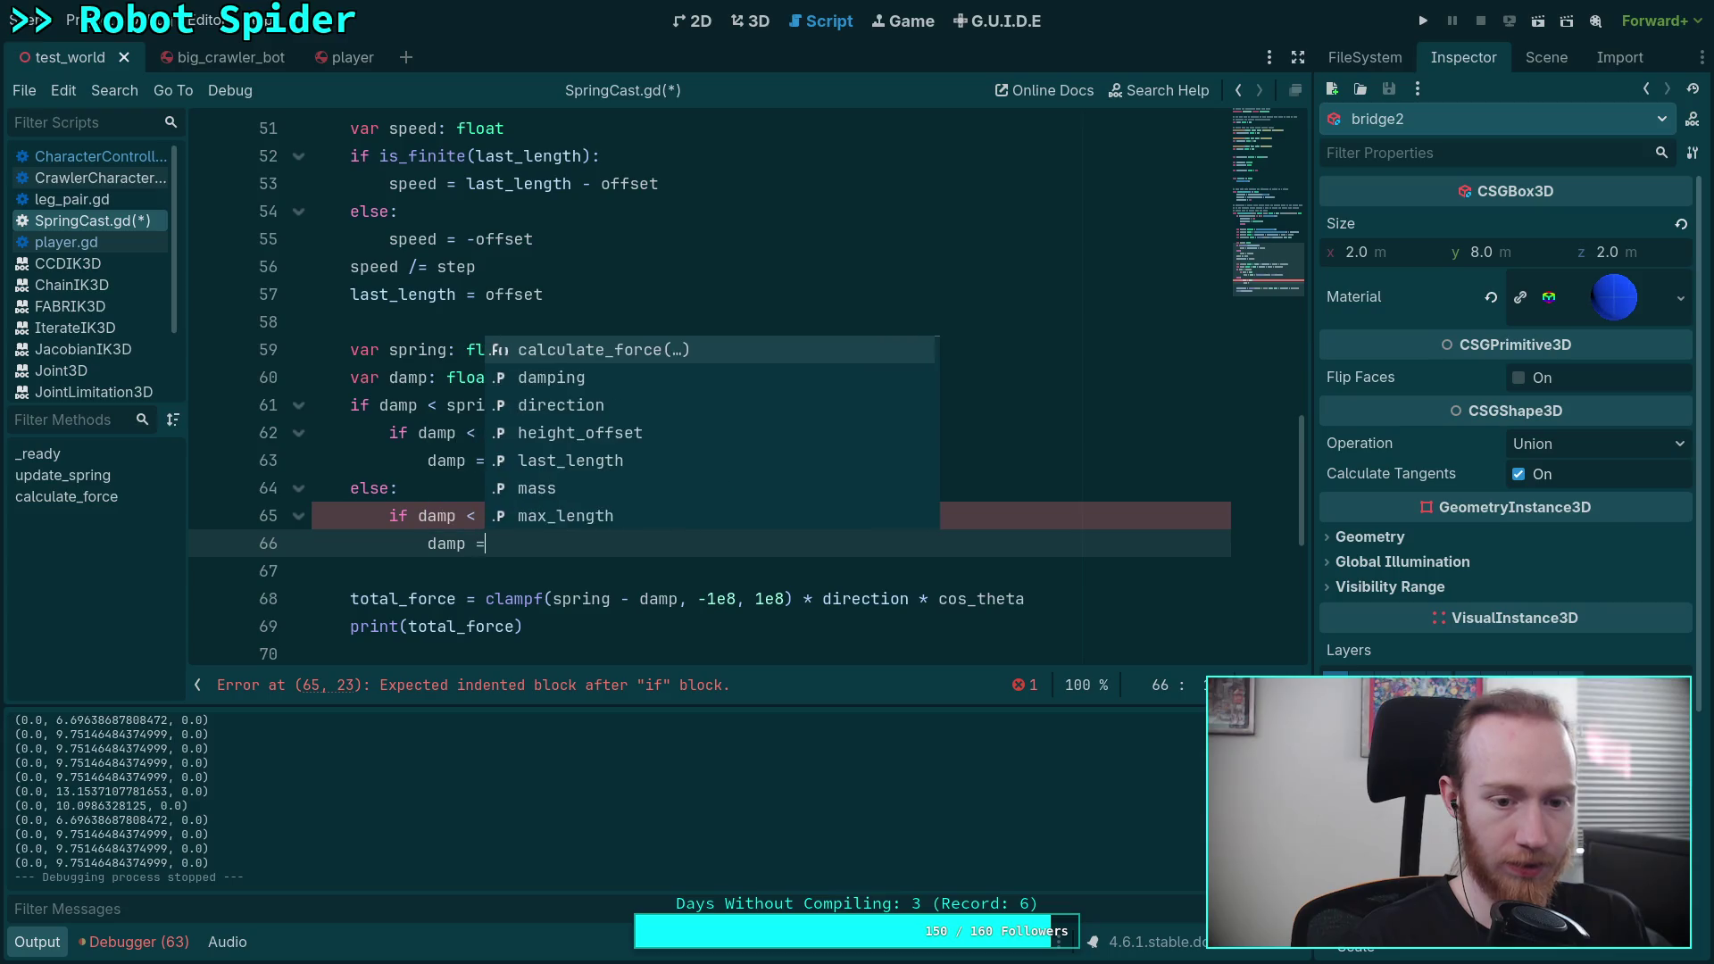
pyautogui.write('spring')
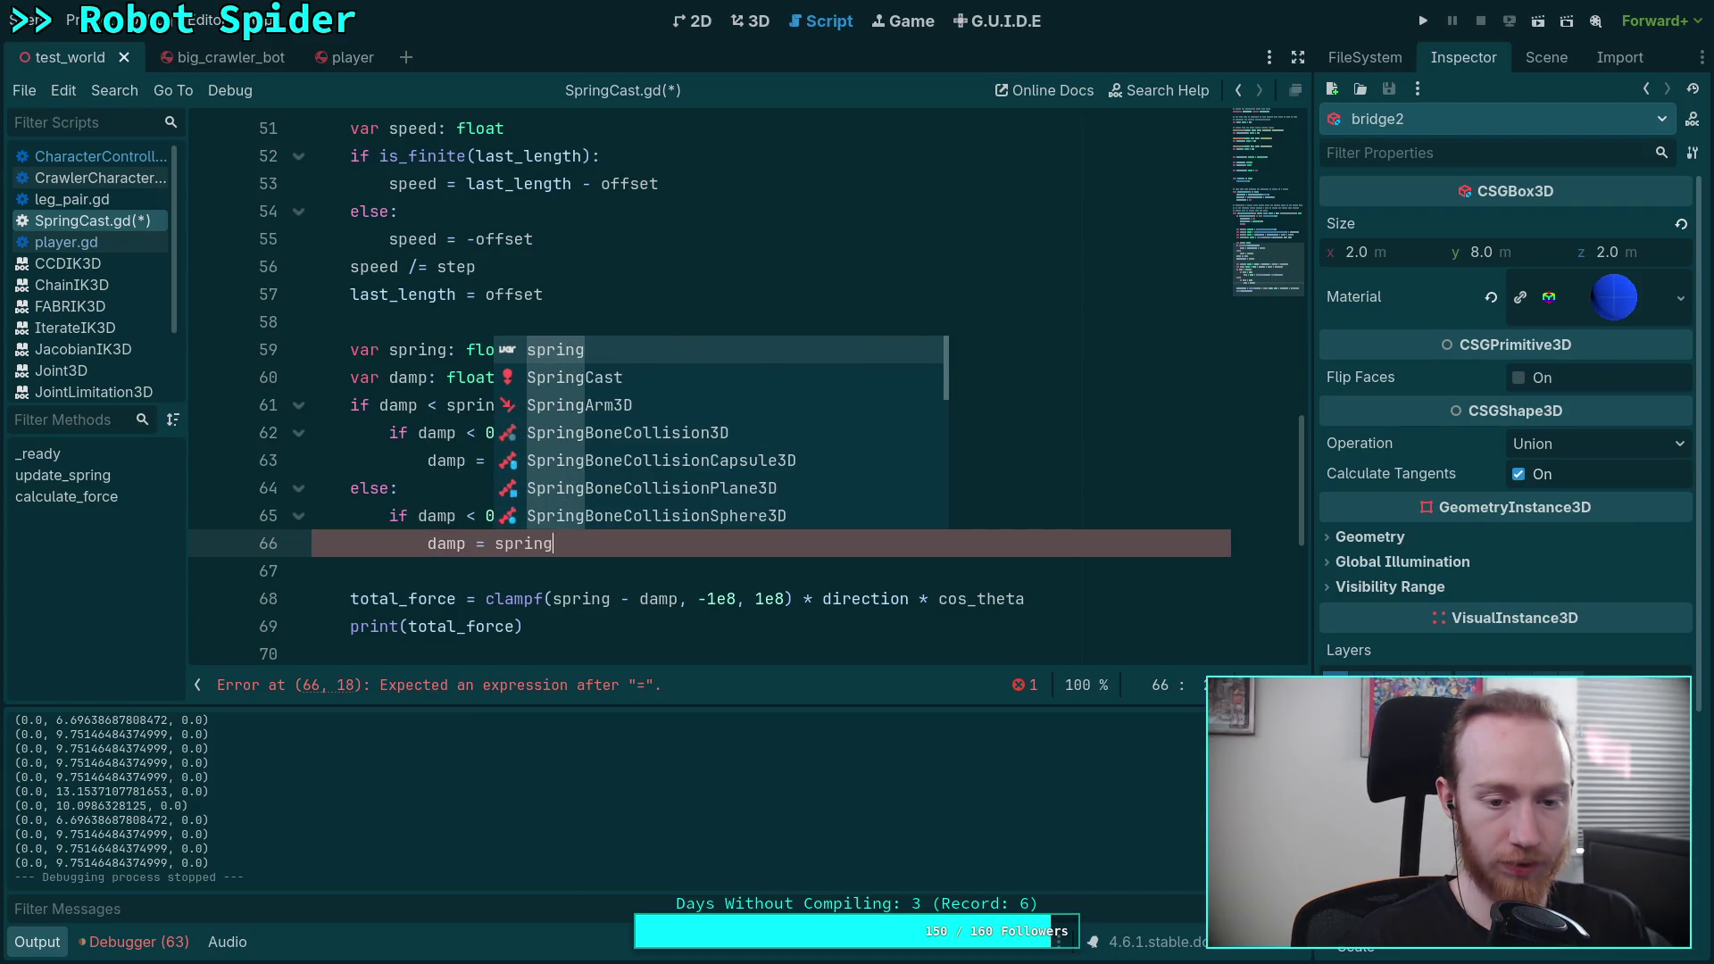
pyautogui.press('Return')
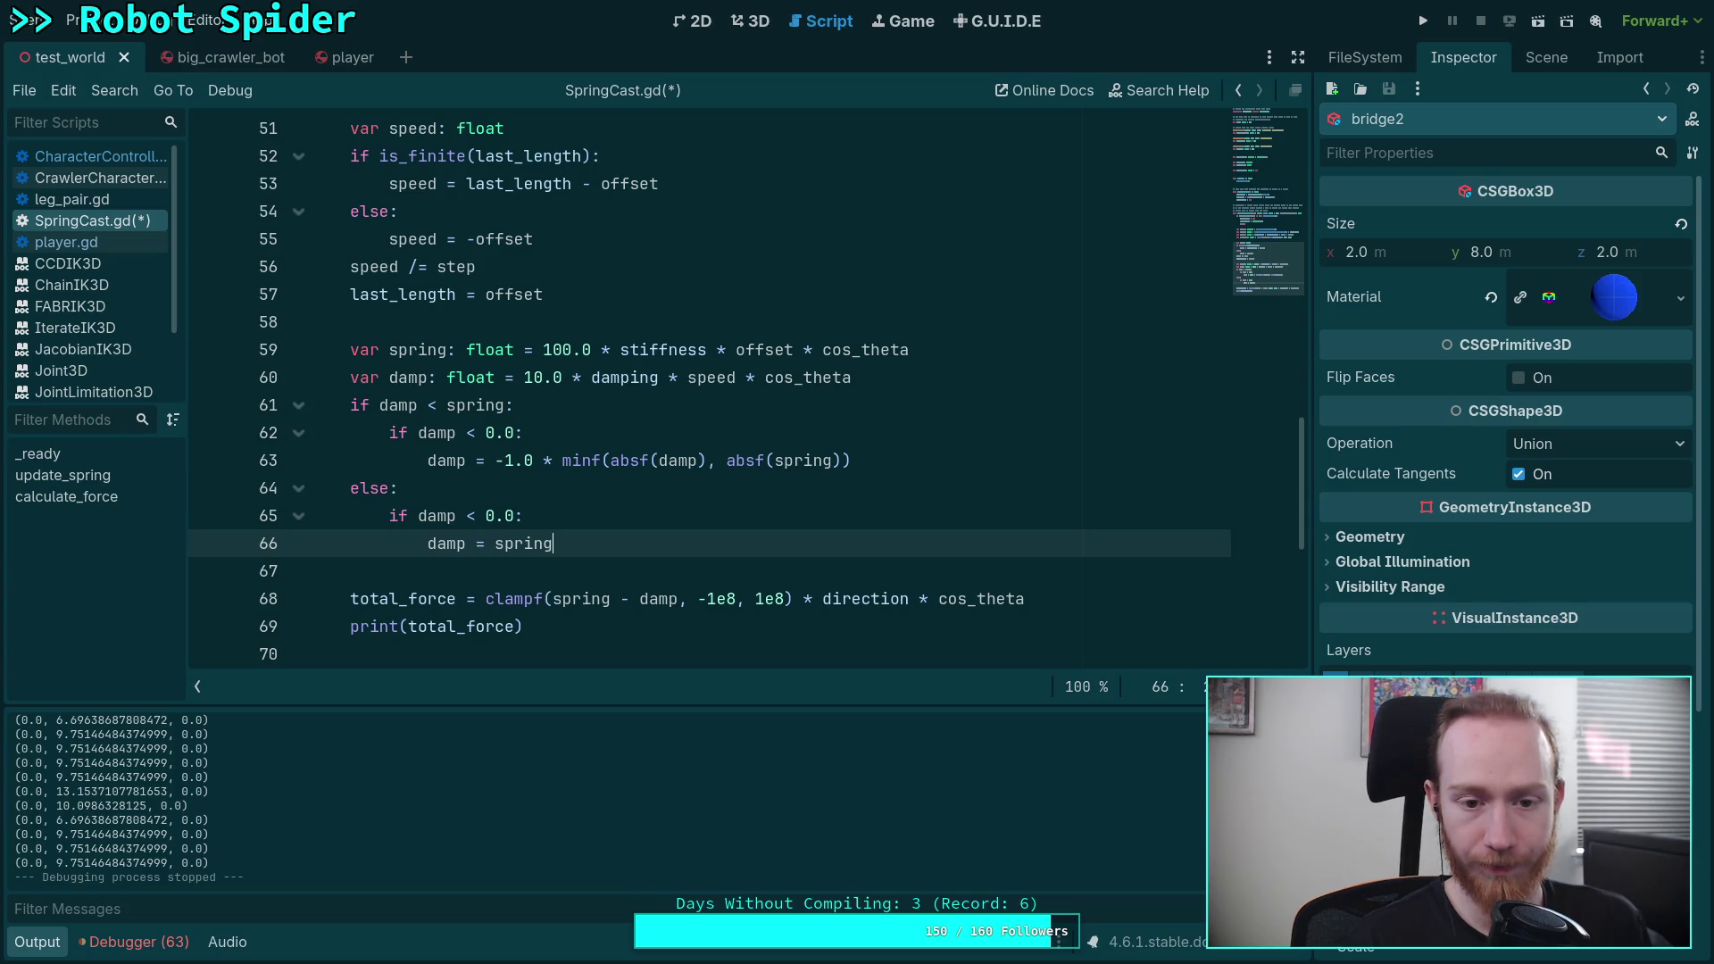
# Step: Add an inner else: branch that also sets damp = spring
pyautogui.press('Return')
pyautogui.press('BackSpace')
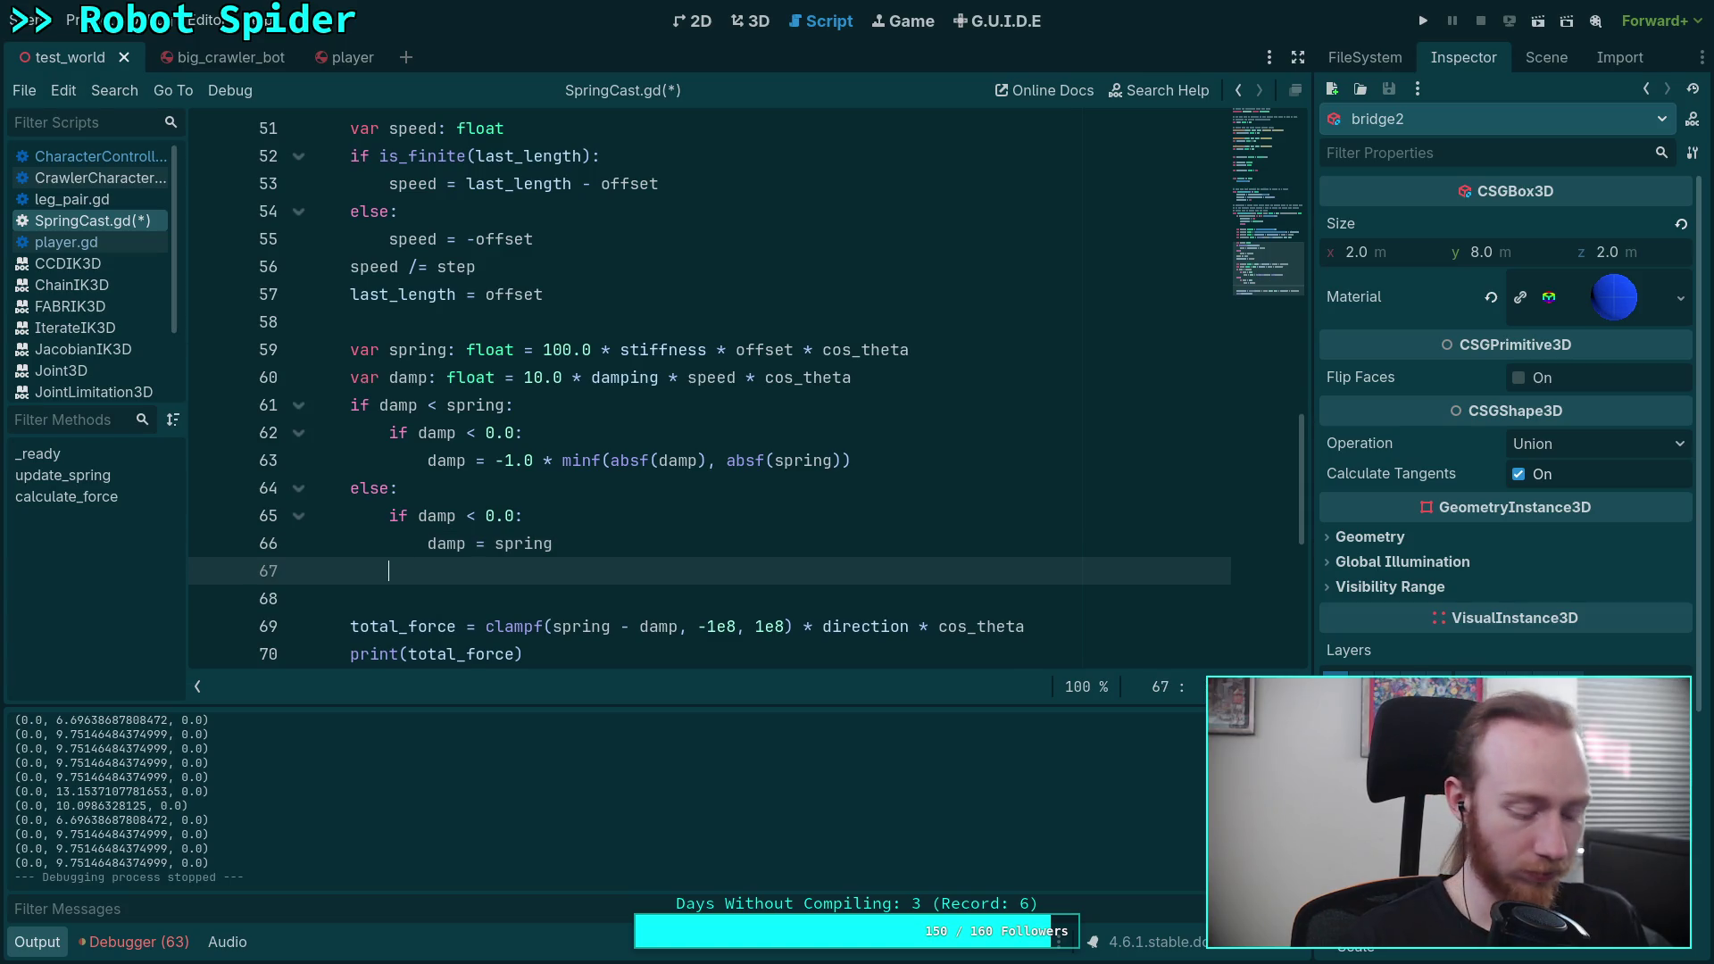
pyautogui.write('else:')
pyautogui.press('Return')
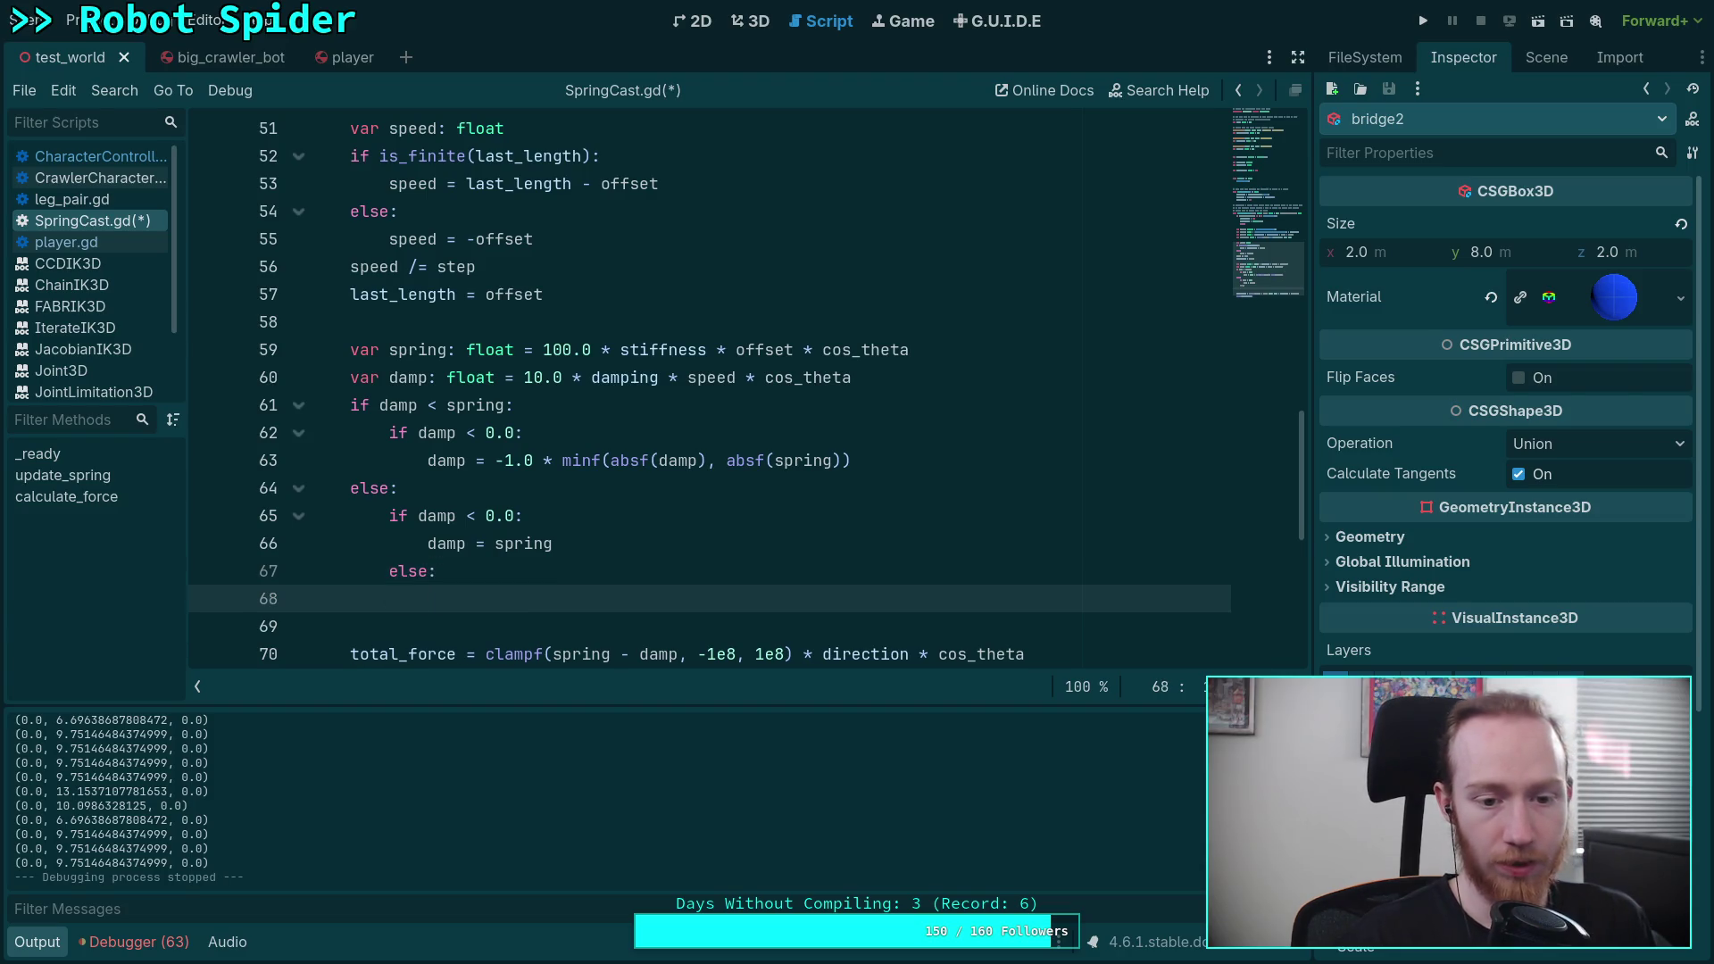
pyautogui.scroll(-1, 480, 493)
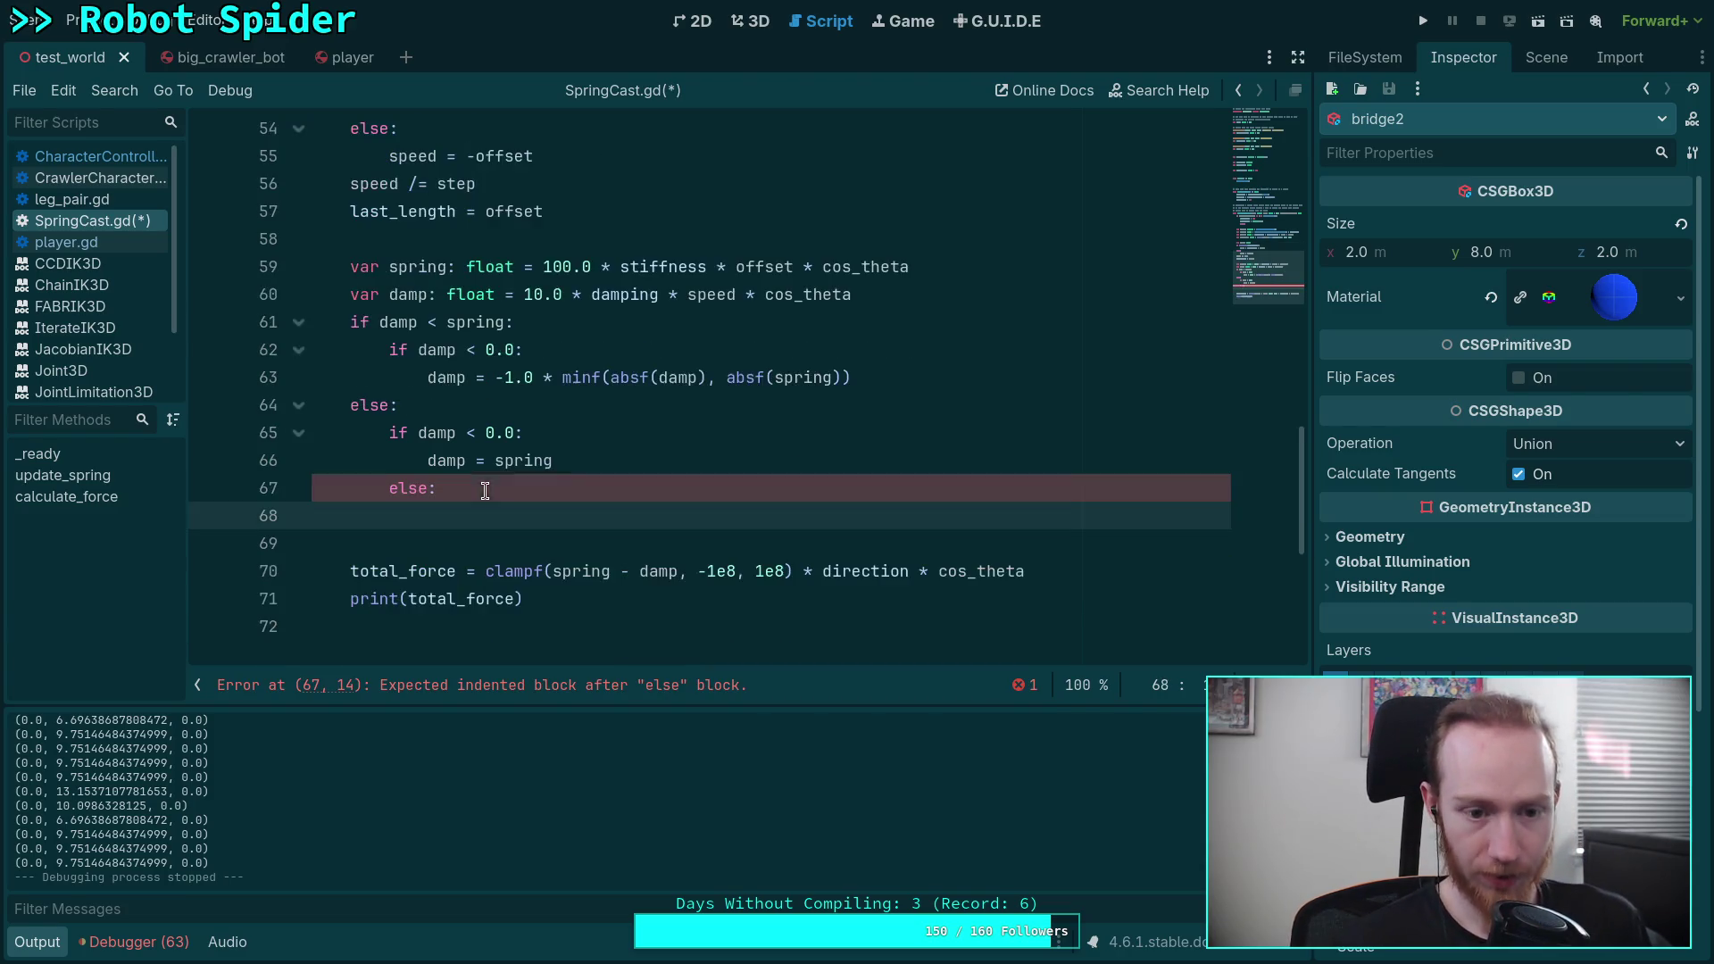
pyautogui.write('d')
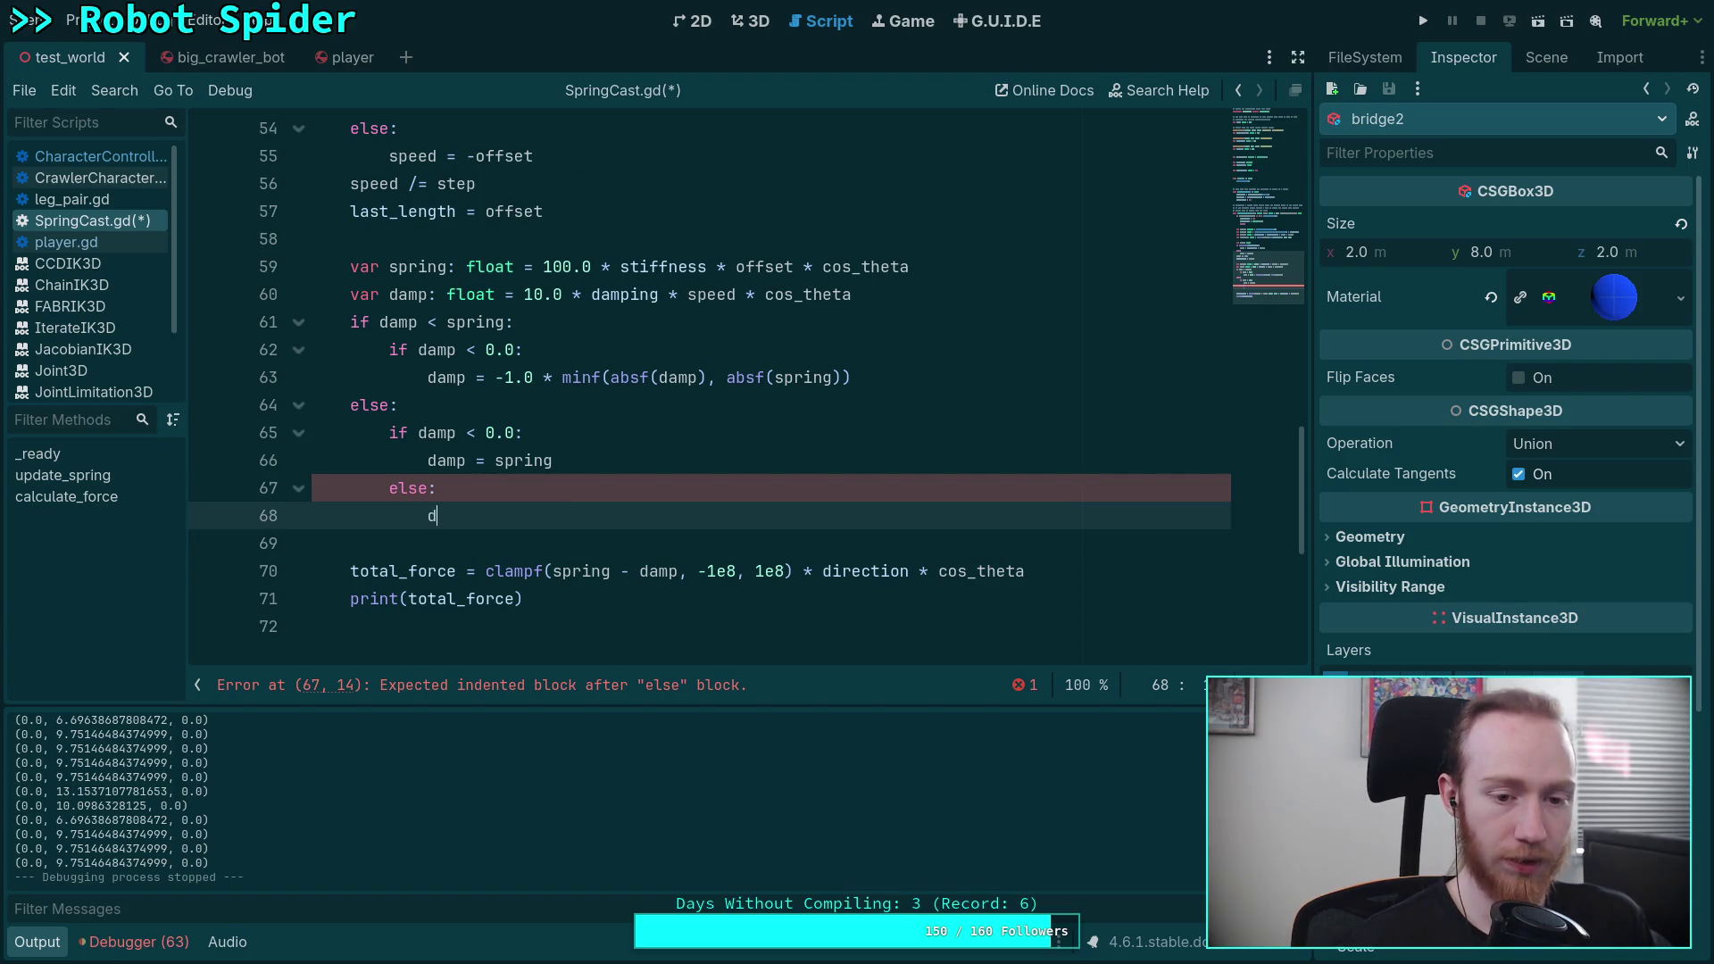
pyautogui.write('amp')
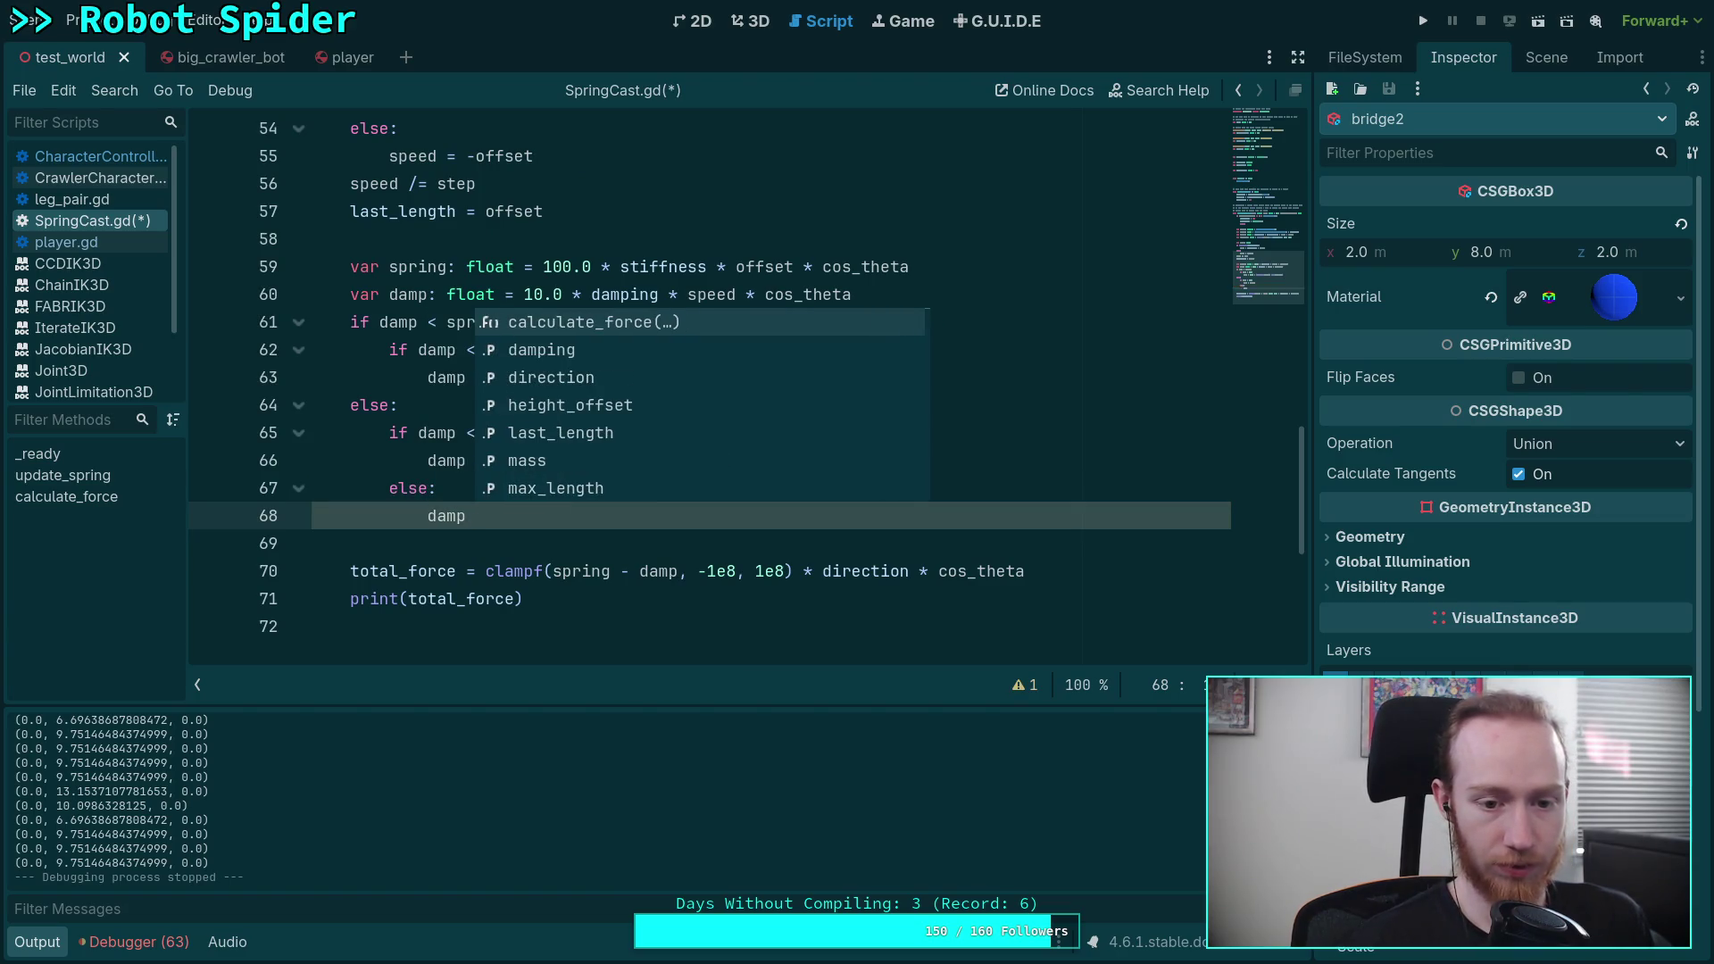
pyautogui.write(' = spring')
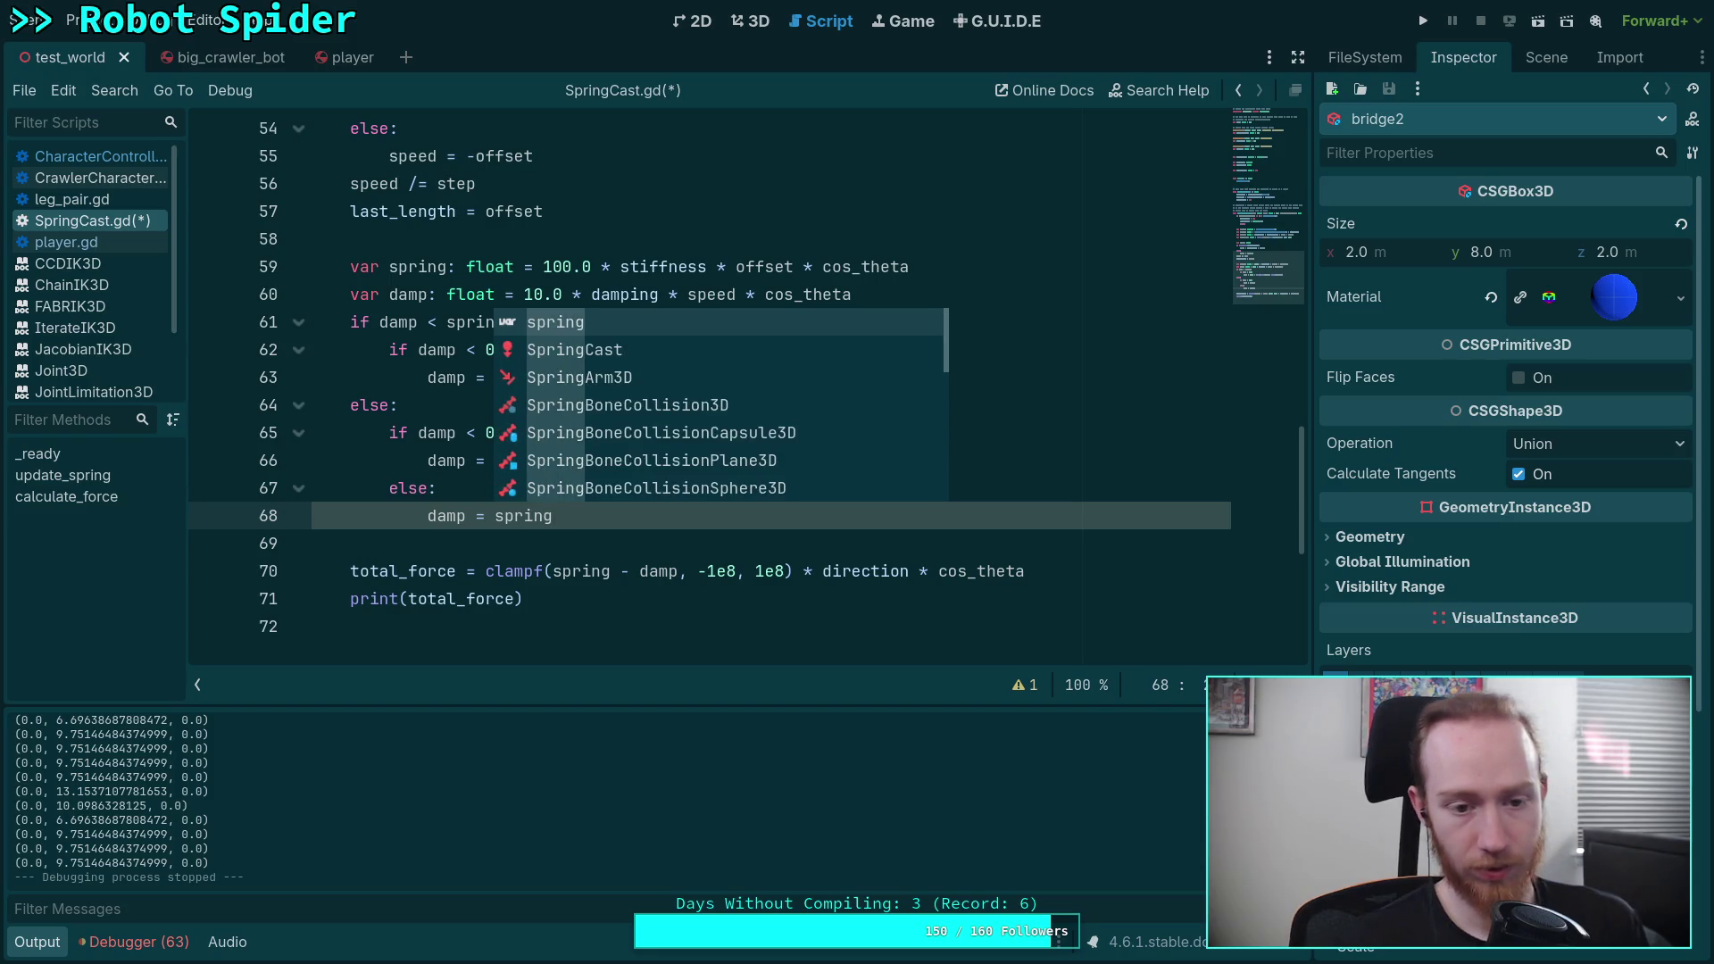
pyautogui.press('Escape')
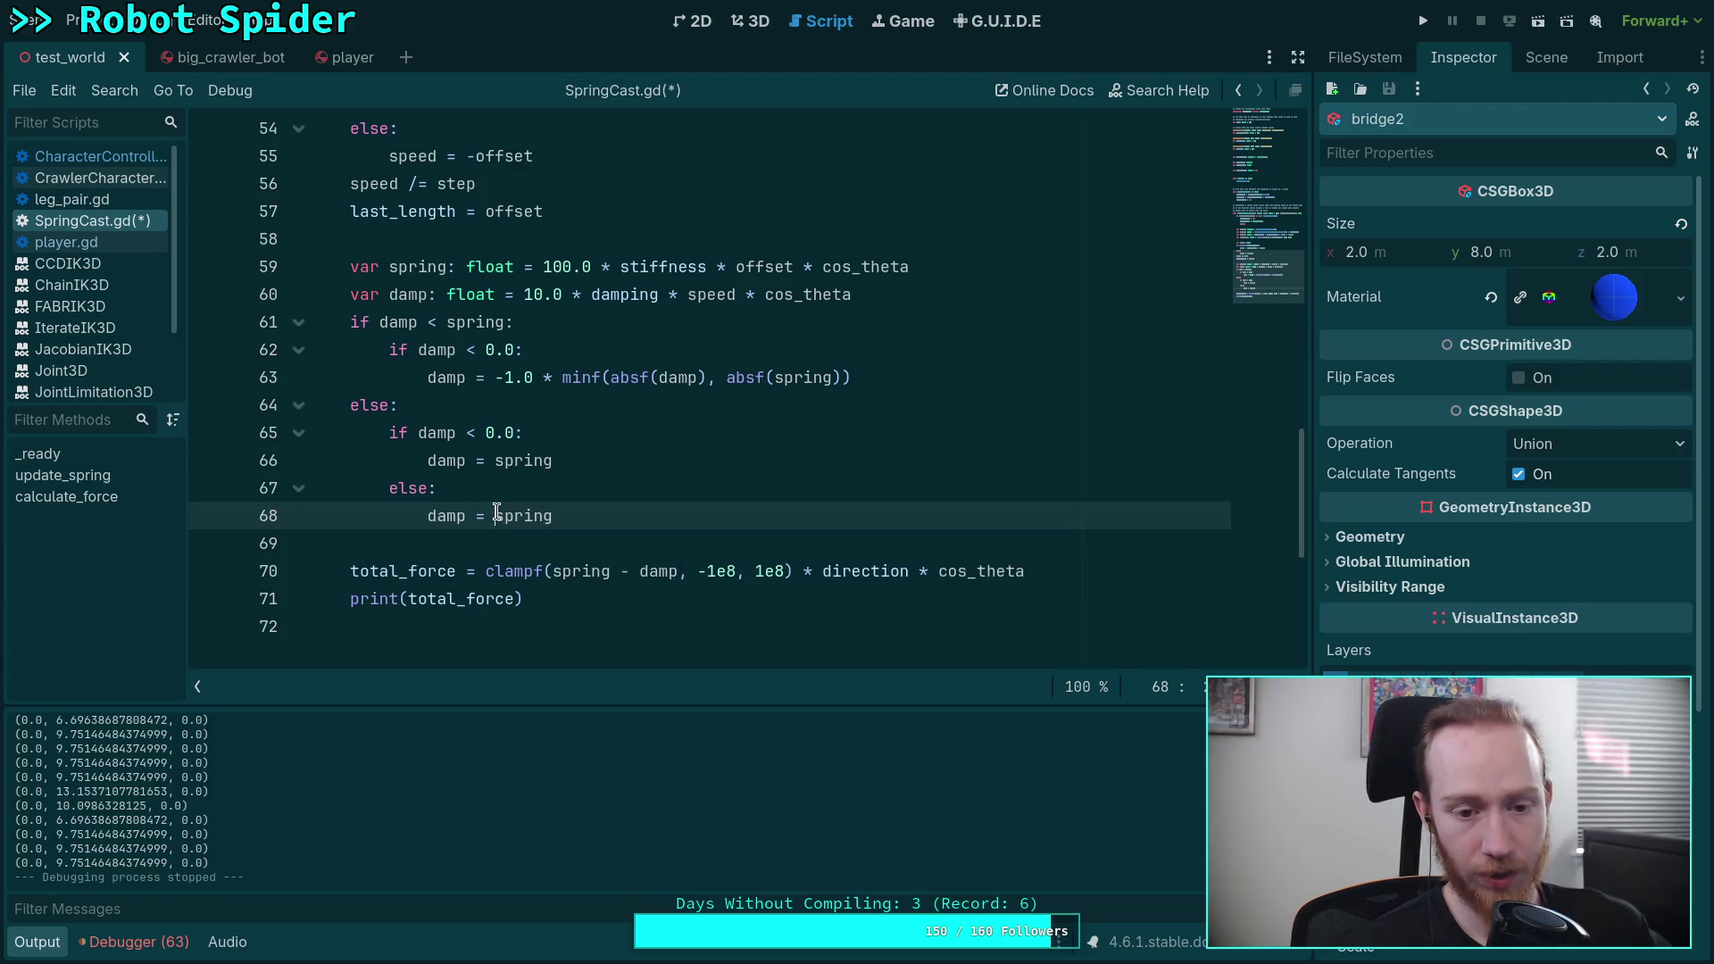
# Step: Turn the inner else on line 67 into elif spring > 0.0:
pyautogui.moveTo(497, 515); pyautogui.dragTo(561, 512)
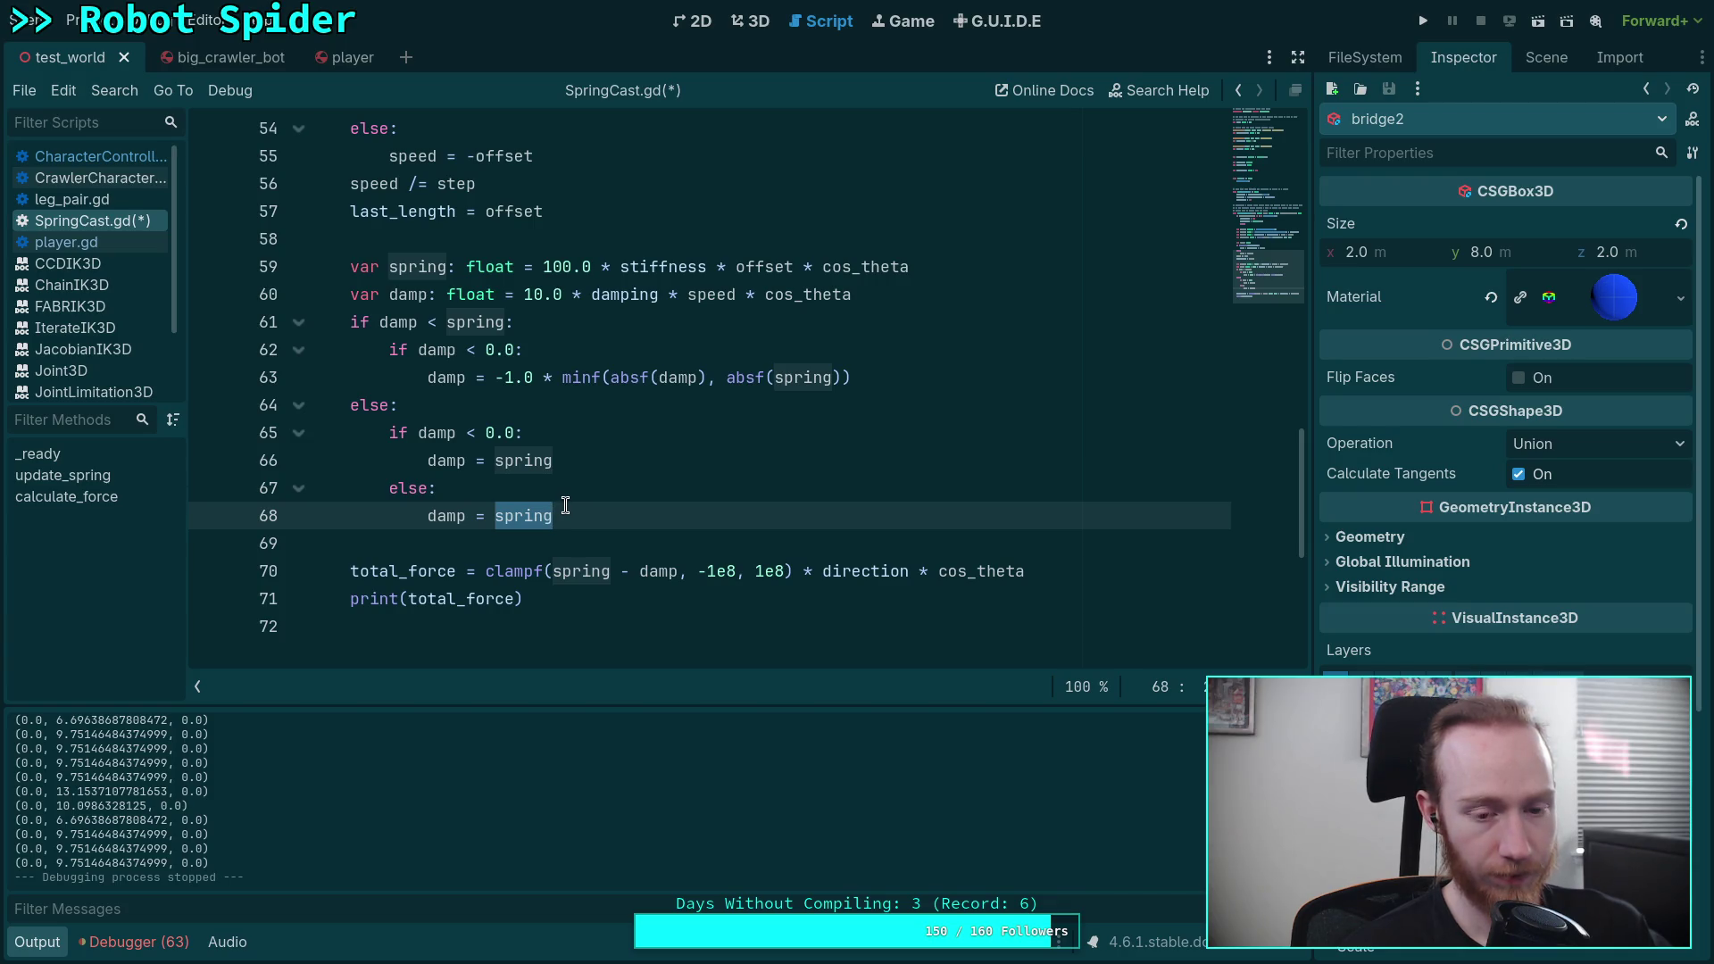
pyautogui.moveTo(559, 515); pyautogui.dragTo(495, 516)
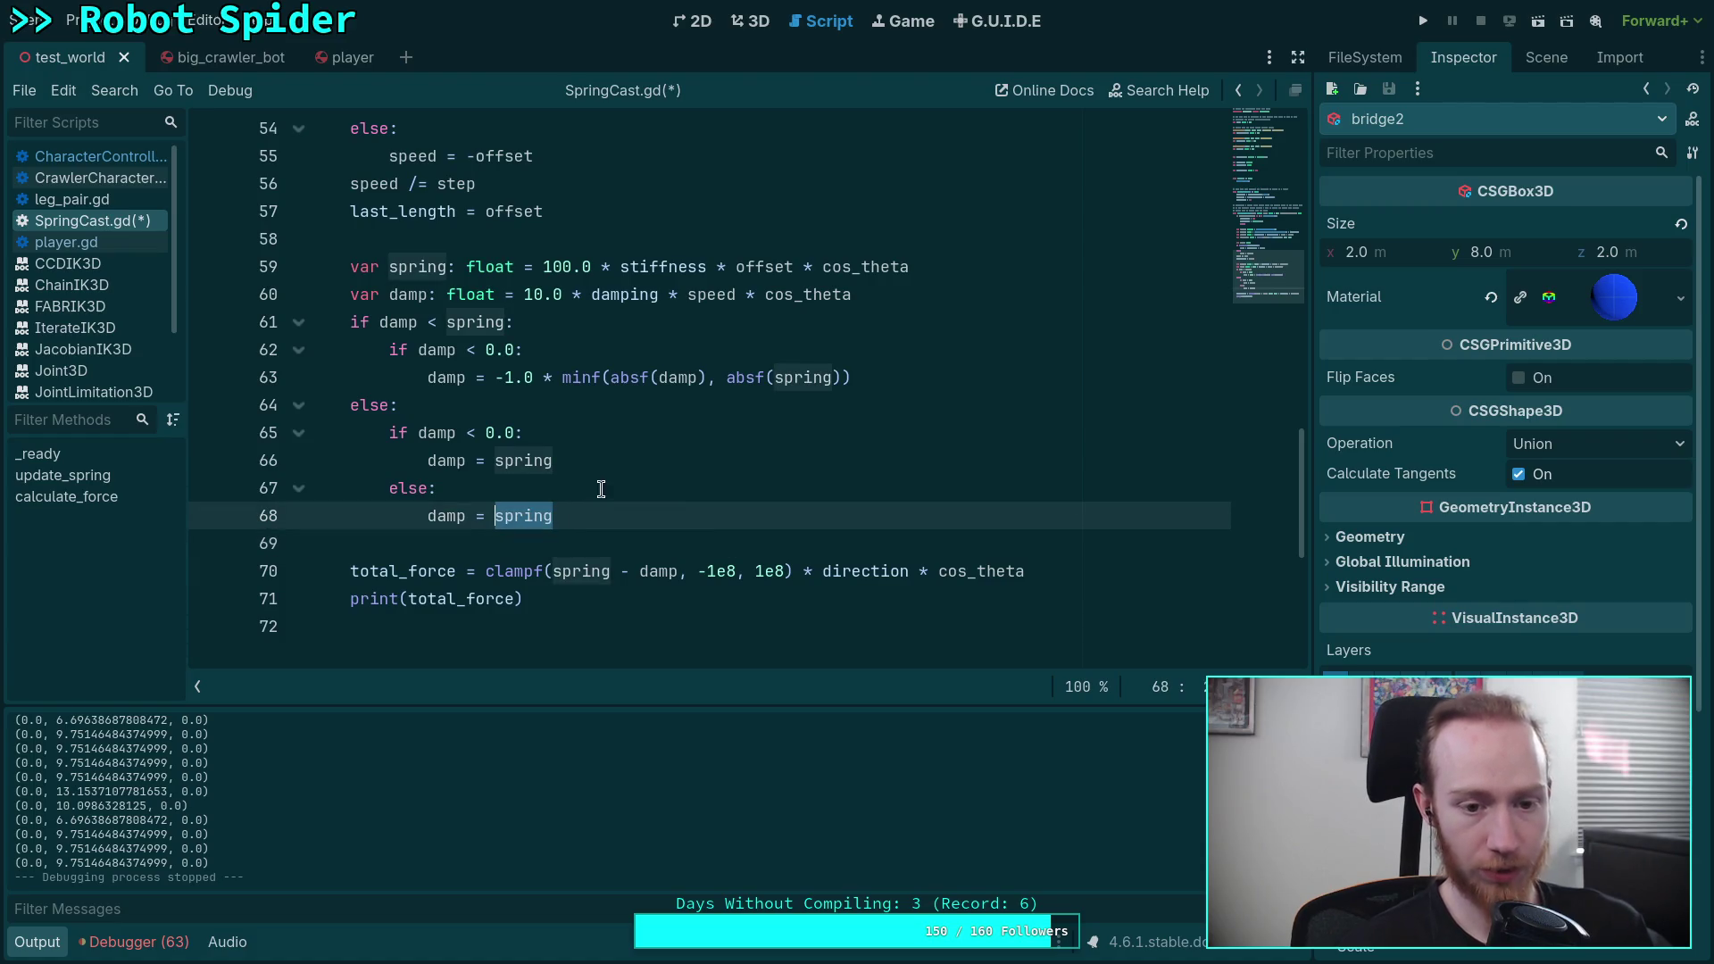
pyautogui.moveTo(430, 489); pyautogui.dragTo(404, 487)
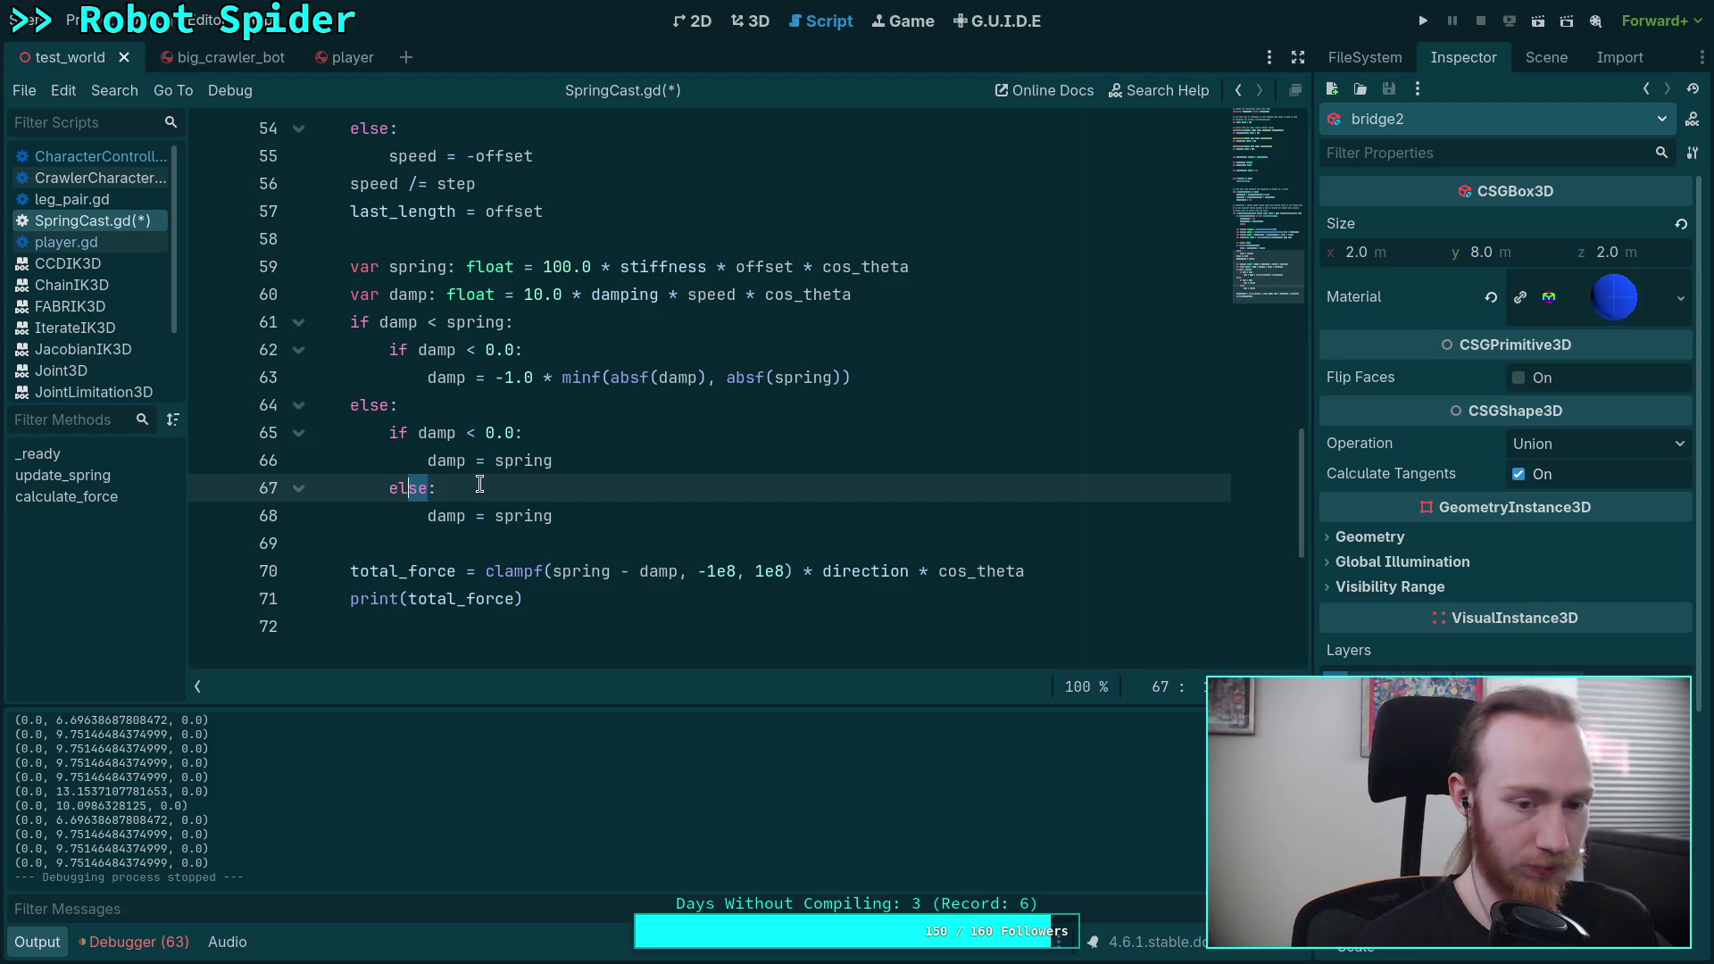
pyautogui.write('if spring ')
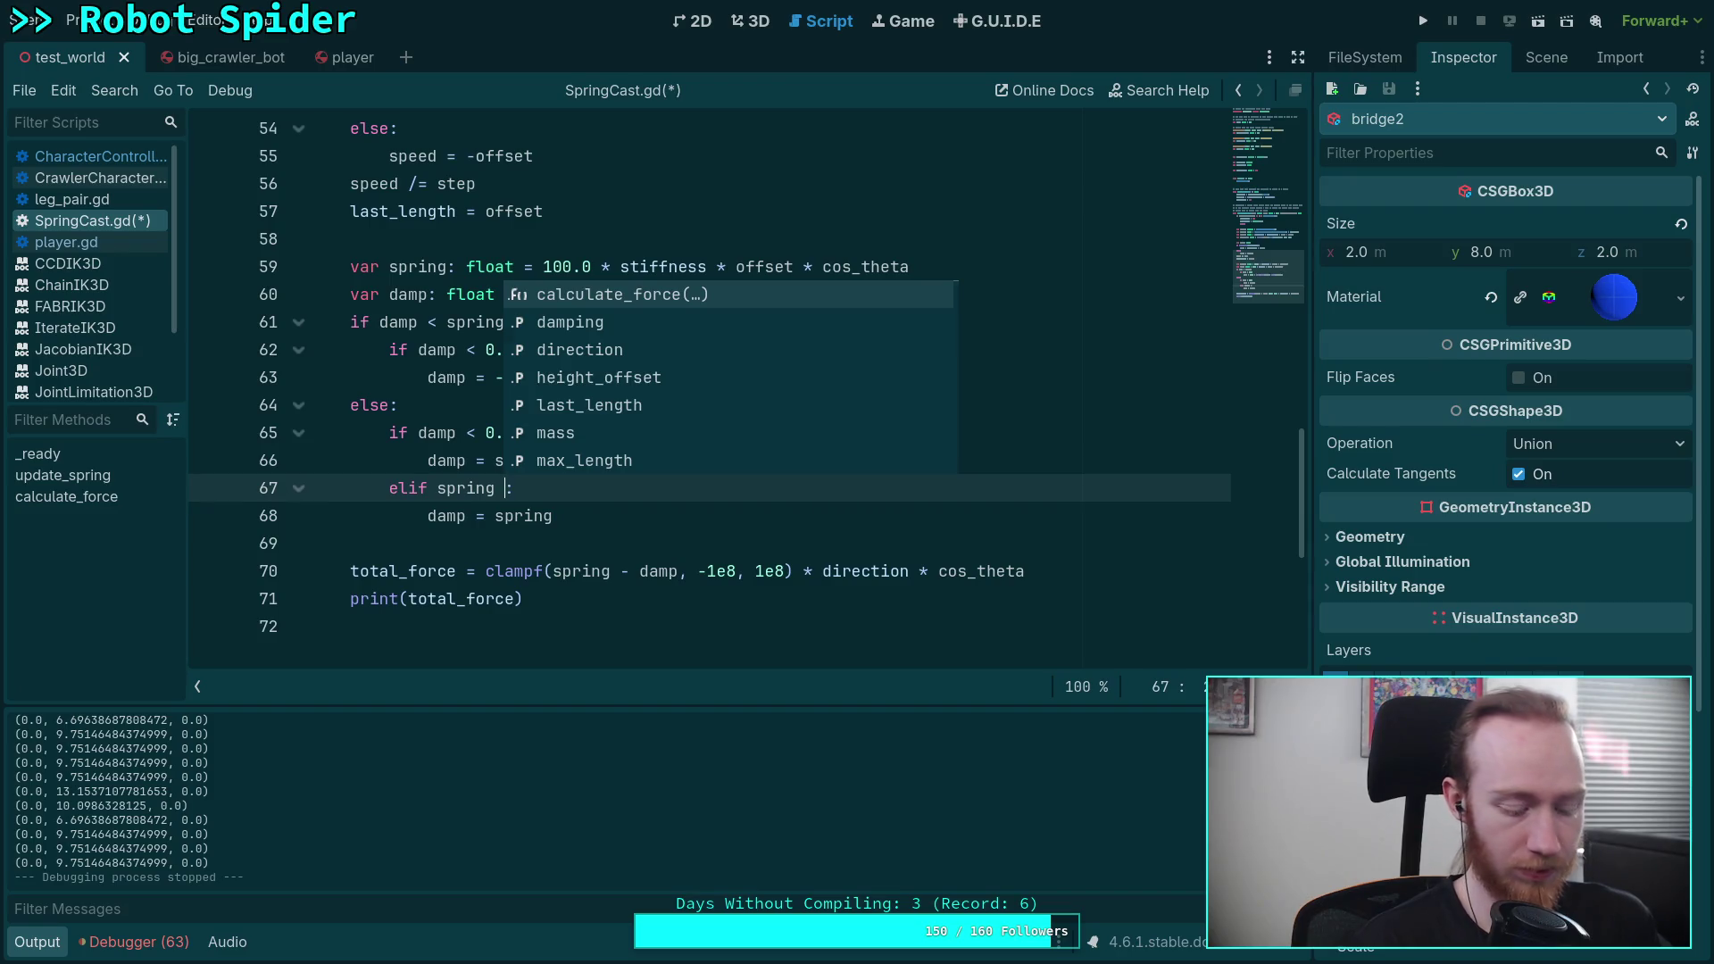
pyautogui.write('> 0.0')
pyautogui.press('BackSpace')
pyautogui.press('BackSpace')
pyautogui.press('BackSpace')
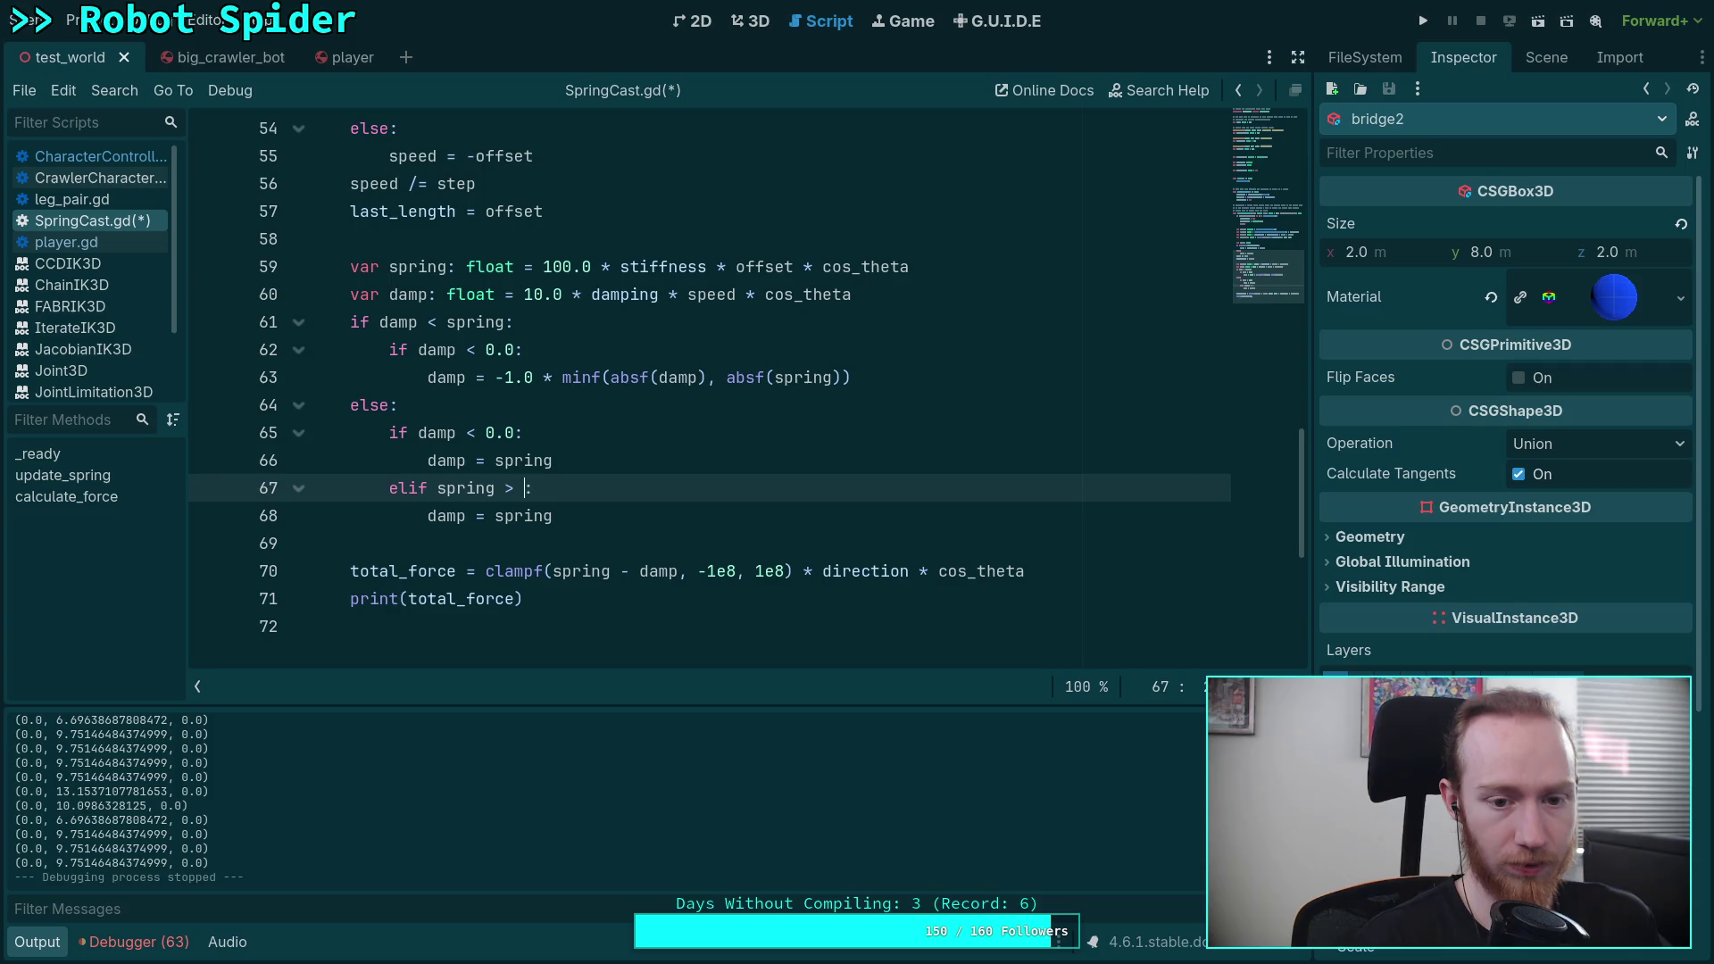
pyautogui.write('0.0')
# Step: Add a final else: damp = 0.0 branch and save SpringCast.gd
pyautogui.click(625, 516)
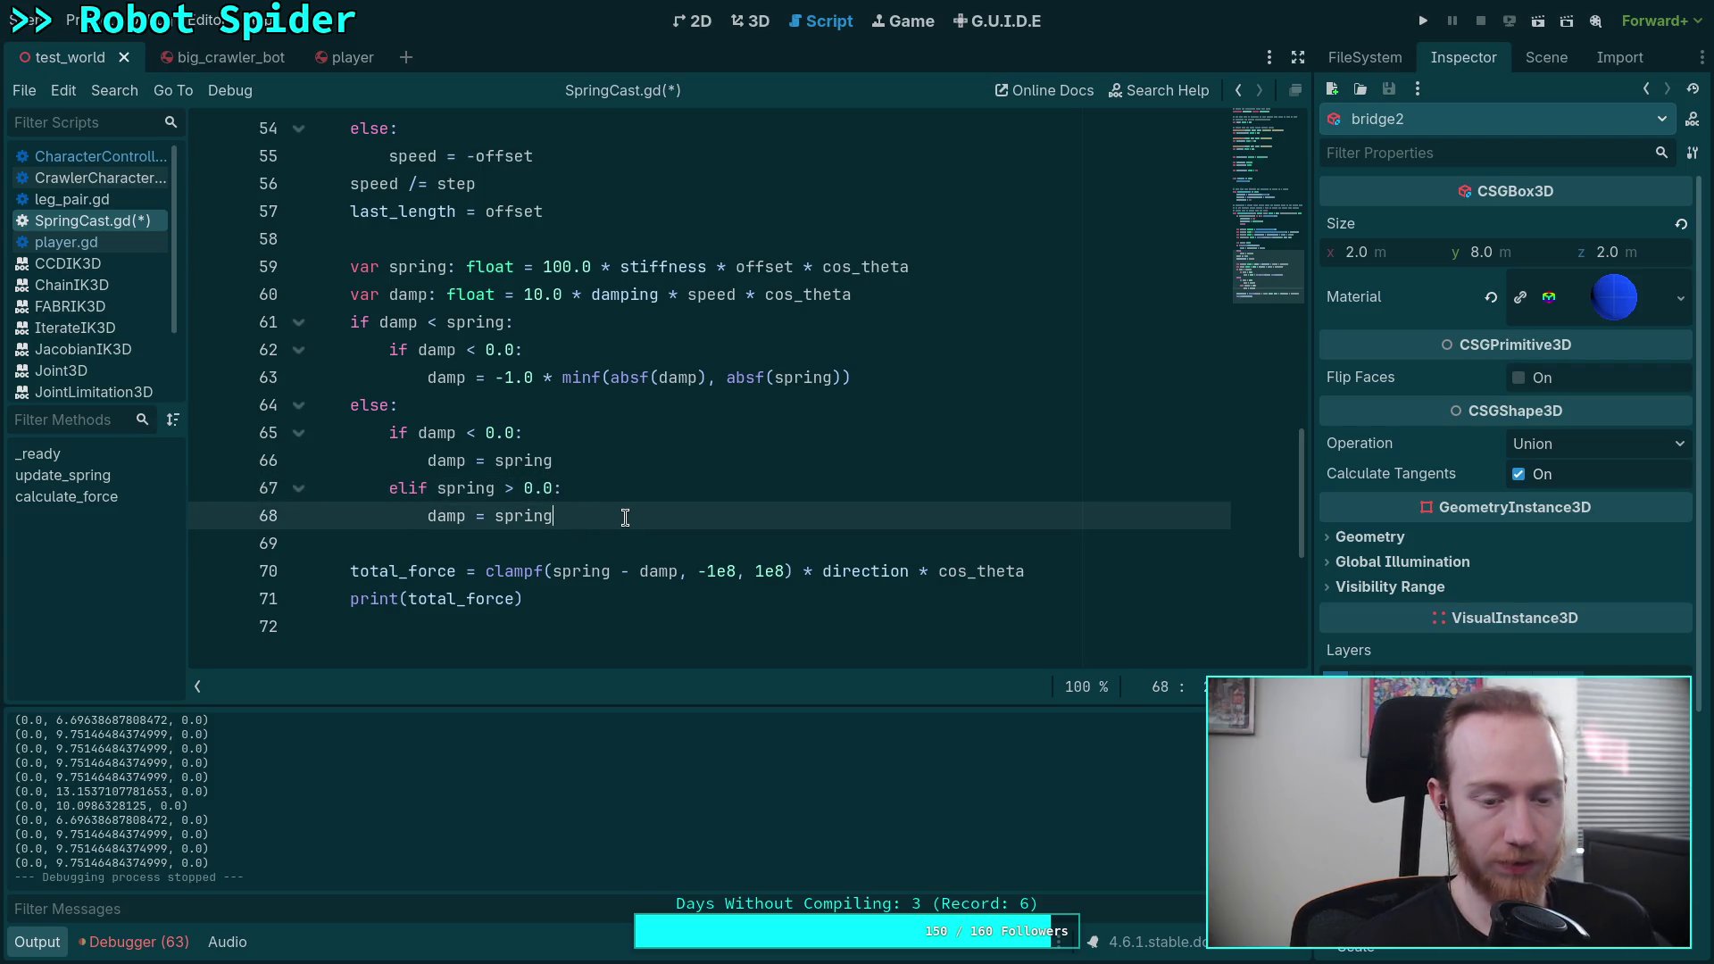
pyautogui.press('Return')
pyautogui.write('else:')
pyautogui.press('Return')
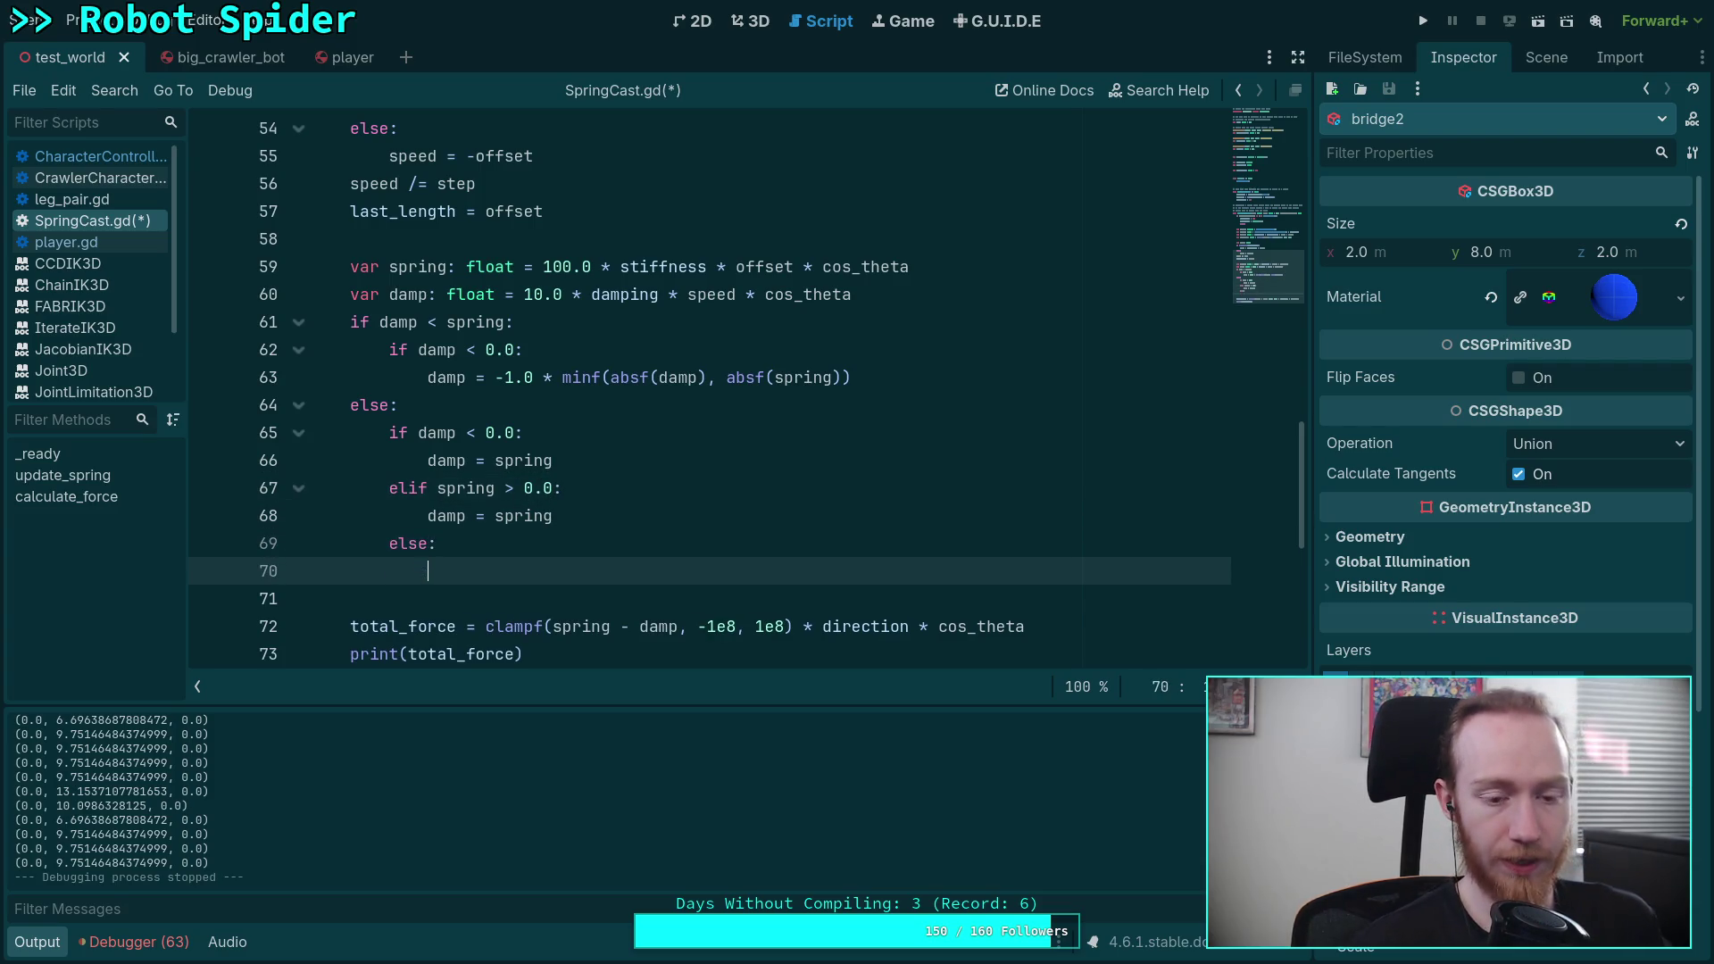
pyautogui.write('damp')
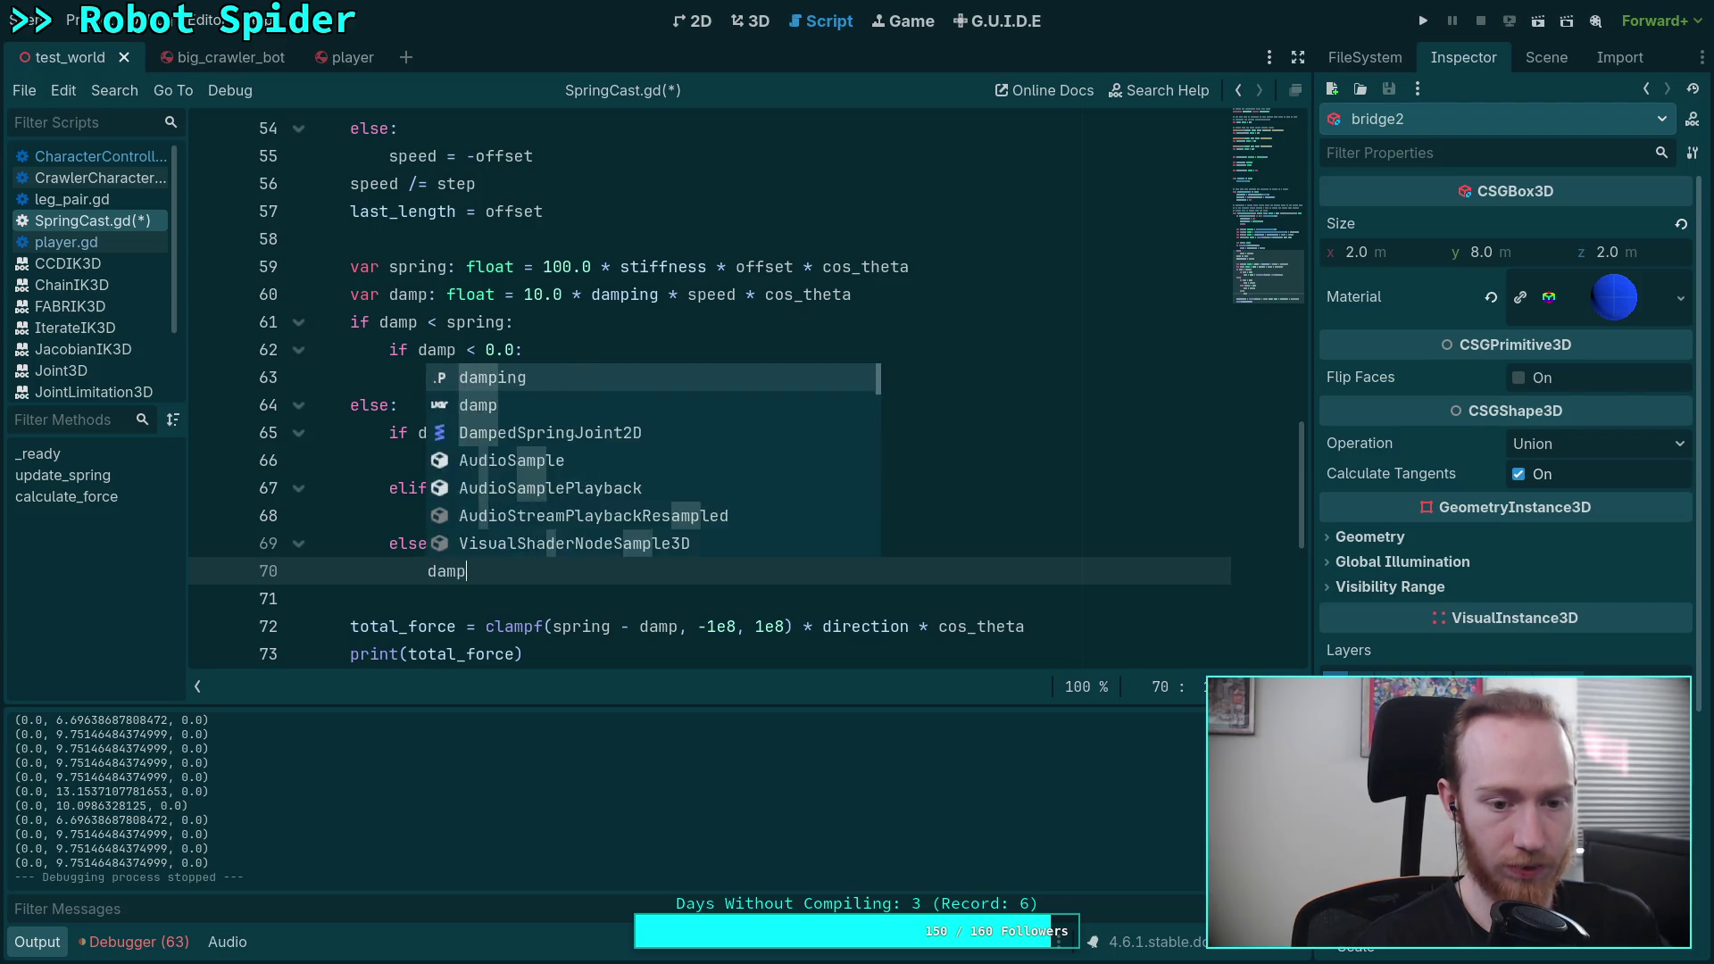
pyautogui.write(' = 0.0')
pyautogui.hotkey('ctrl', 's')
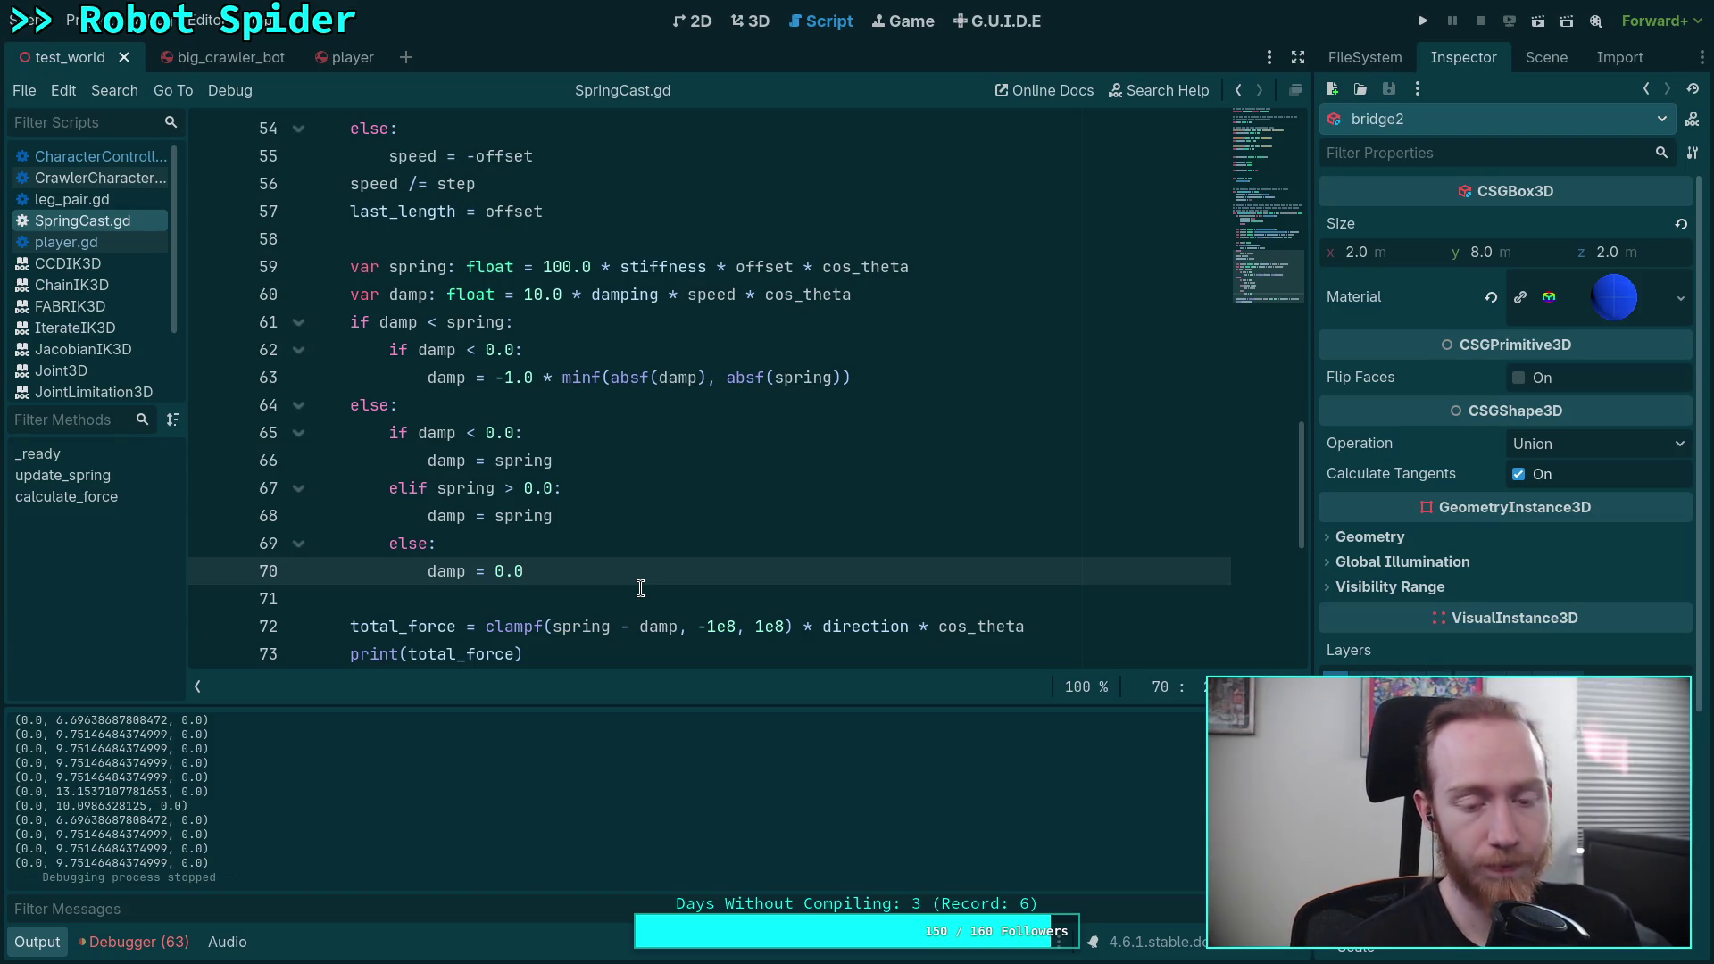
# Step: Change line 62's condition from damp < 0.0 to spring < 0.0
pyautogui.doubleClick(385, 321)
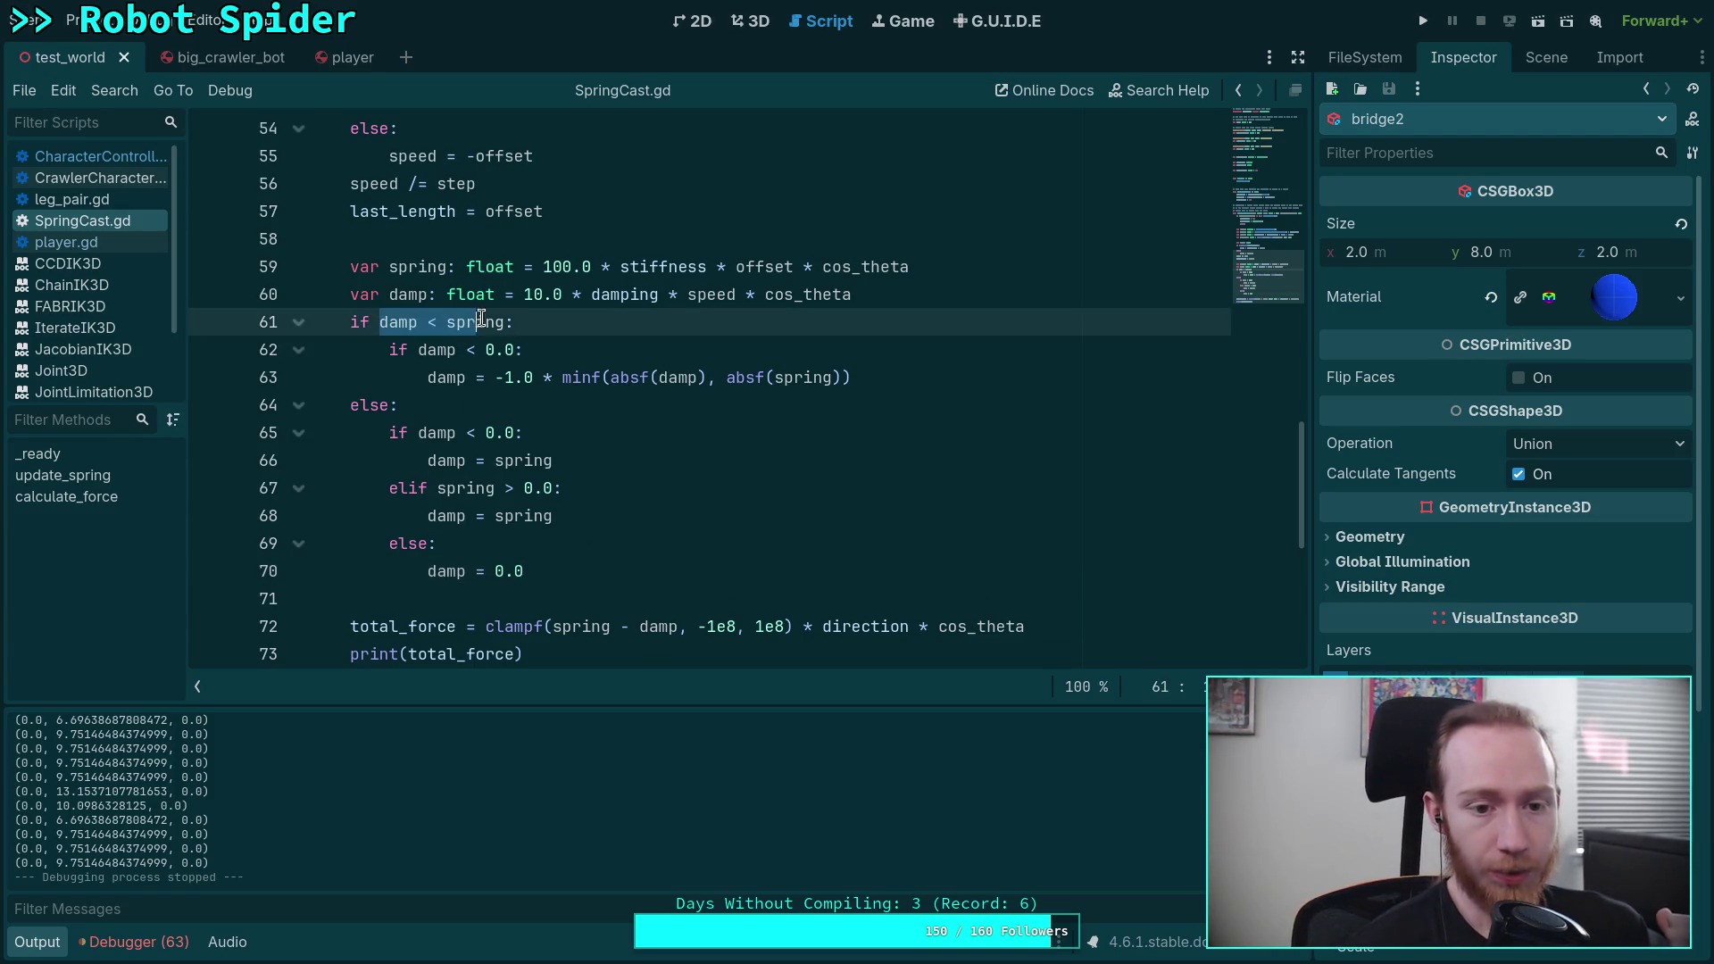
pyautogui.doubleClick(401, 350)
pyautogui.moveTo(401, 350); pyautogui.dragTo(442, 350)
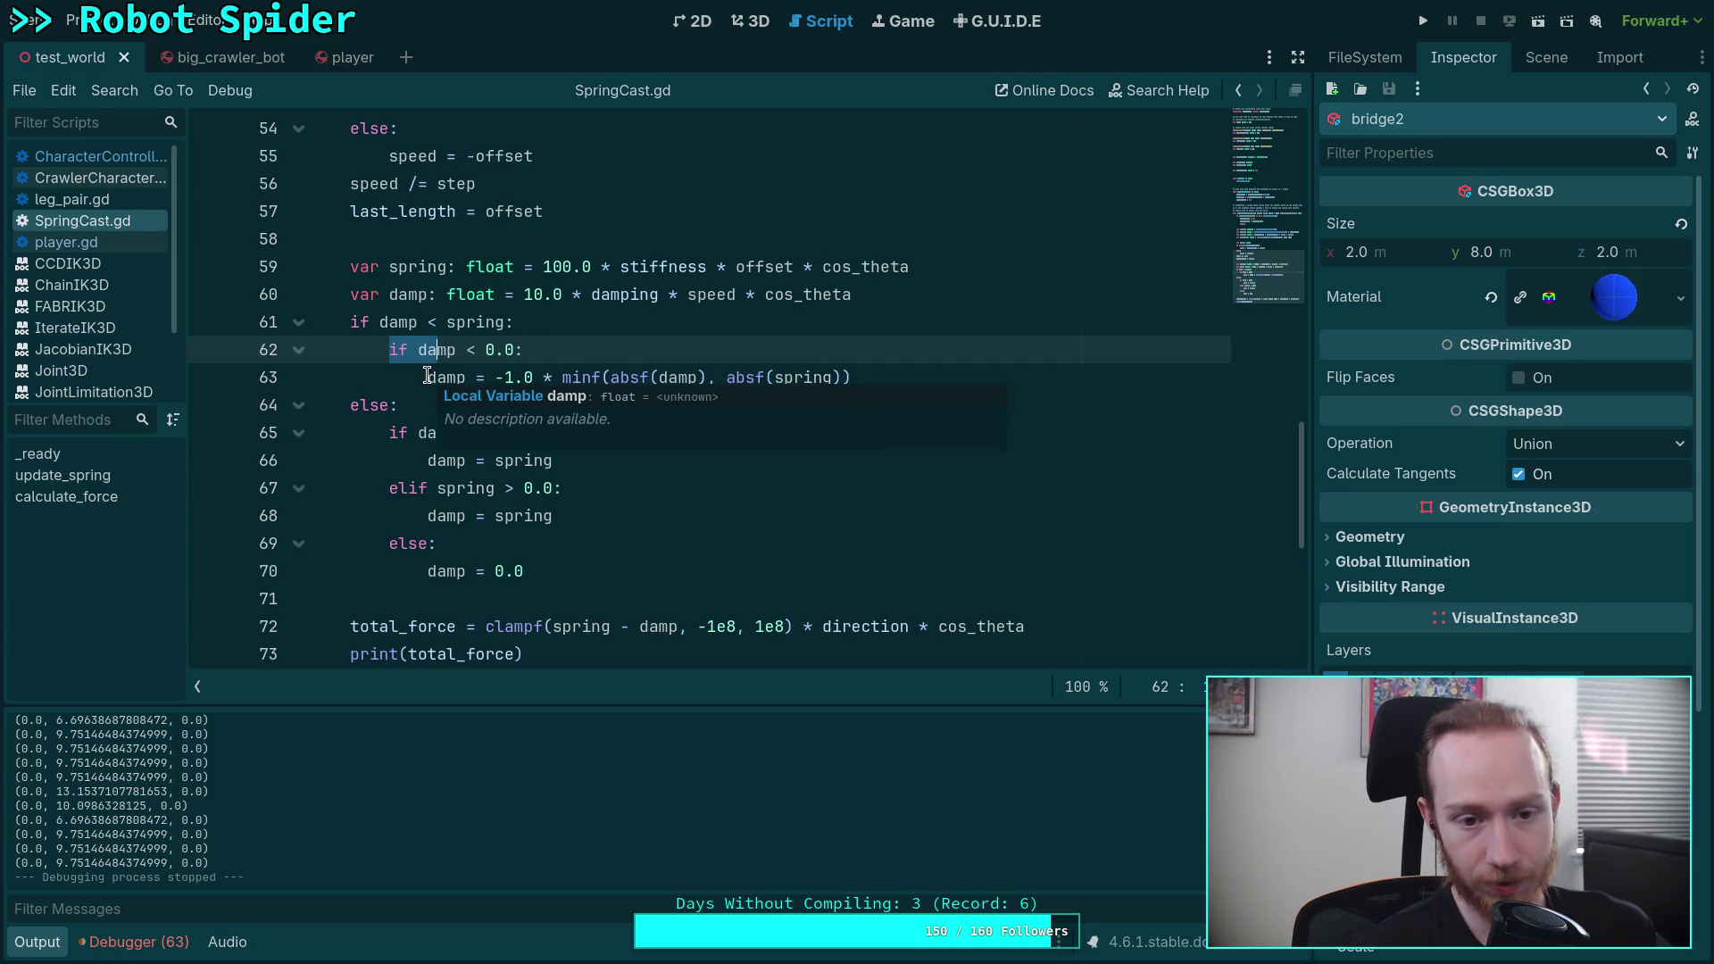
pyautogui.click(458, 322)
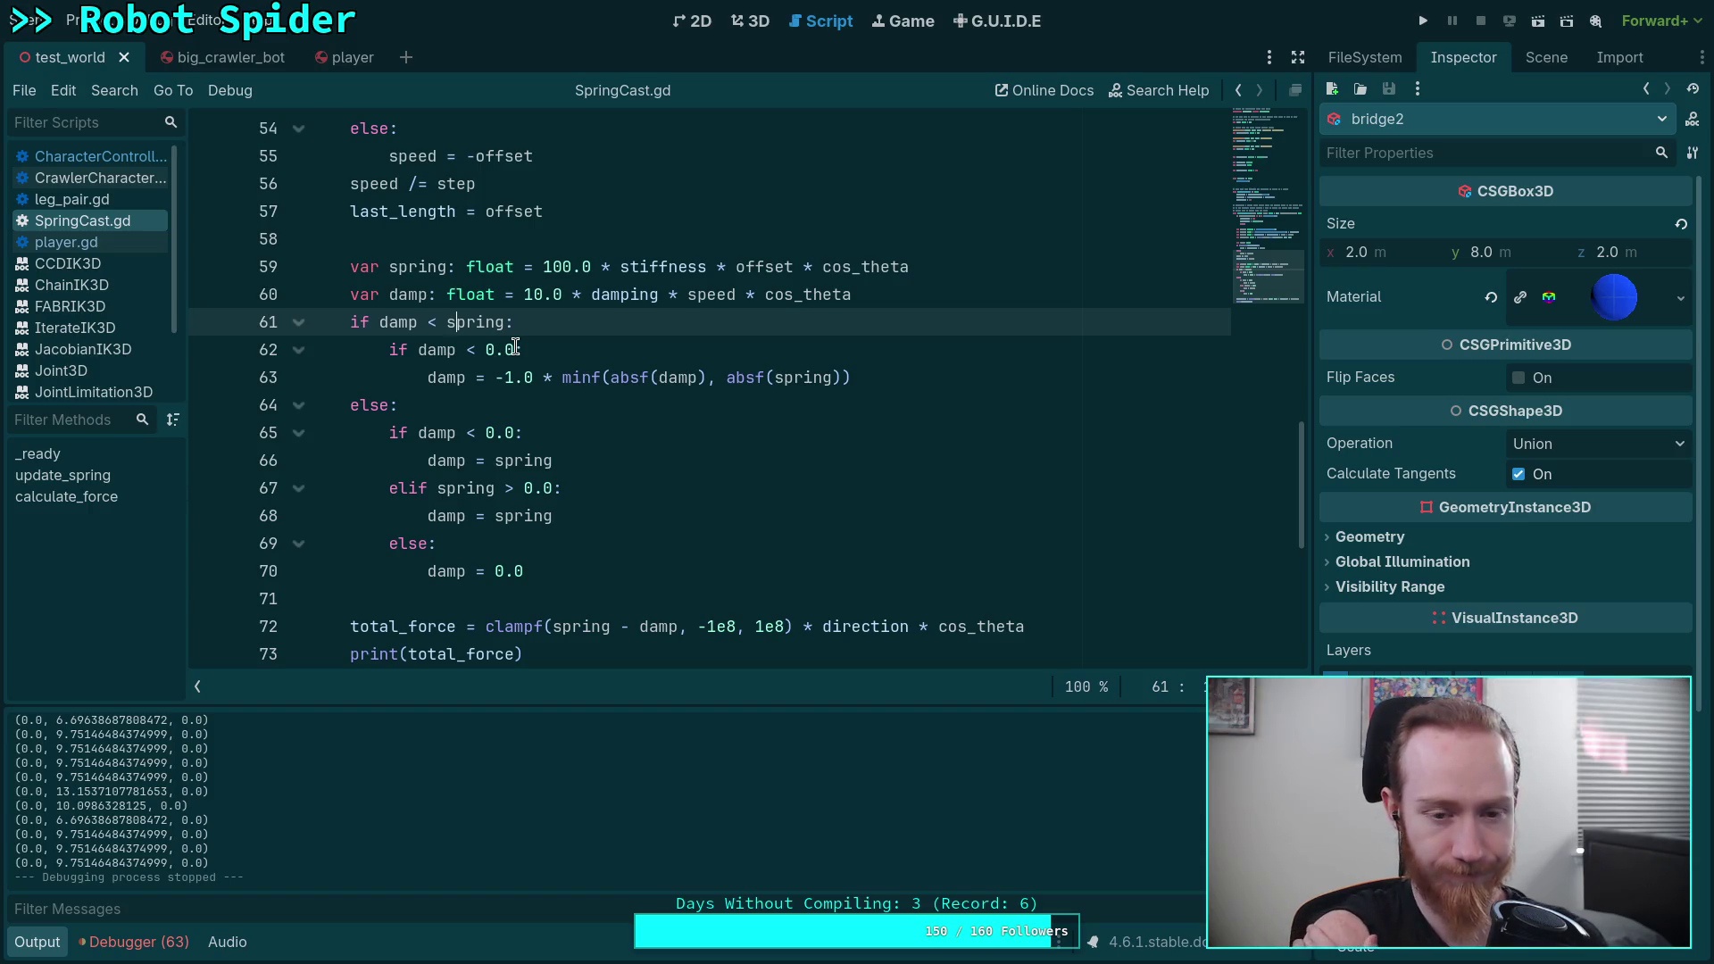
pyautogui.moveTo(515, 349); pyautogui.dragTo(418, 350)
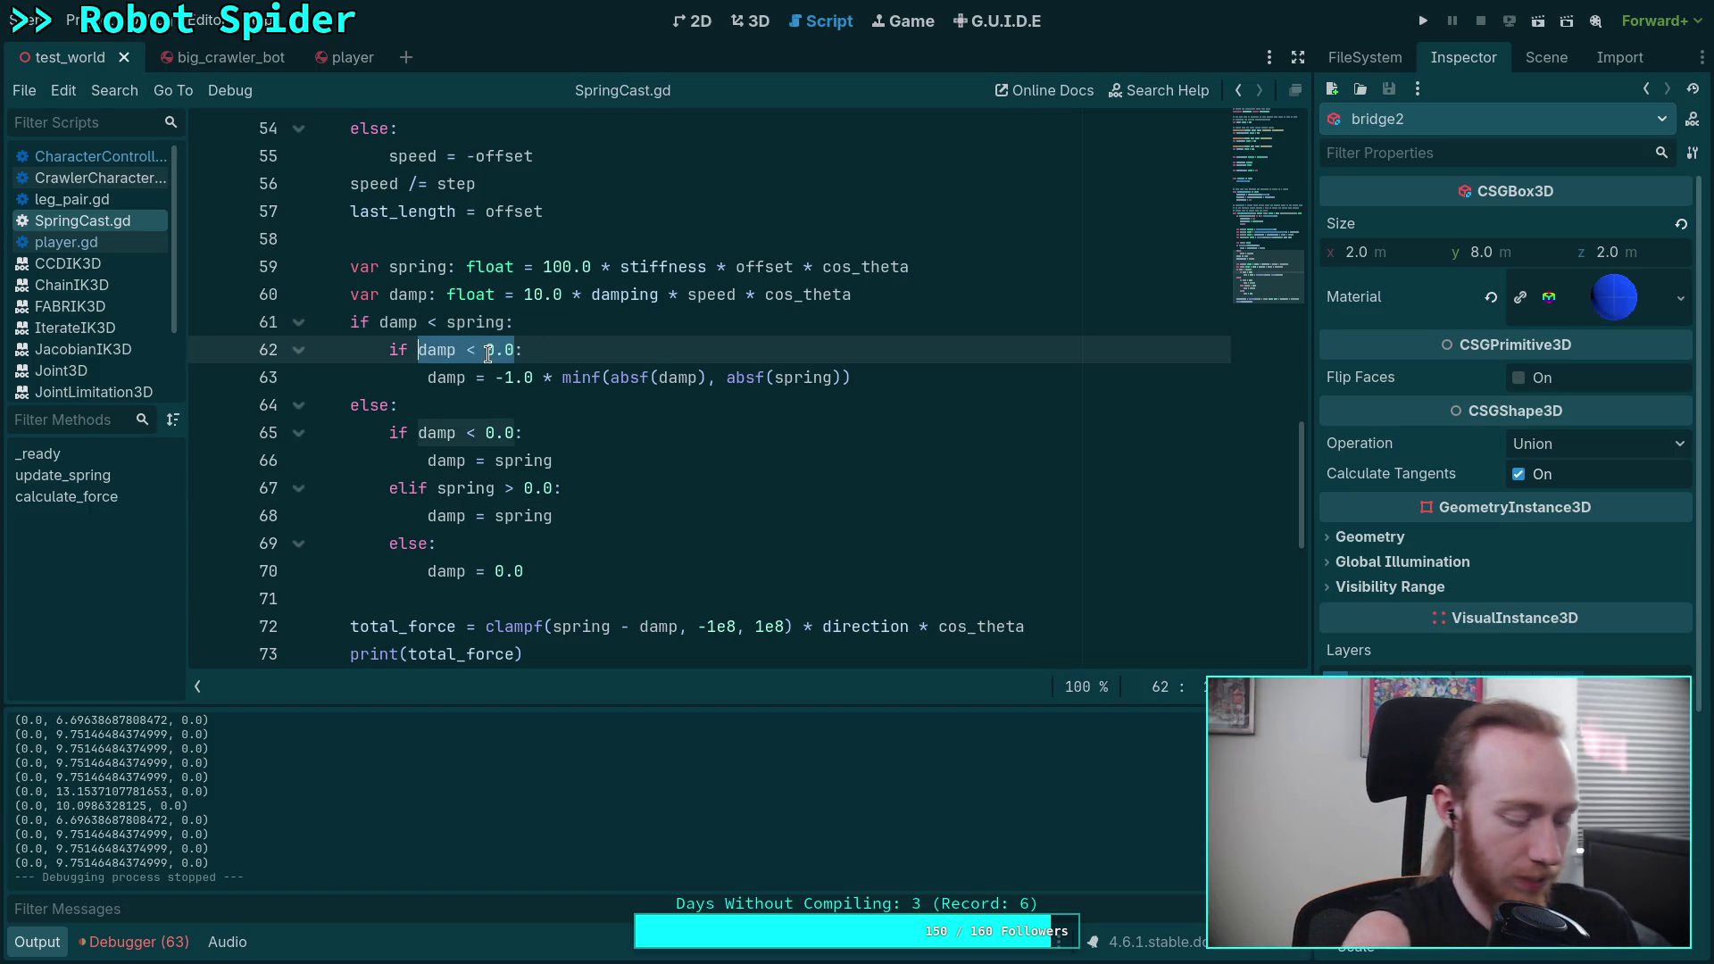
pyautogui.write('spring ')
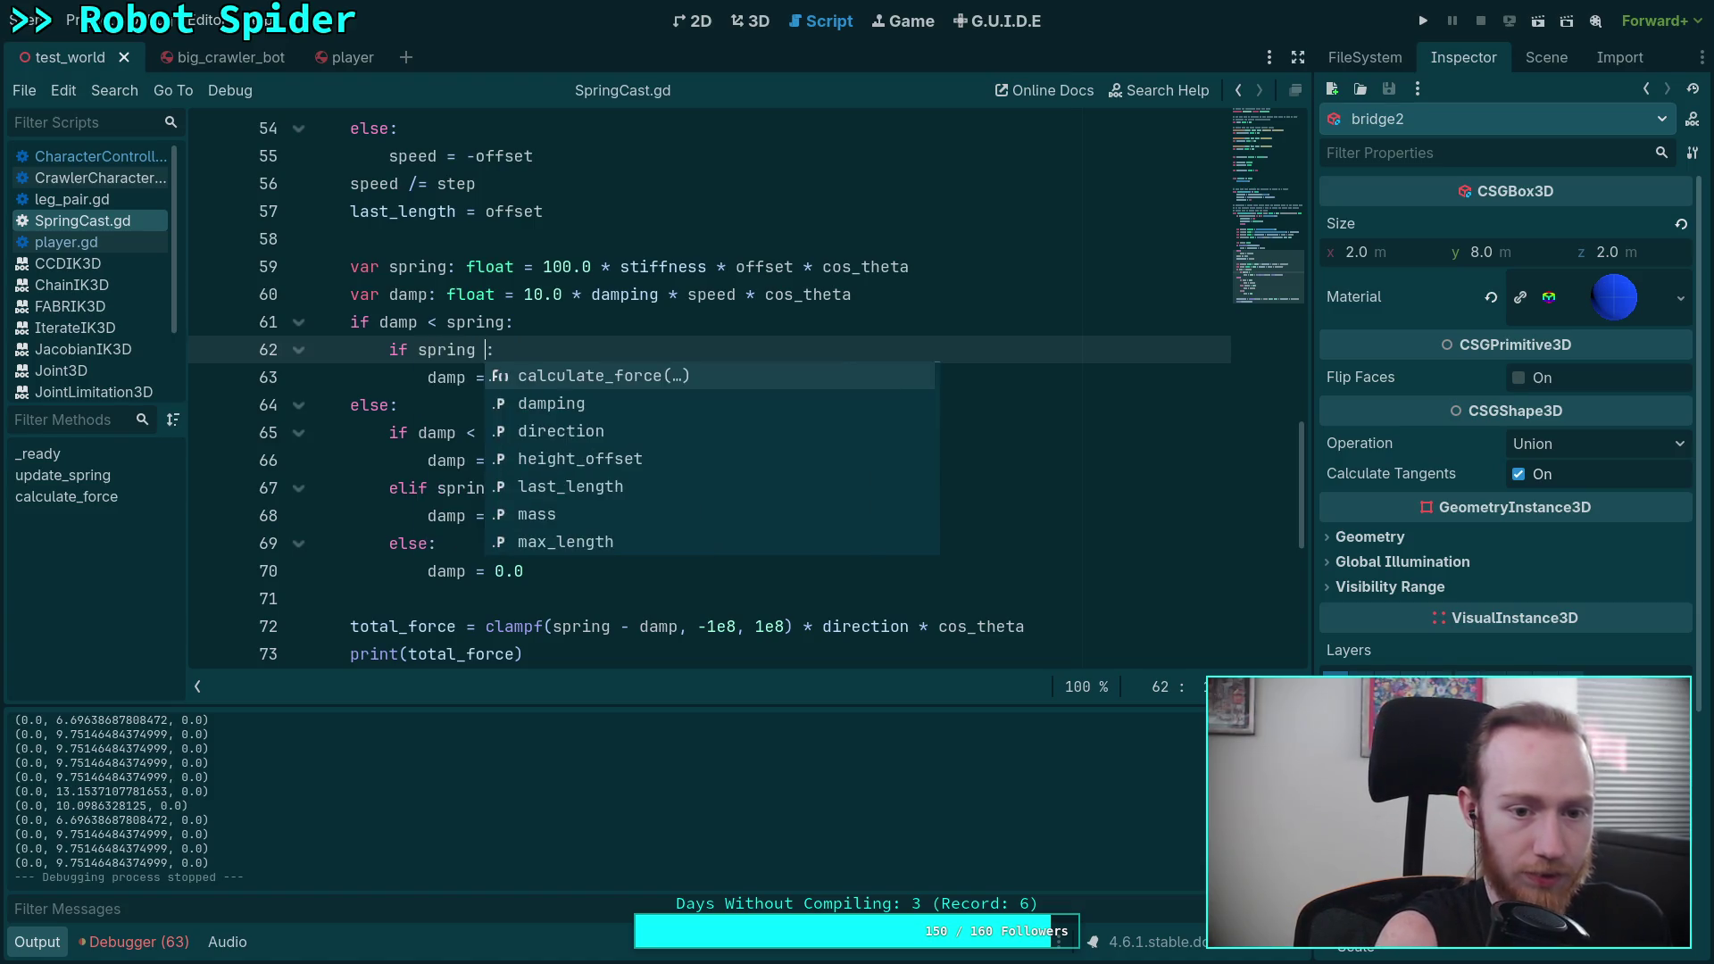
pyautogui.write('< 0.0')
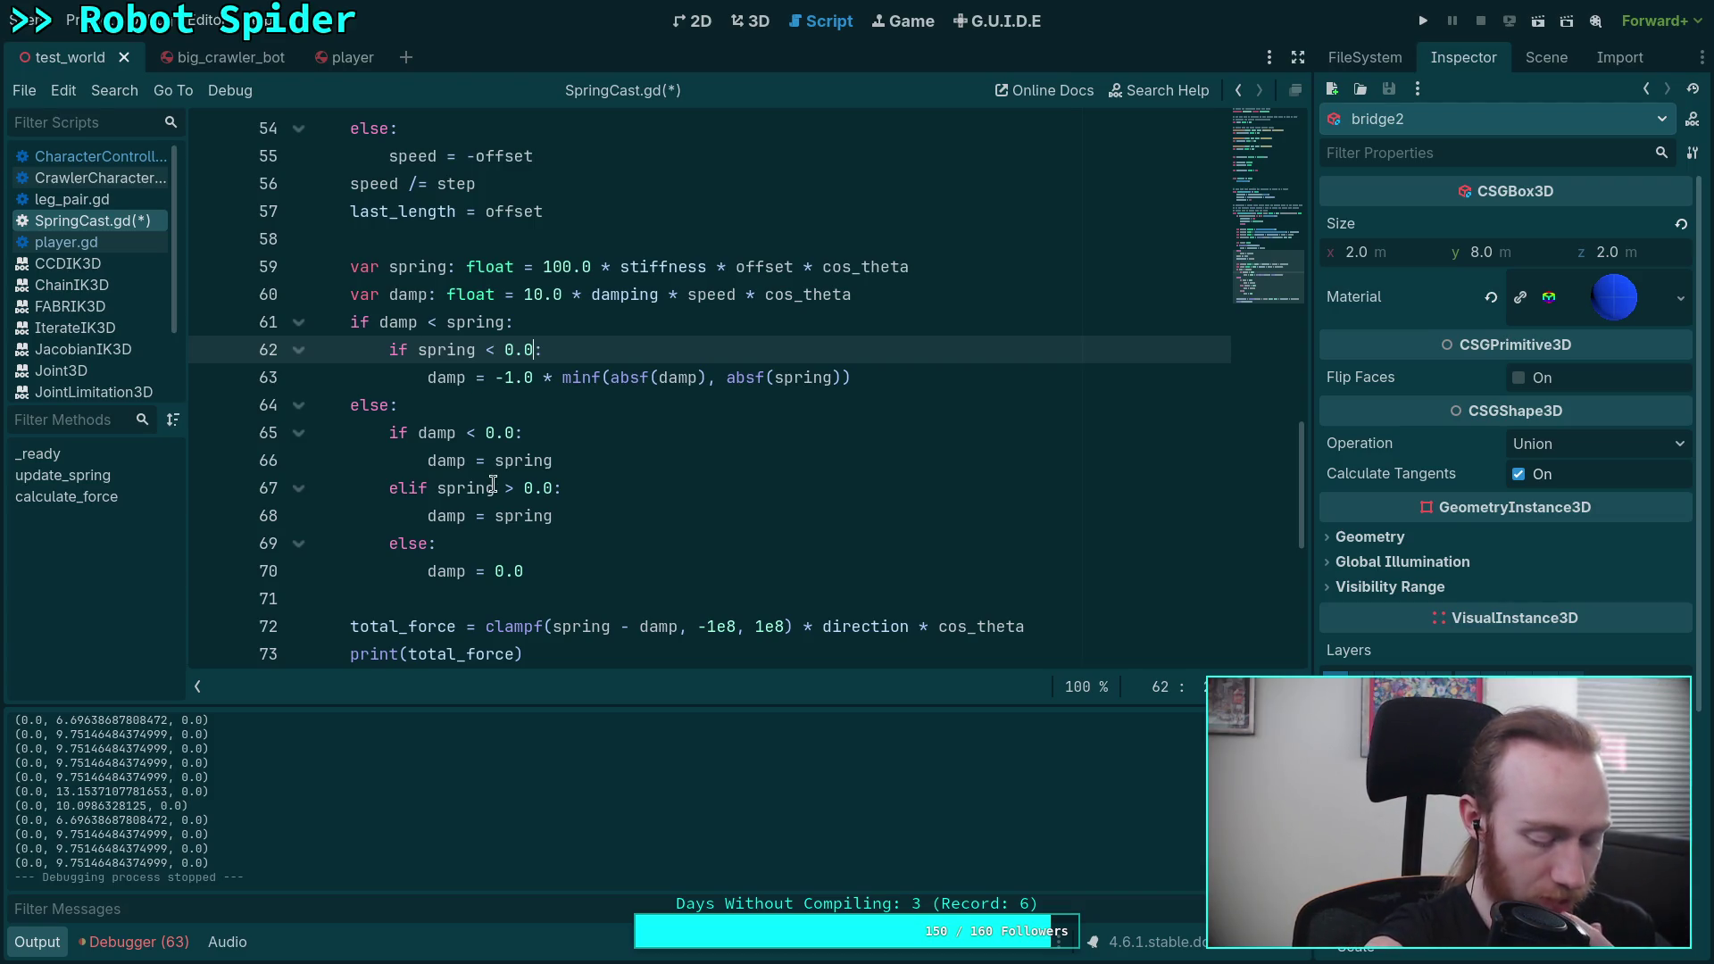
# Step: Select the damp assignment on line 63, then the -1e8, 1e8 clamp bounds on line 72
pyautogui.moveTo(497, 470)
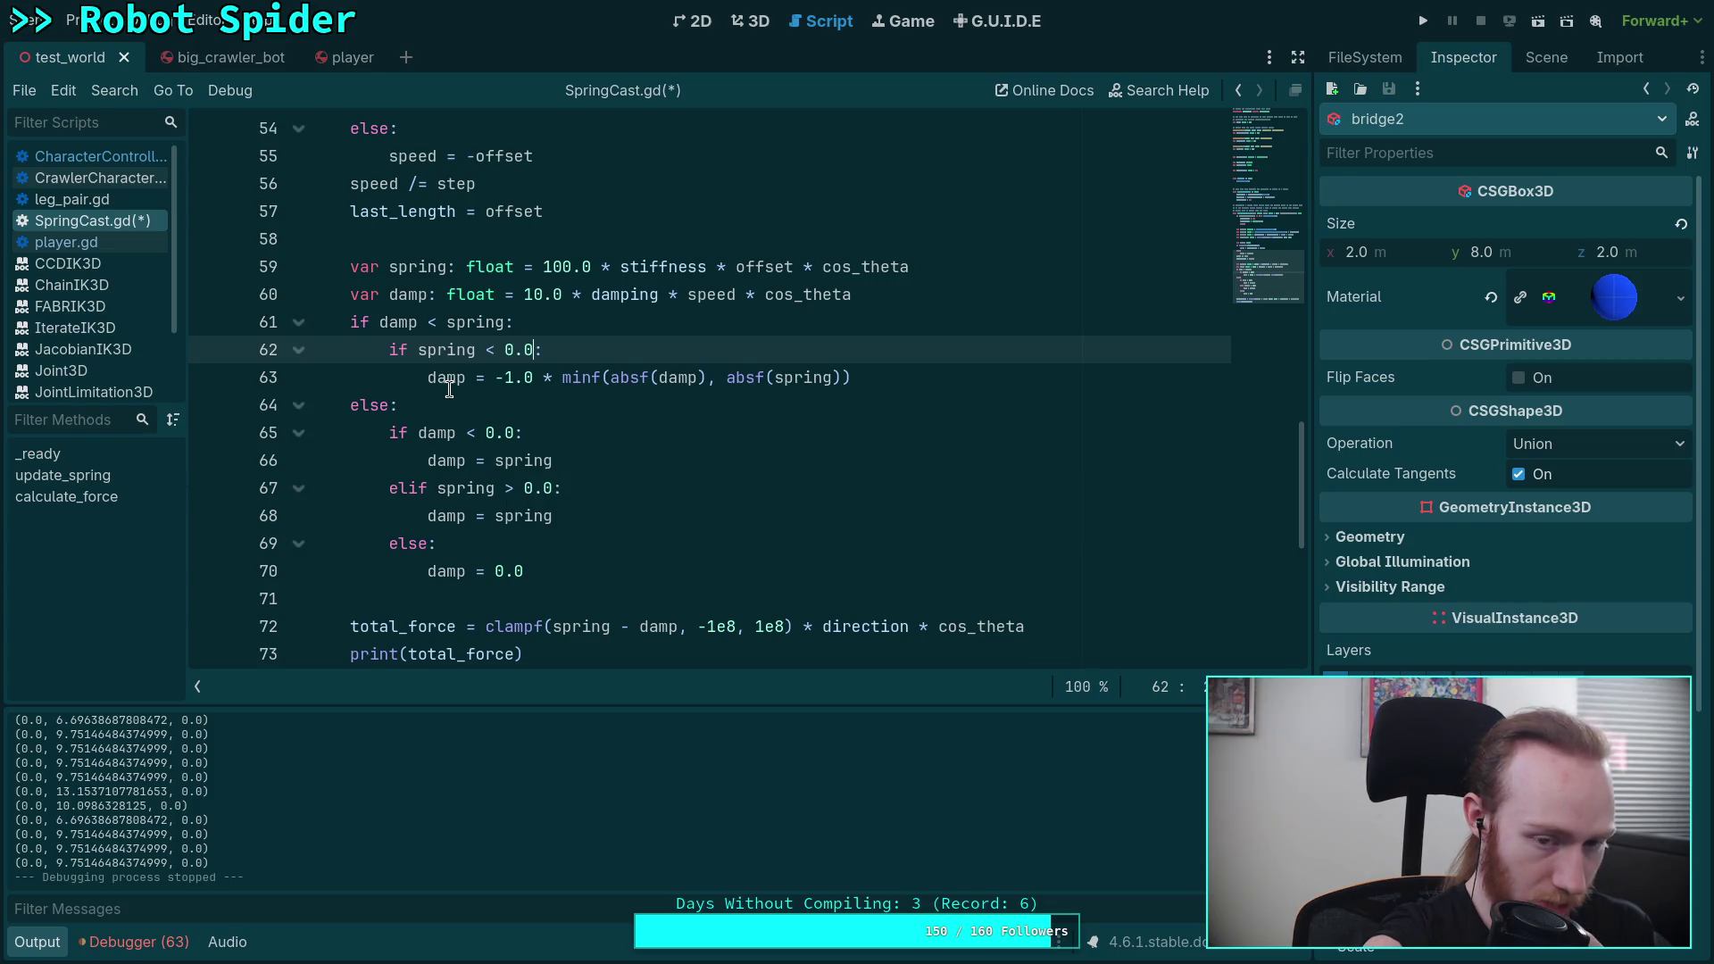
pyautogui.moveTo(428, 377); pyautogui.dragTo(883, 378)
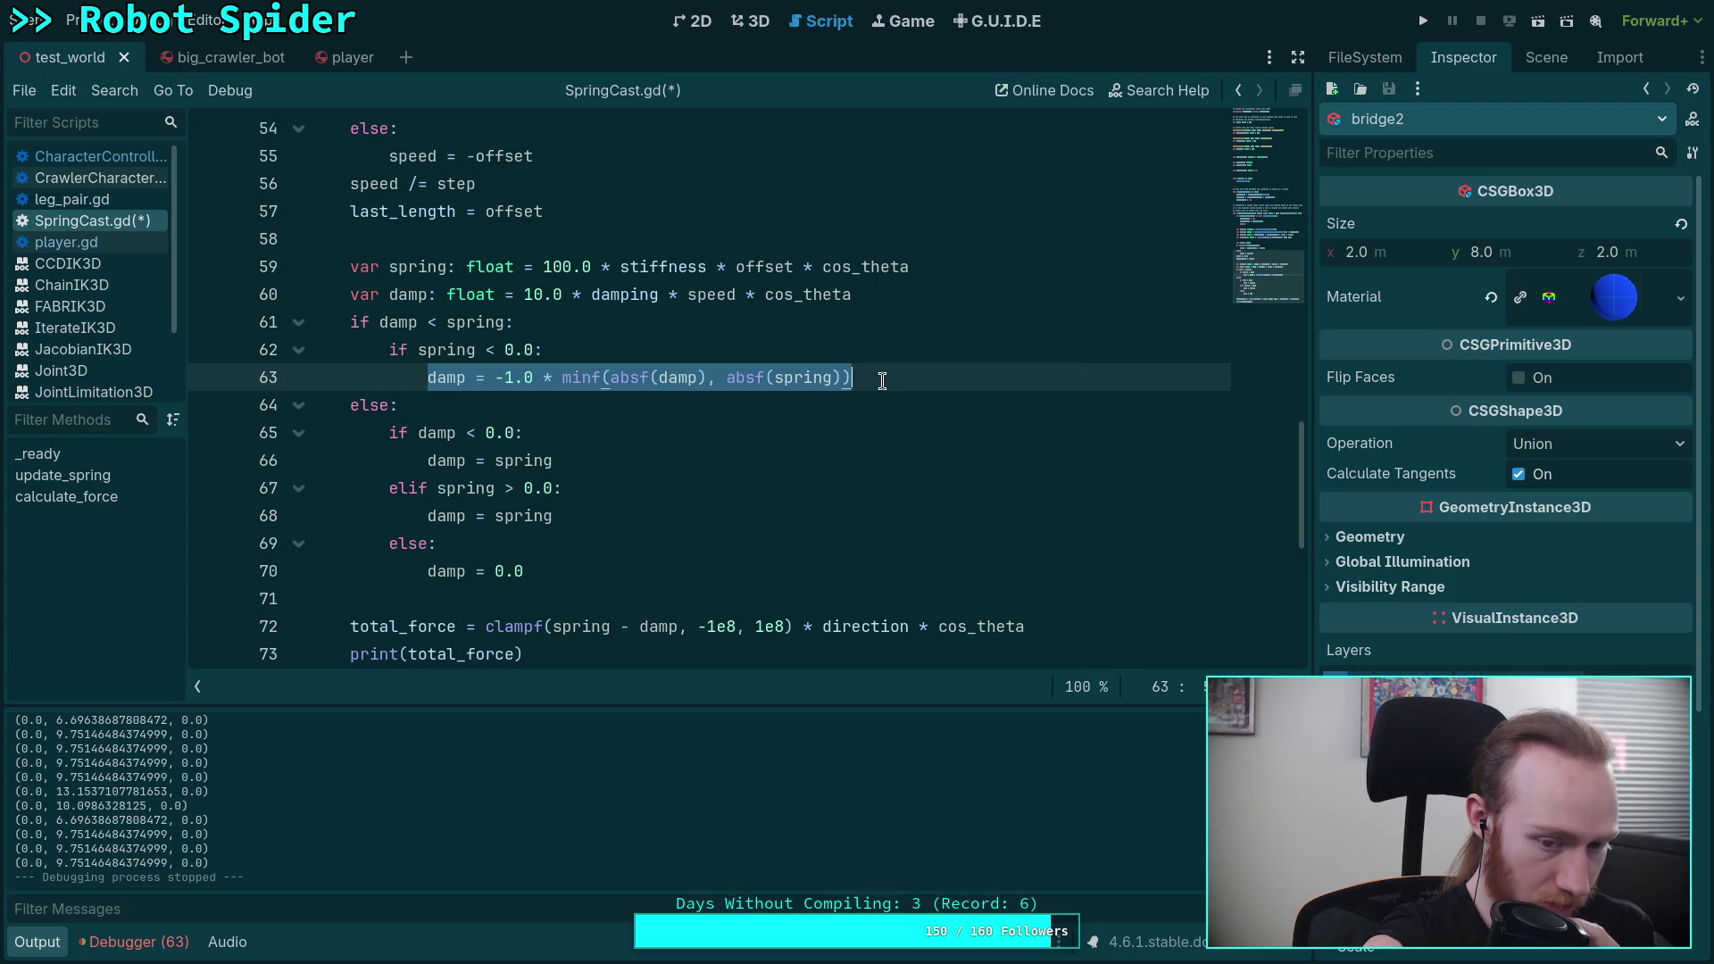
pyautogui.moveTo(698, 627); pyautogui.dragTo(784, 627)
pyautogui.click(917, 382)
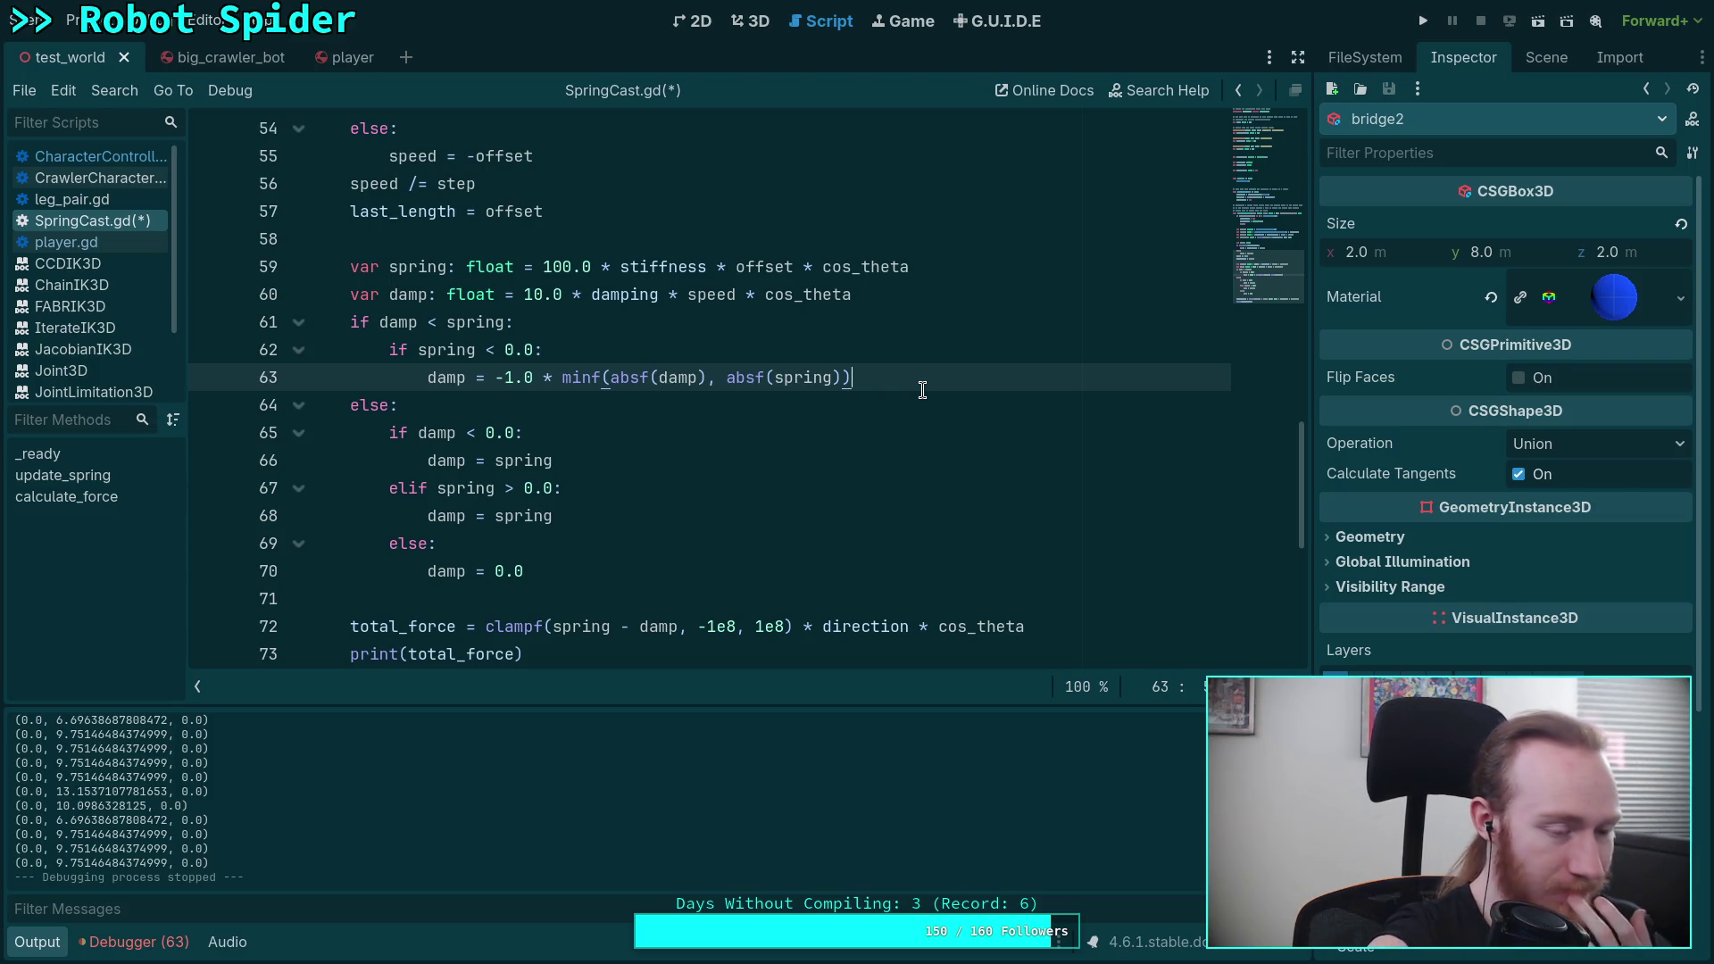
pyautogui.click(613, 576)
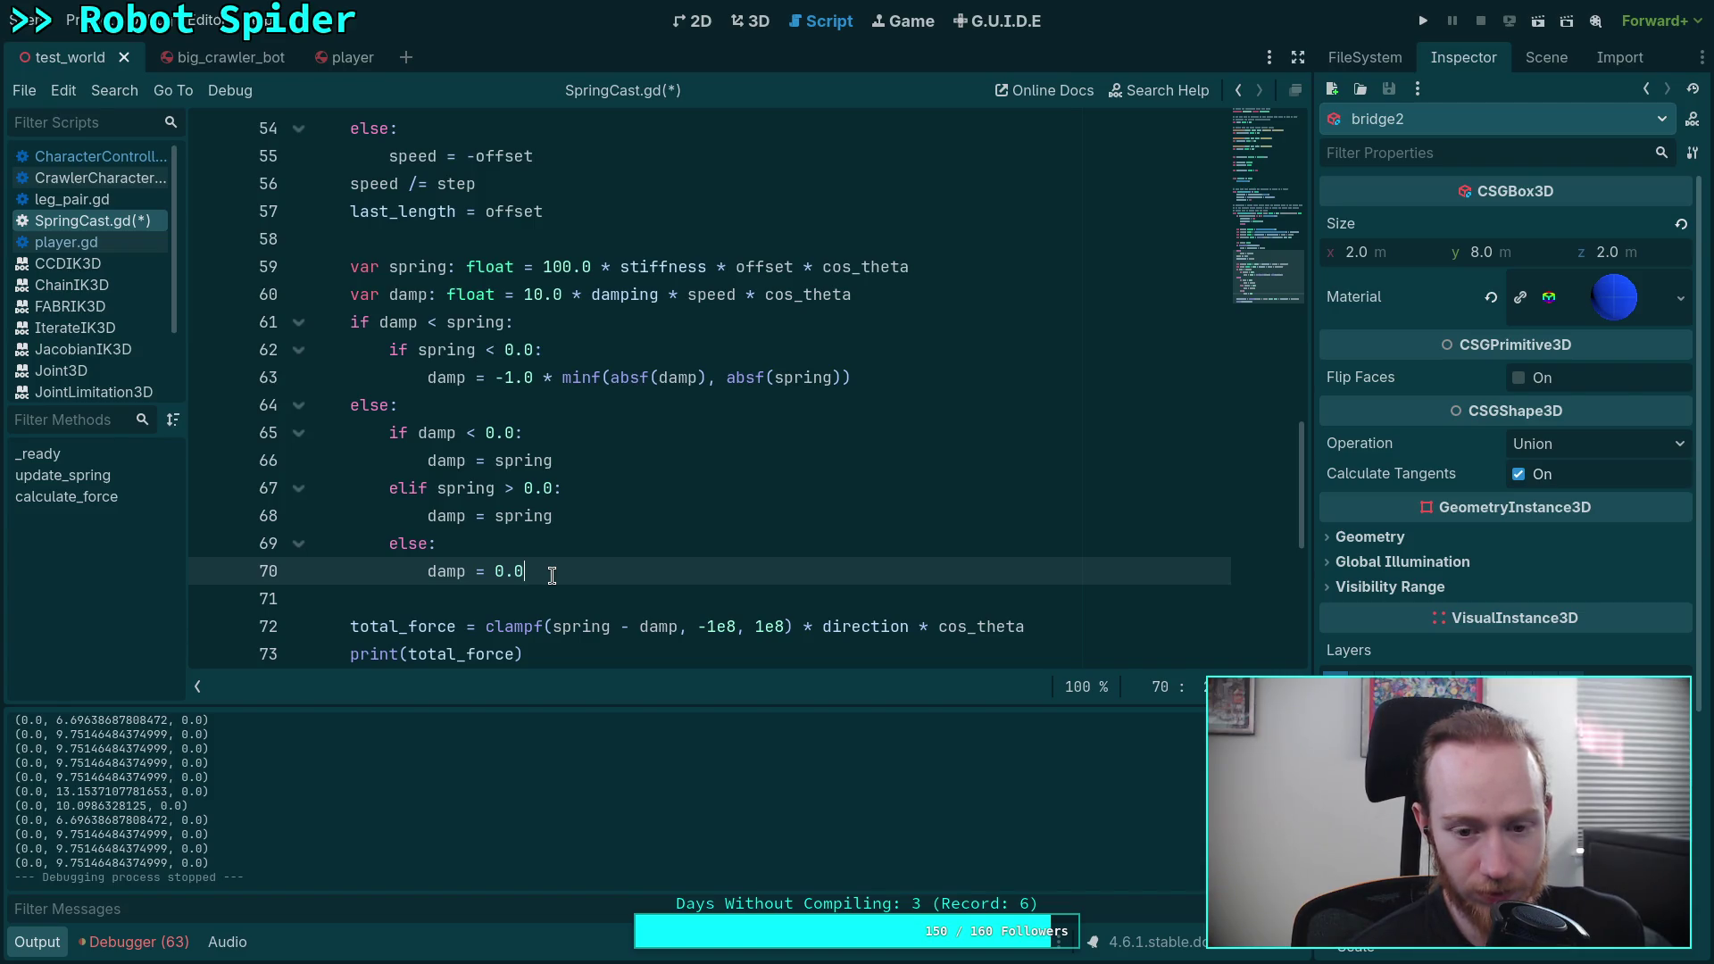
pyautogui.moveTo(554, 626); pyautogui.dragTo(679, 629)
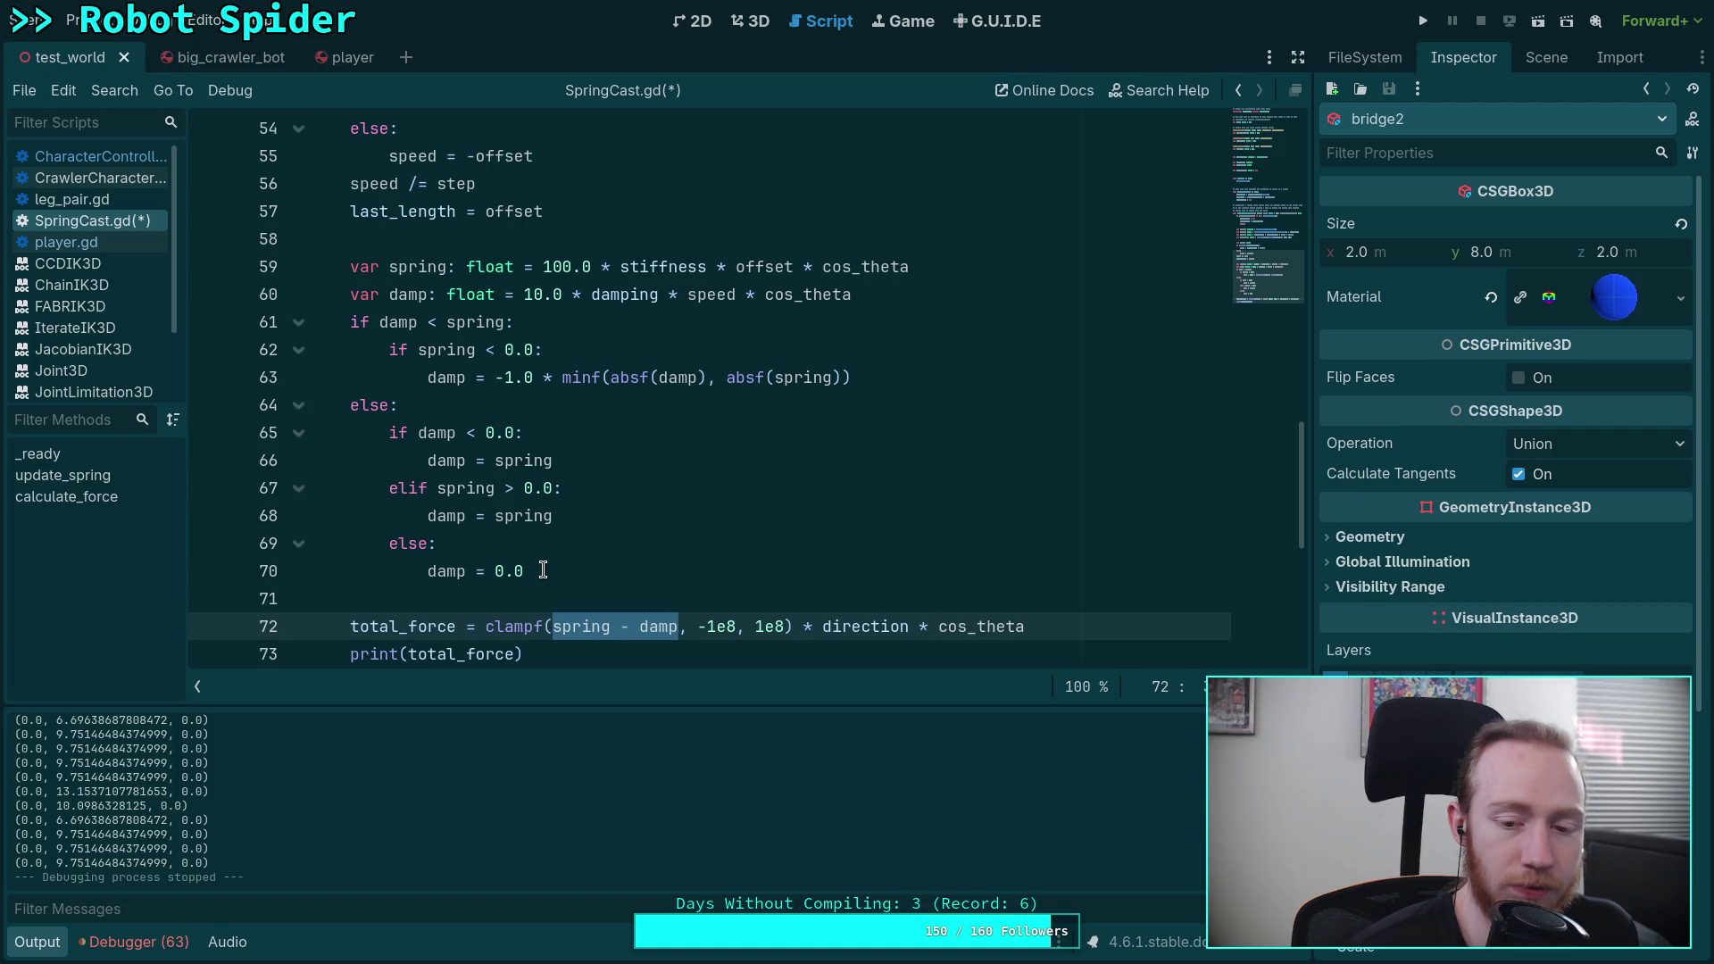
# Step: Replace the whole if/else damp block with damp = minf(damp, spring)
pyautogui.moveTo(543, 571)
pyautogui.mouseDown()
pyautogui.moveTo(393, 344)
pyautogui.moveTo(349, 323)
pyautogui.mouseUp()
pyautogui.press('Delete')
pyautogui.write('dam')
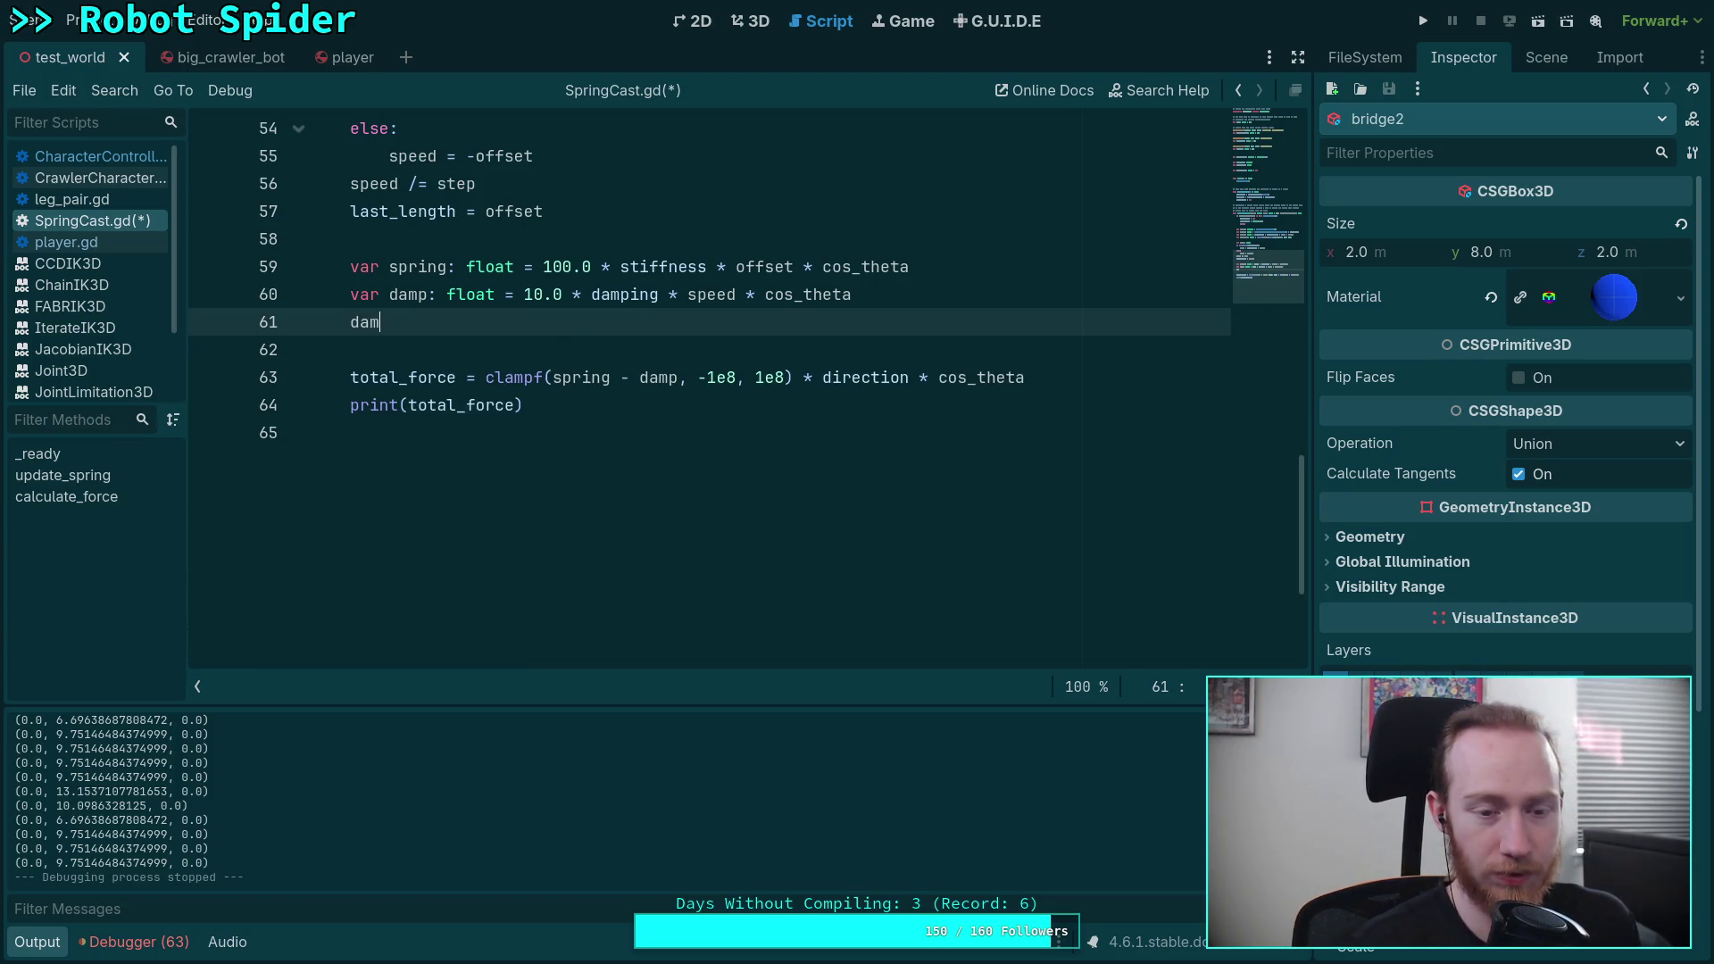
pyautogui.write('p = minf')
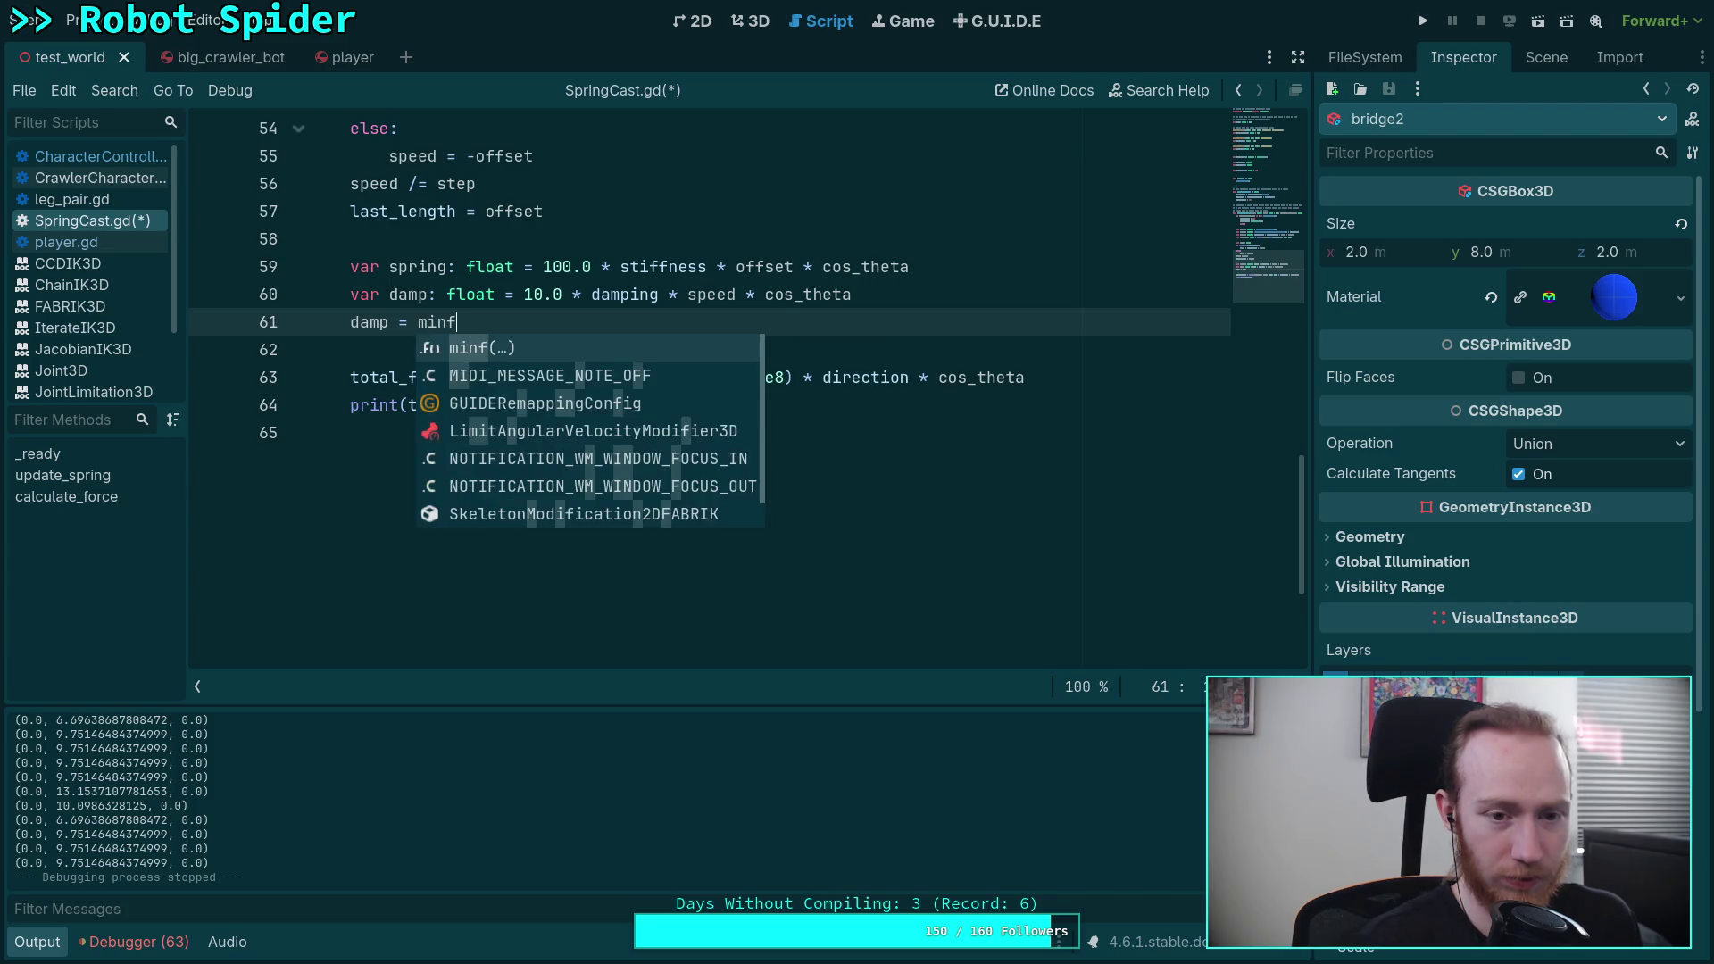
pyautogui.press('Return')
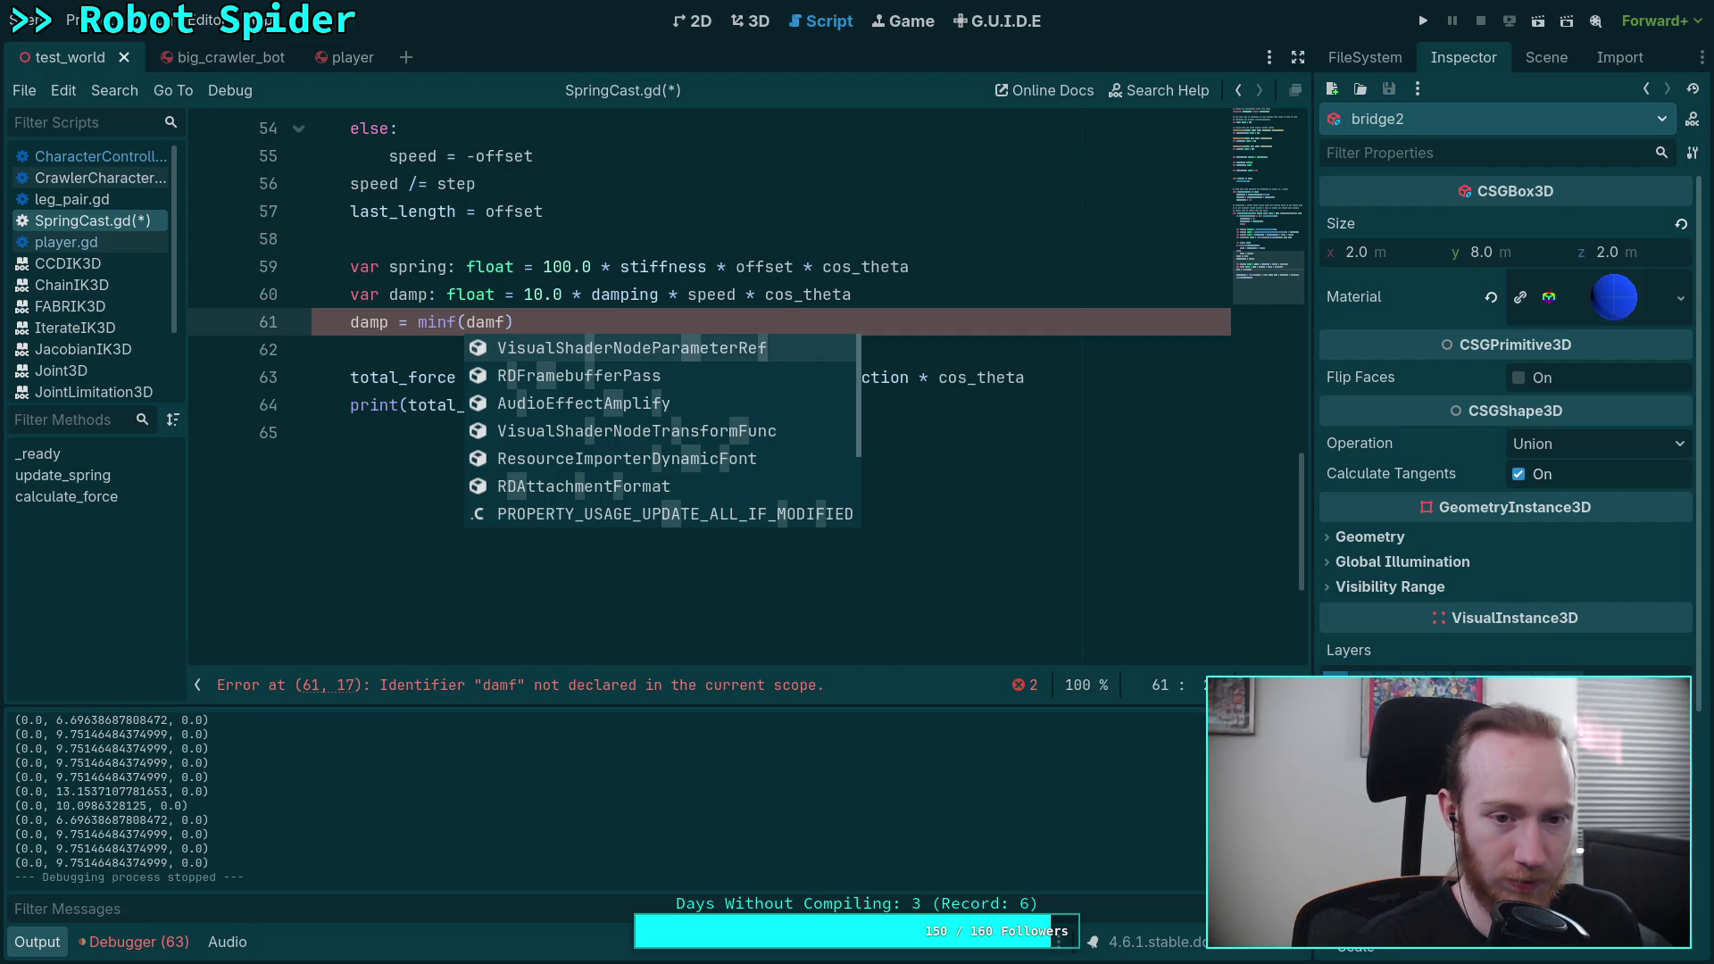
pyautogui.write('p, sp')
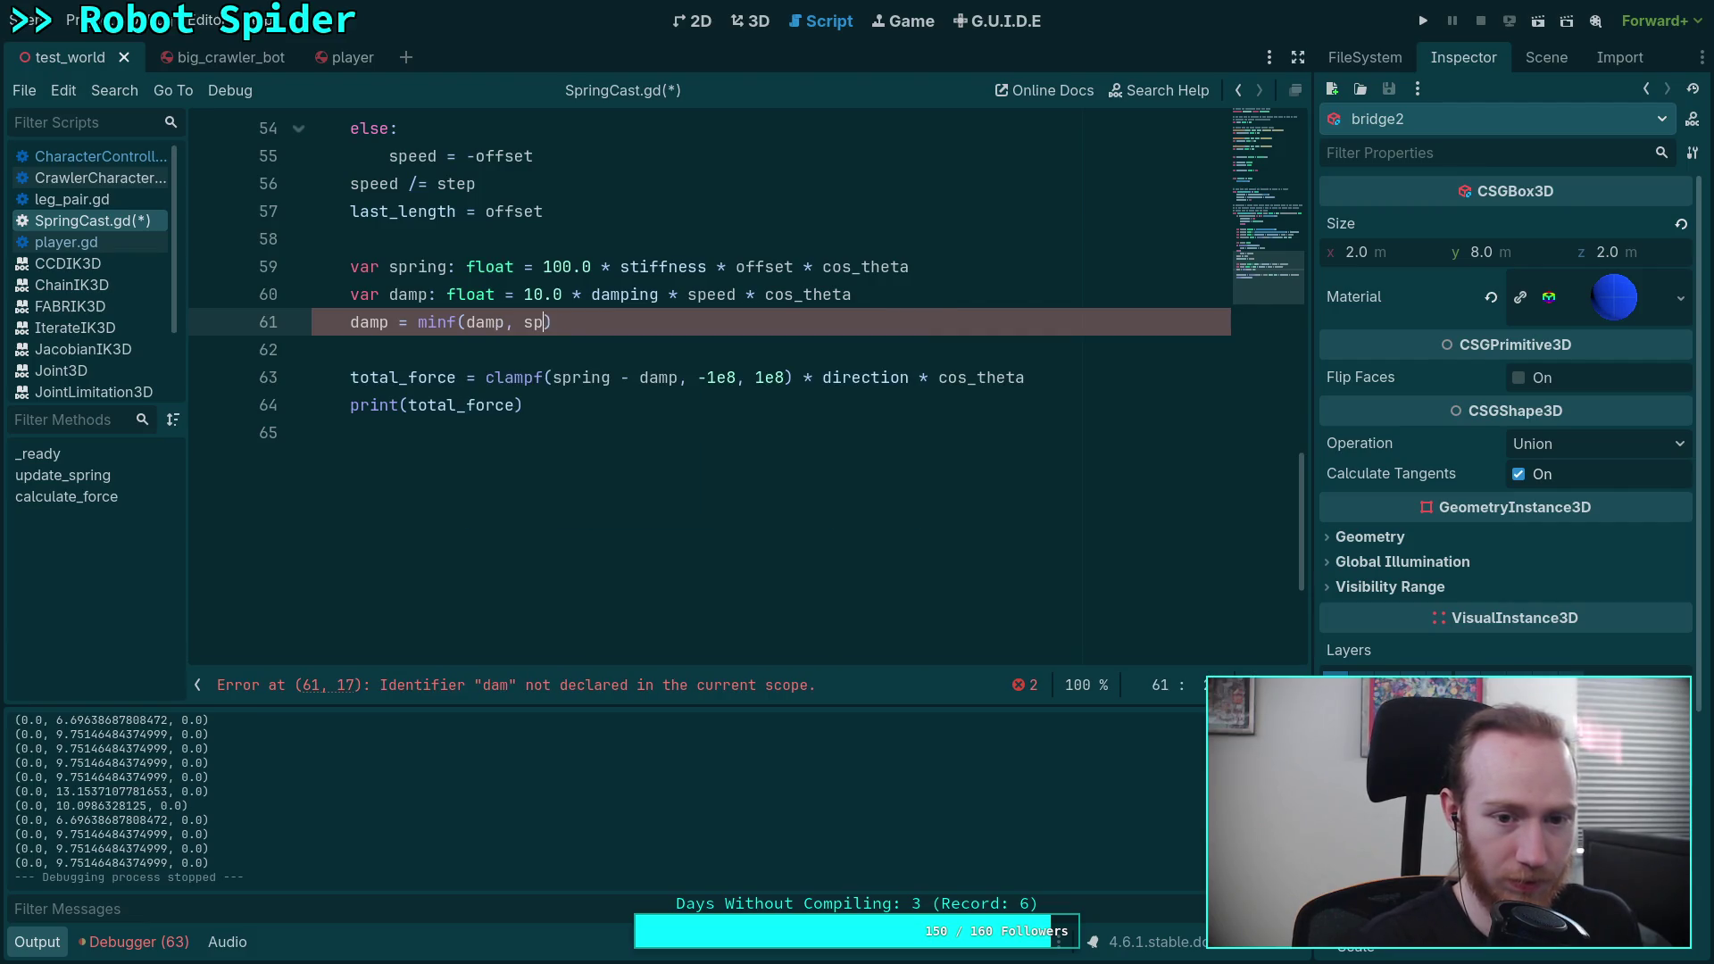
pyautogui.write('ring)')
pyautogui.press('Return')
# Step: Insert print(spring, ' ', damp) on line 61 and save the script
pyautogui.press('Up')
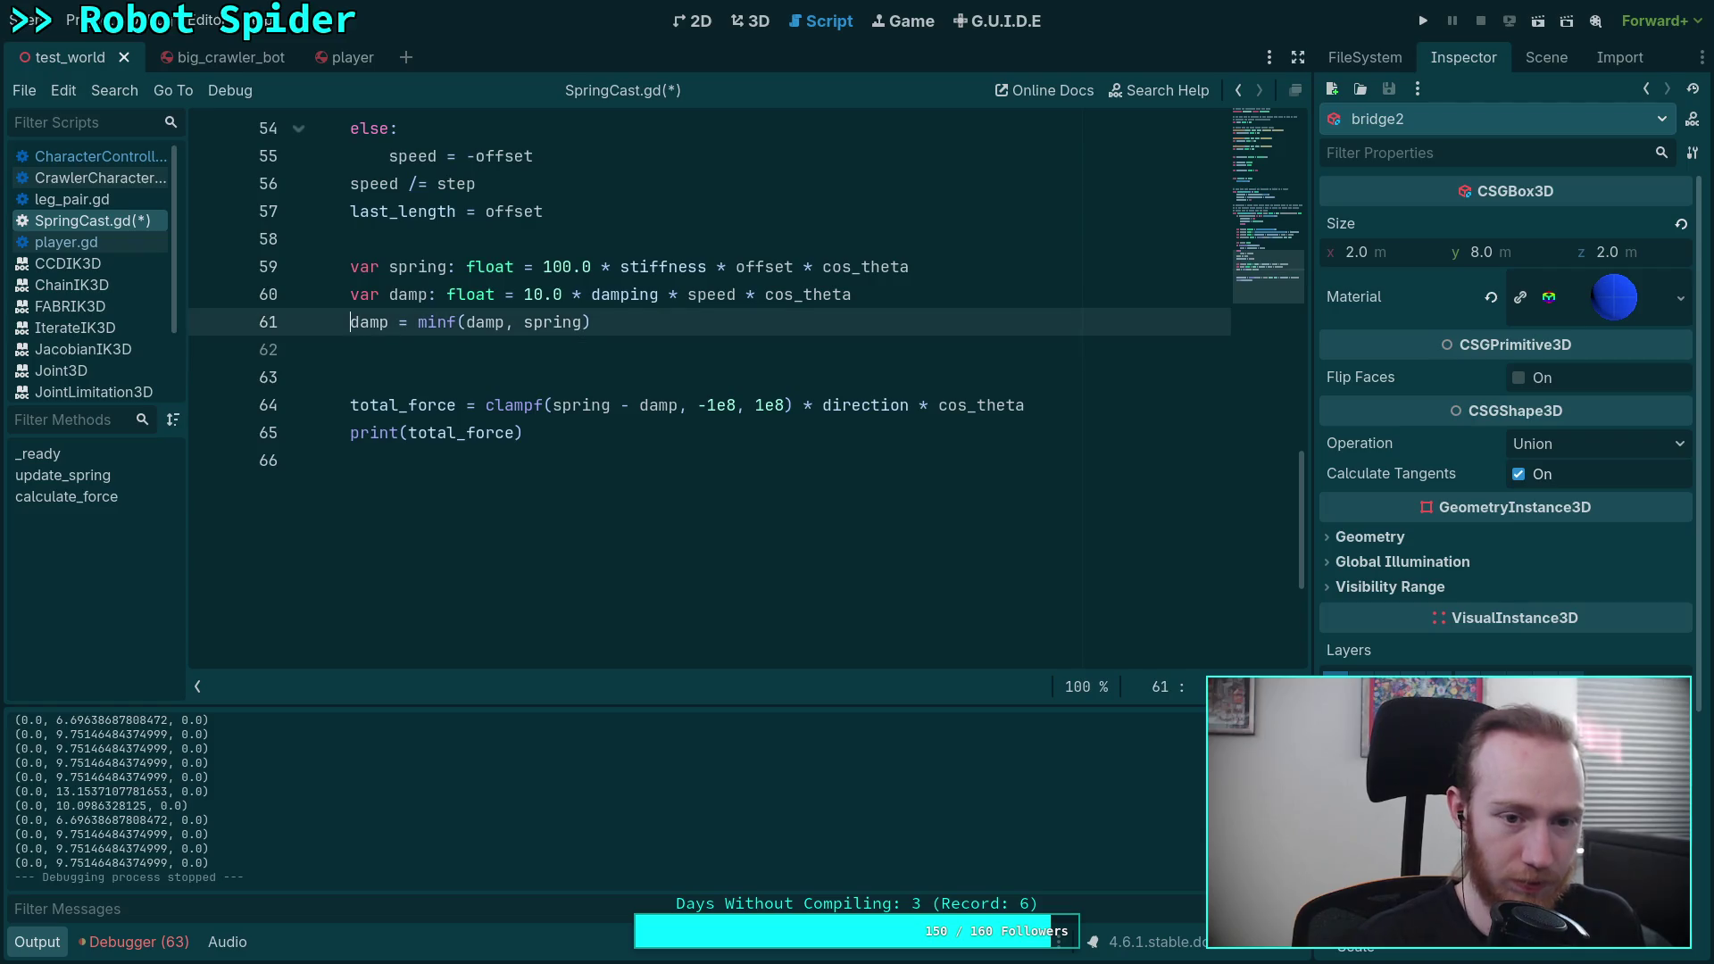
pyautogui.press('Return')
pyautogui.press('Up')
pyautogui.write('print(spr')
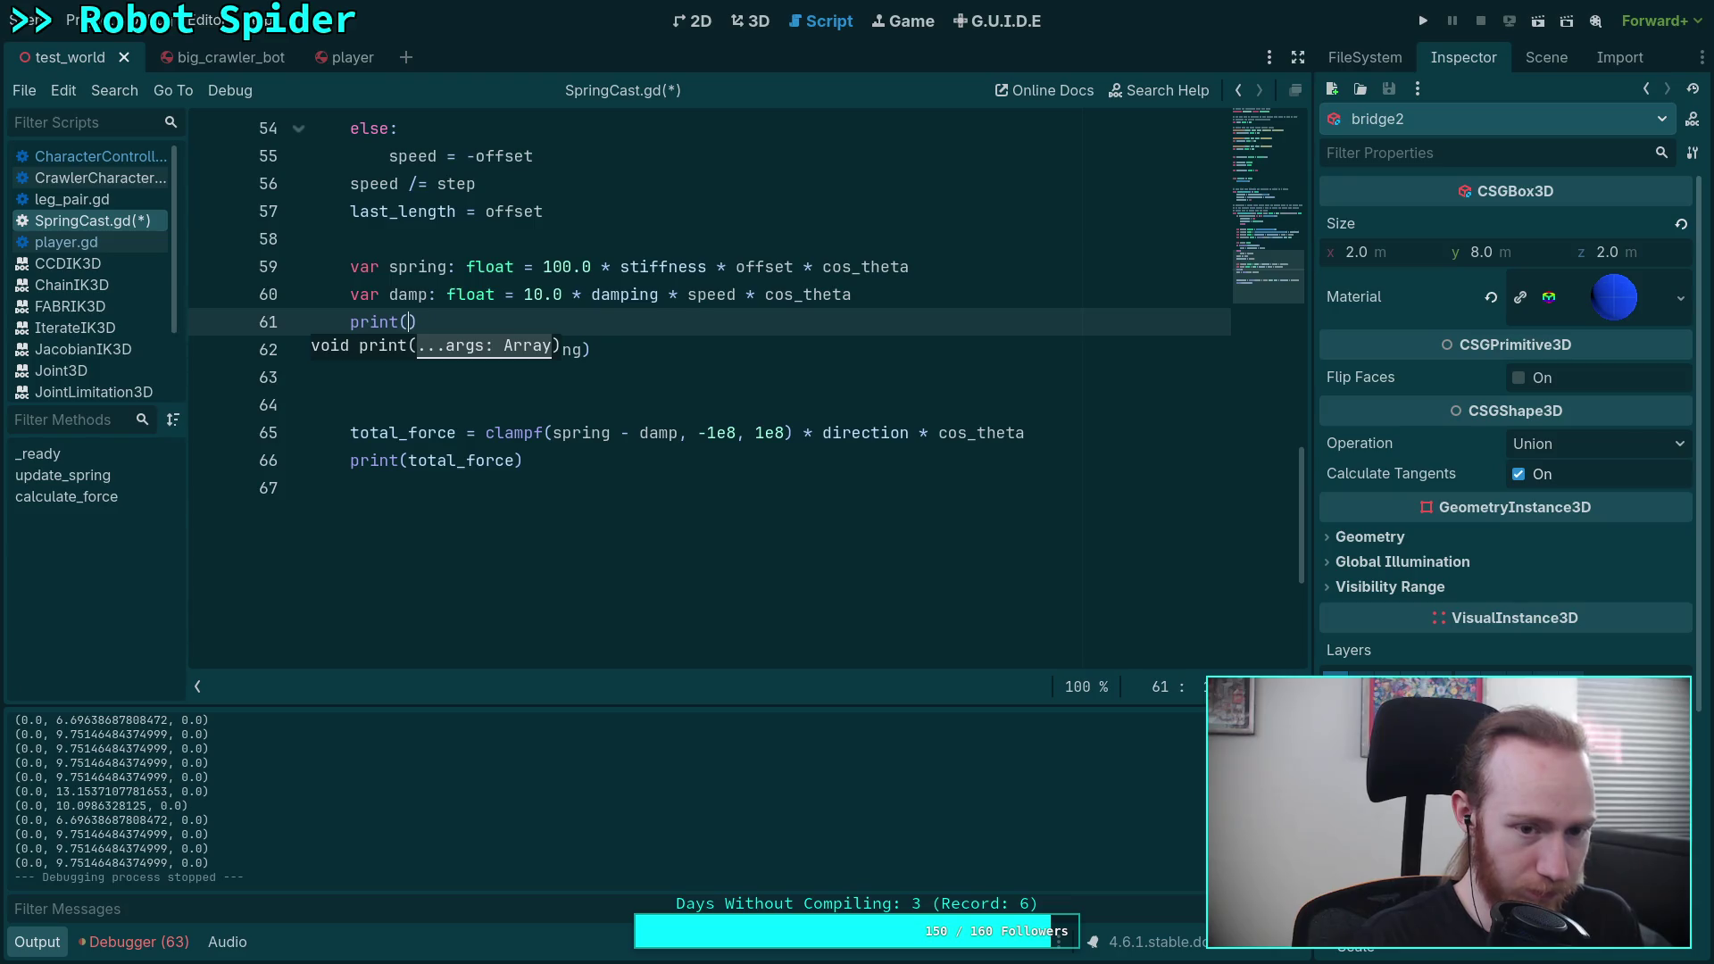
pyautogui.write("ing, ' ', ")
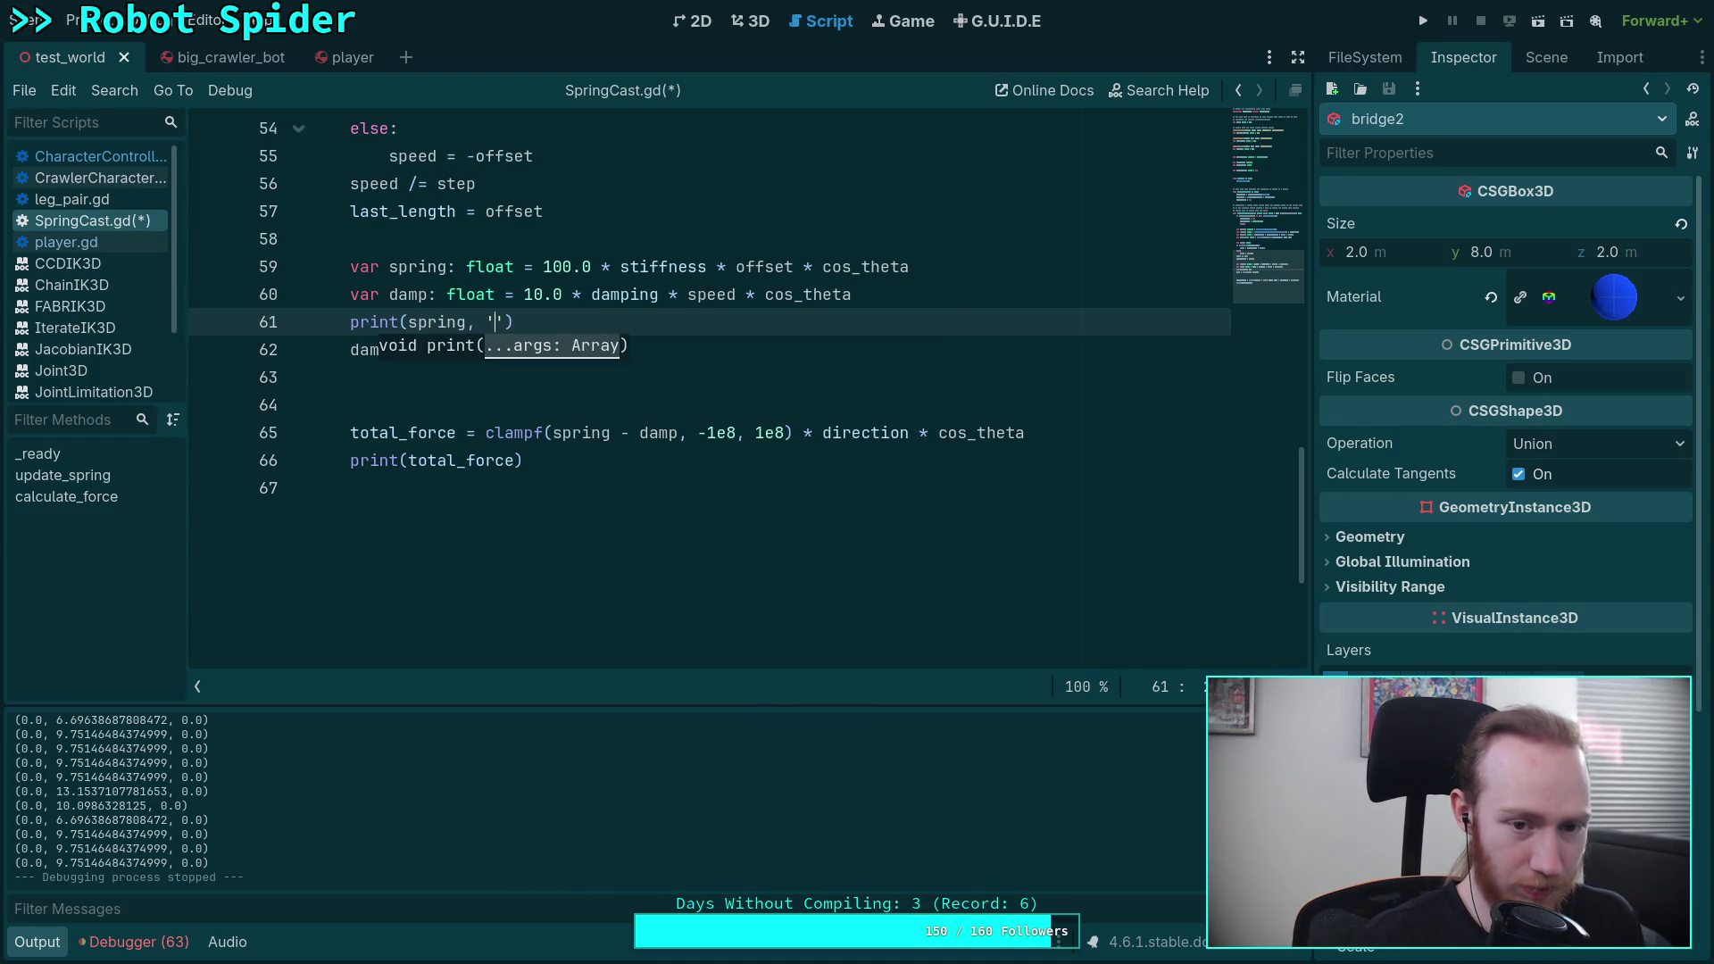
pyautogui.write('damp')
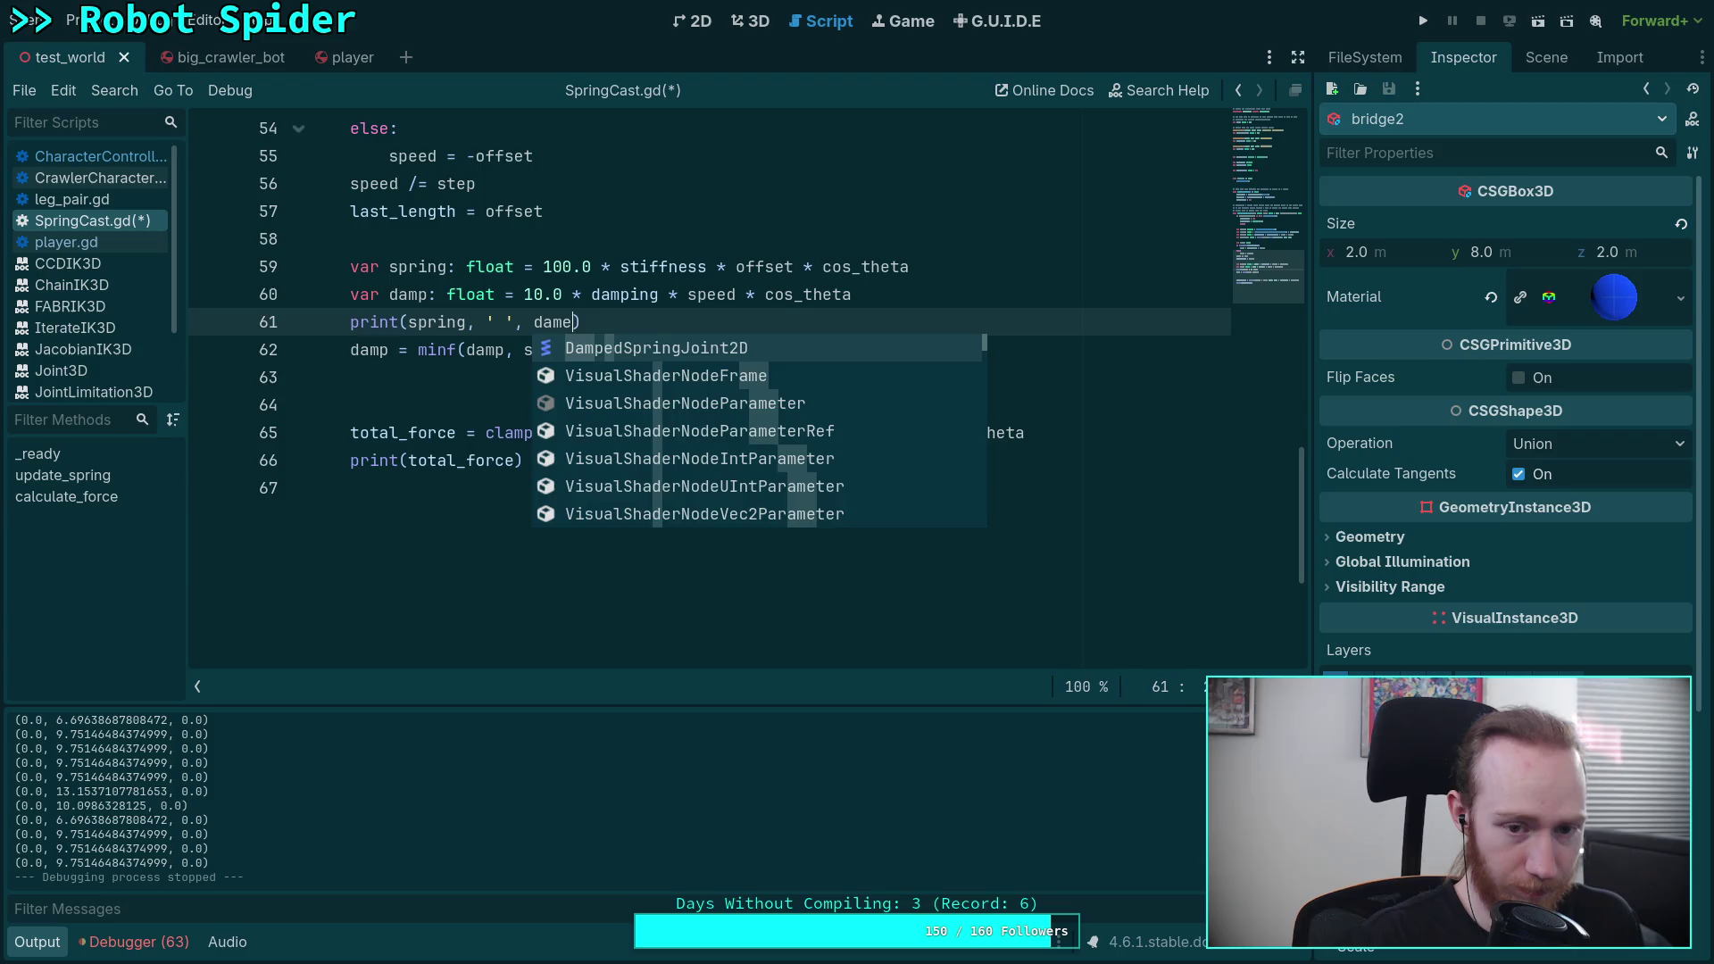
pyautogui.hotkey('ctrl', 's')
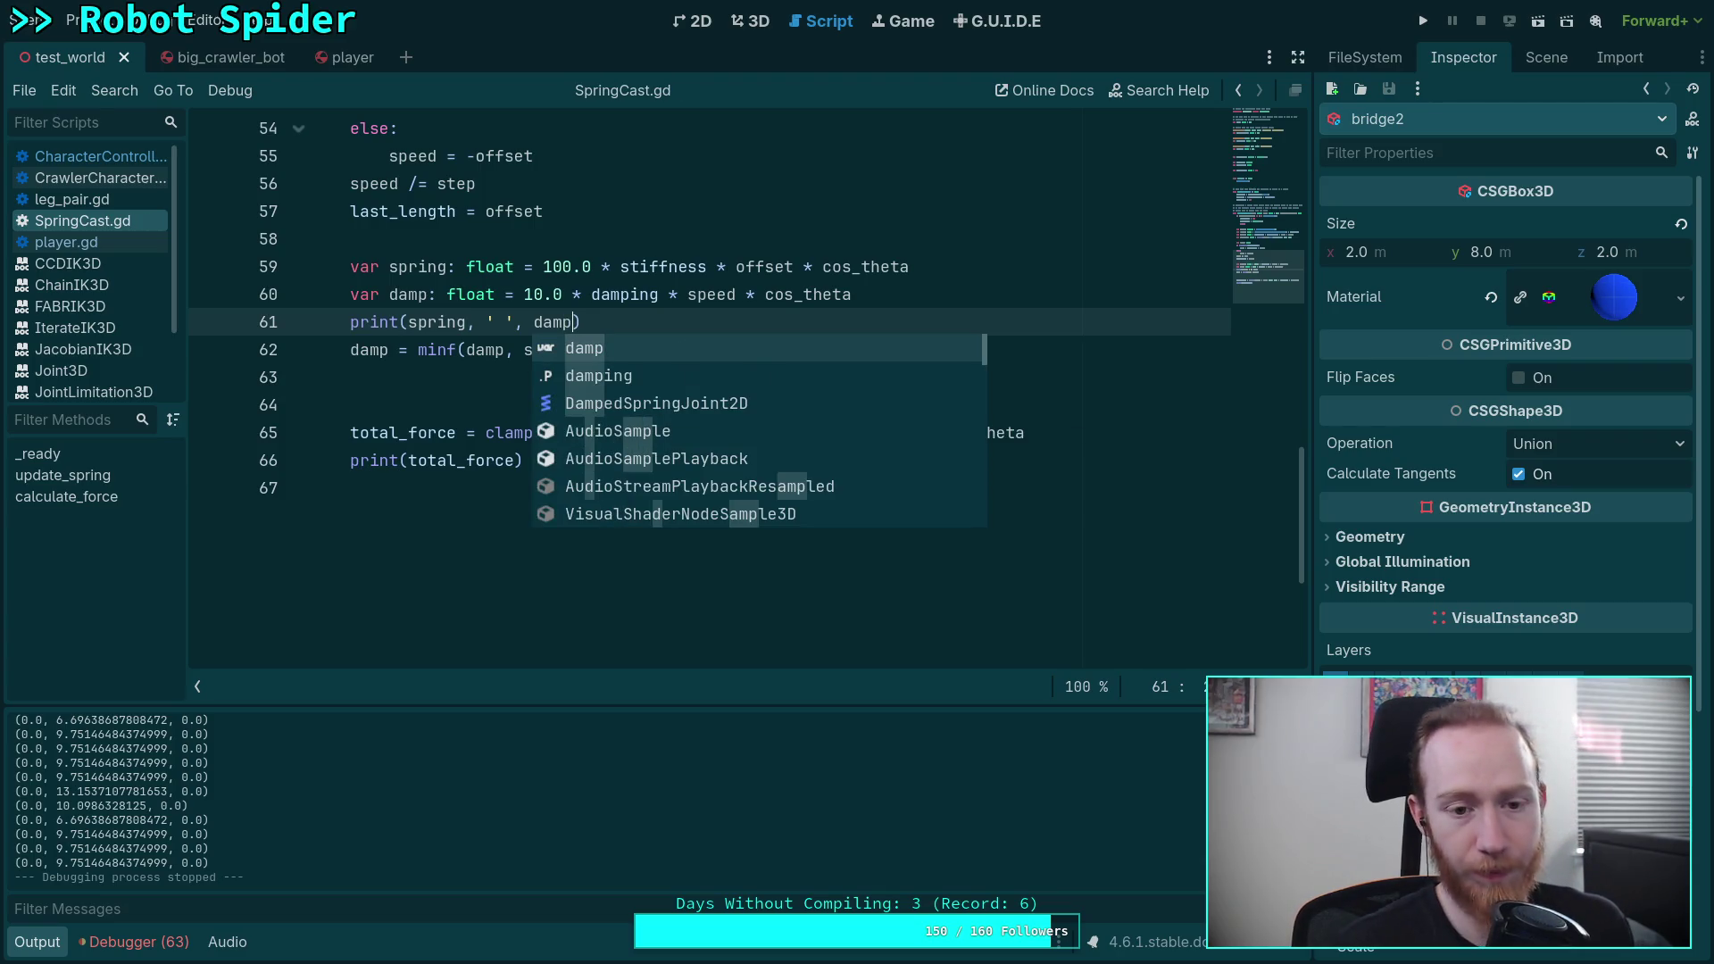
# Step: Run the game to test the spring changes, then stop it
pyautogui.click(609, 239)
pyautogui.click(1424, 20)
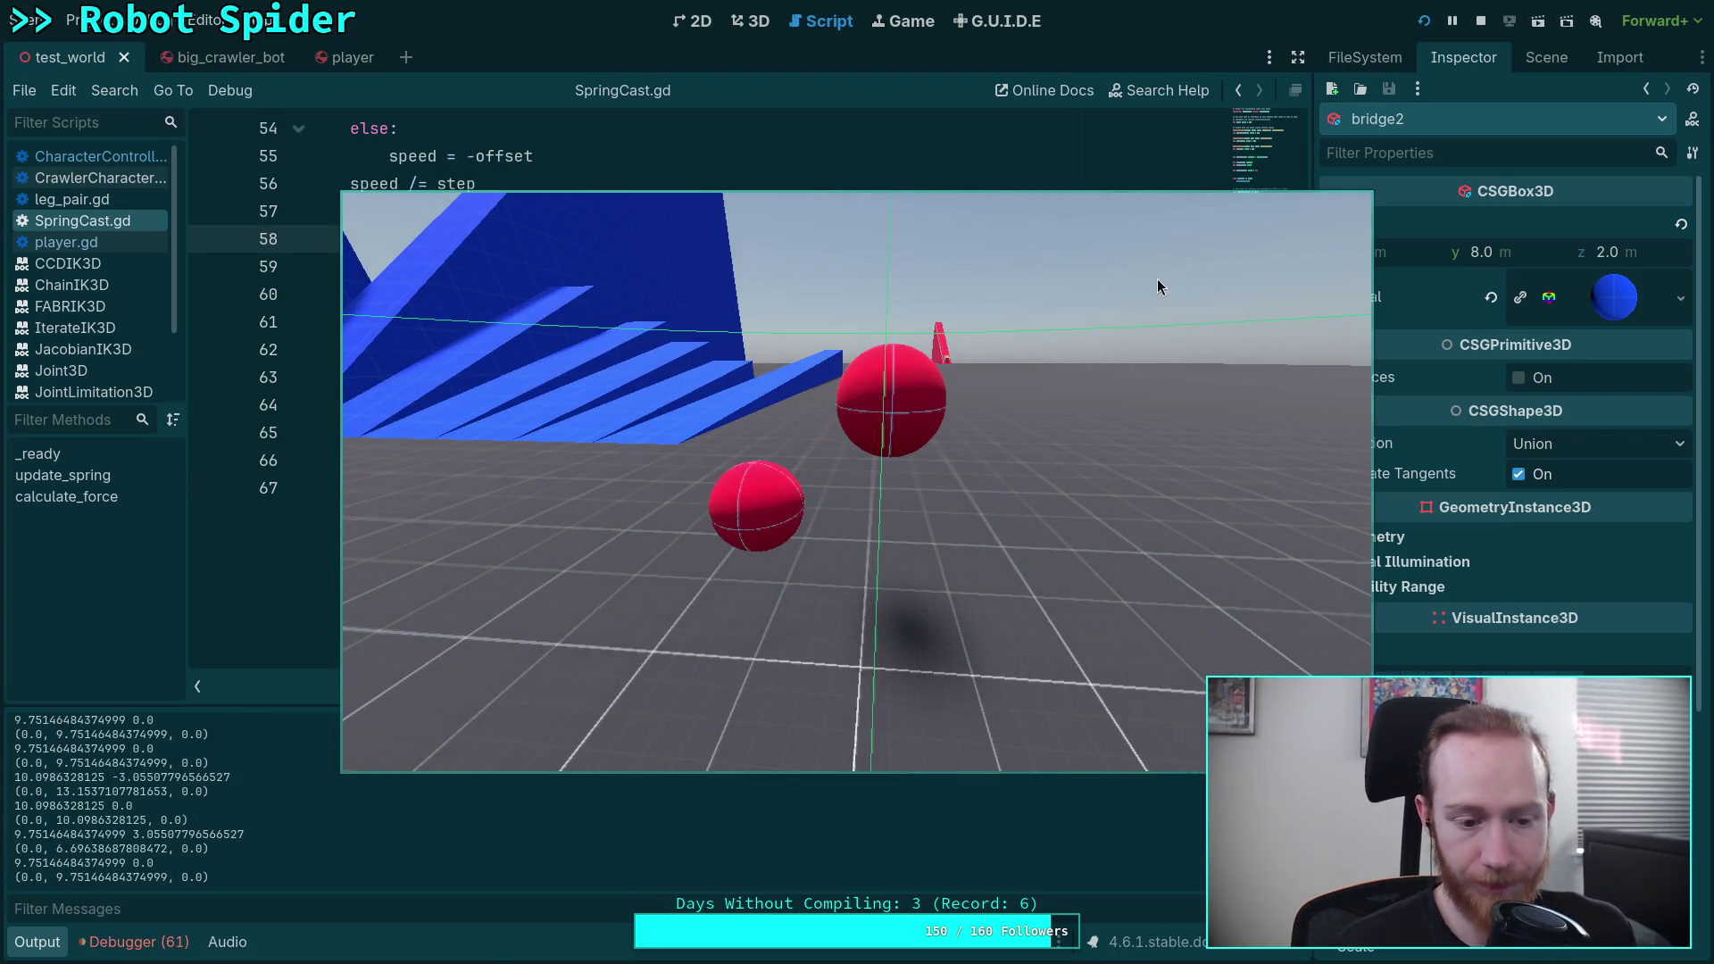
pyautogui.click(1484, 27)
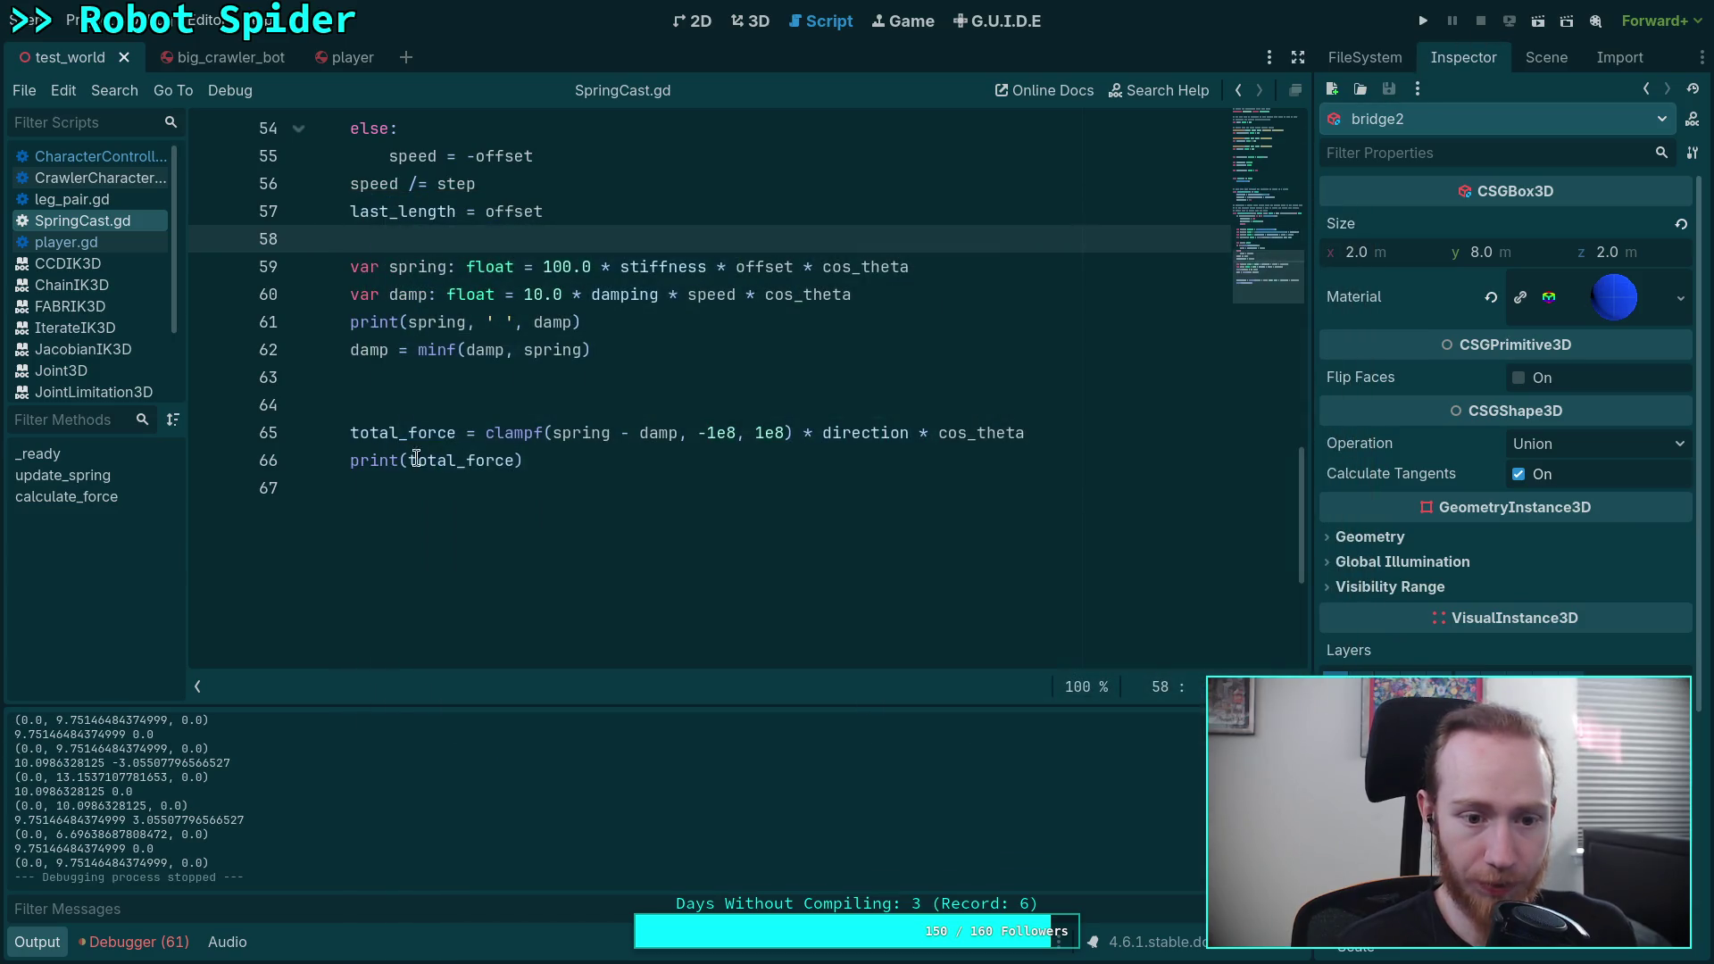
# Step: Comment out print(total_force) on line 66, run the game, and check the printed spring/damp values
pyautogui.click(351, 460)
pyautogui.write('#print(total_force')
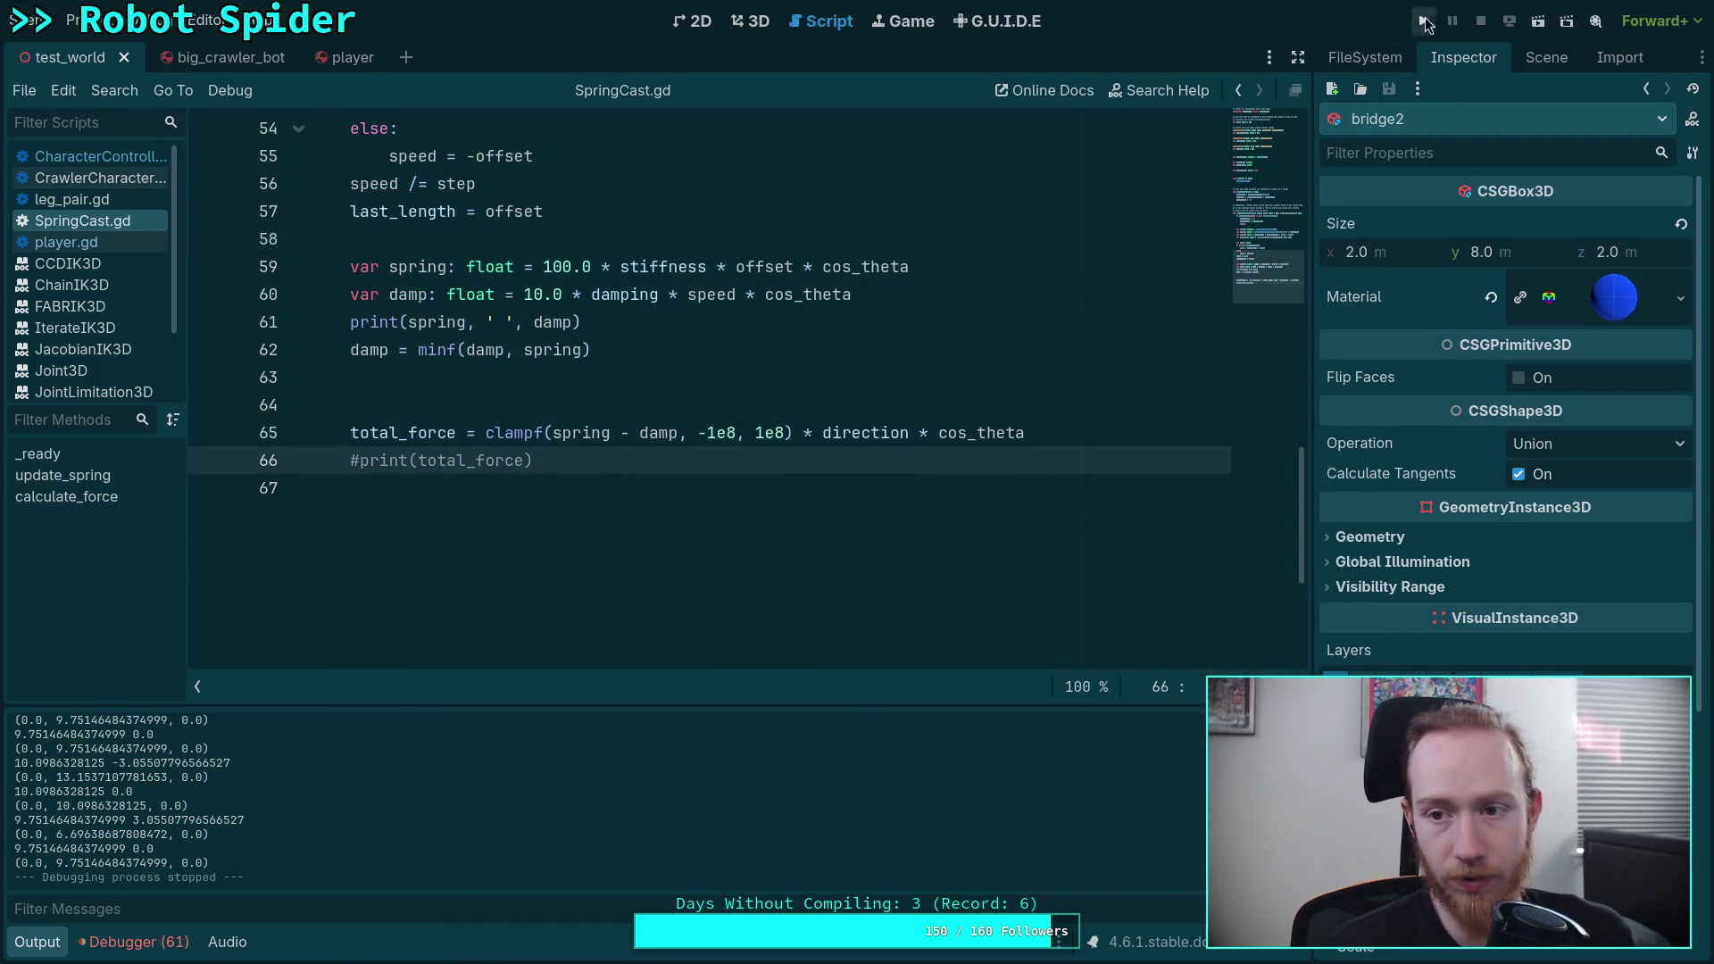
pyautogui.click(1424, 27)
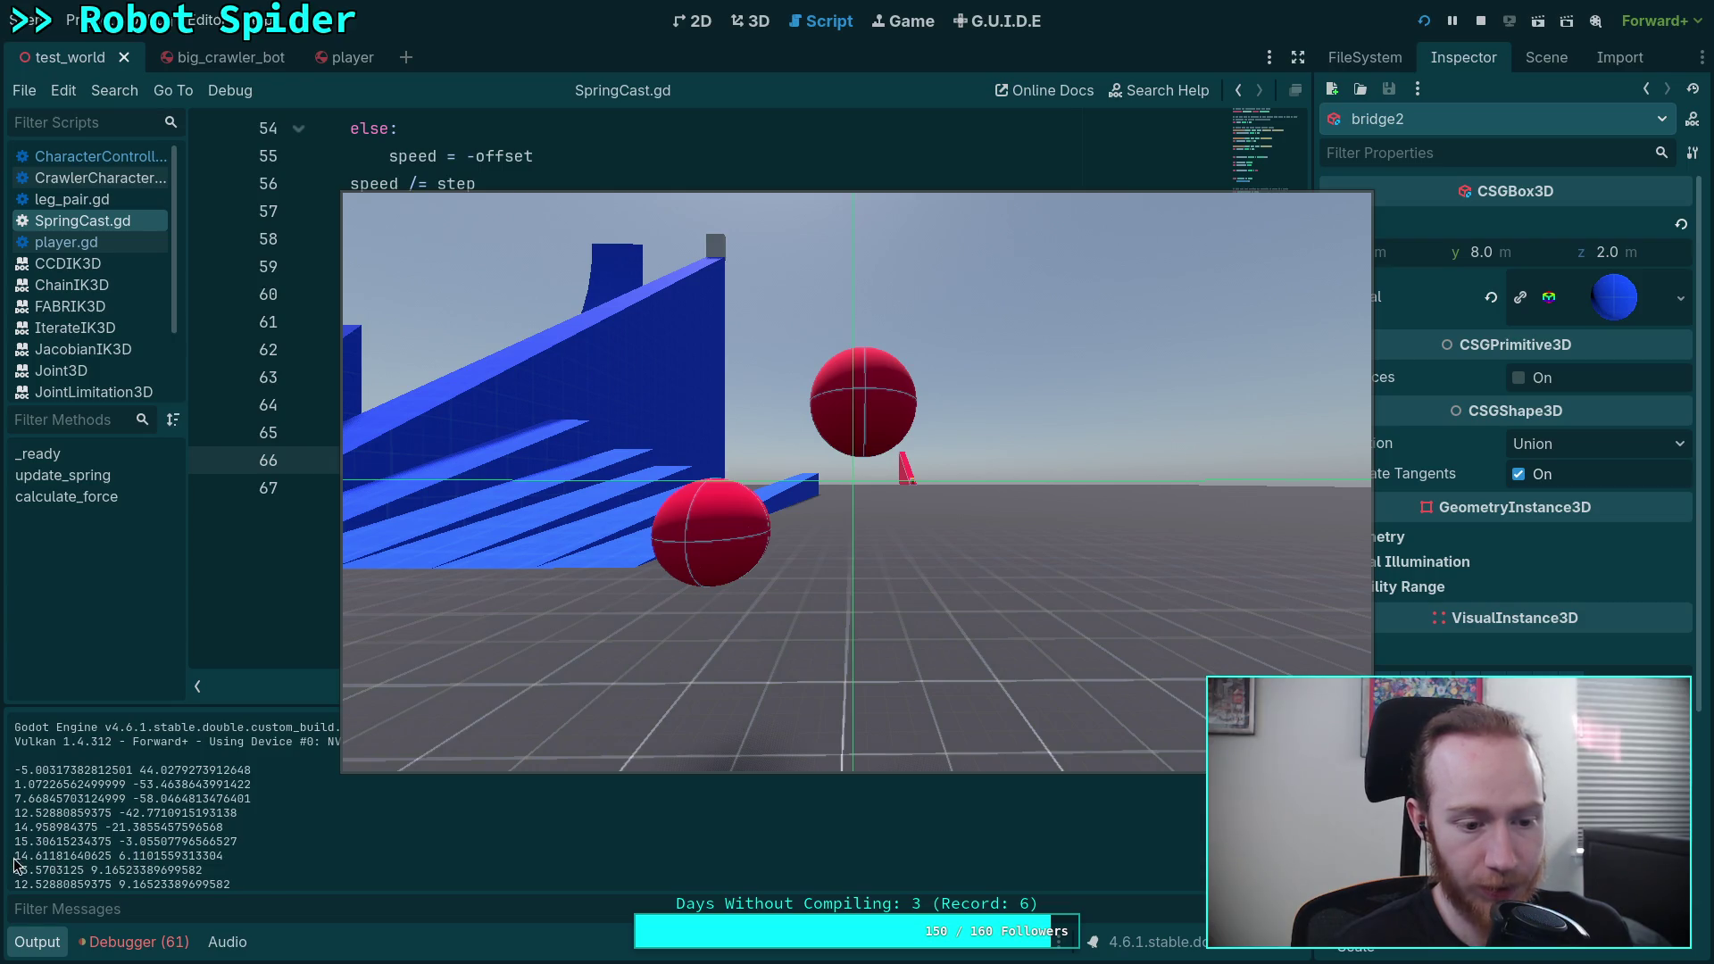
pyautogui.moveTo(14, 858); pyautogui.dragTo(153, 859)
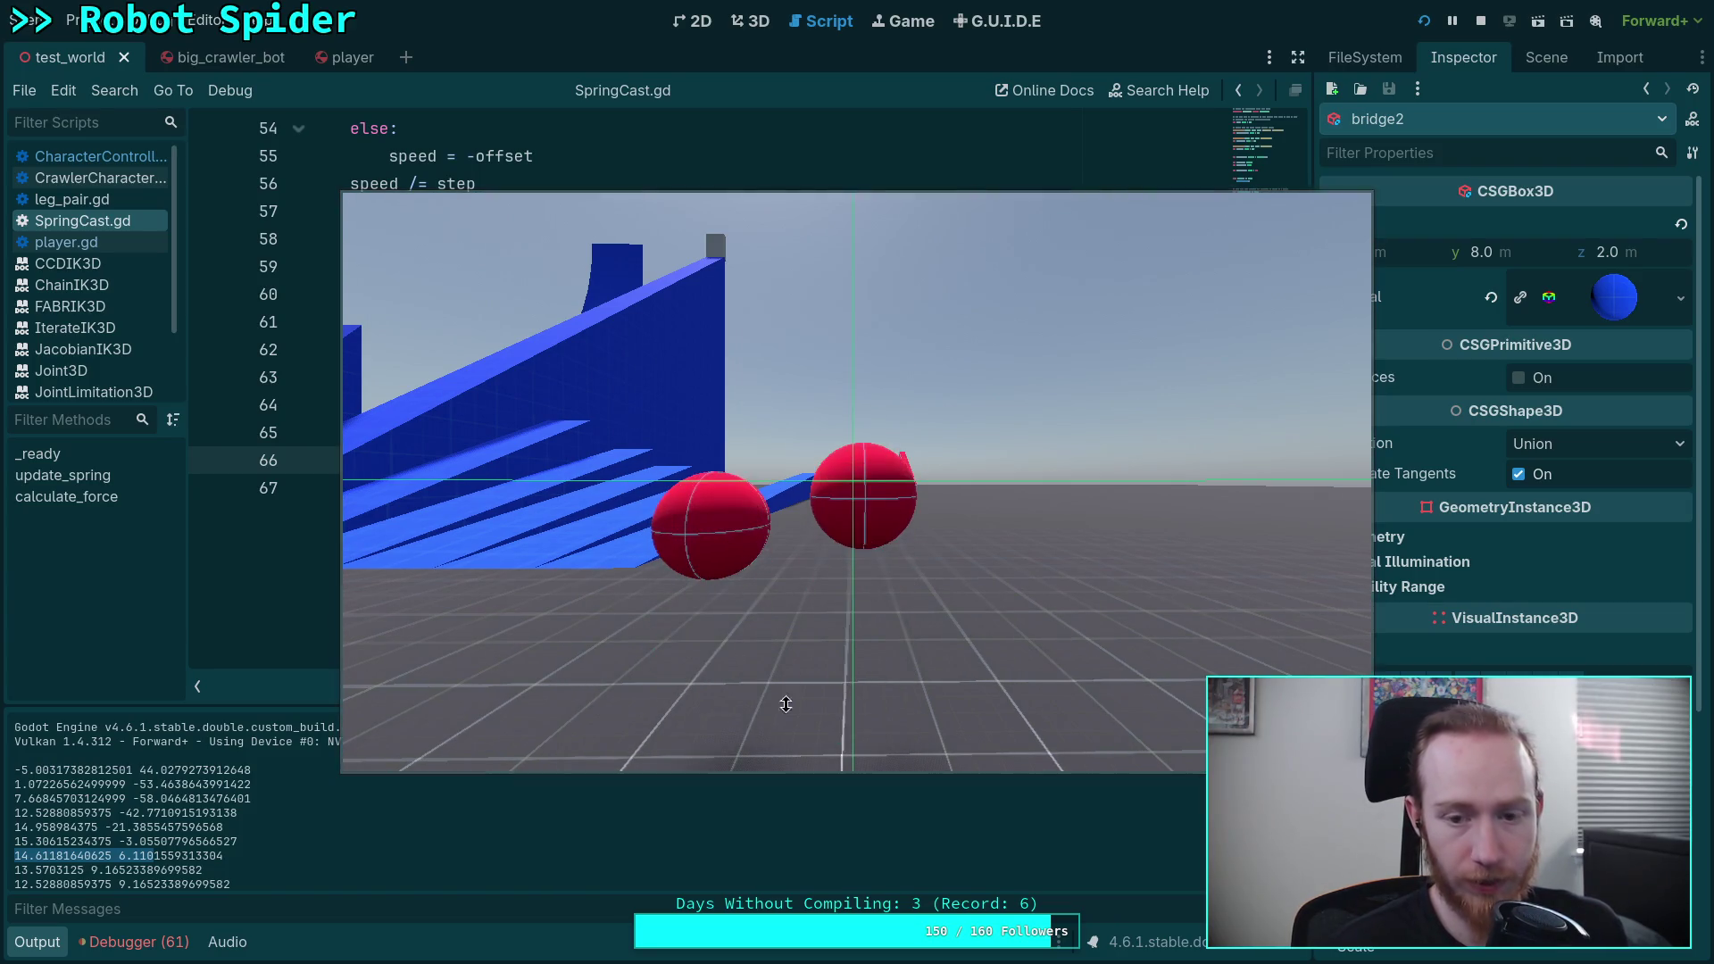
pyautogui.click(1481, 20)
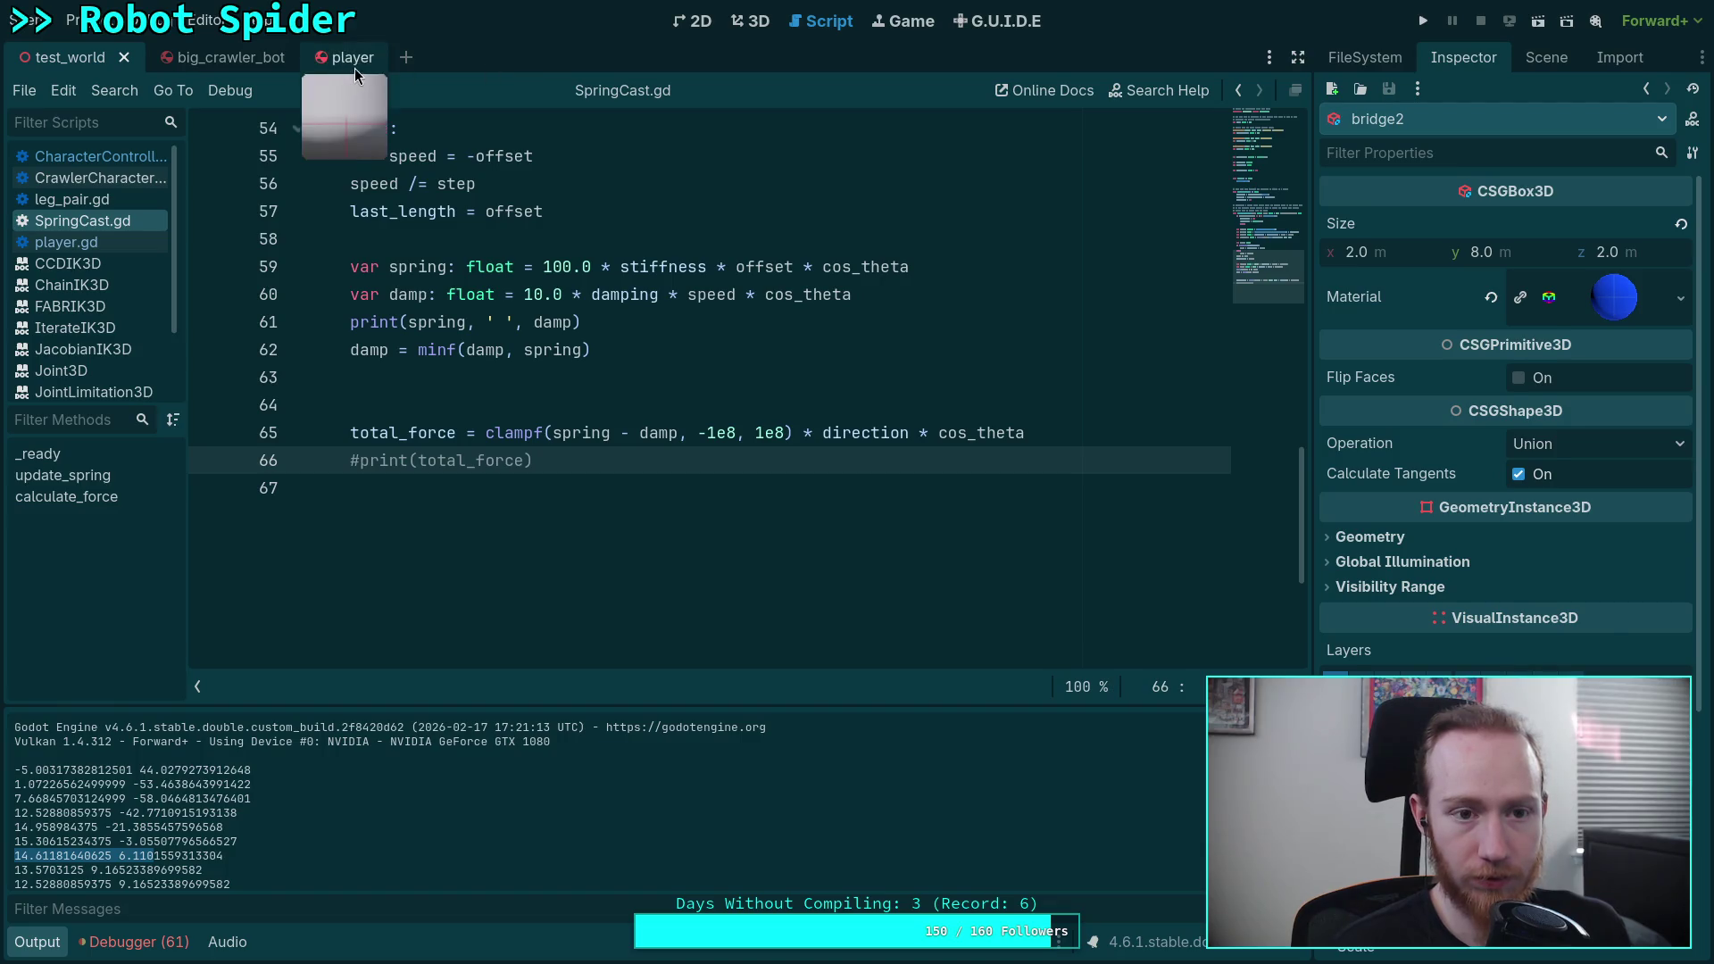
# Step: Insert Engine.time_scale = 0.25 after line 79 of player.gd, save, and run the game
pyautogui.click(85, 242)
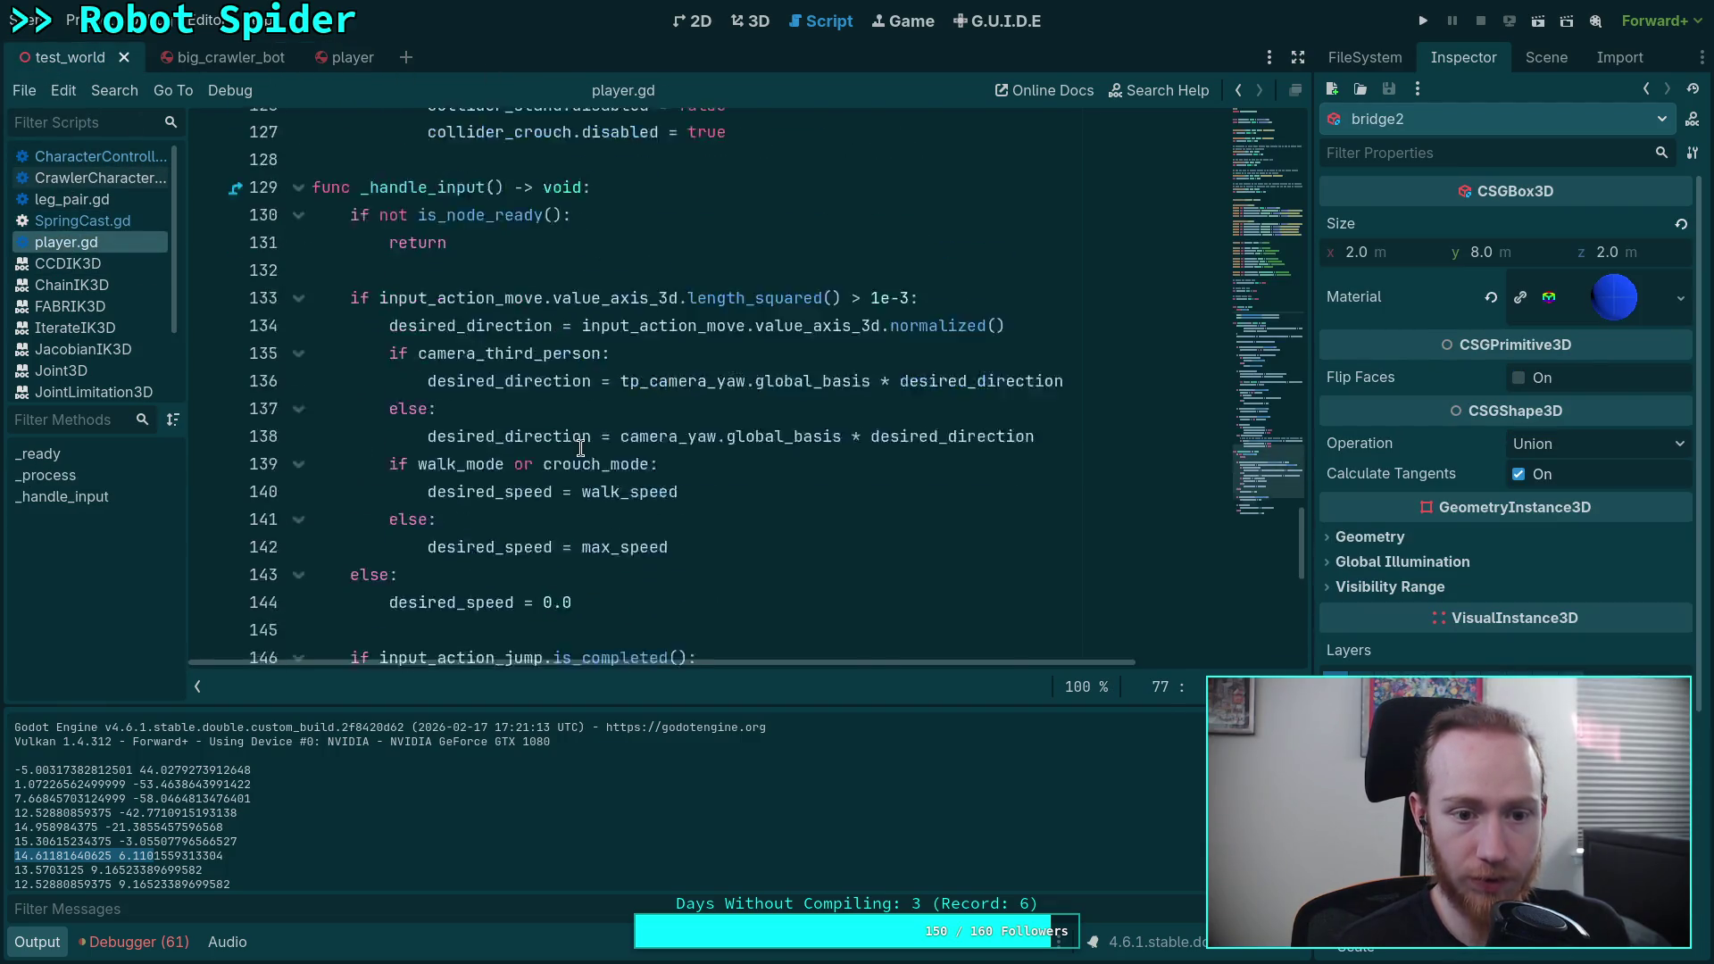
pyautogui.scroll(15, 581, 447)
pyautogui.click(871, 432)
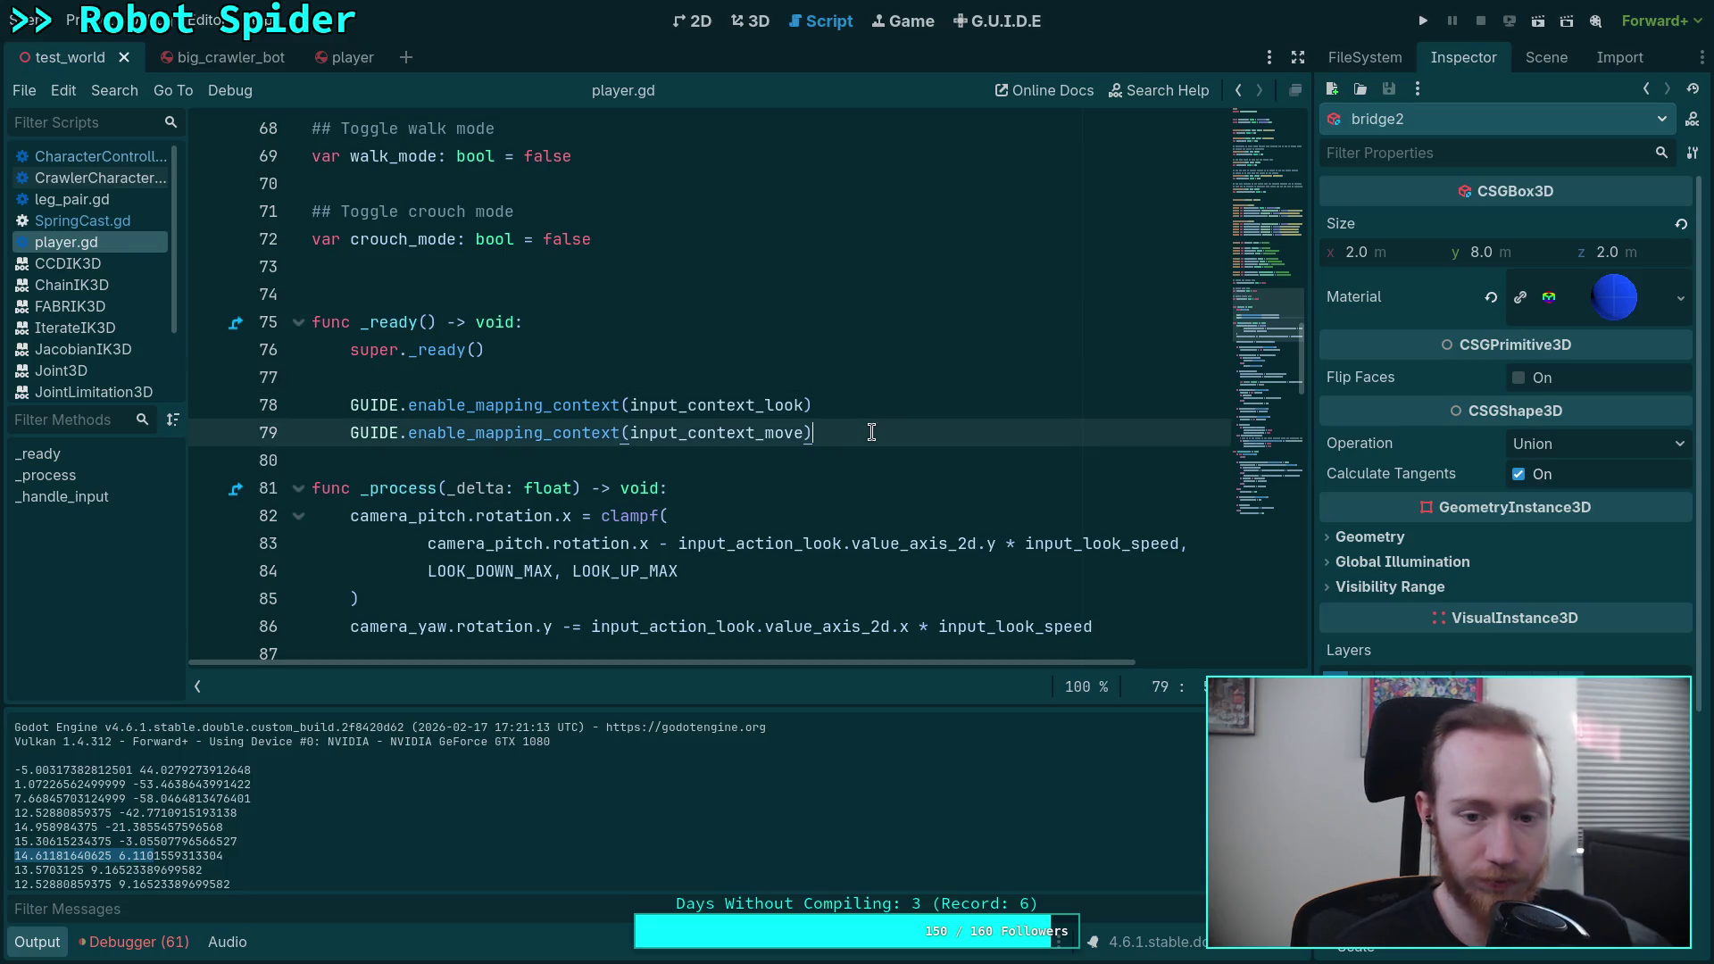
pyautogui.press('Return')
pyautogui.press('Return')
pyautogui.write('Engin')
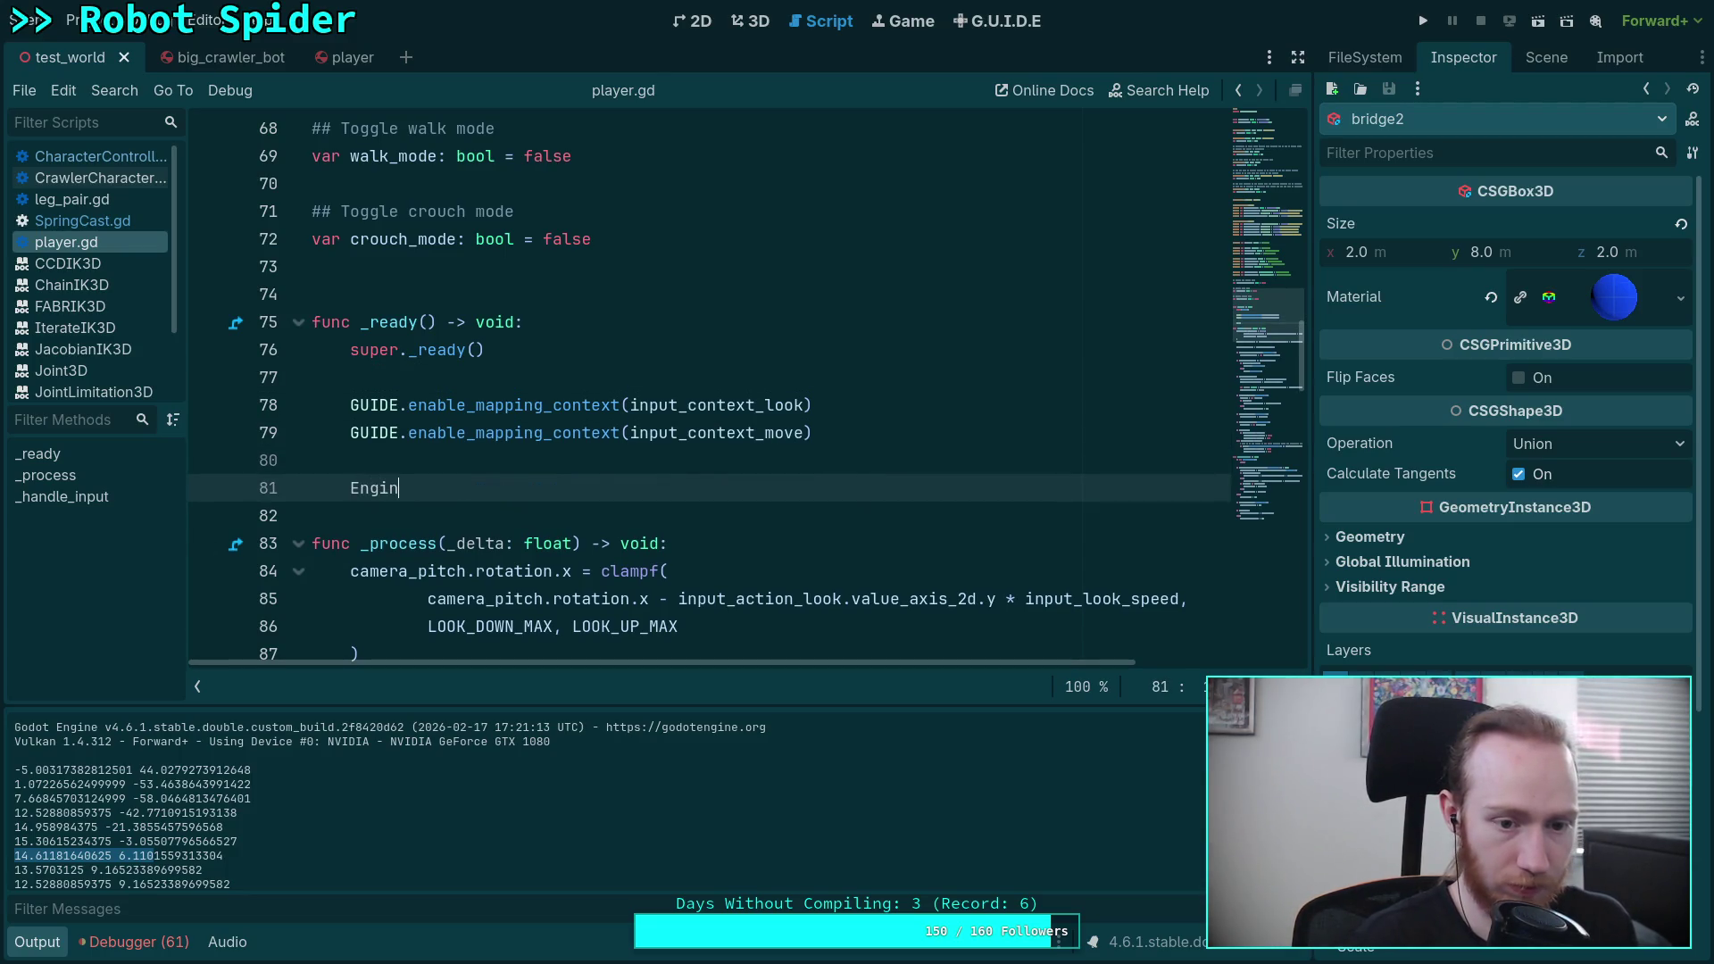
pyautogui.write('e.time_scale = 0.')
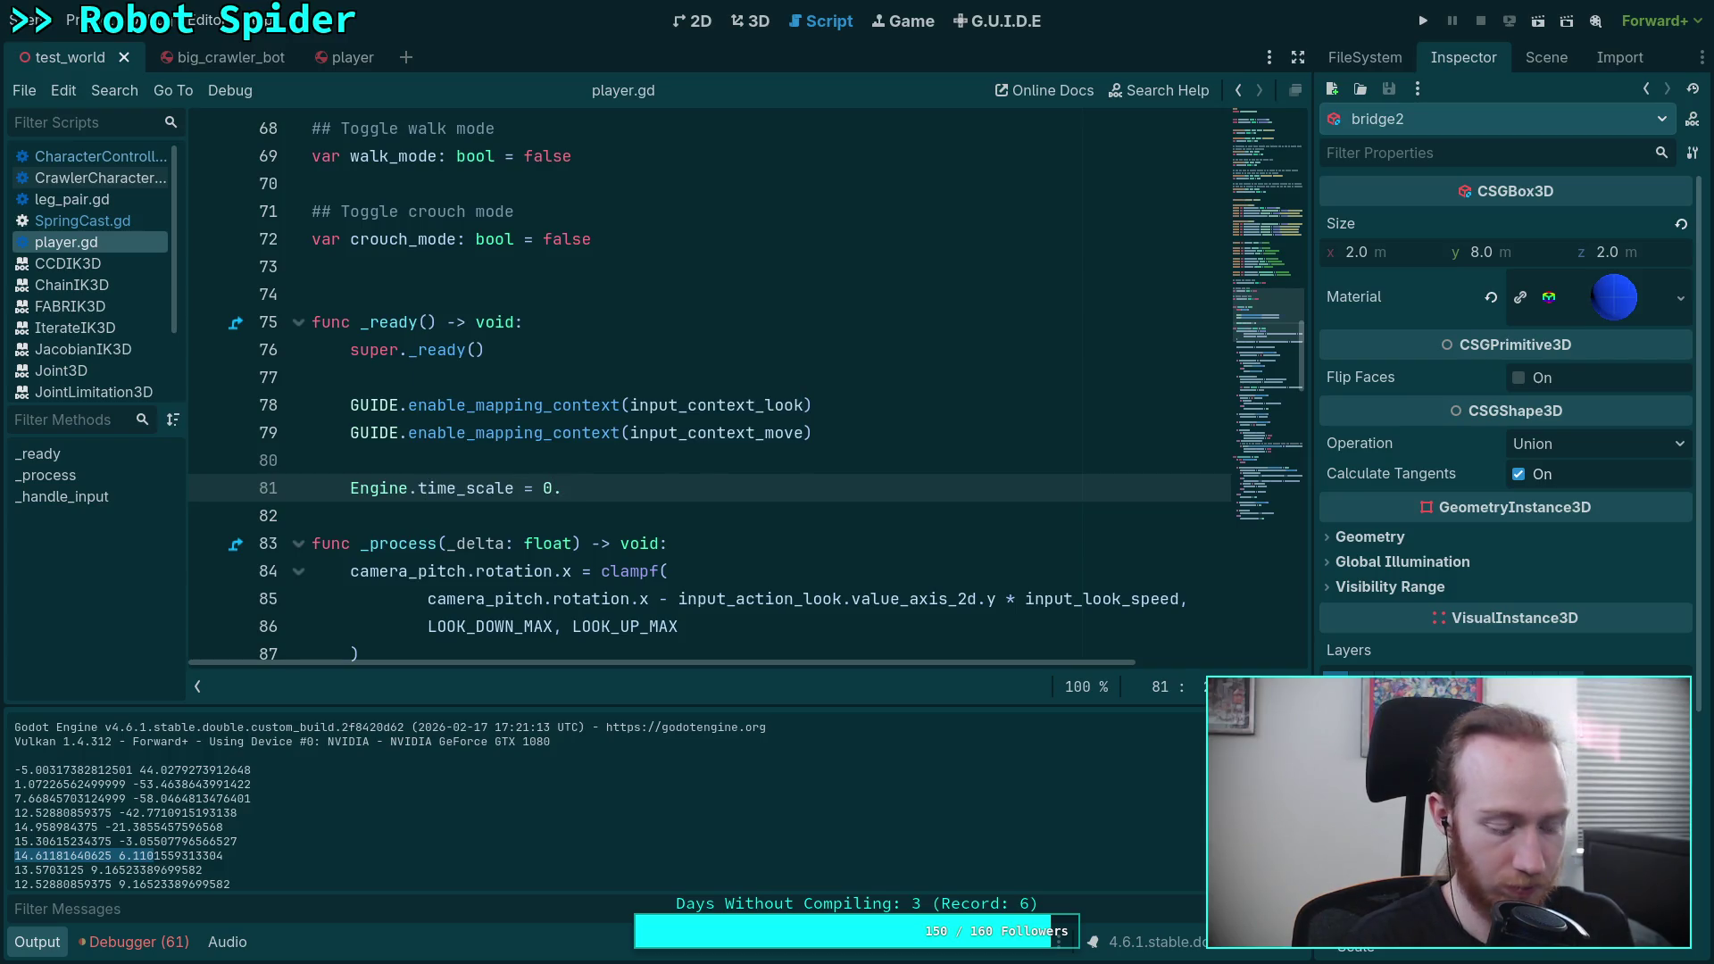
pyautogui.write('25')
pyautogui.hotkey('ctrl', 's')
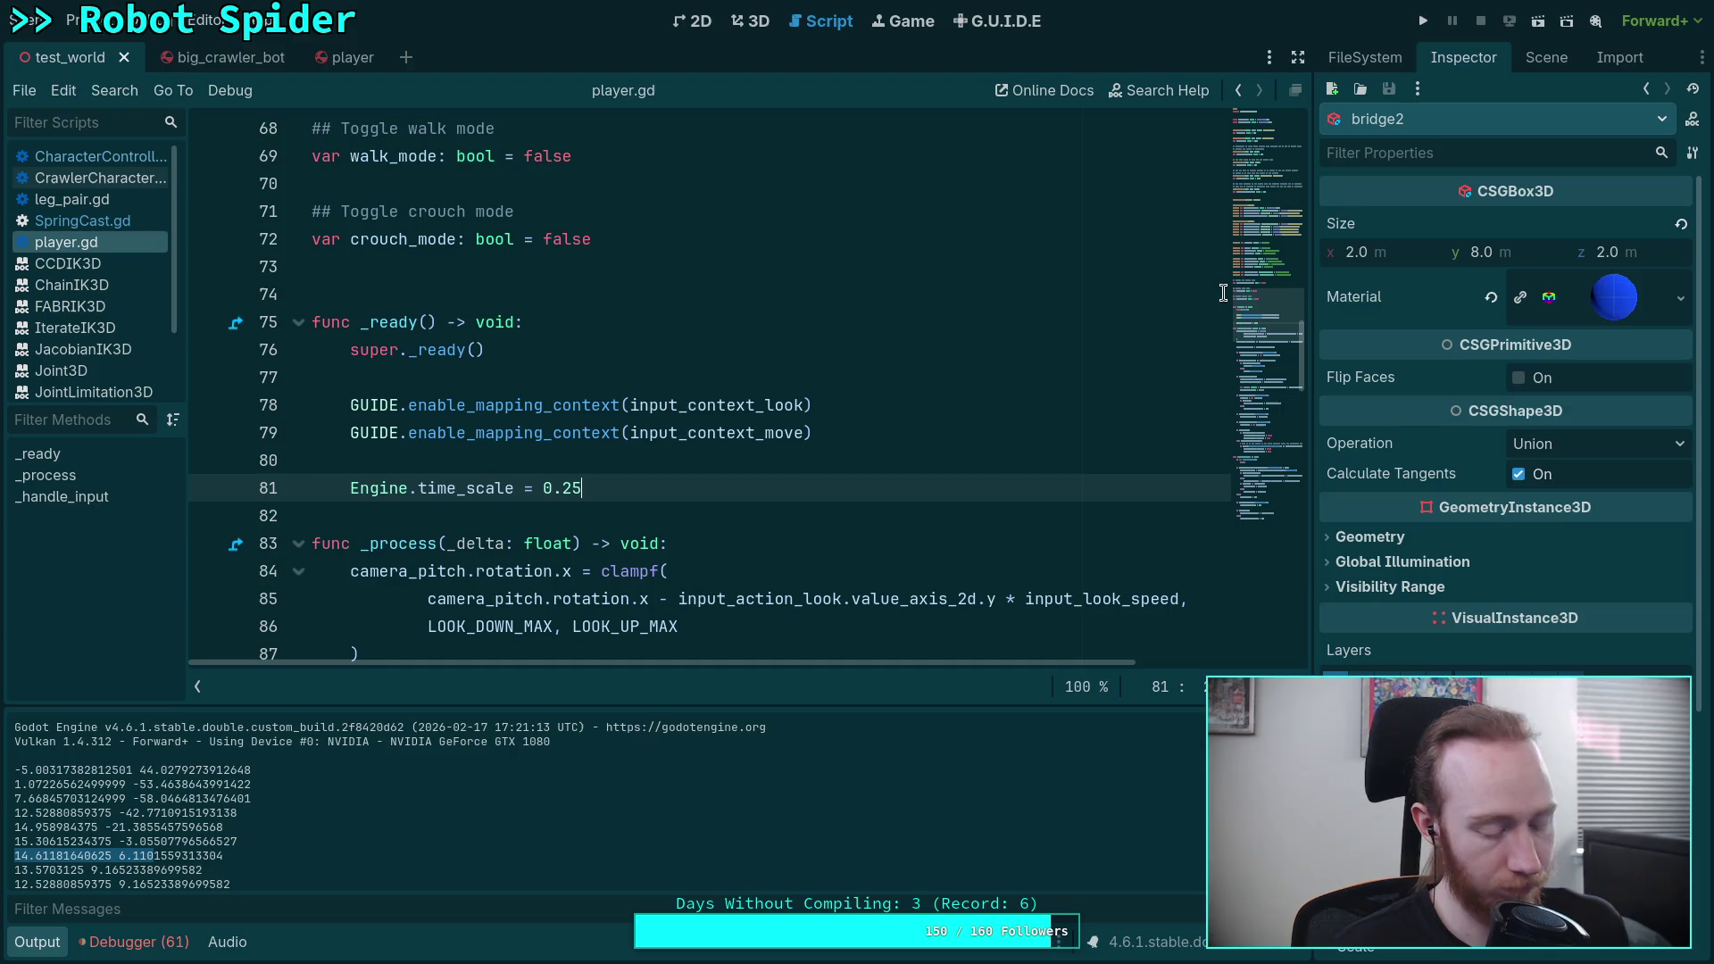
pyautogui.click(1423, 20)
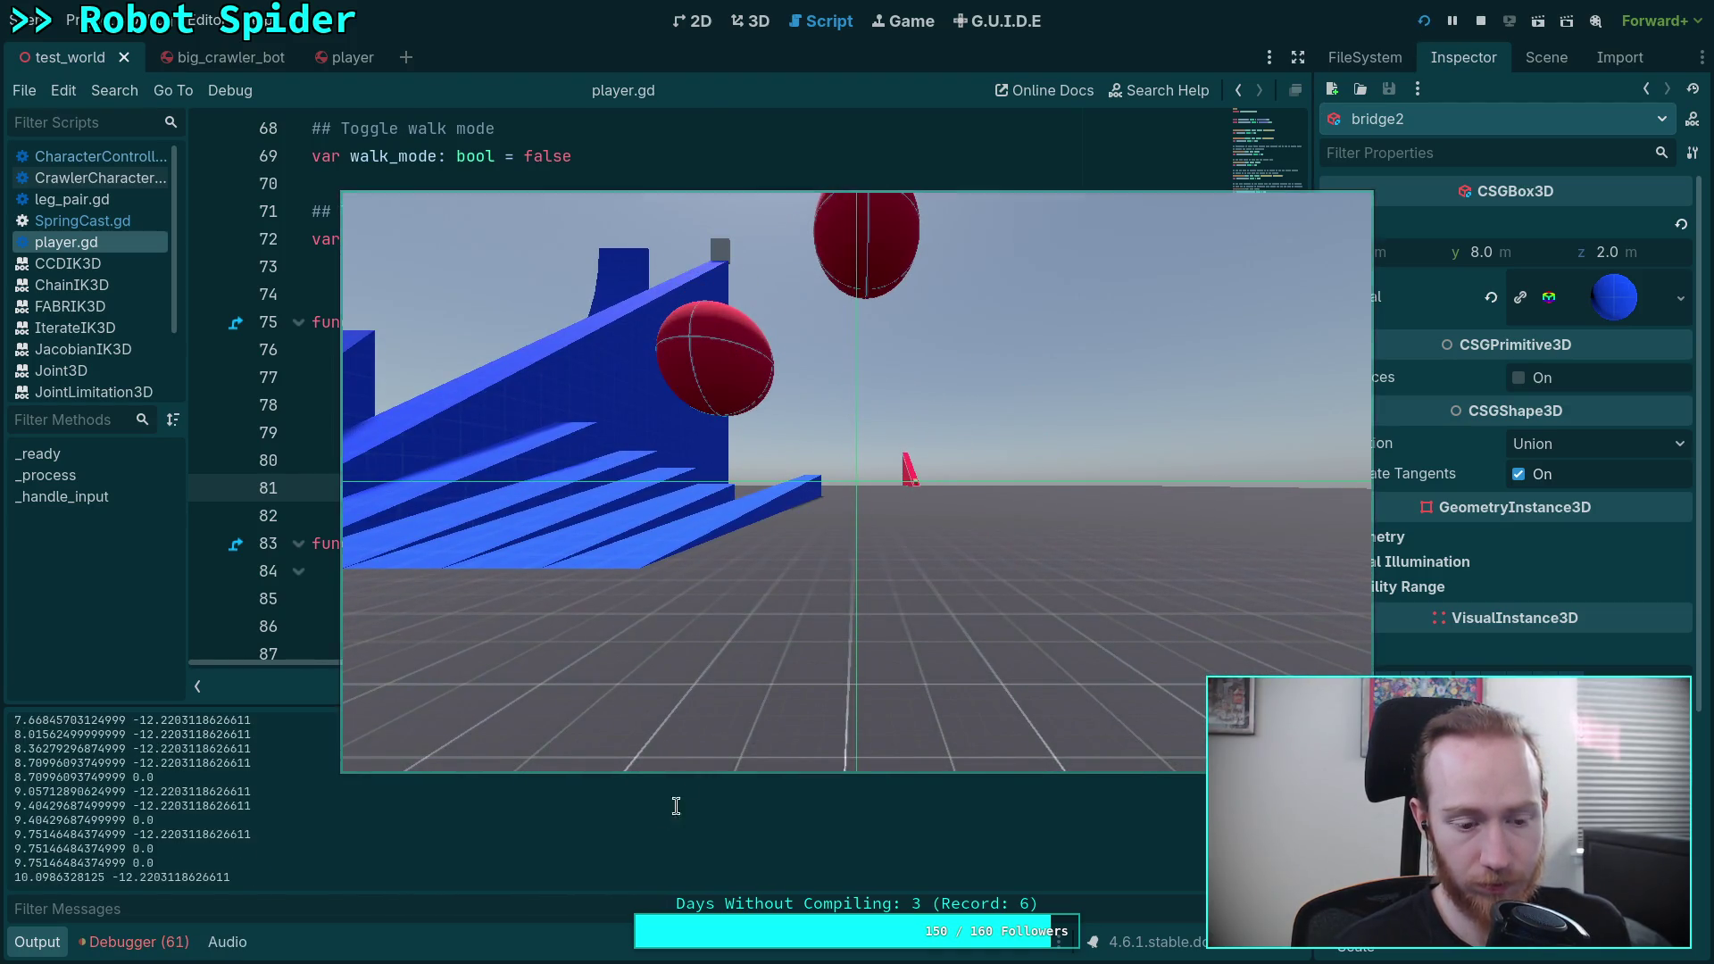
# Step: Stop the slow-motion game, return to SpringCast.gd, and uncomment the total_force print on line 66
pyautogui.scroll(15, 752, 856)
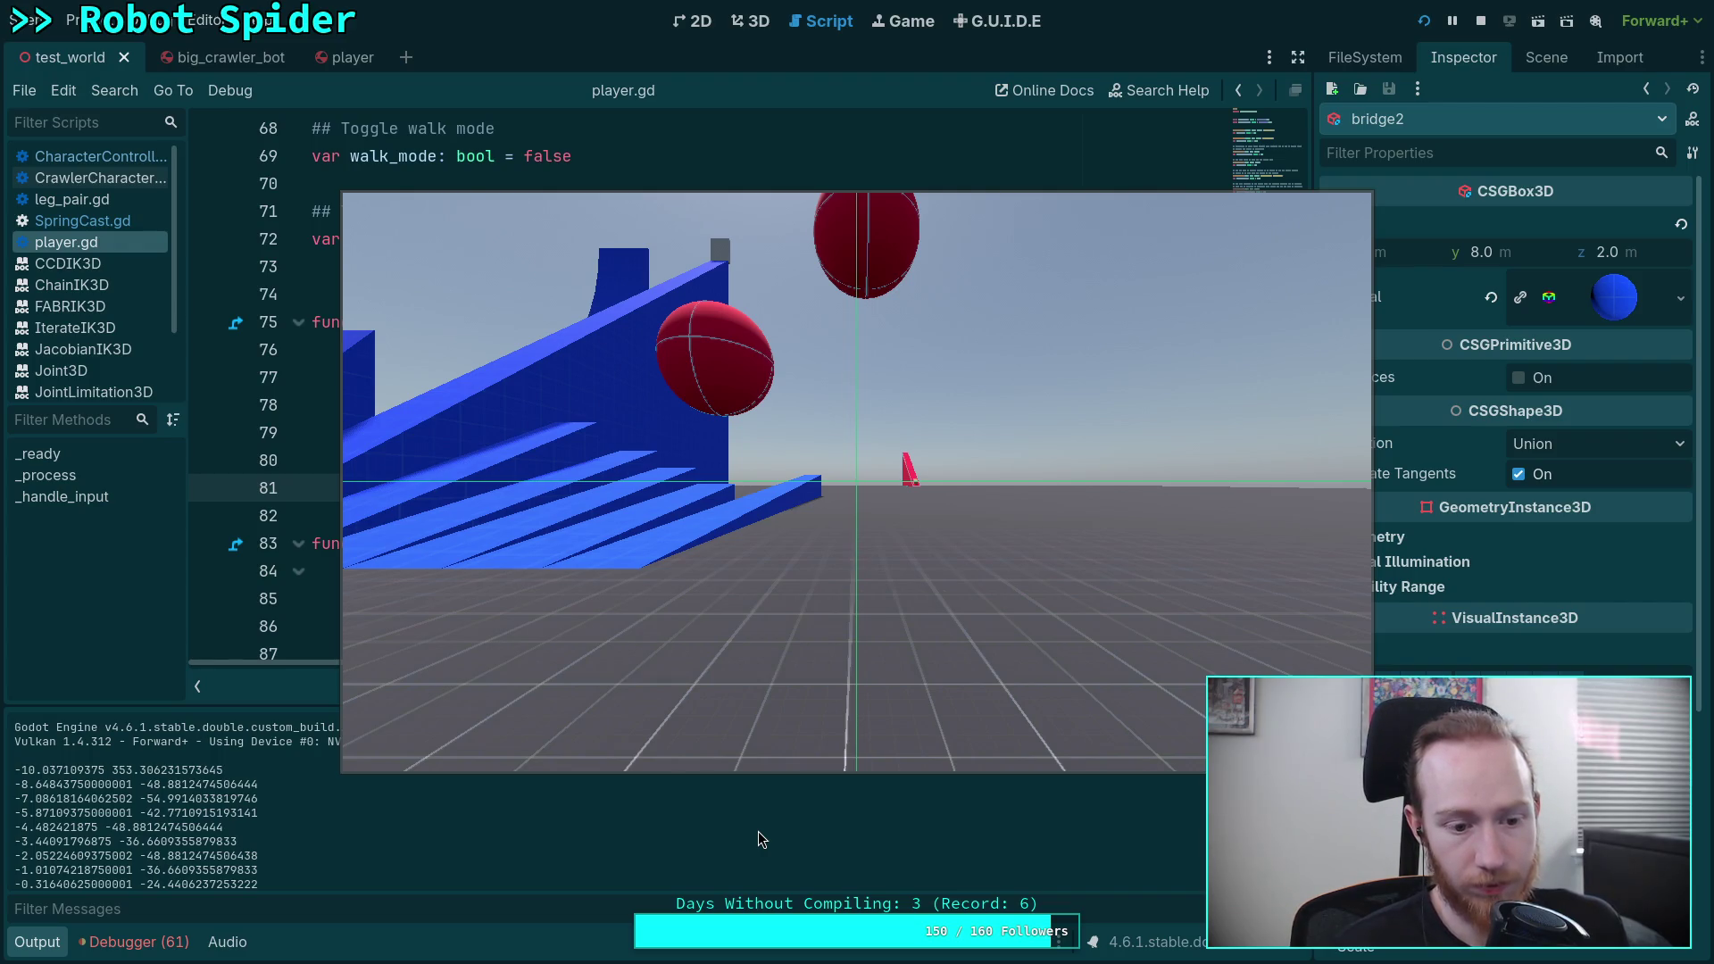
pyautogui.click(1480, 20)
pyautogui.scroll(-16, 783, 506)
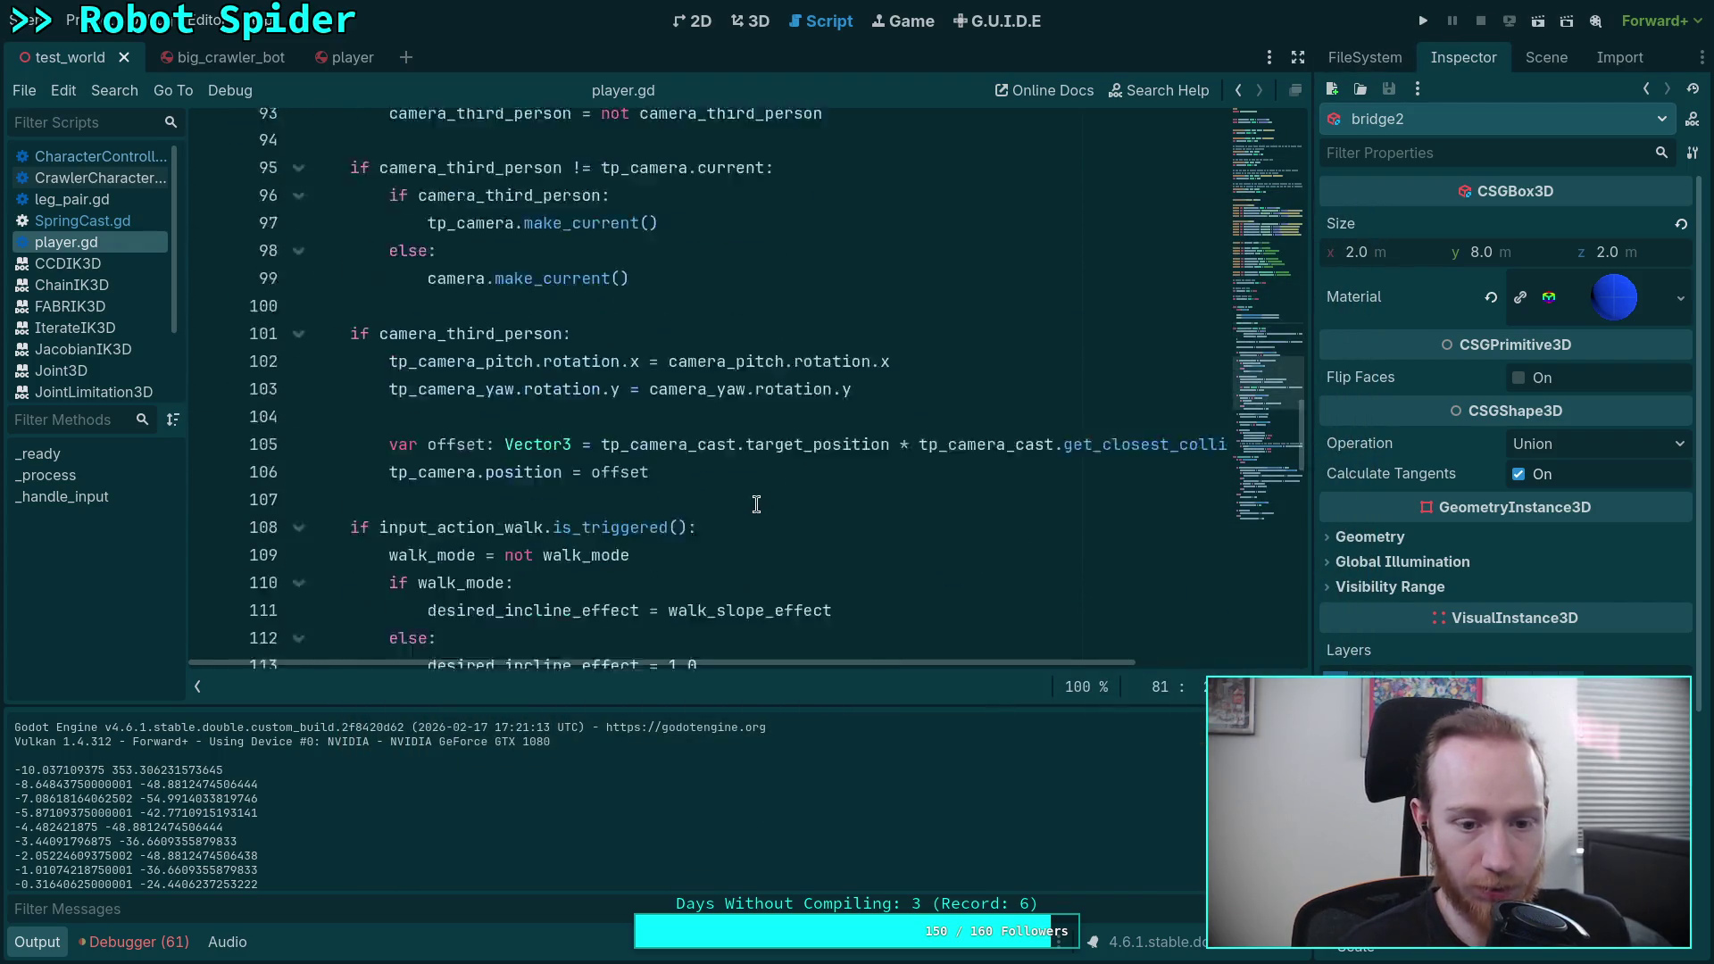
pyautogui.click(94, 157)
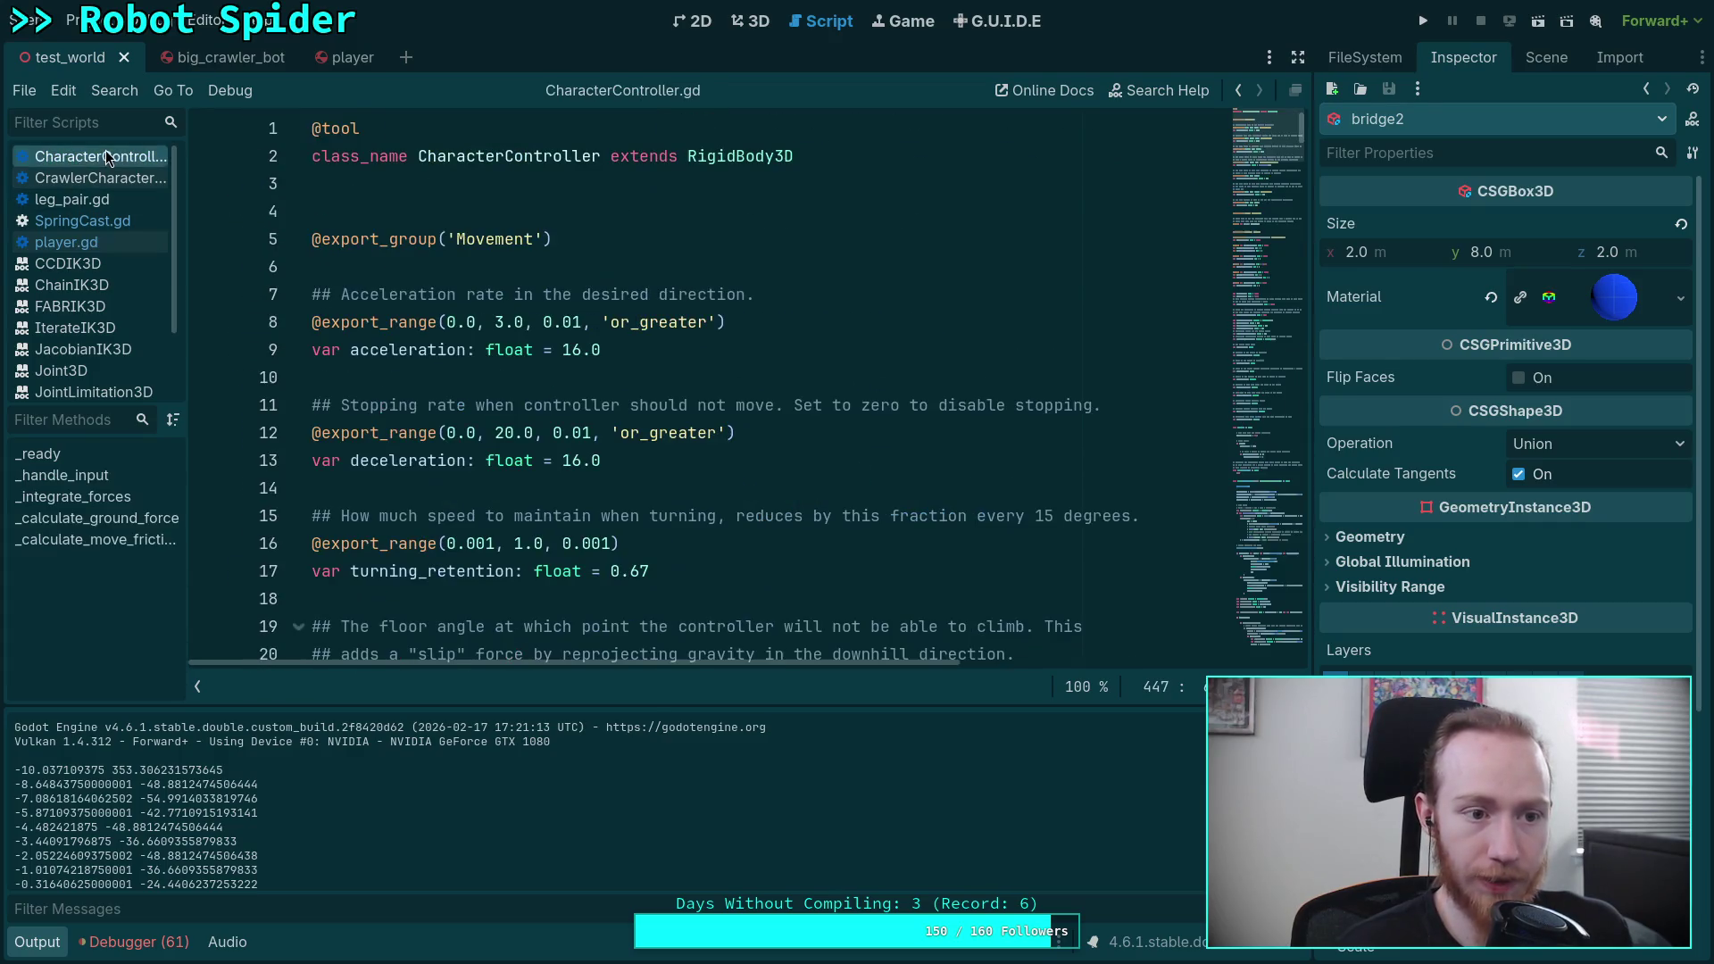
pyautogui.scroll(-1, 621, 493)
pyautogui.click(94, 178)
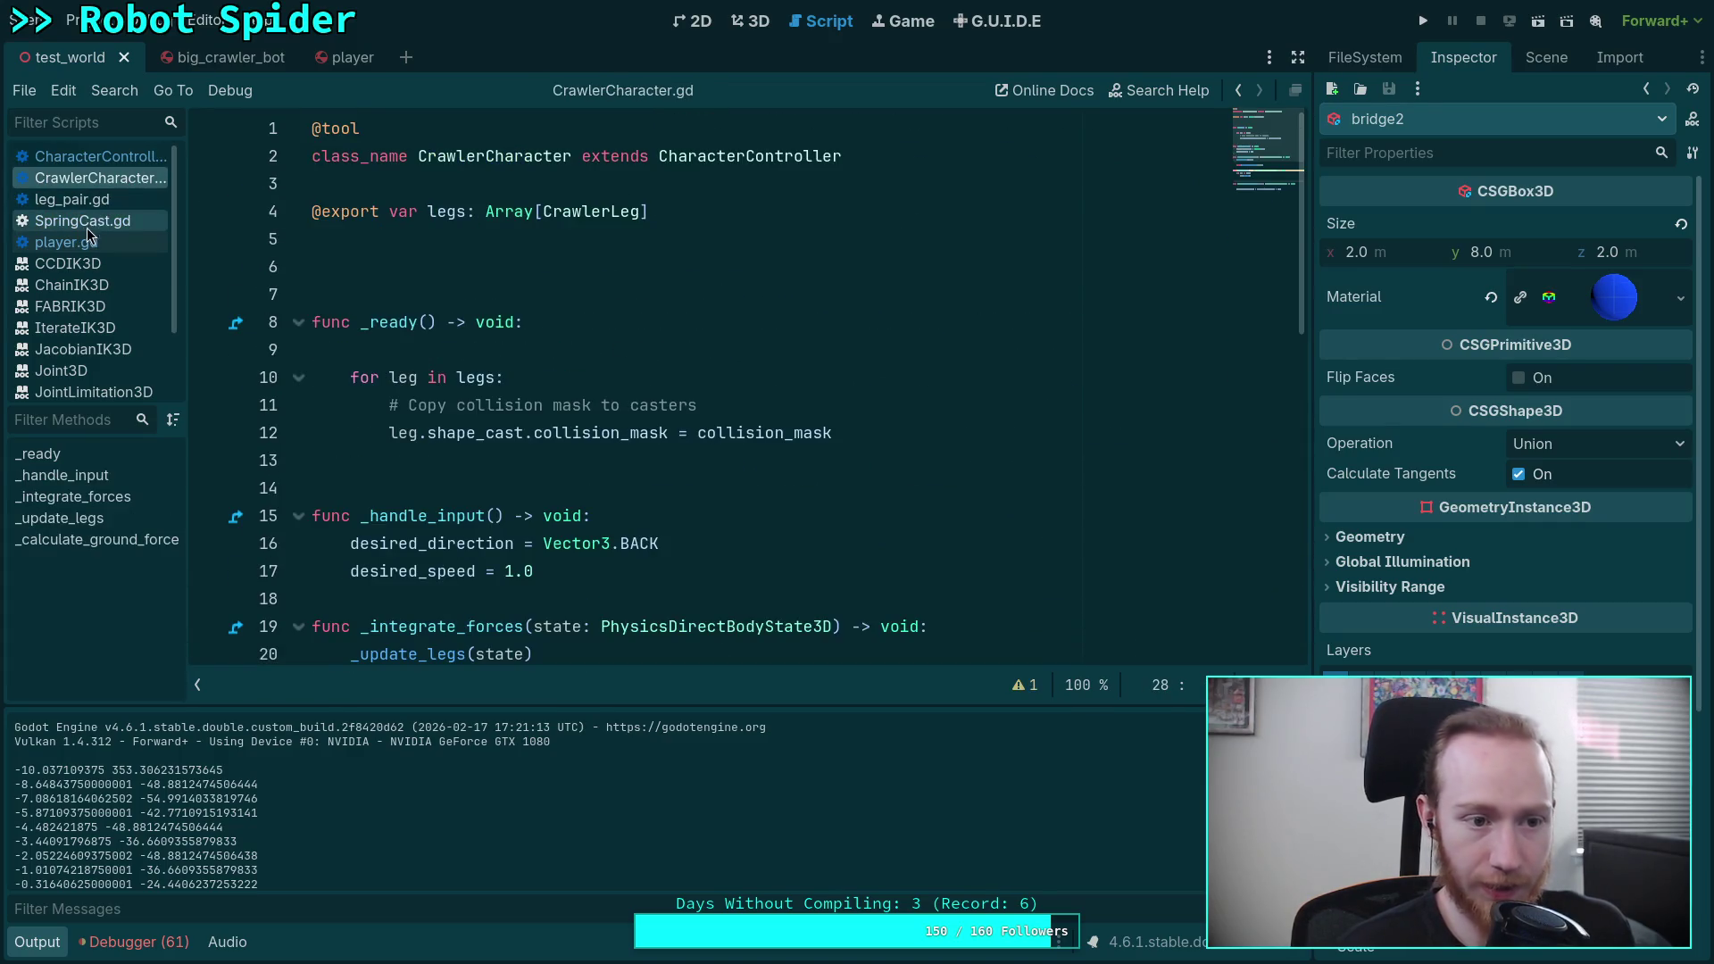
pyautogui.click(88, 223)
pyautogui.hotkey('ctrl', 'k')
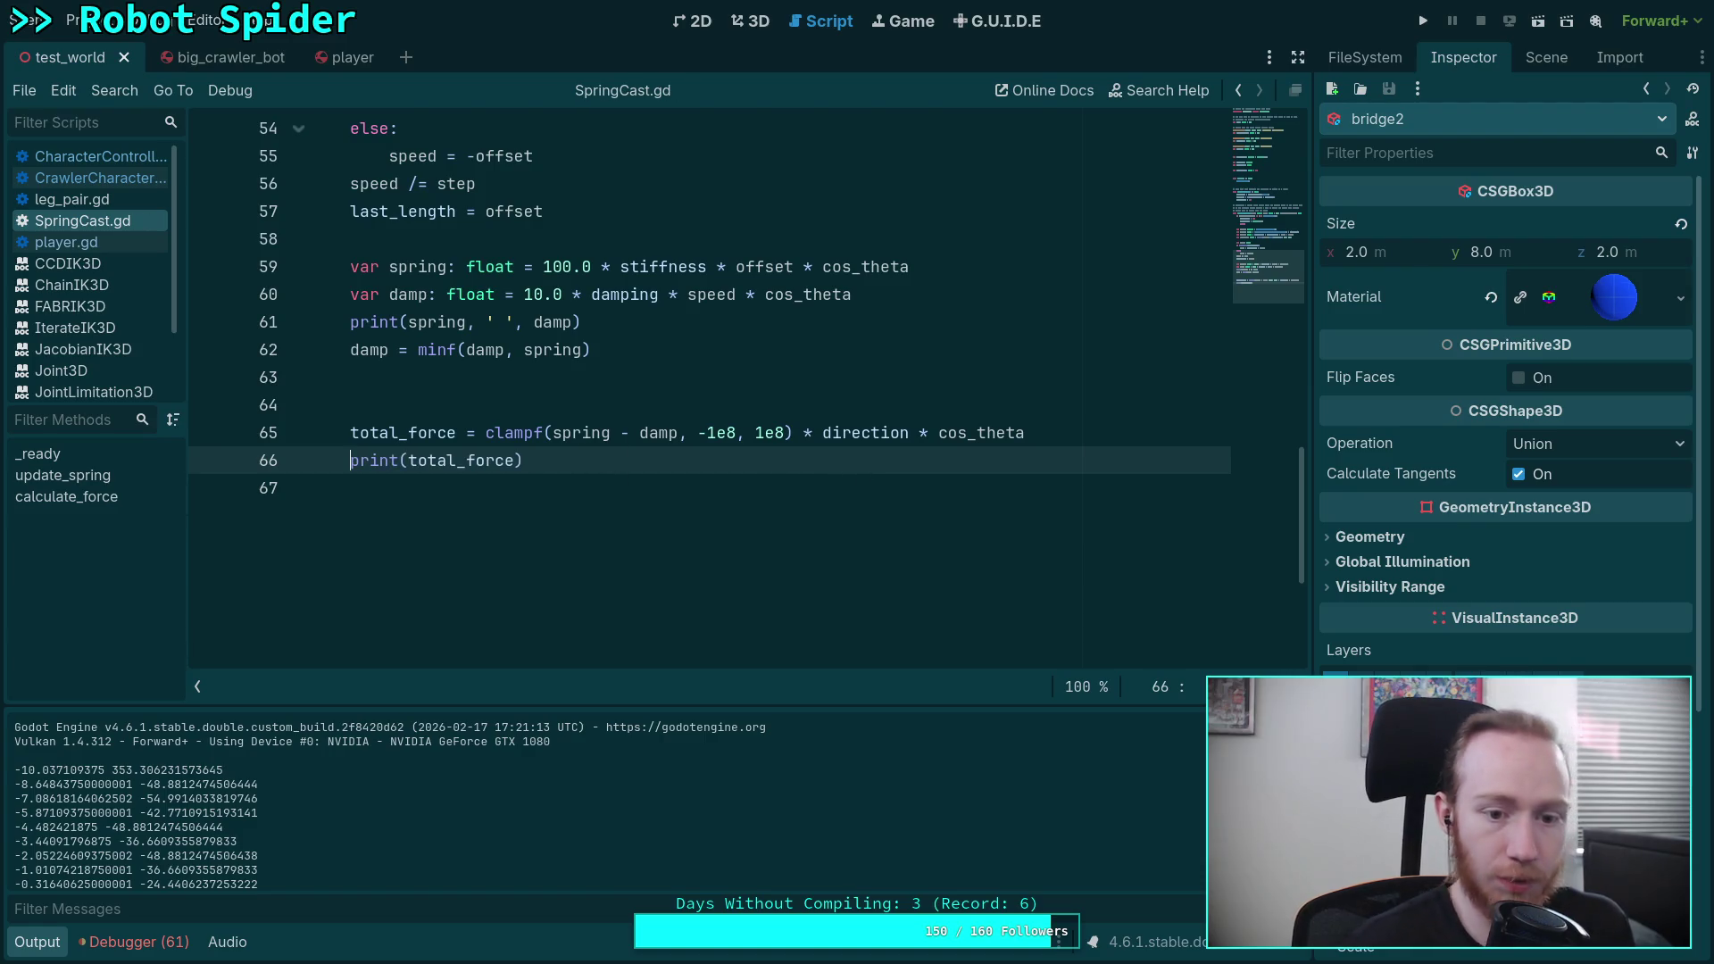
# Step: Run the game at 0.25 speed and read the Output log as total_force settles at (0.0, 9.75, 0.0)
pyautogui.press('F5')
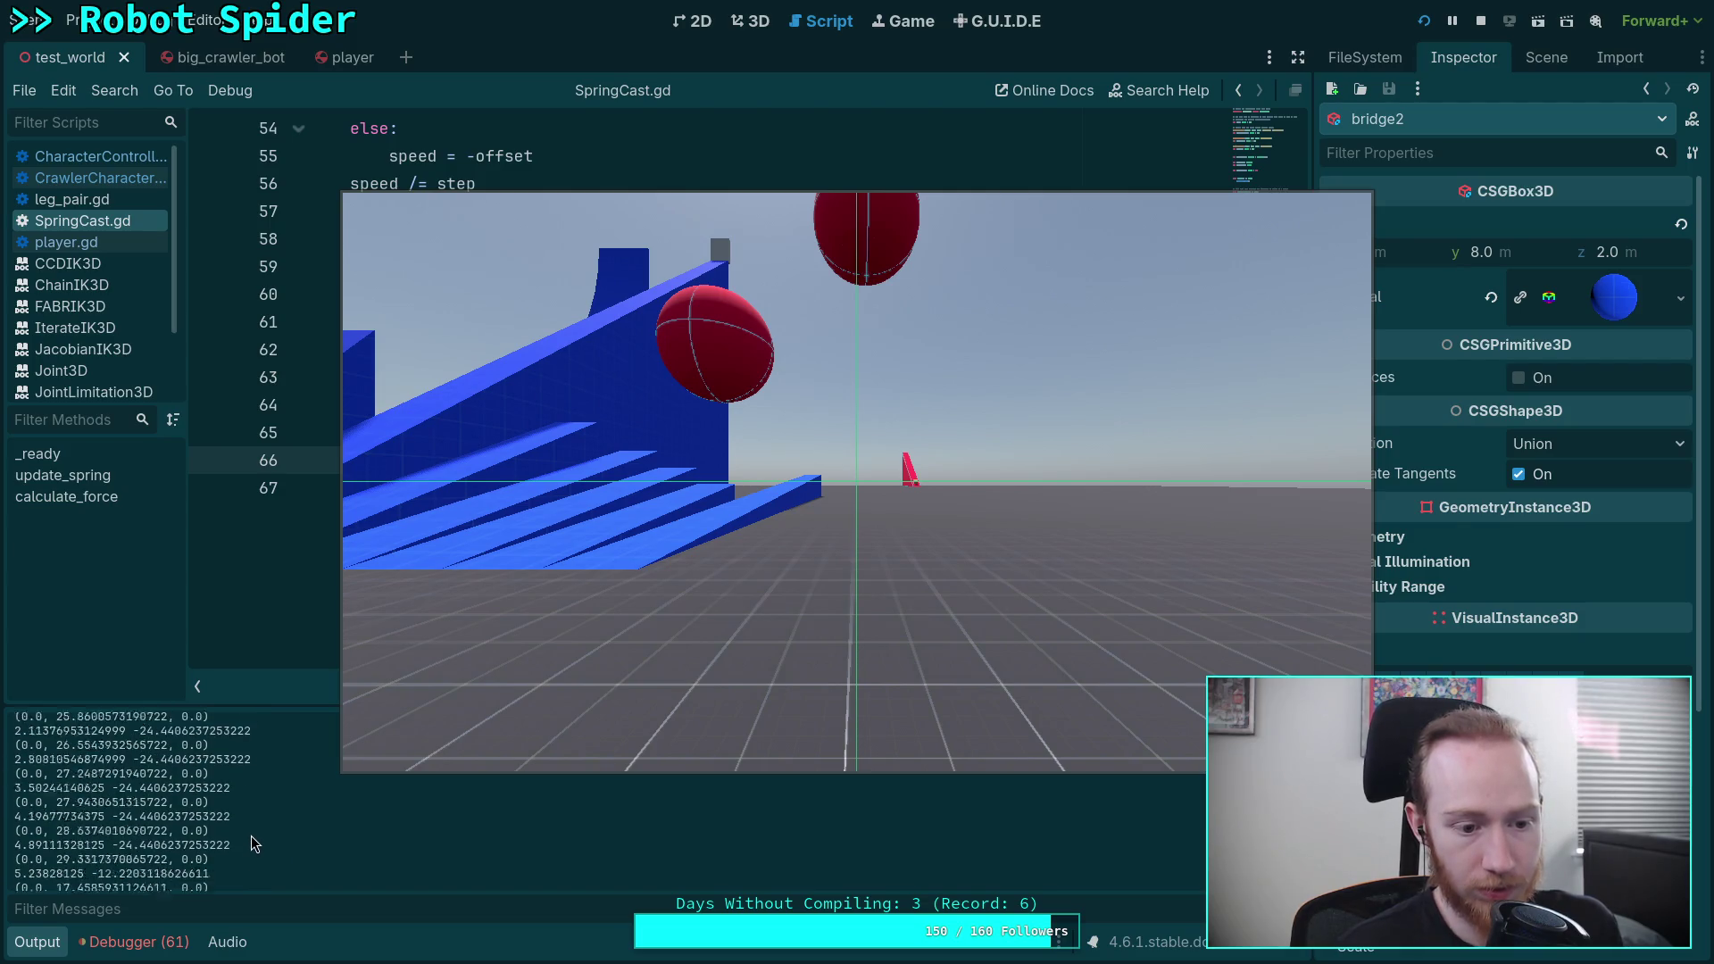
pyautogui.scroll(15, 252, 843)
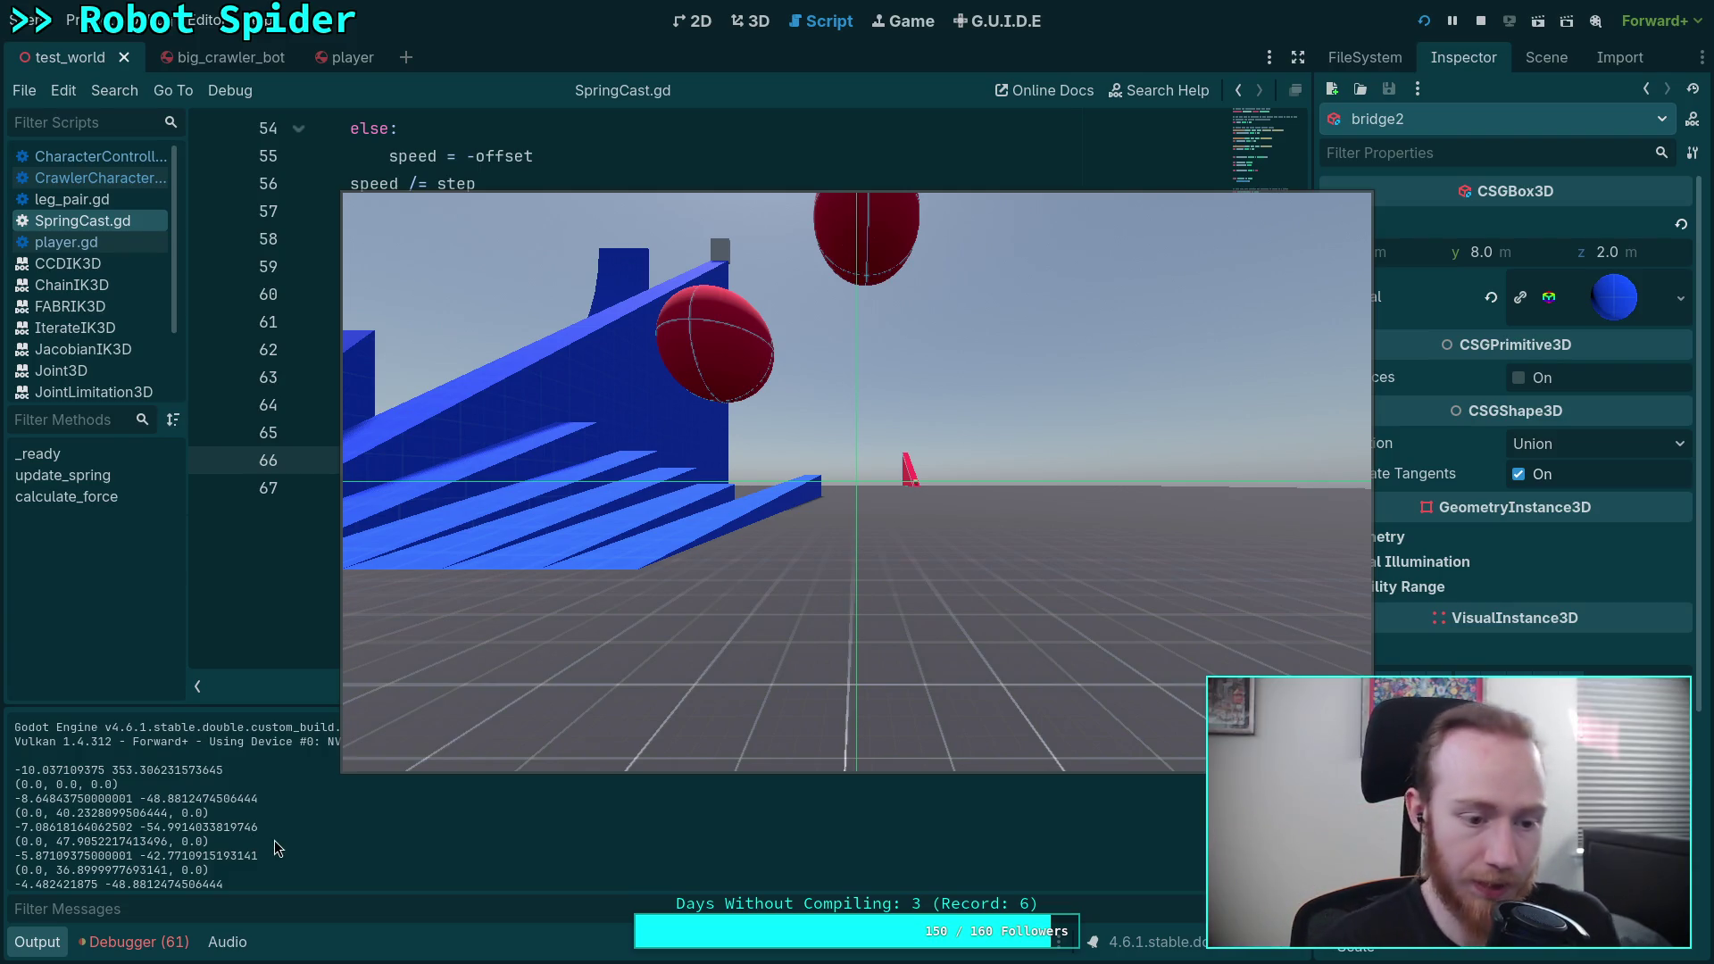
pyautogui.scroll(-2, 92, 841)
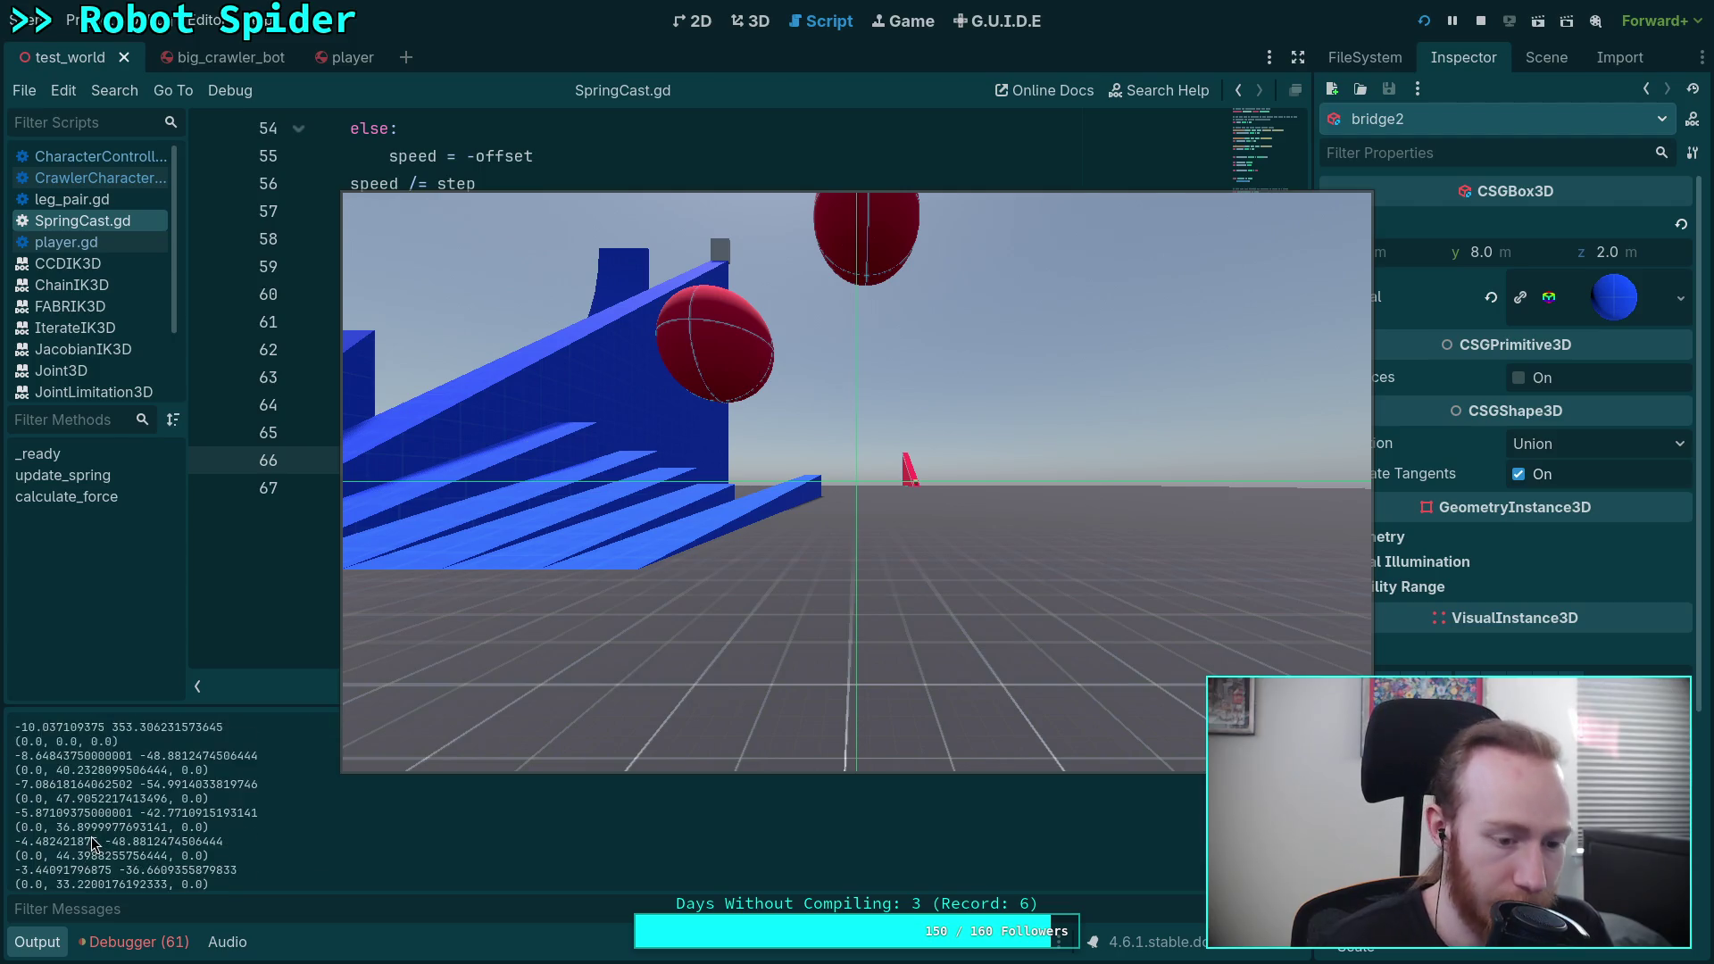
pyautogui.scroll(-7, 93, 841)
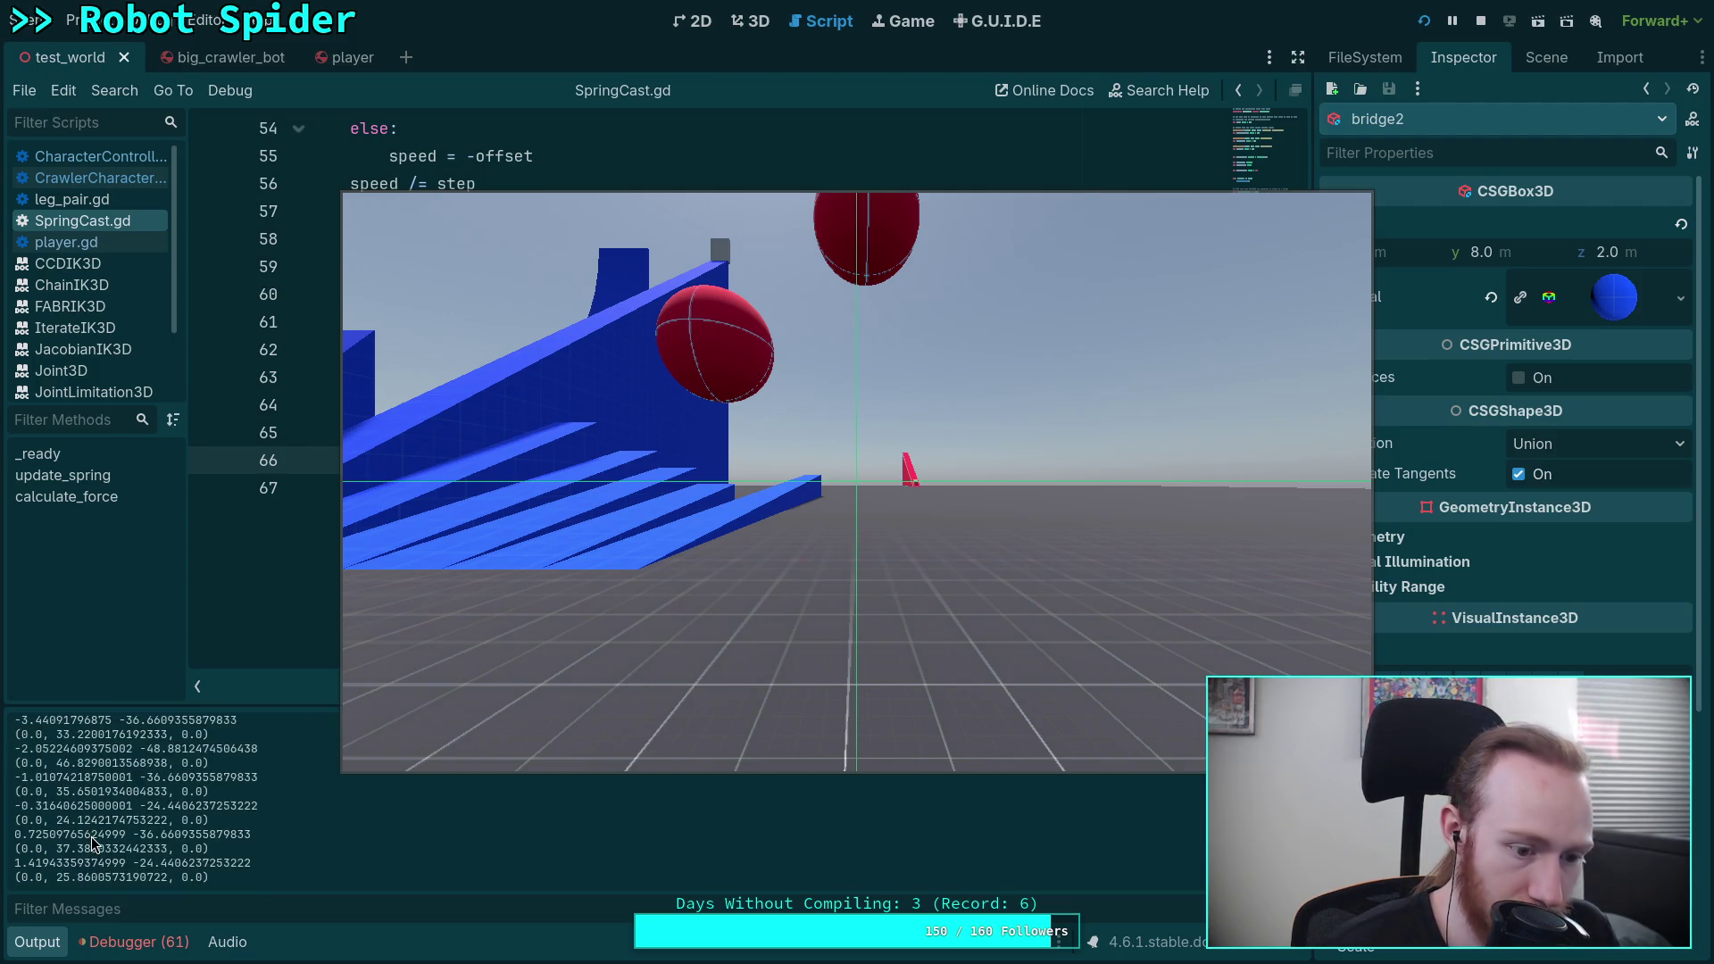
pyautogui.scroll(-6, 93, 848)
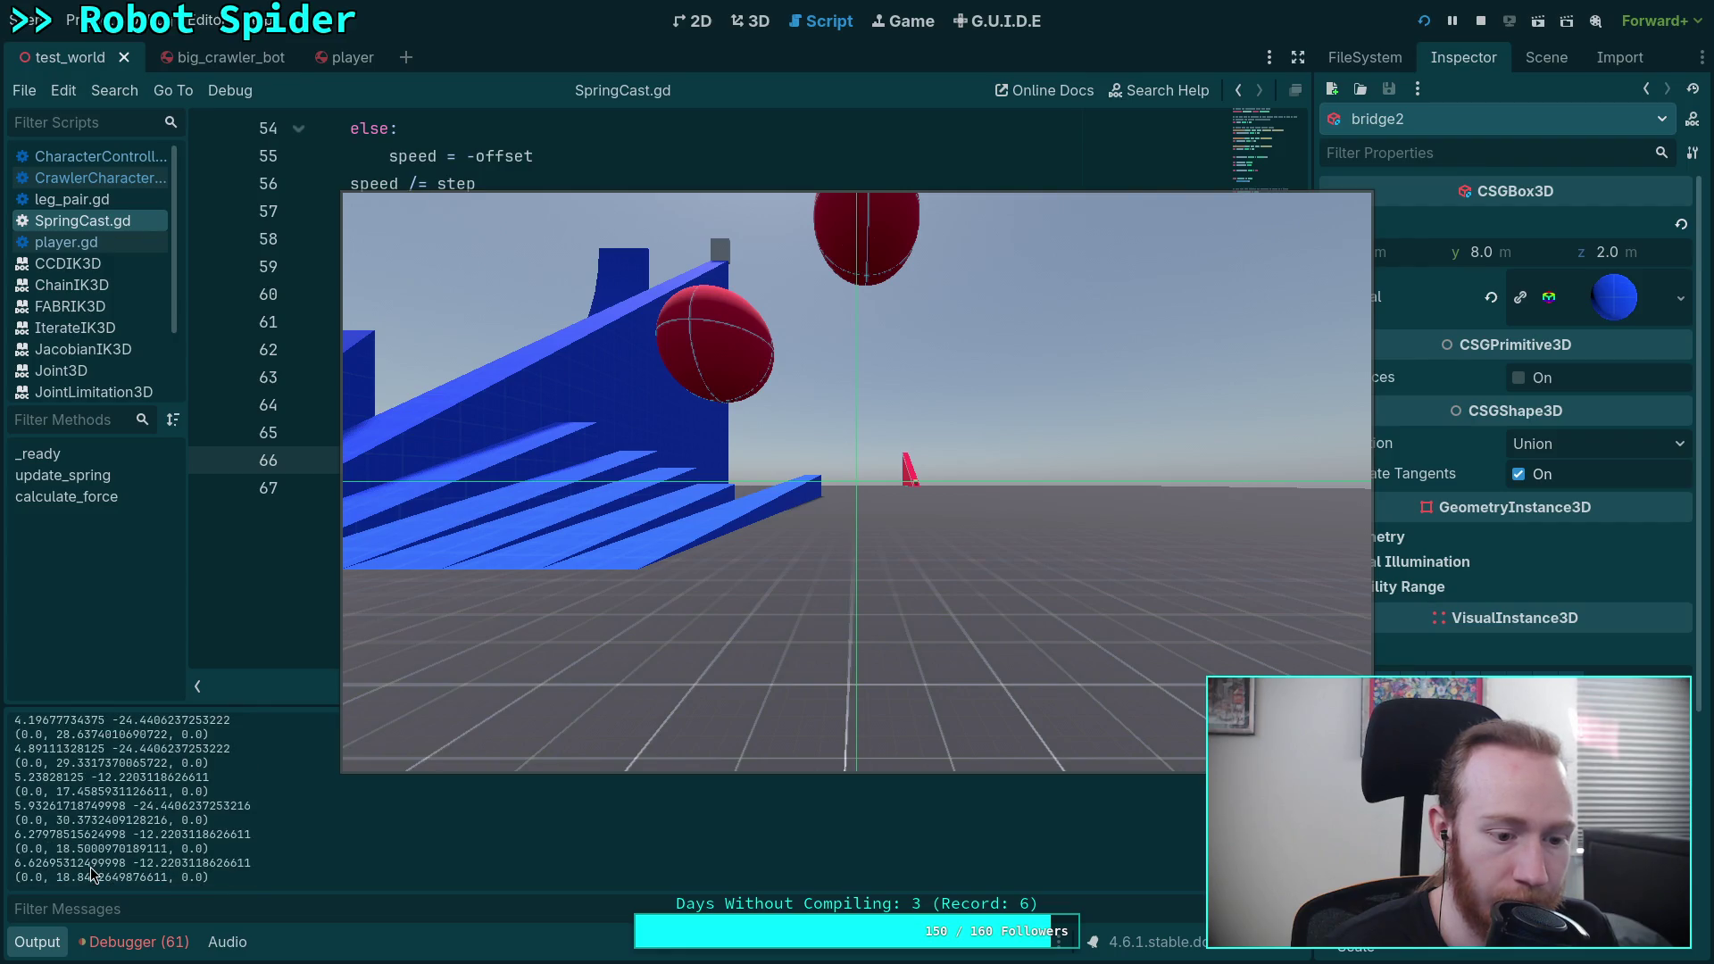
pyautogui.scroll(-5, 93, 848)
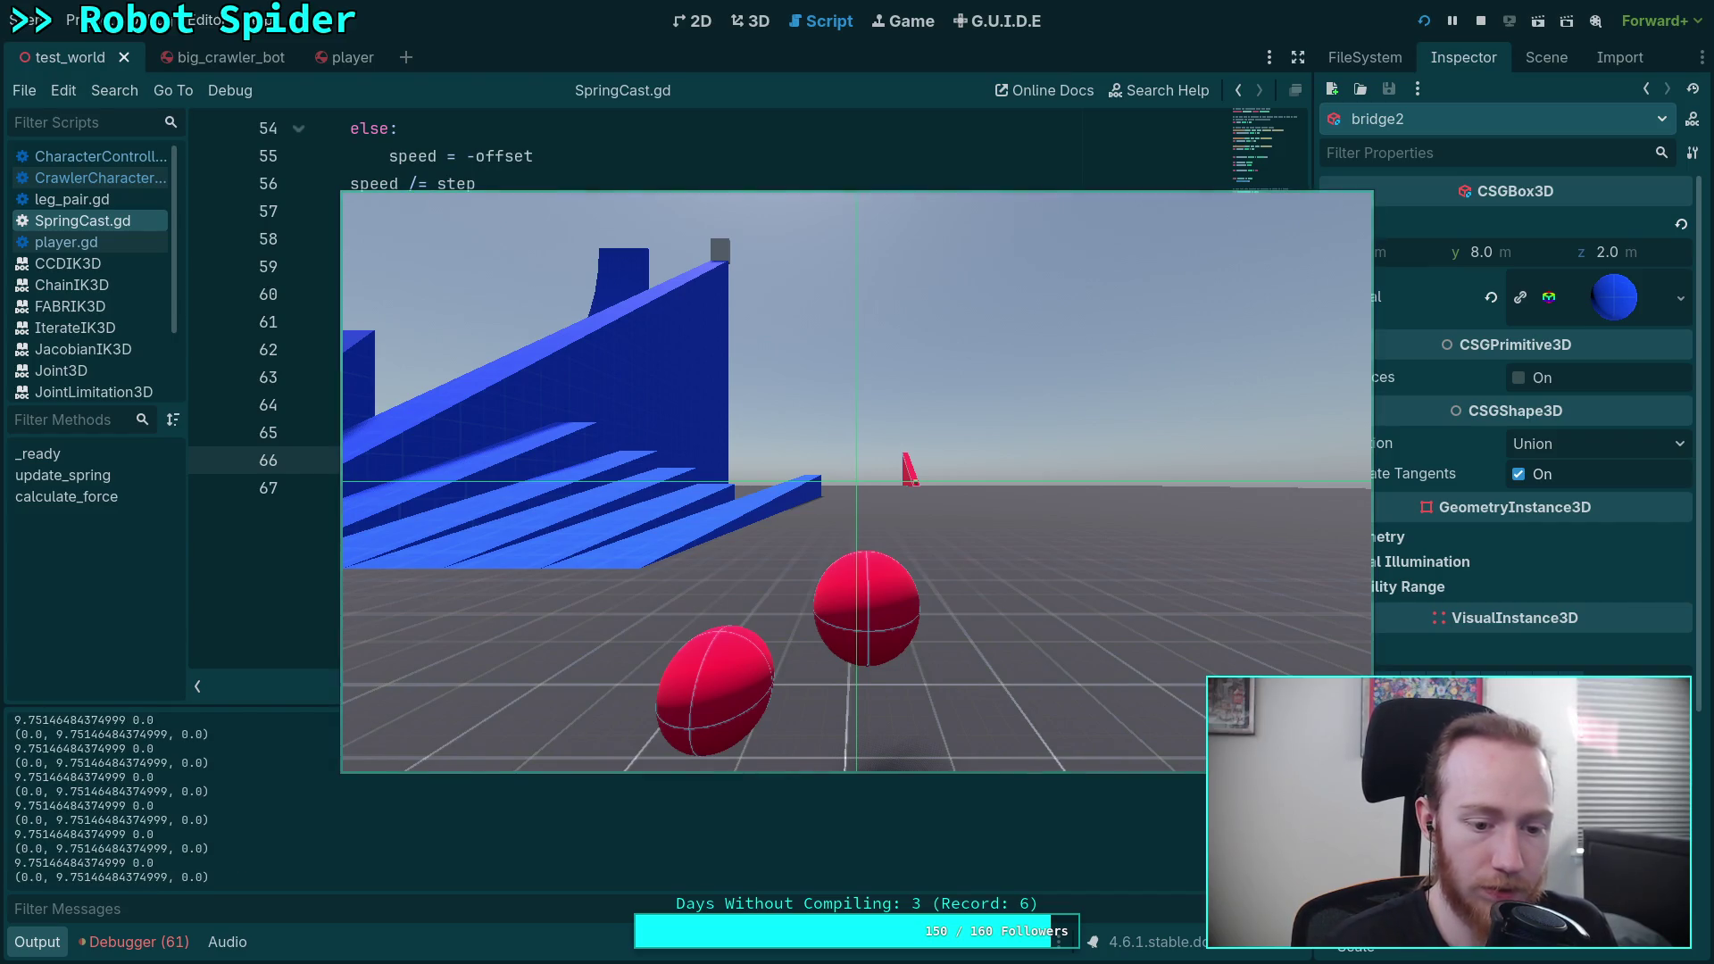
# Step: Steer the capsule toward the blue ramps and drive it up onto them
pyautogui.press('w')
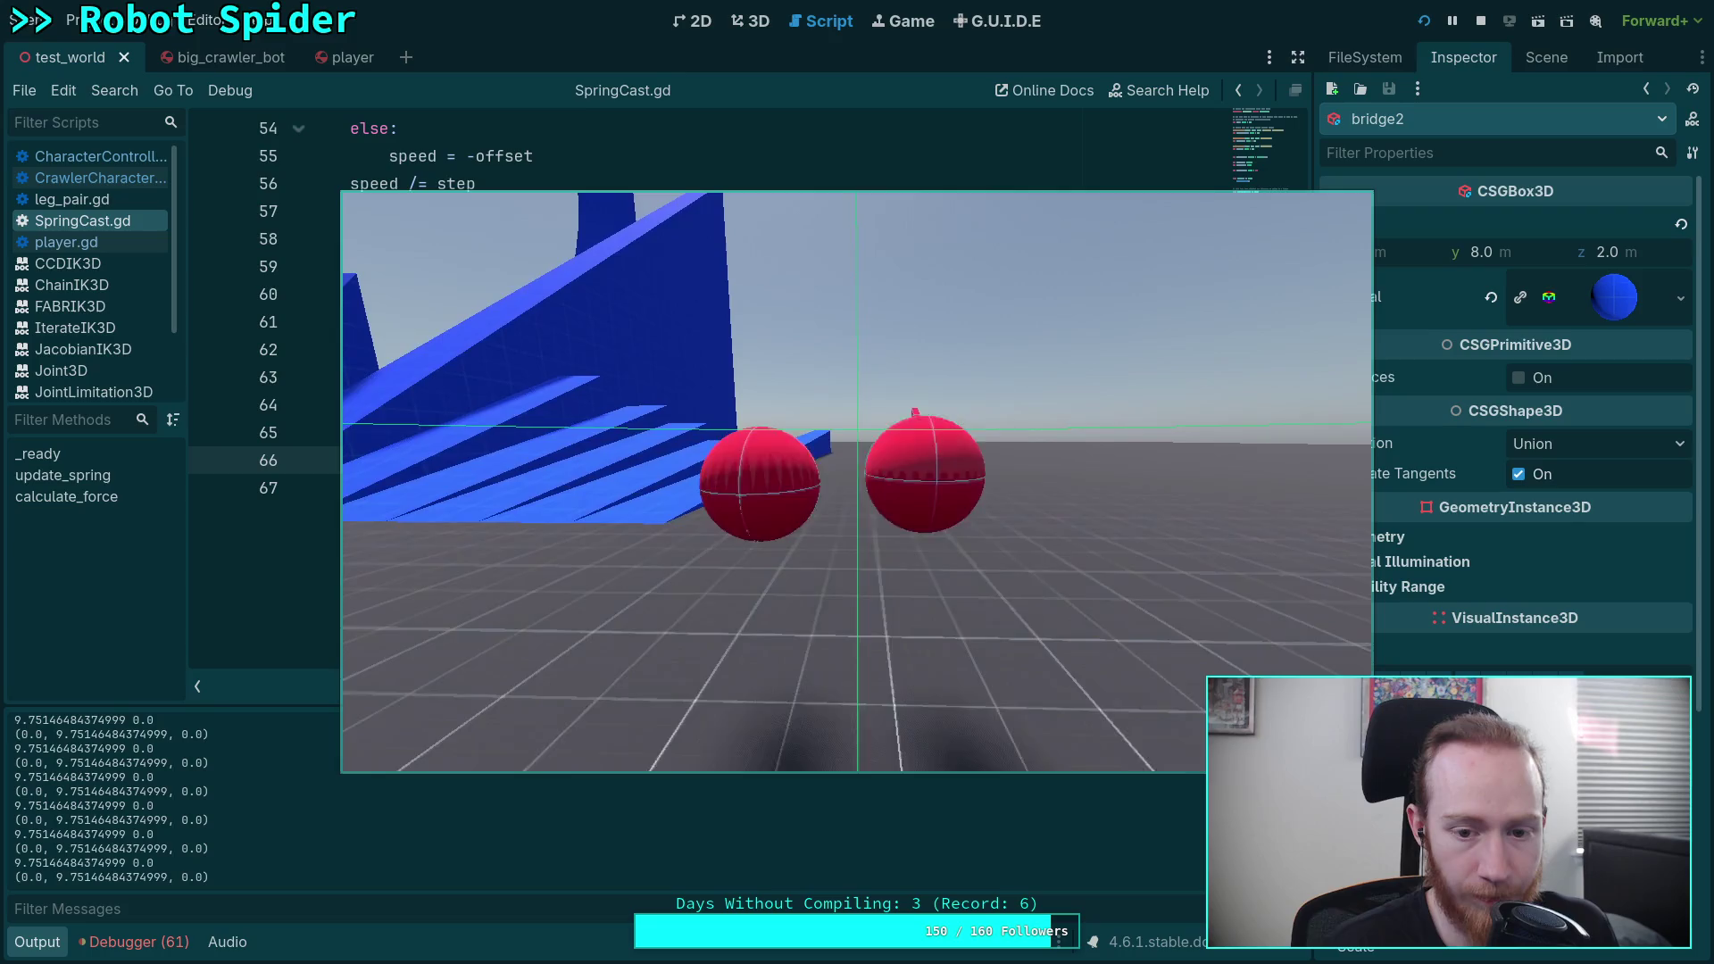
pyautogui.press('w')
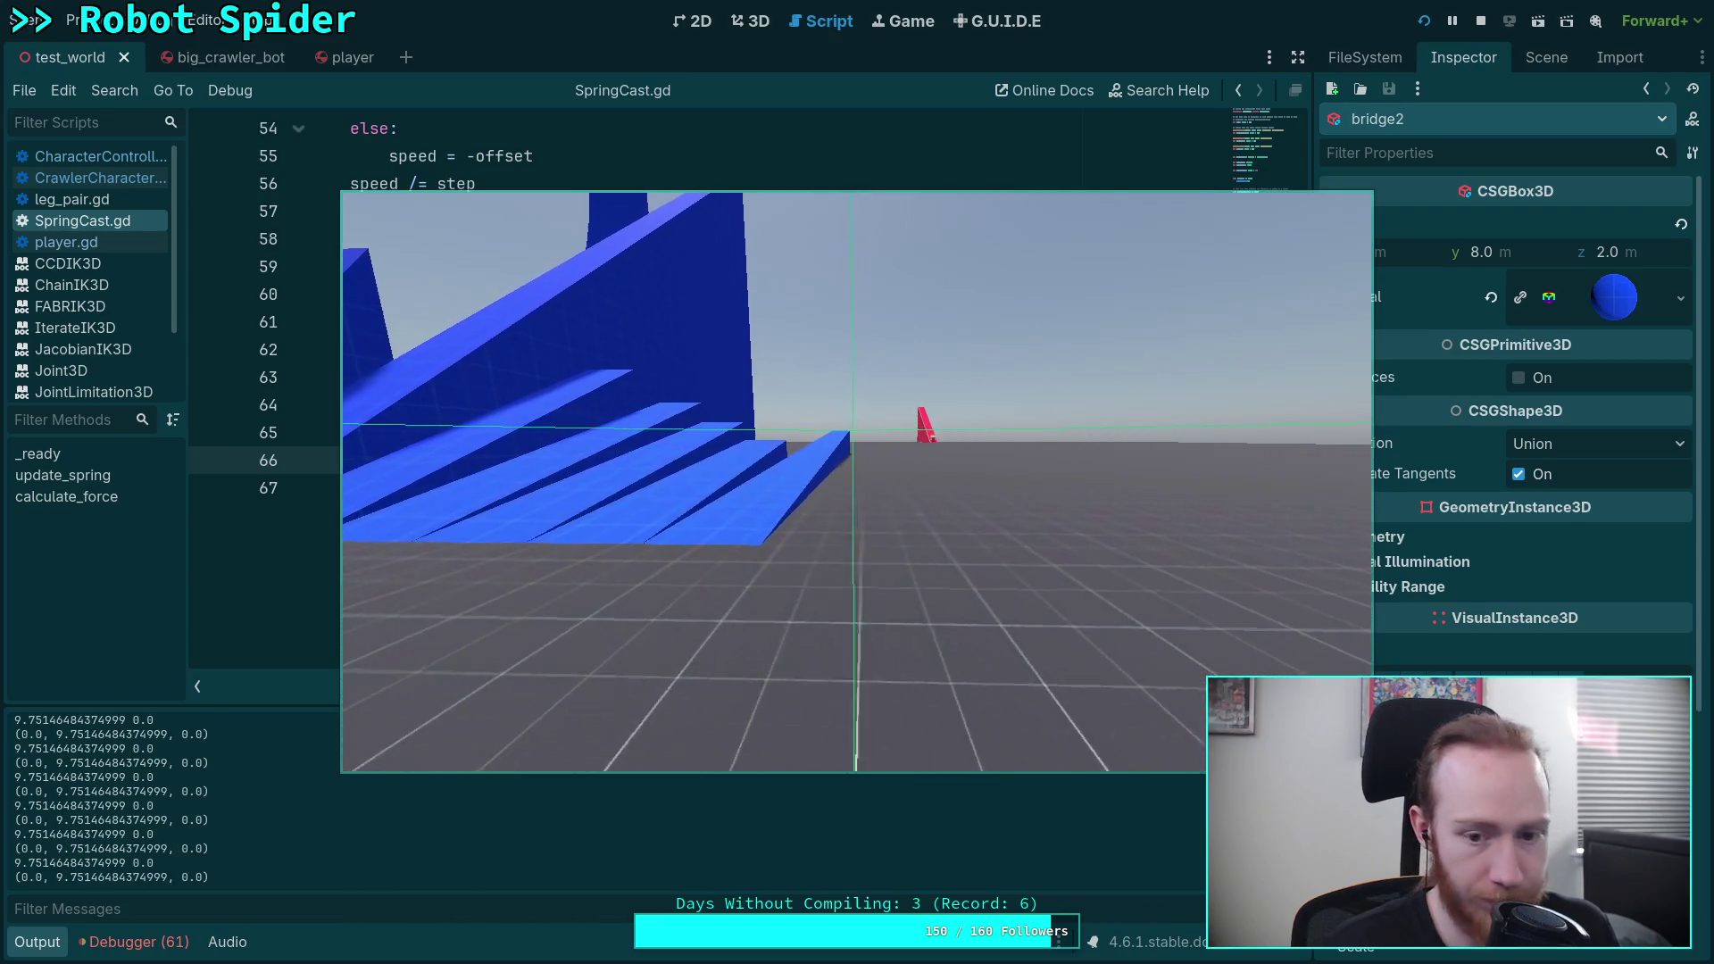
pyautogui.press('w')
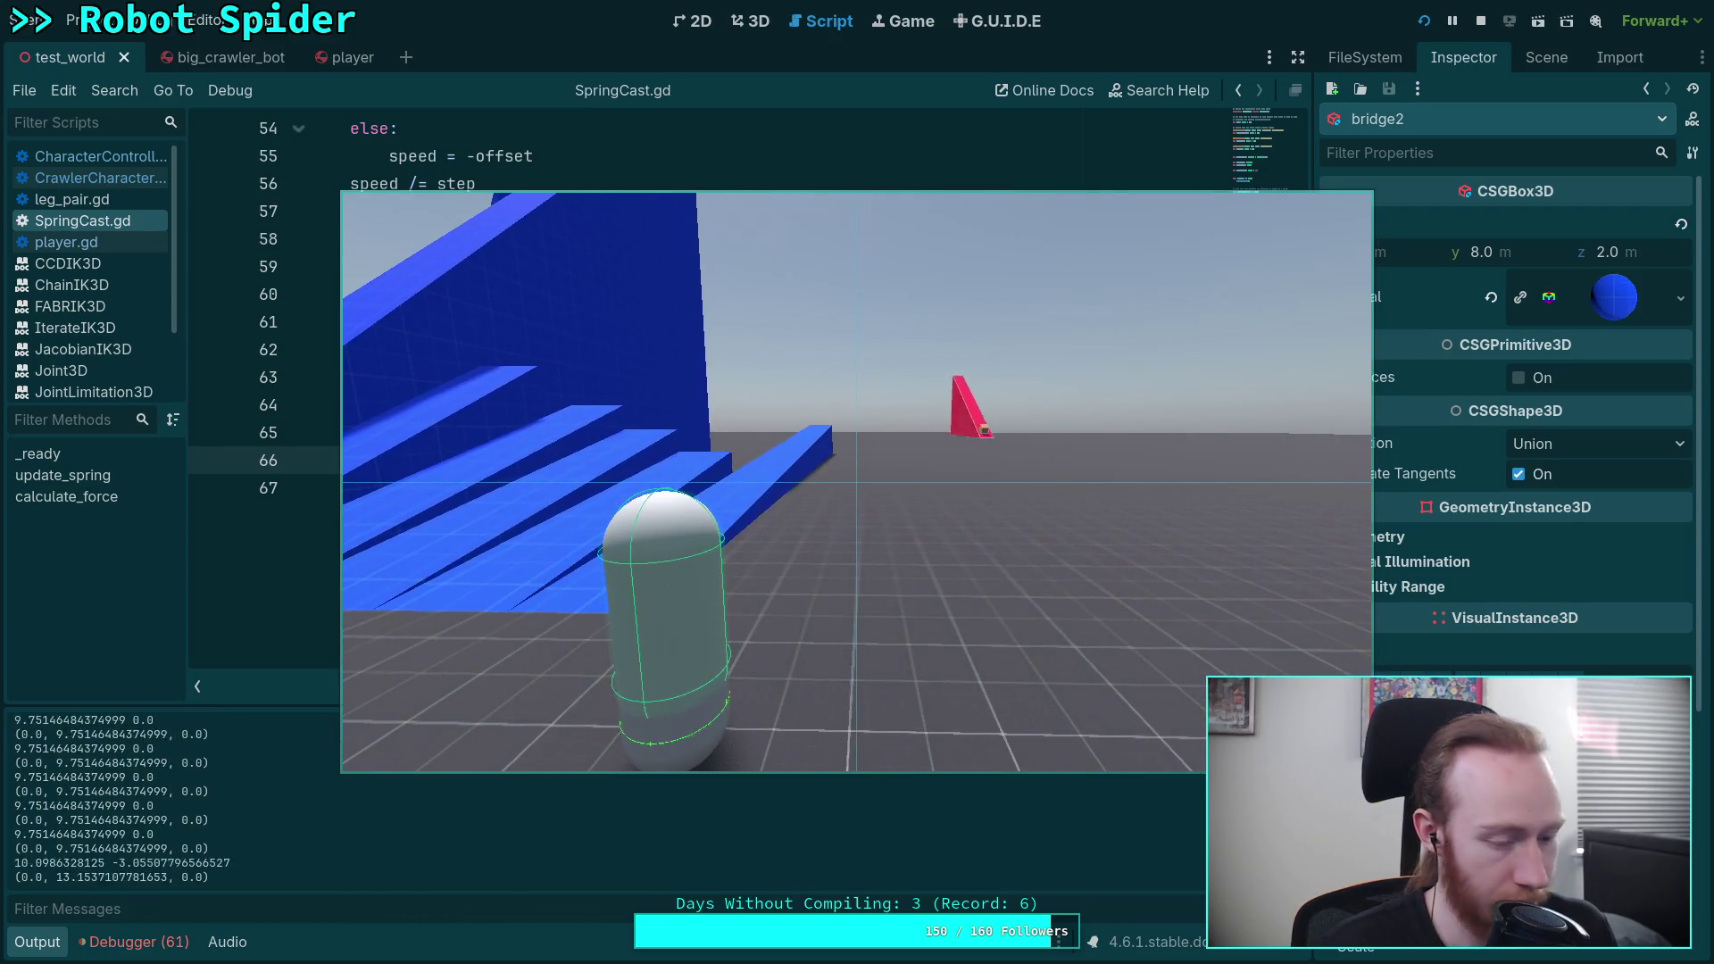
pyautogui.press('a')
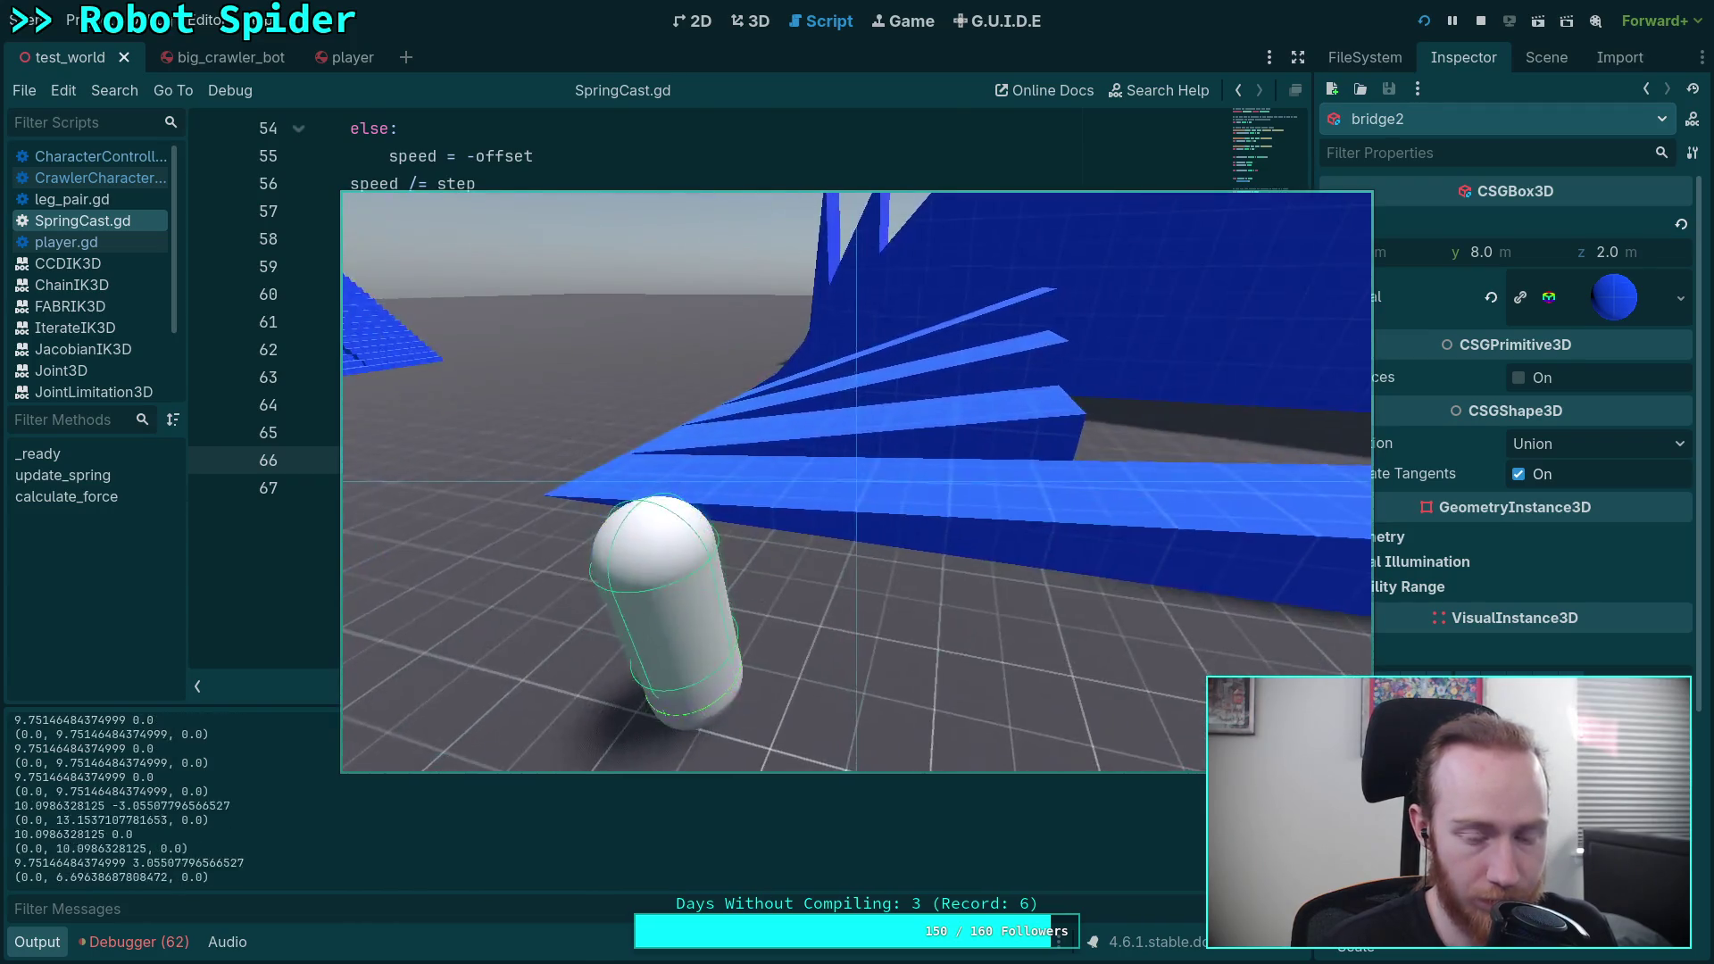
pyautogui.press('w')
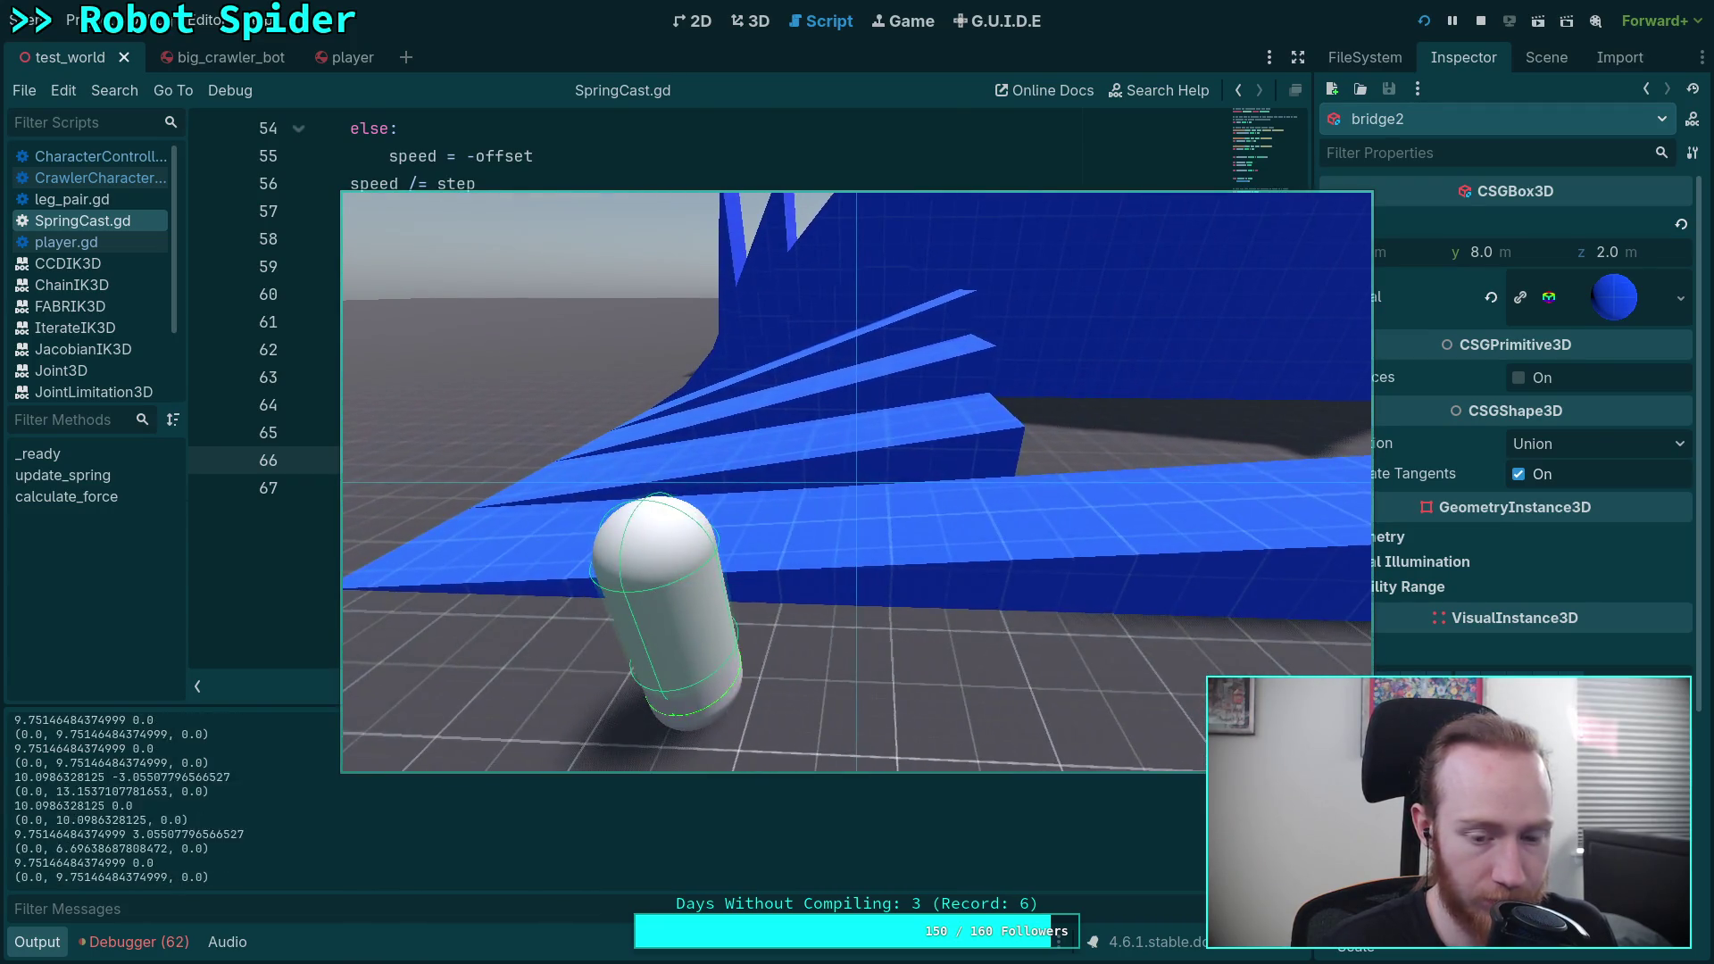
pyautogui.press('w')
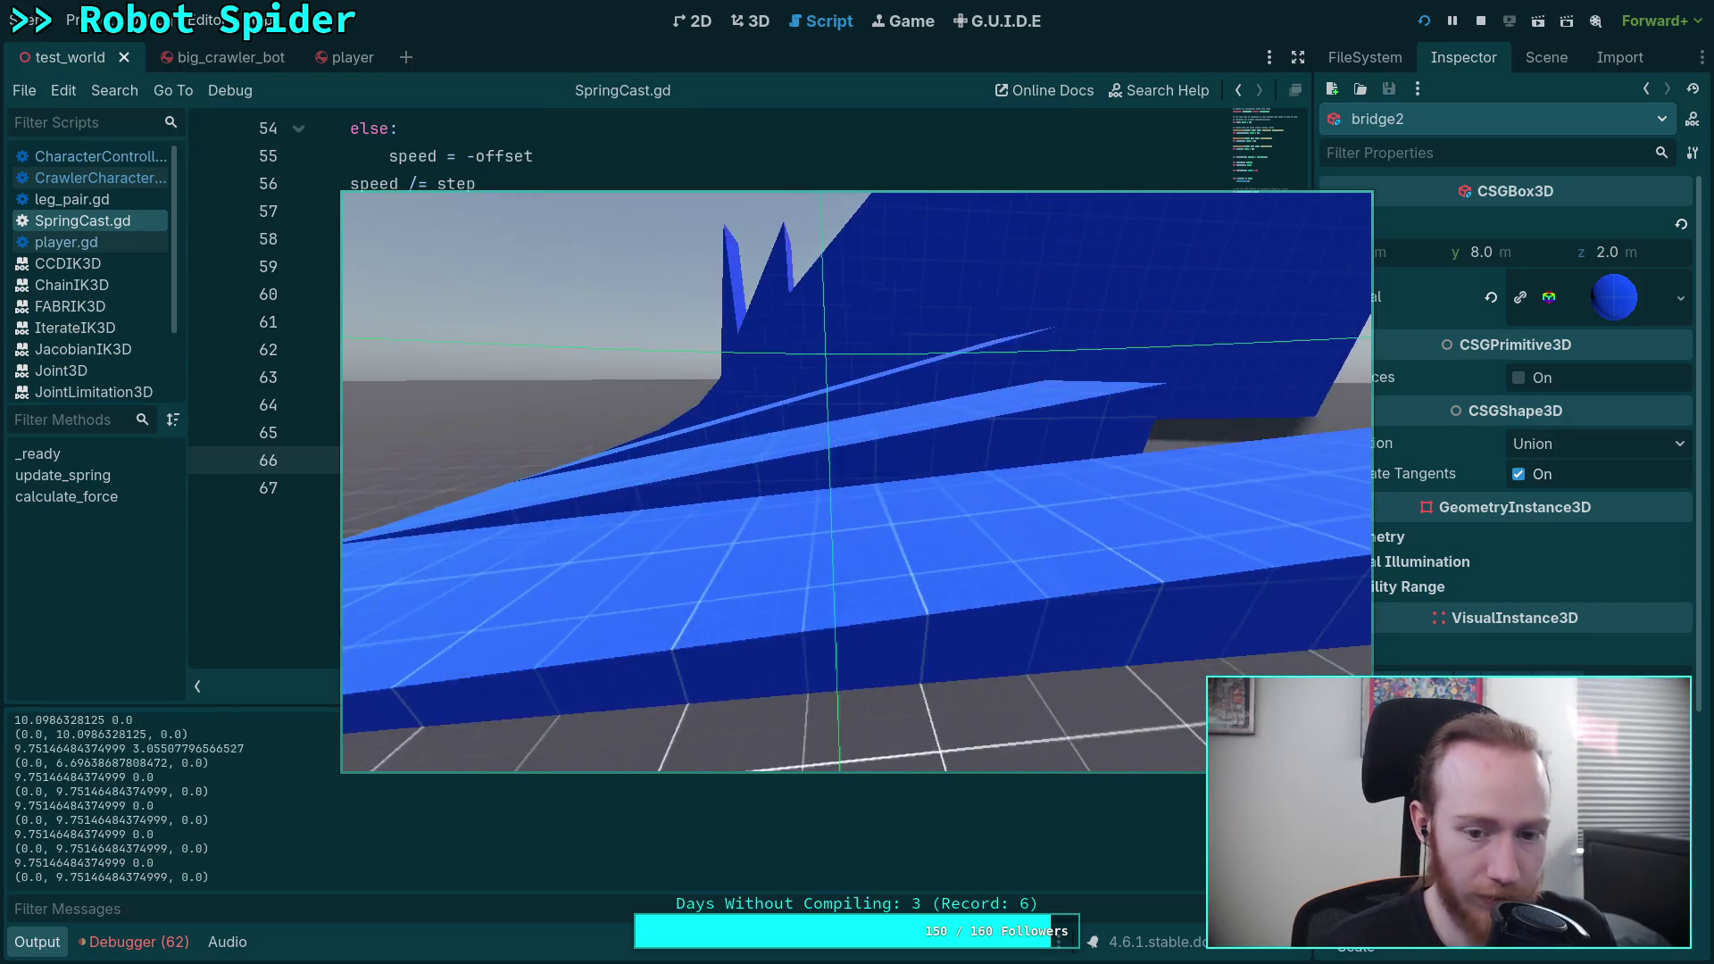
pyautogui.press('w')
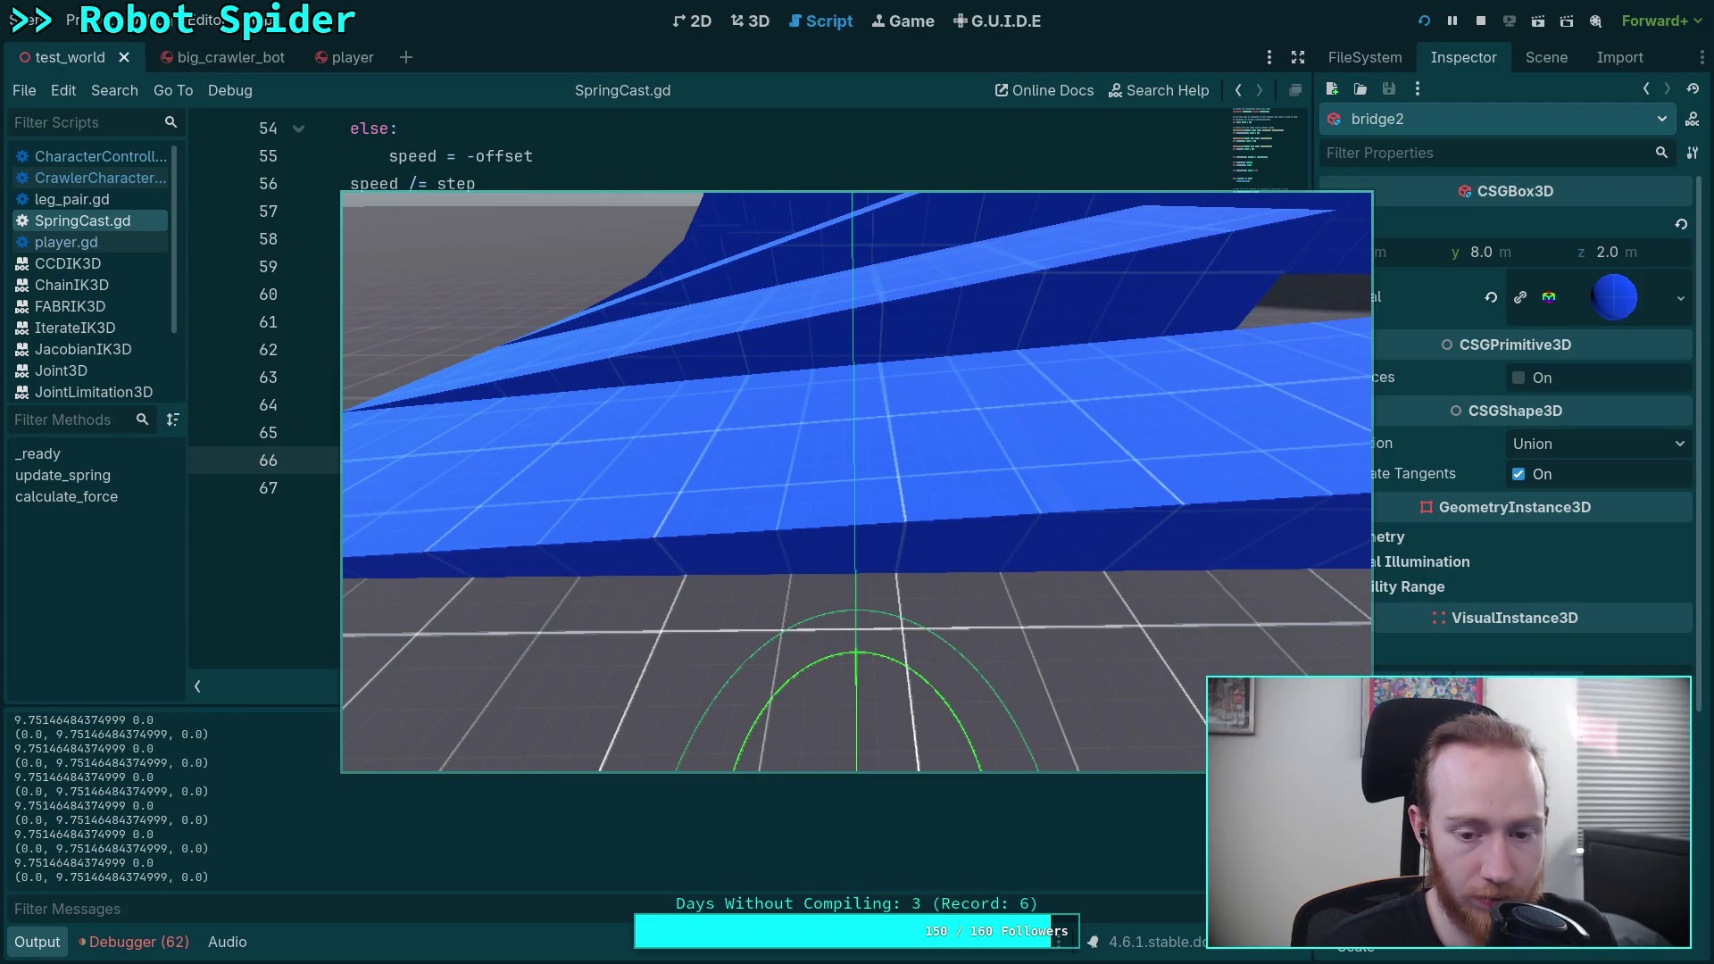
pyautogui.press('w')
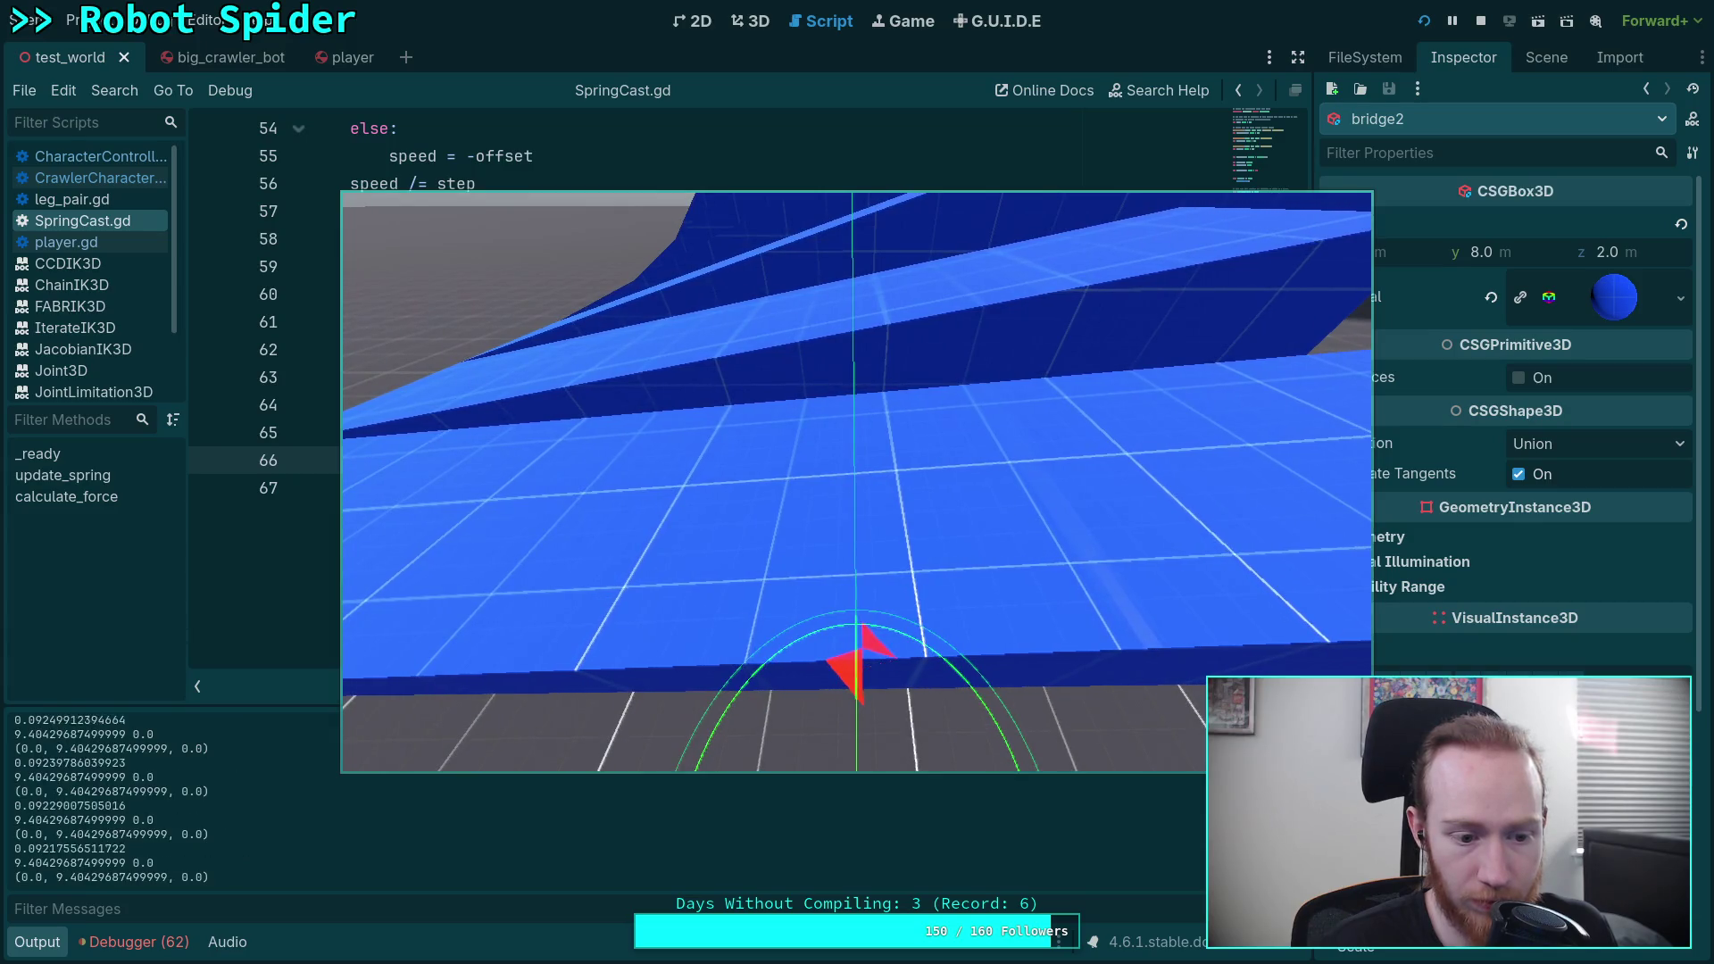
pyautogui.press('w')
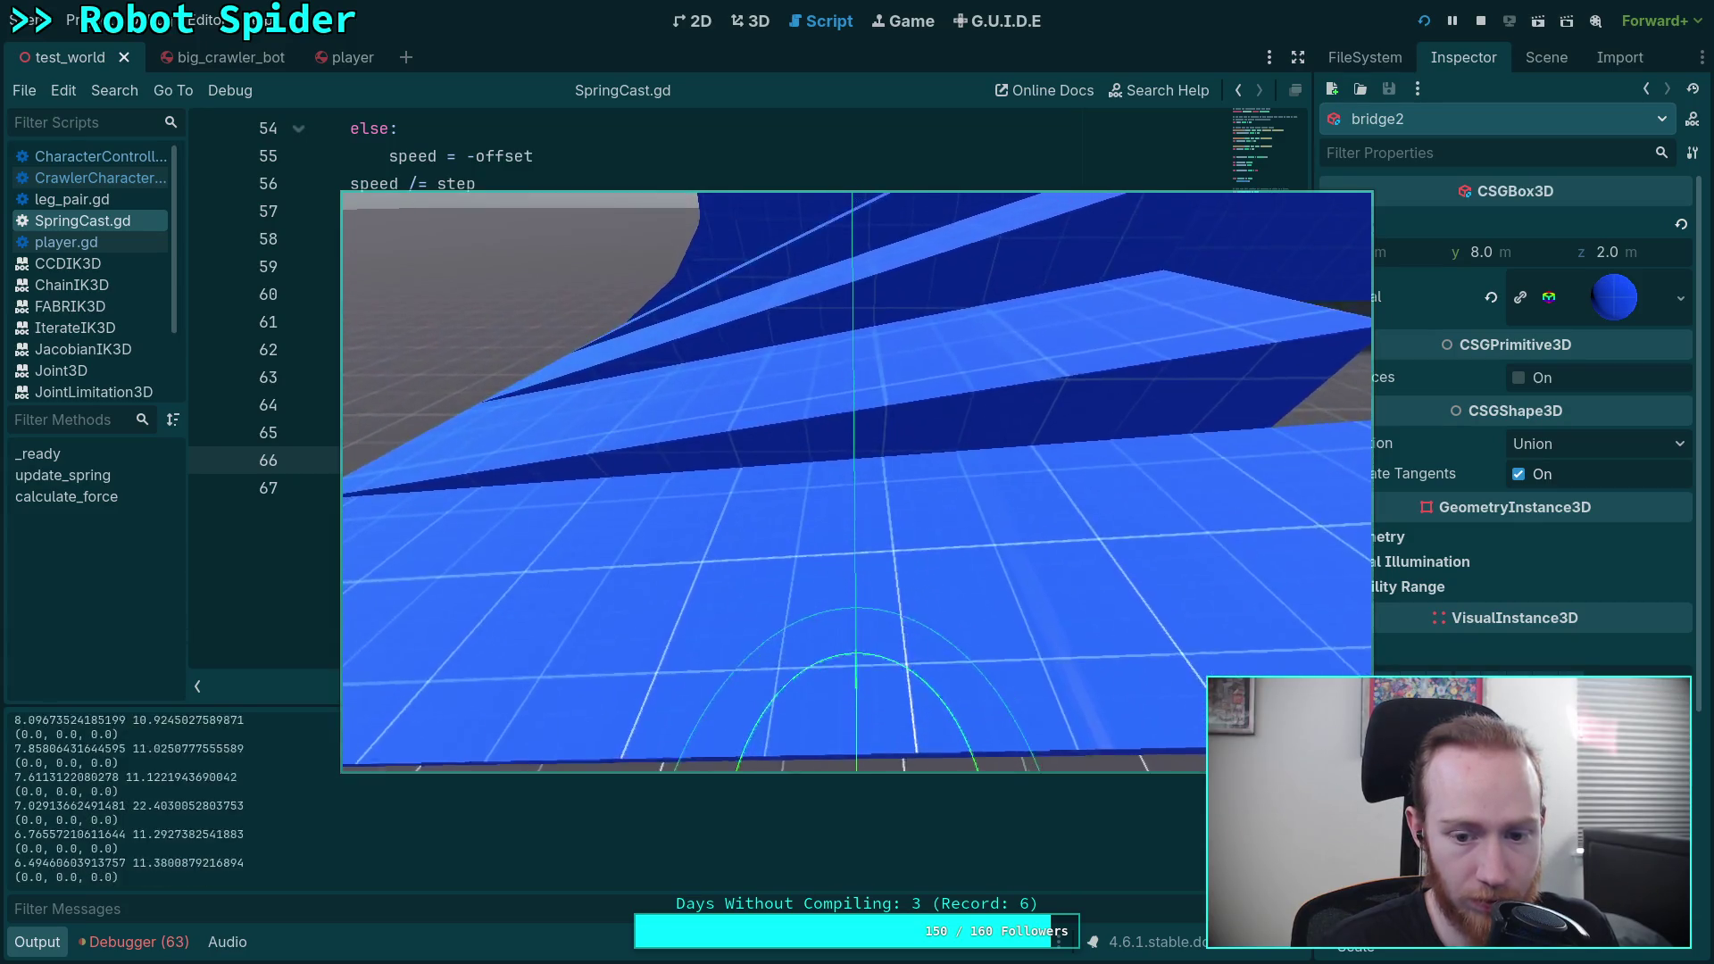
# Step: Compare the printed spring values in the log, then walk the robot off the bridge onto the ground
pyautogui.click(159, 843)
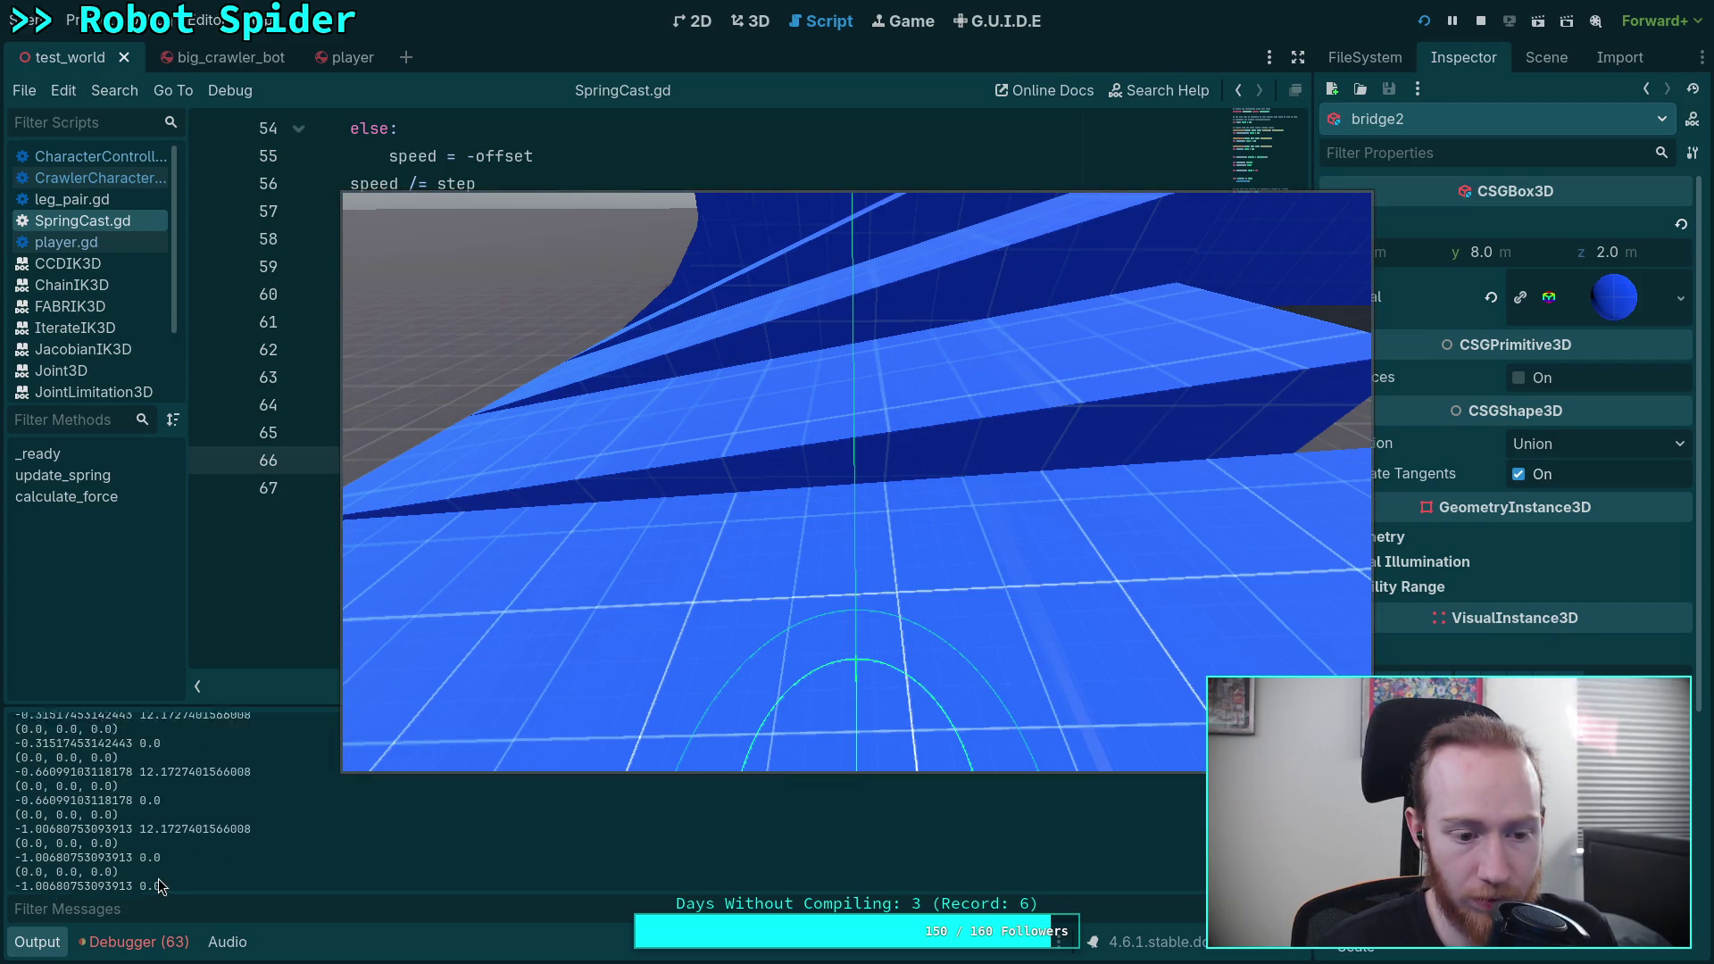
pyautogui.click(484, 650)
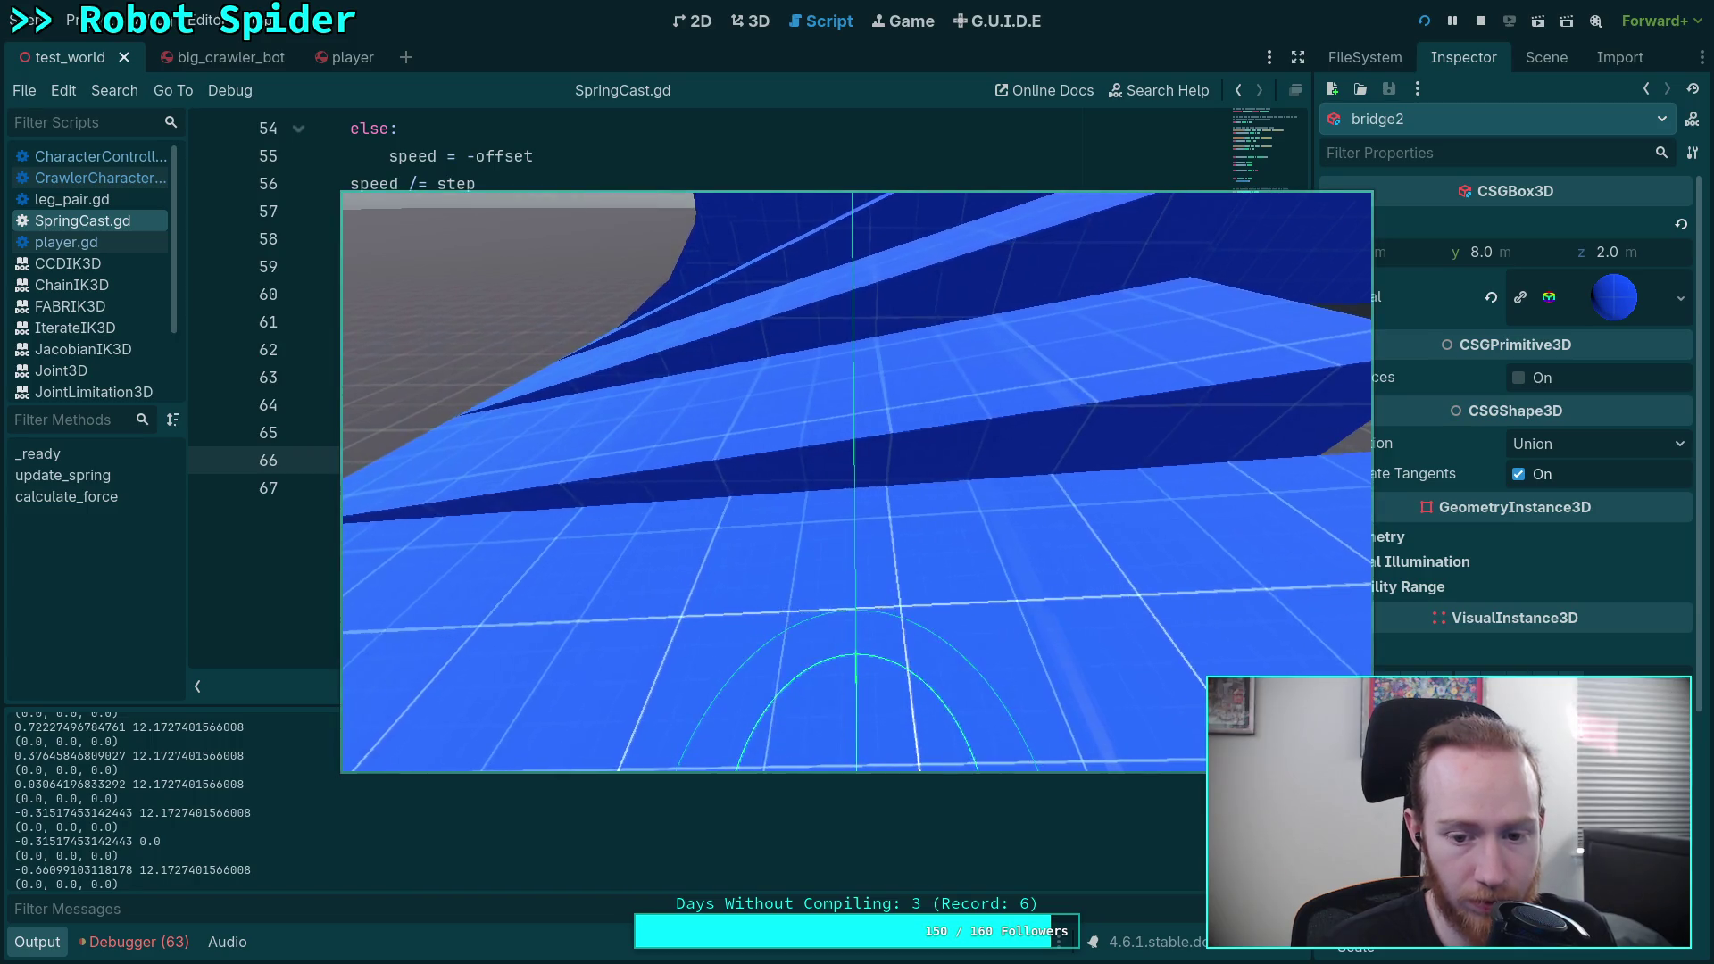
pyautogui.press('Escape')
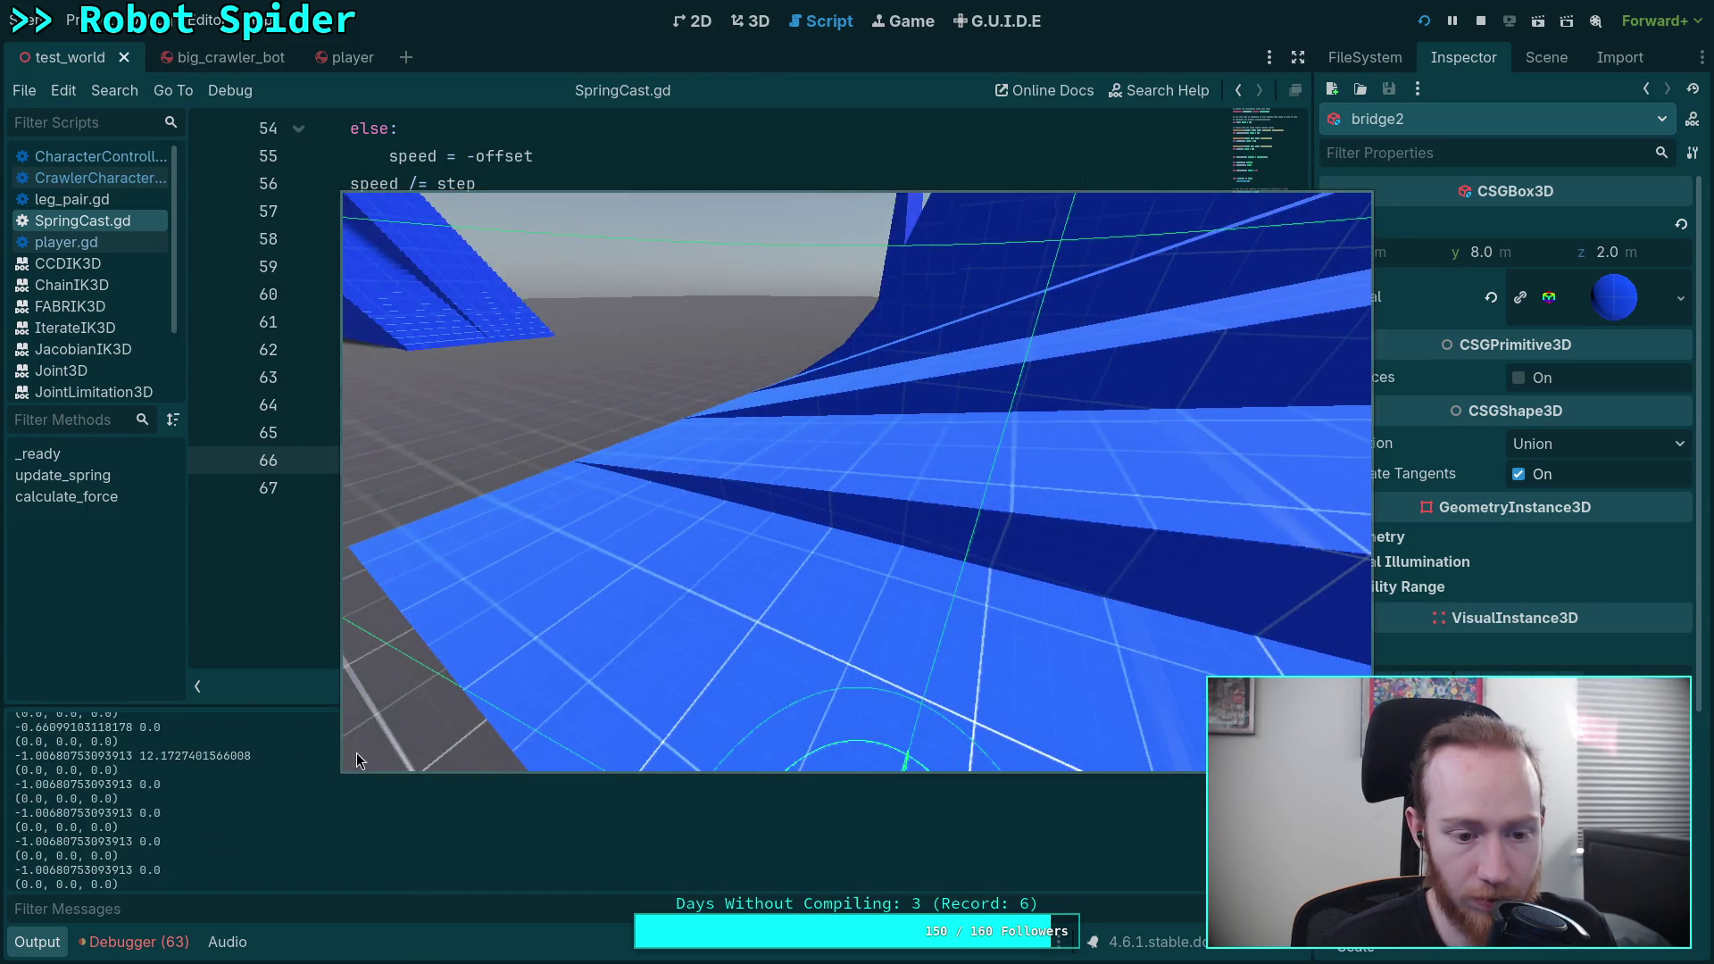
pyautogui.click(314, 837)
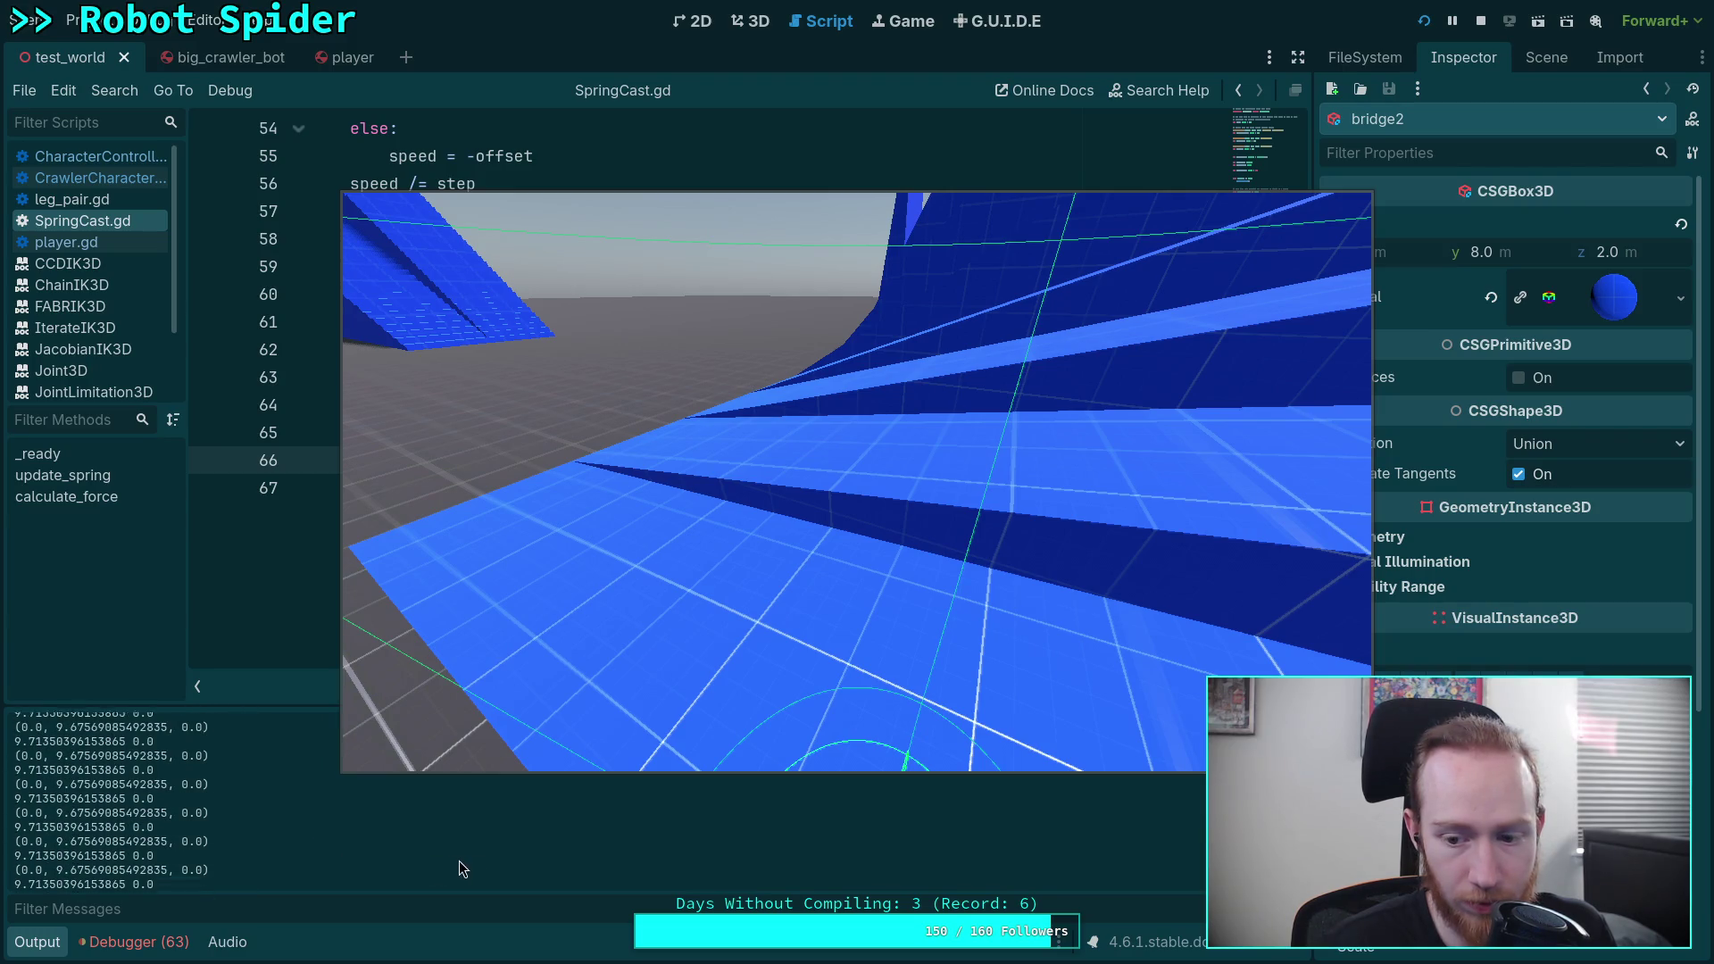
pyautogui.click(765, 547)
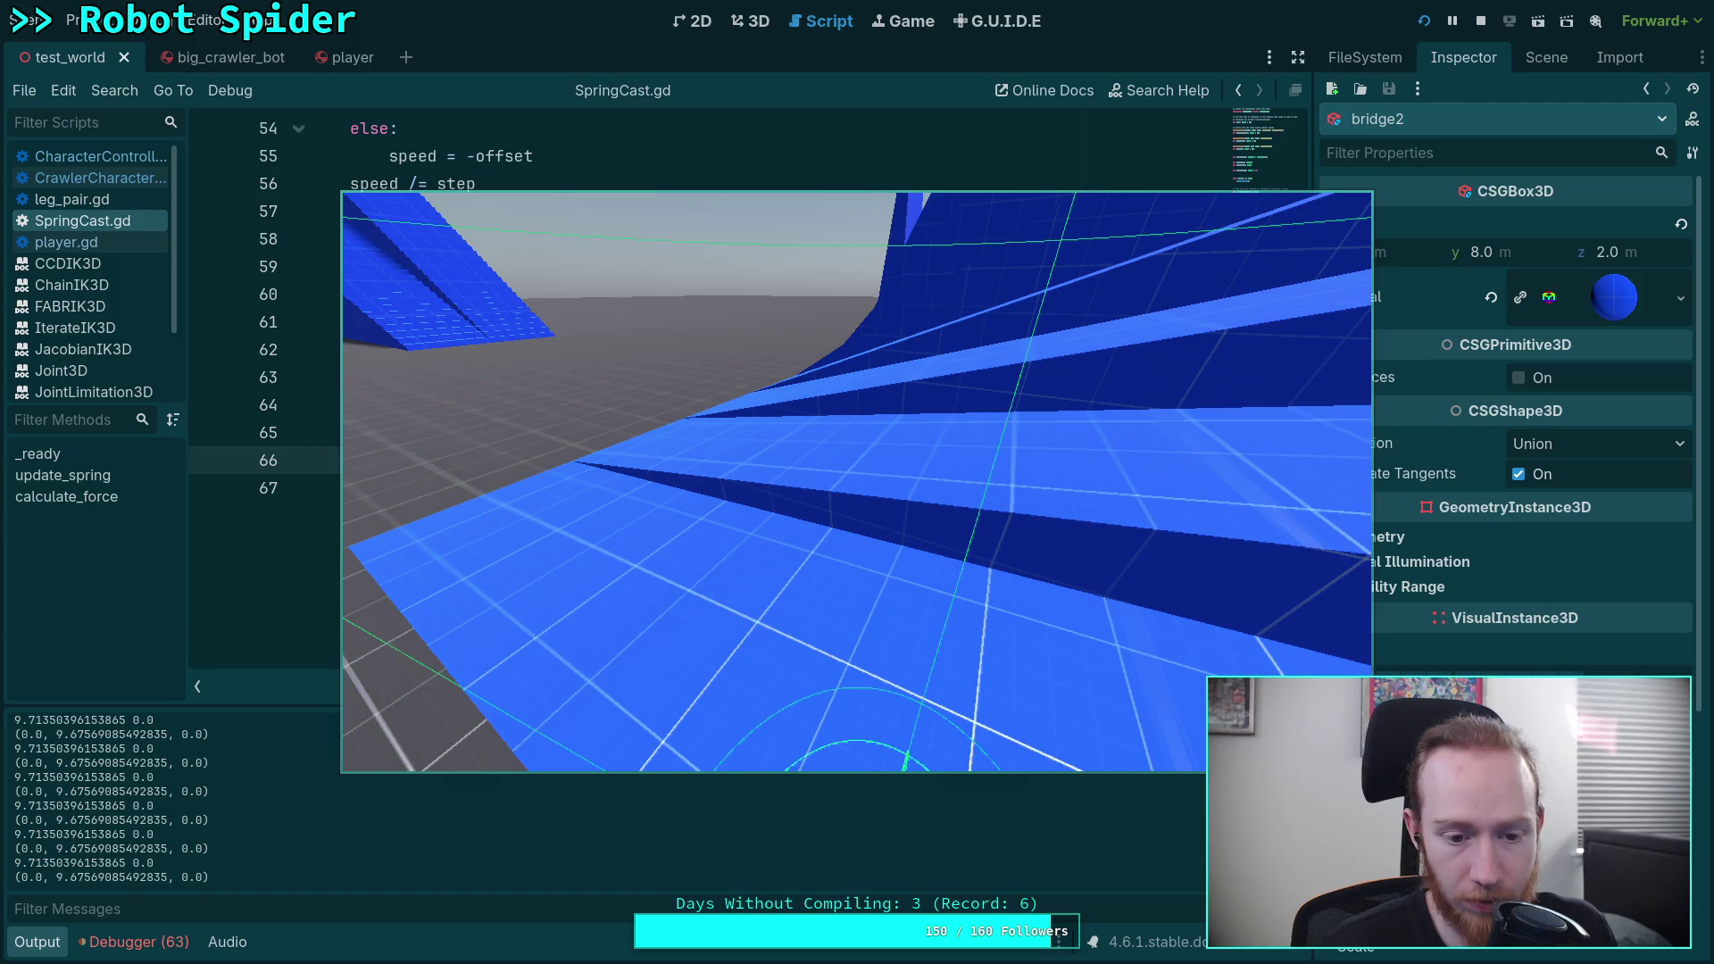
pyautogui.press('w')
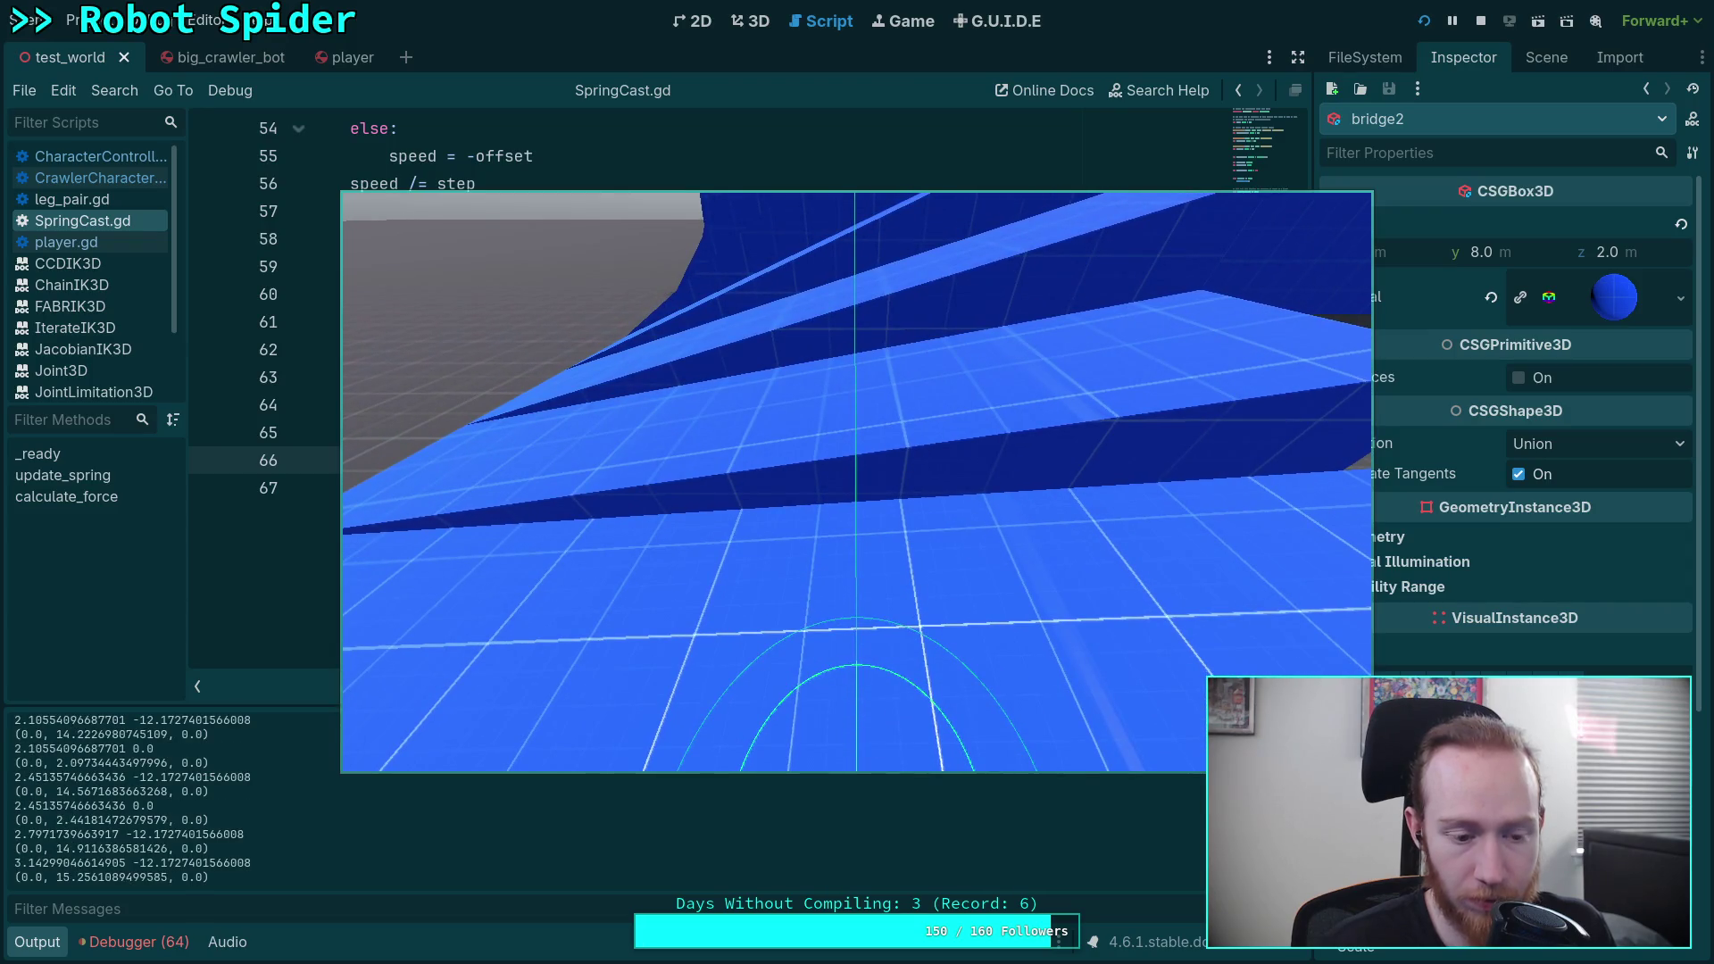
# Step: Scroll back through the Output log to compare the printed spring and damp values
pyautogui.scroll(5, 233, 822)
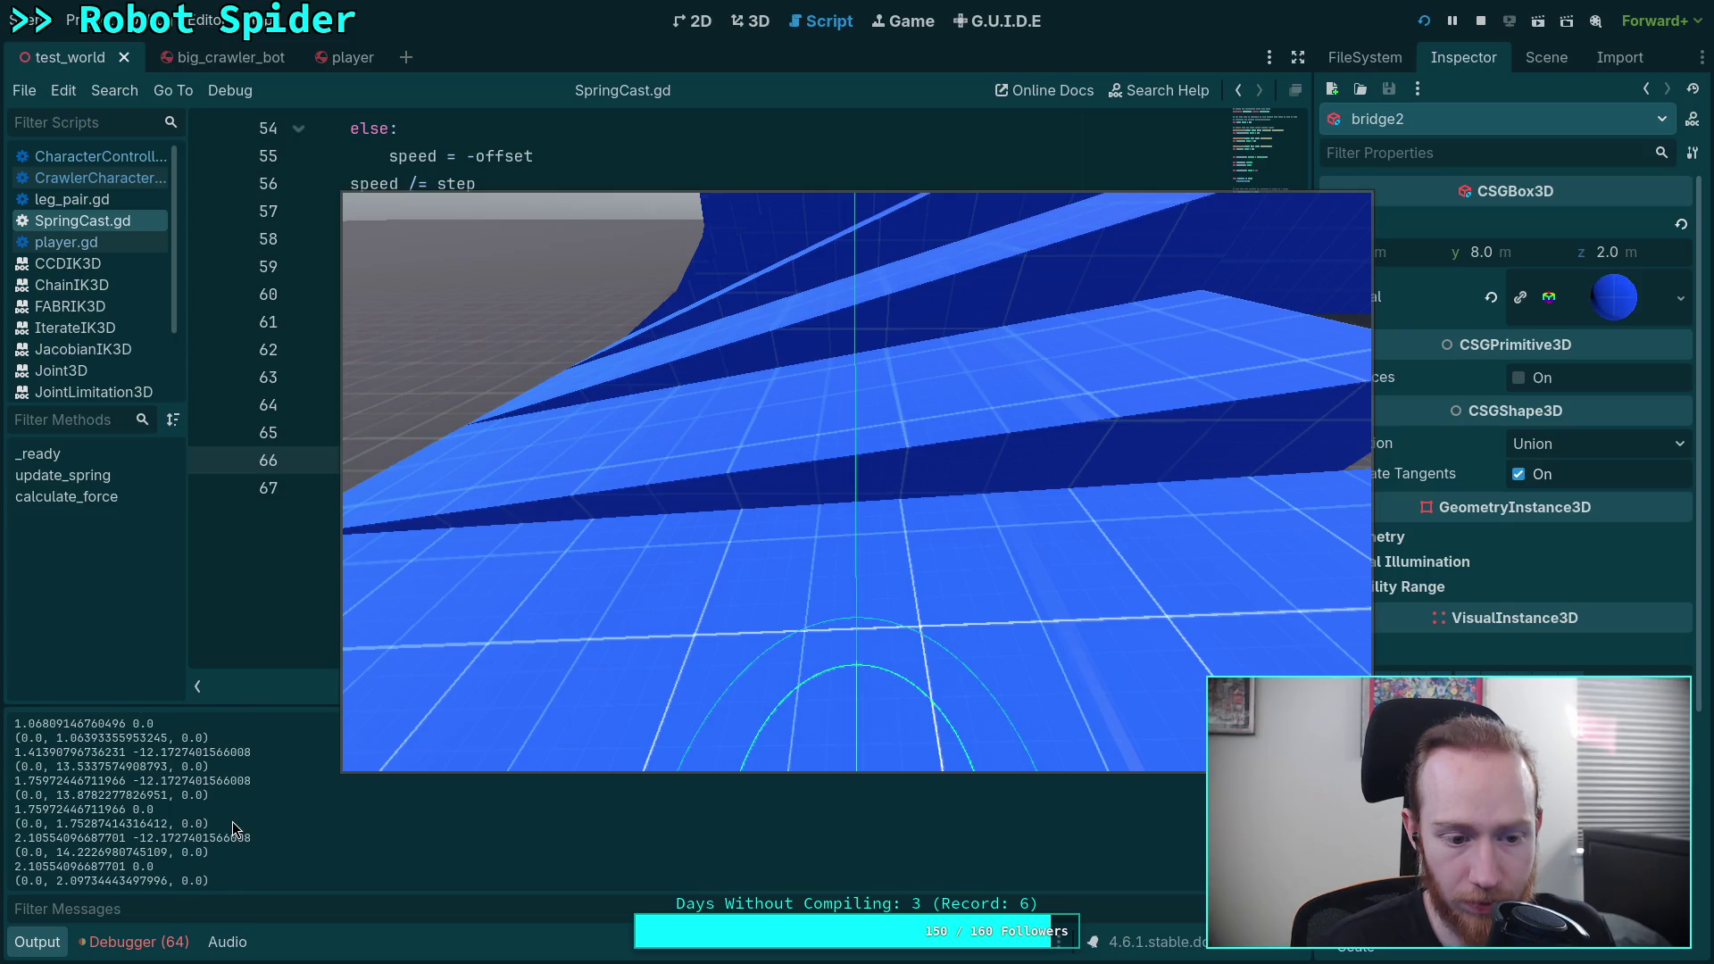
pyautogui.scroll(3, 234, 828)
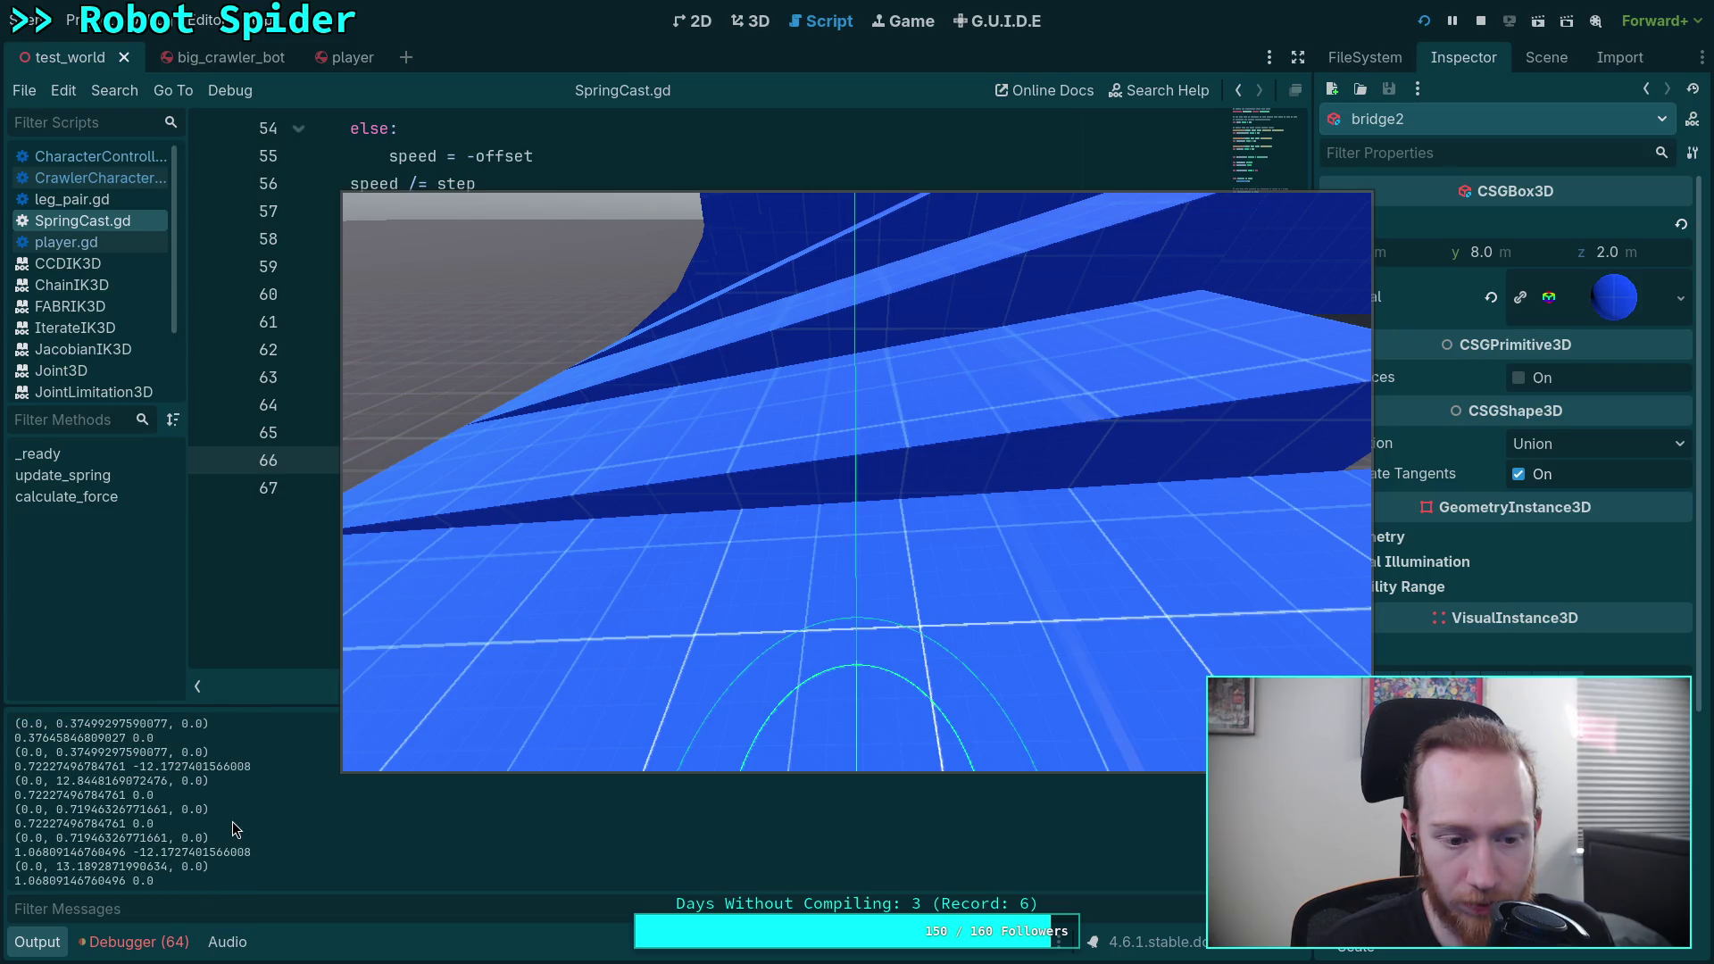
pyautogui.scroll(5, 232, 821)
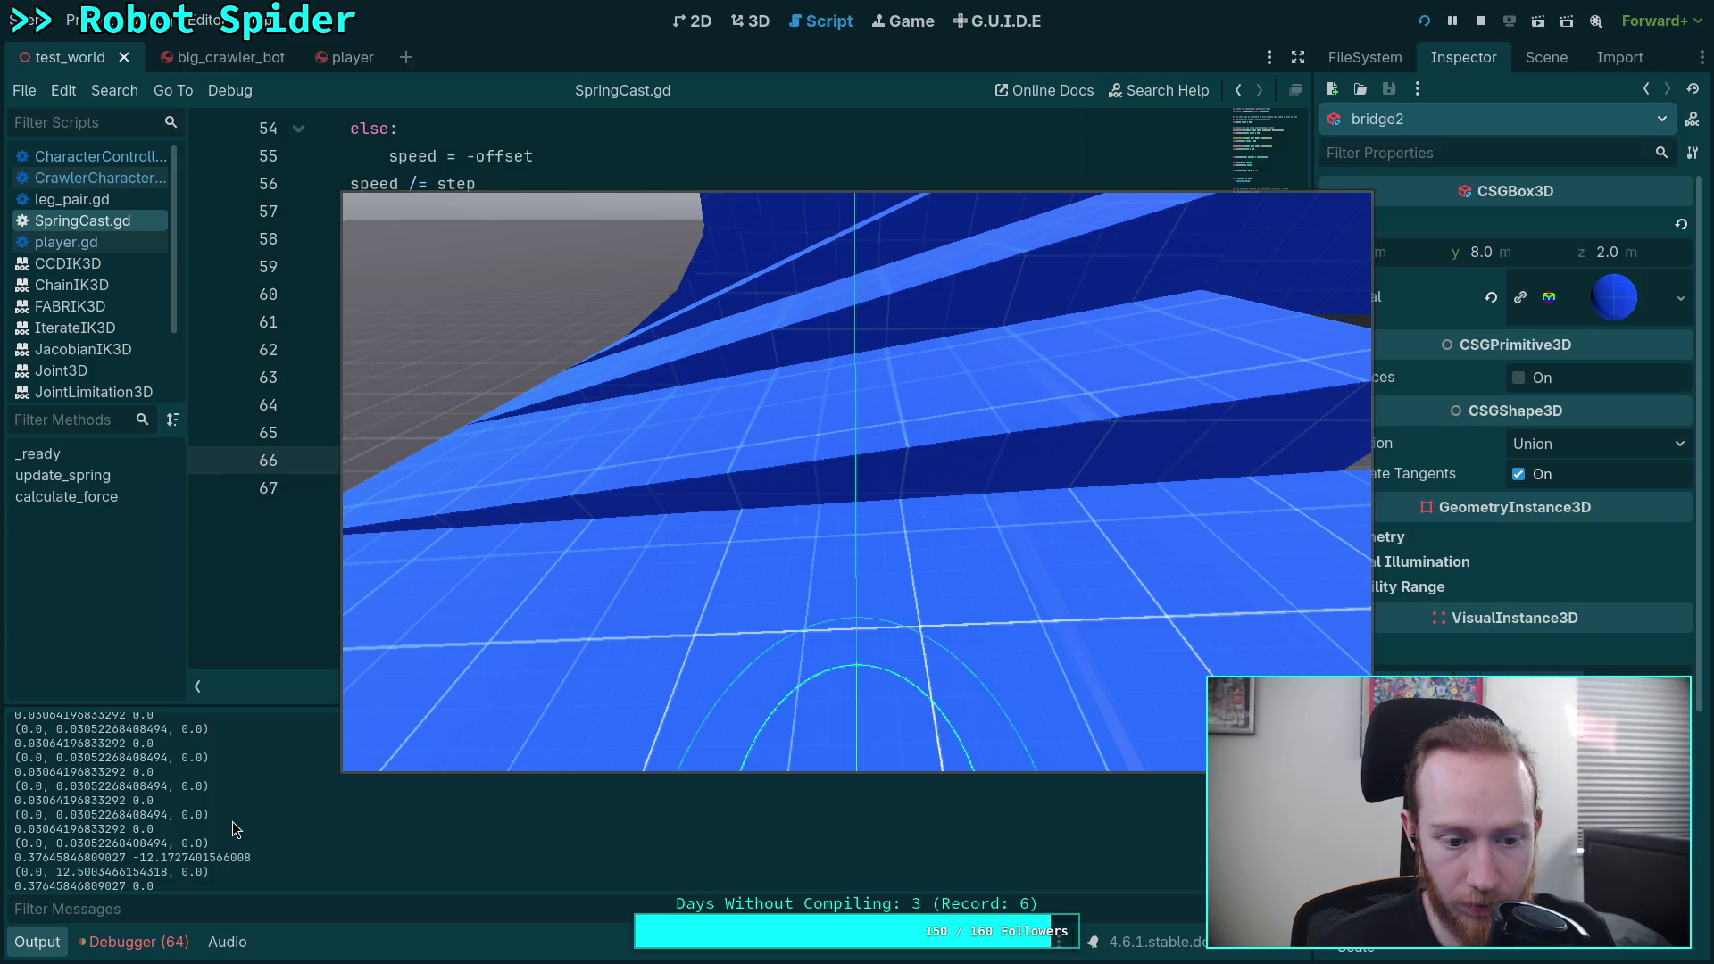
pyautogui.scroll(5, 232, 821)
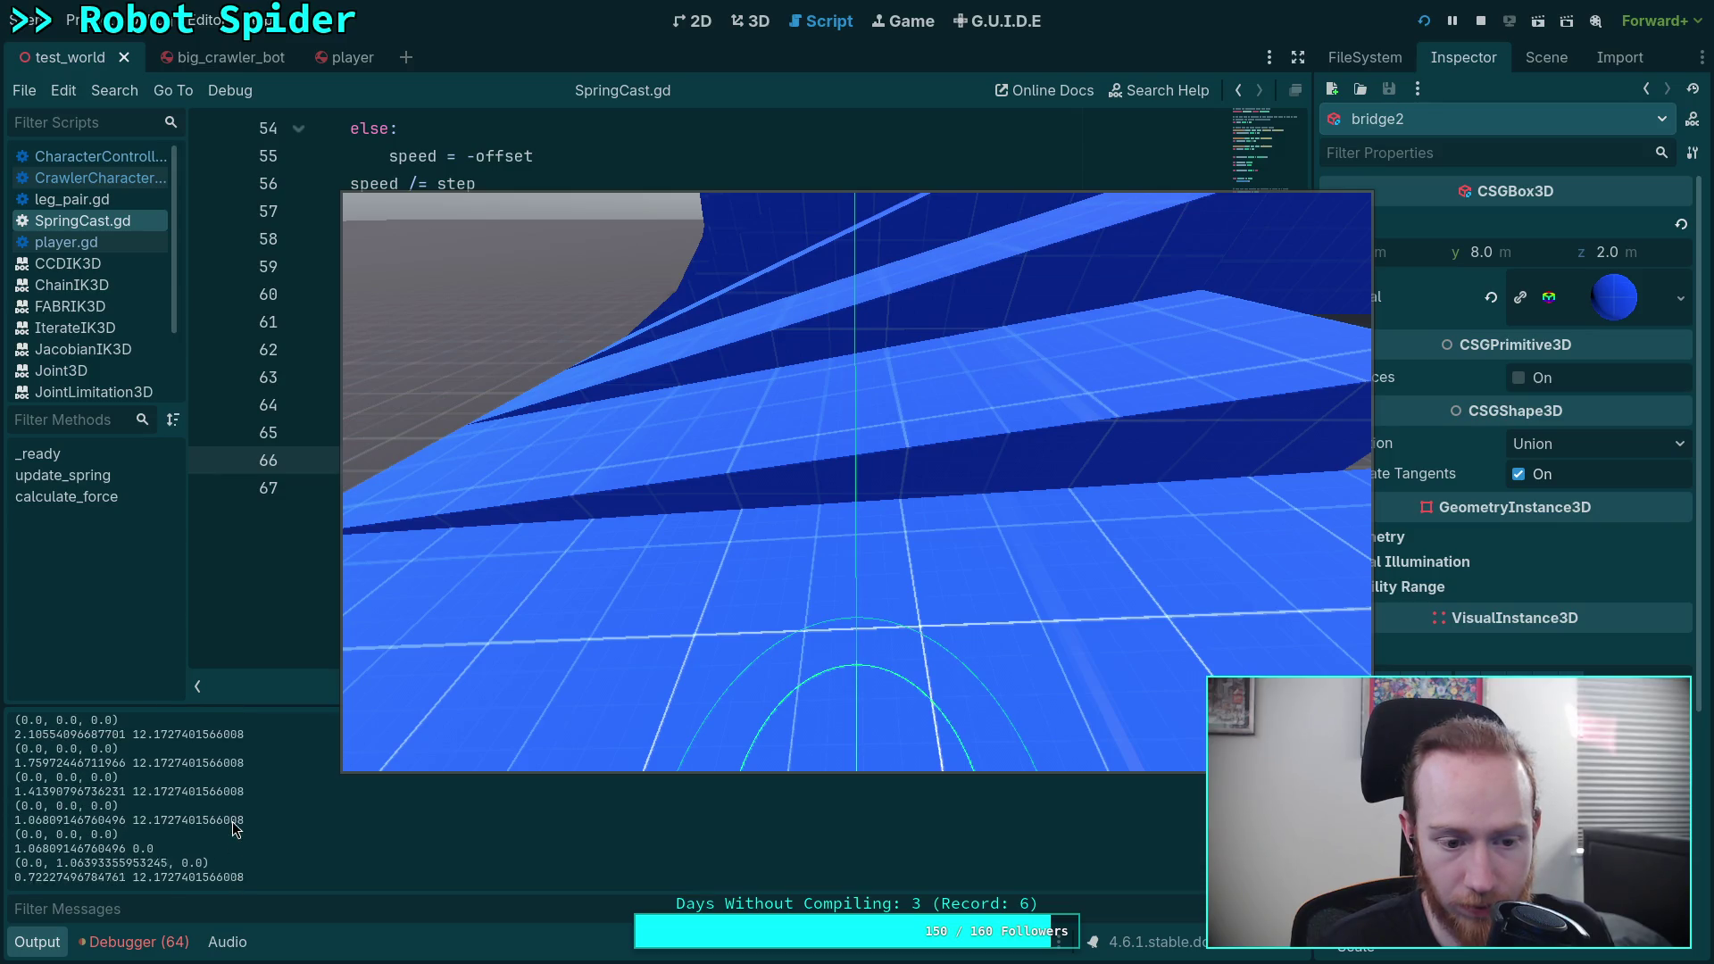
pyautogui.scroll(-5, 232, 821)
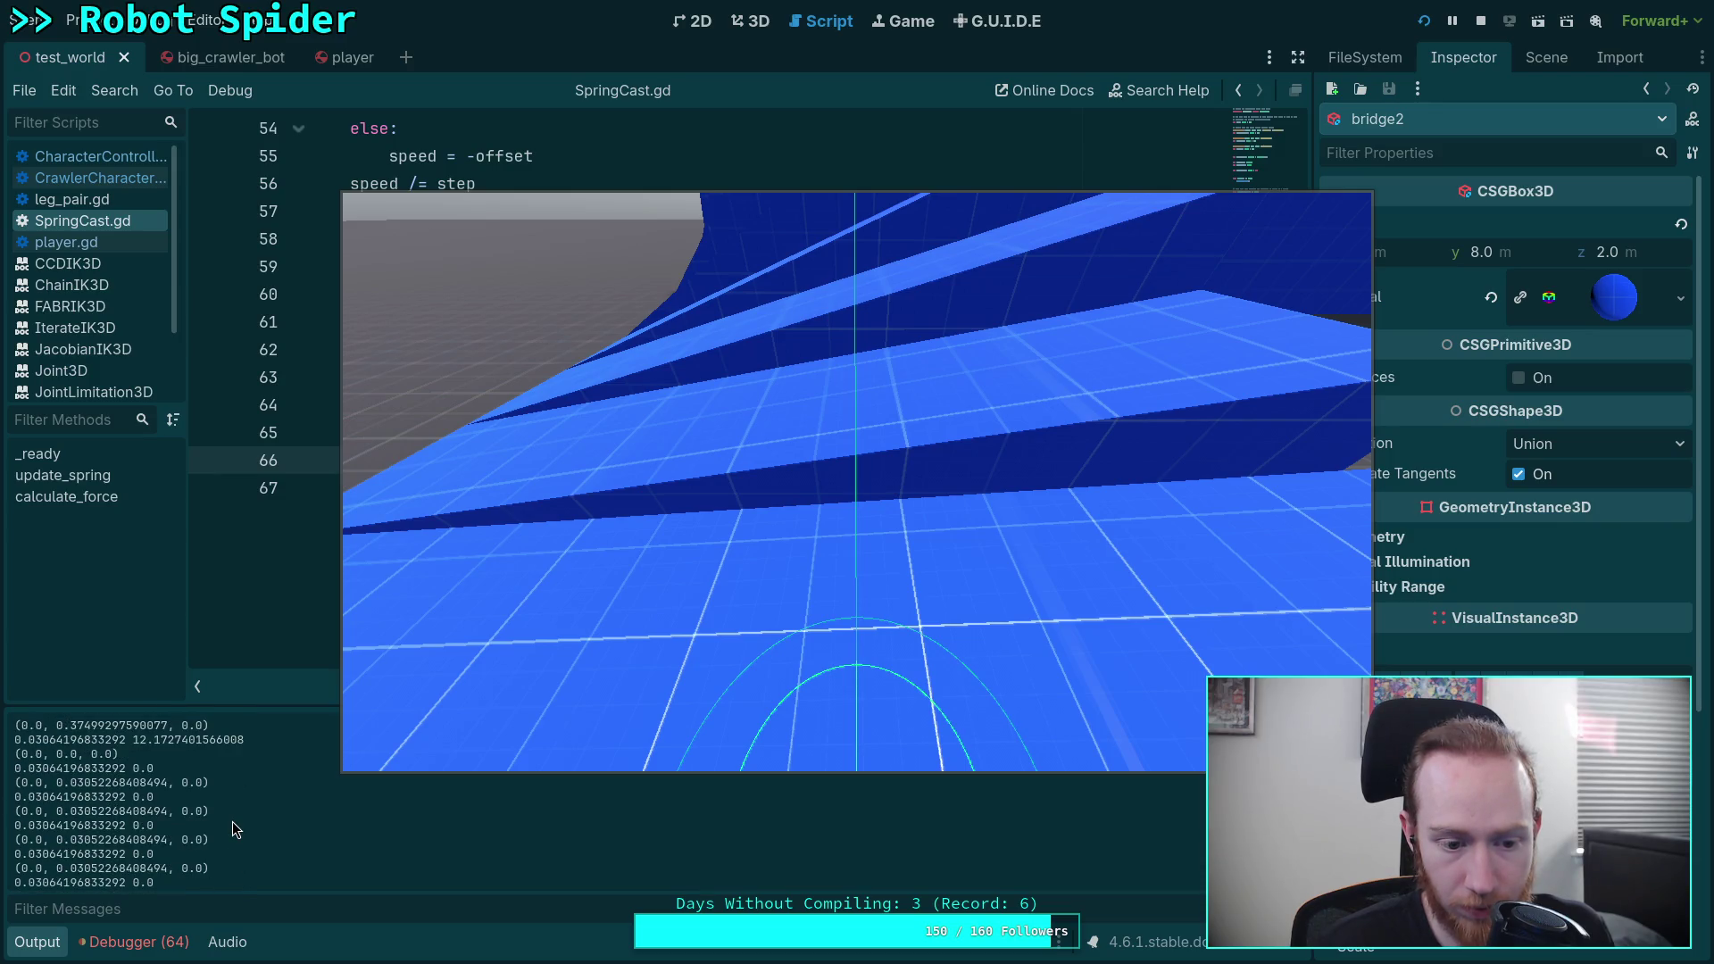
pyautogui.scroll(-2, 232, 822)
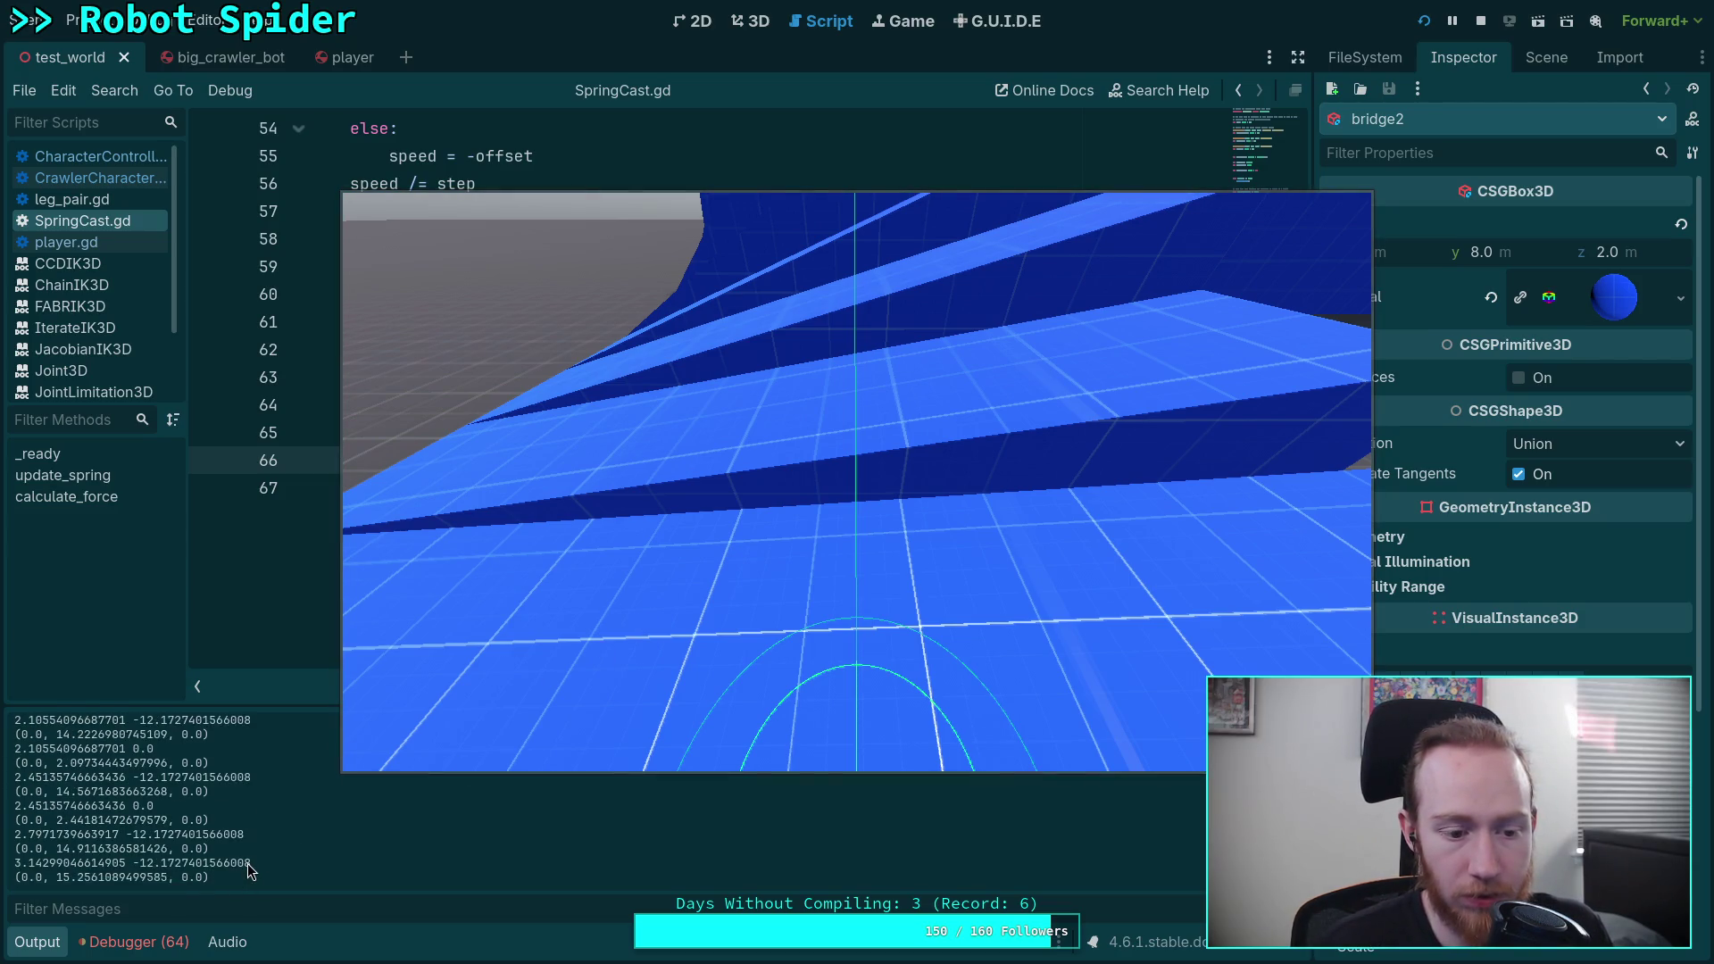
# Step: Move the robot over and down onto the blue bridge deck
pyautogui.click(449, 757)
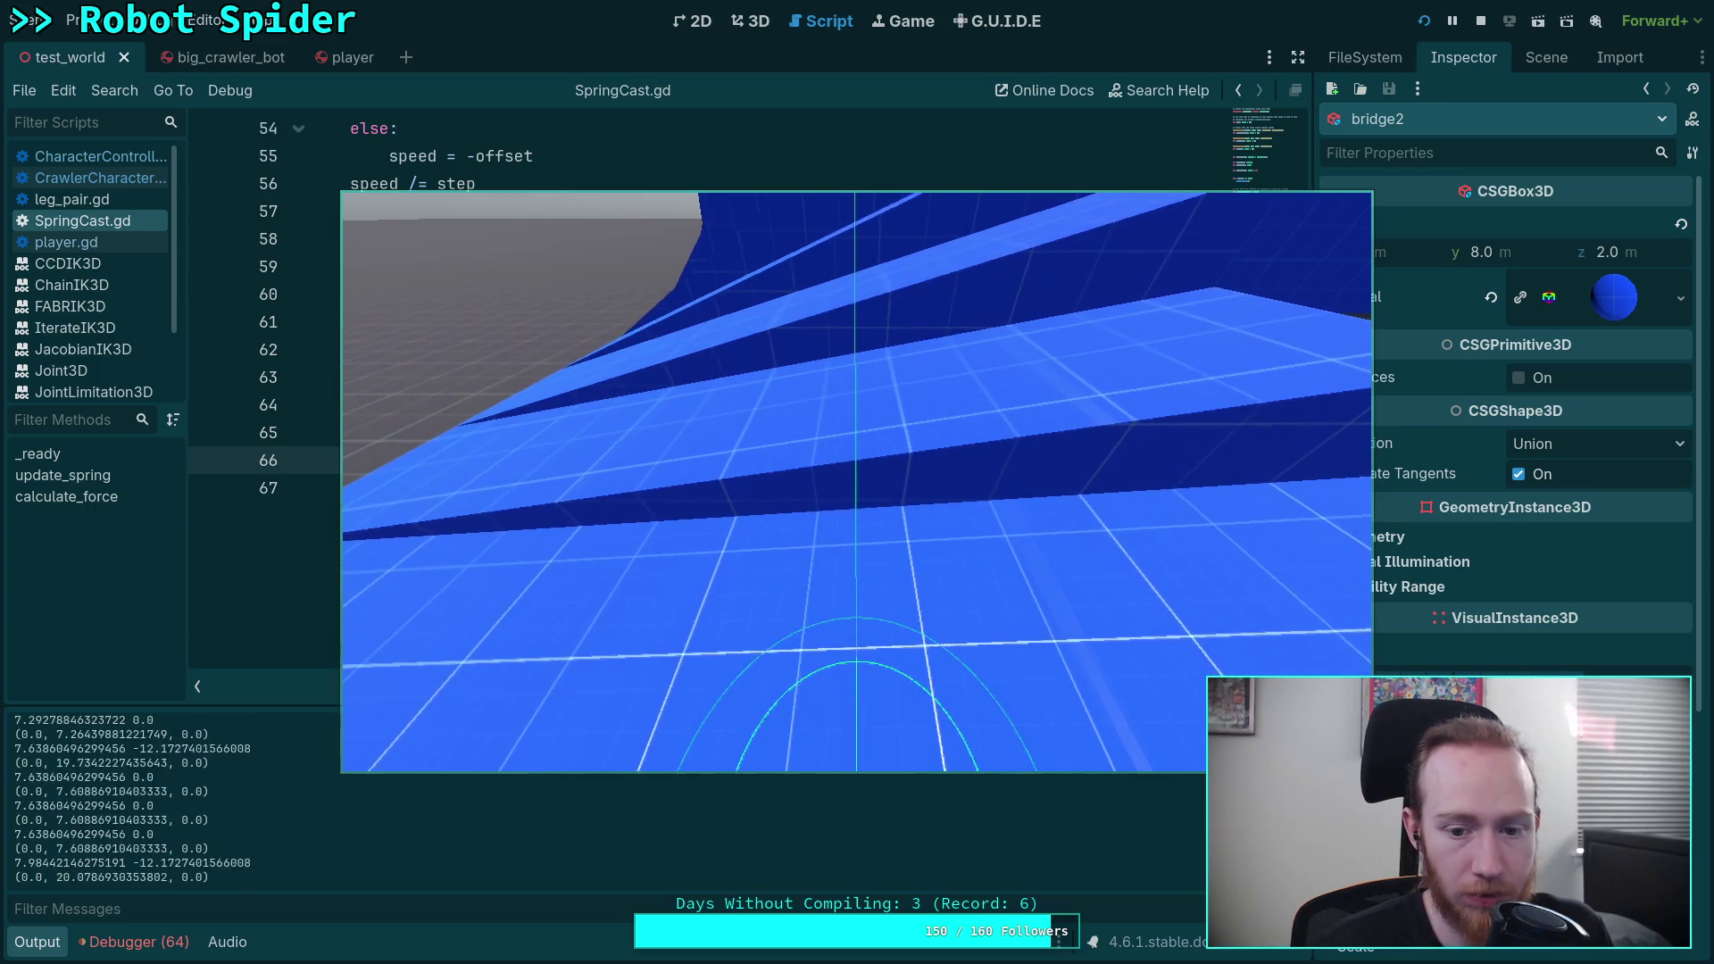
pyautogui.press('w')
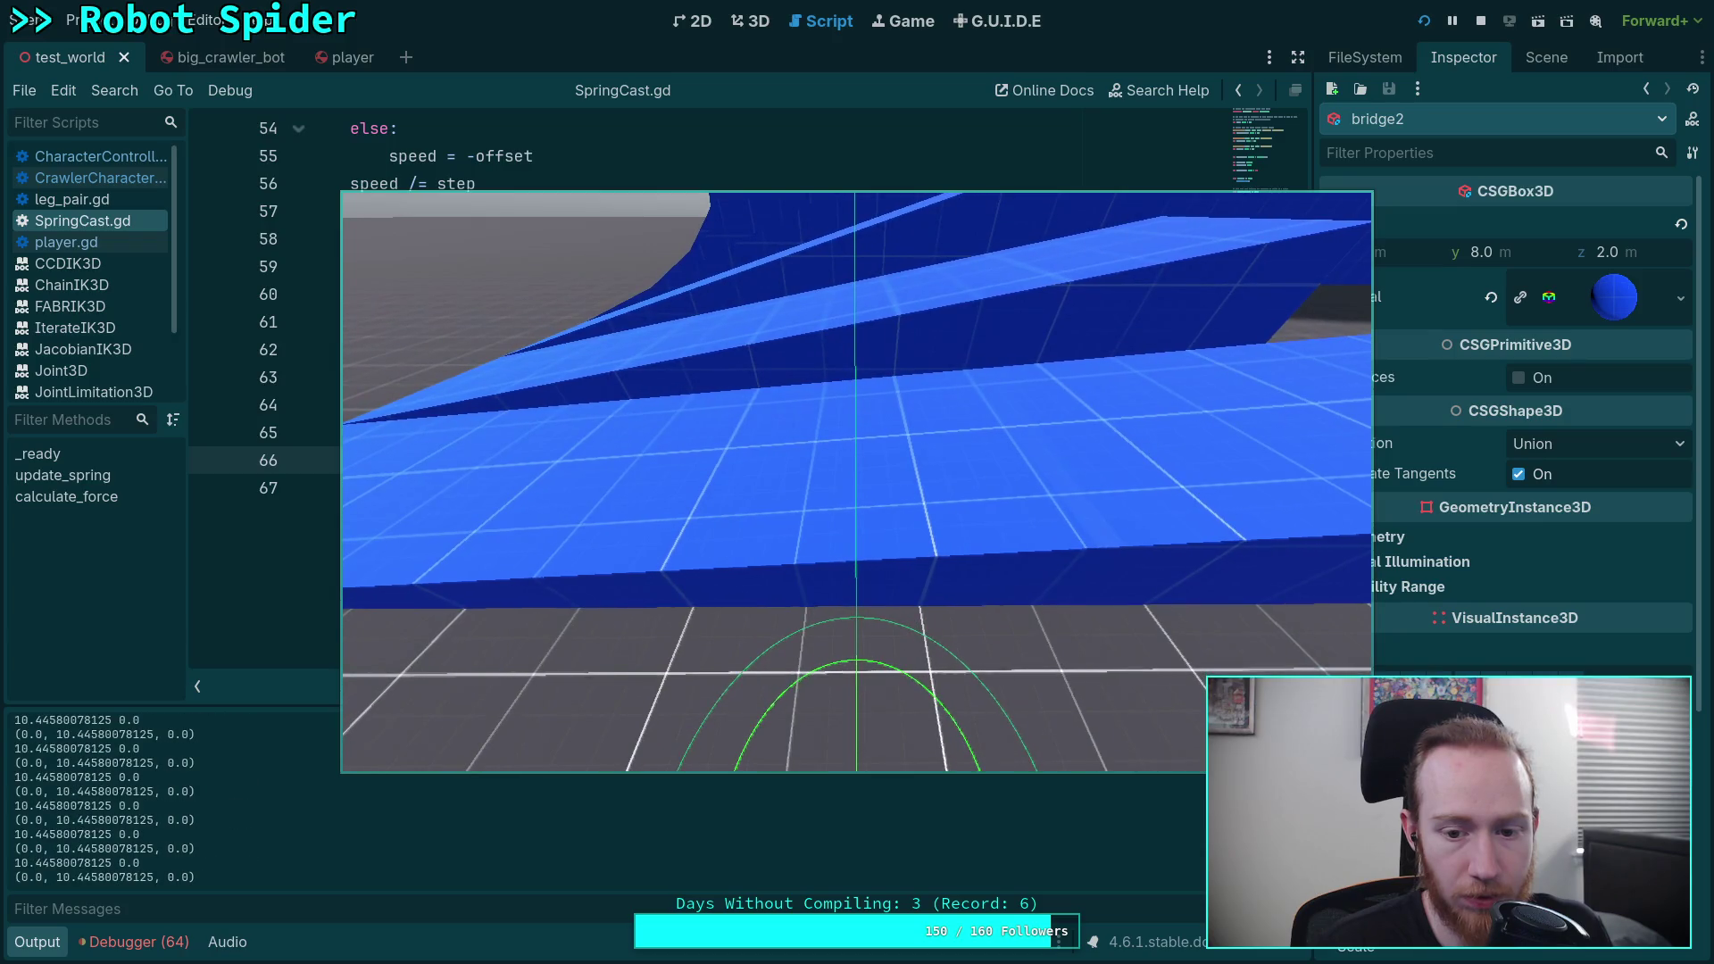
pyautogui.press('w')
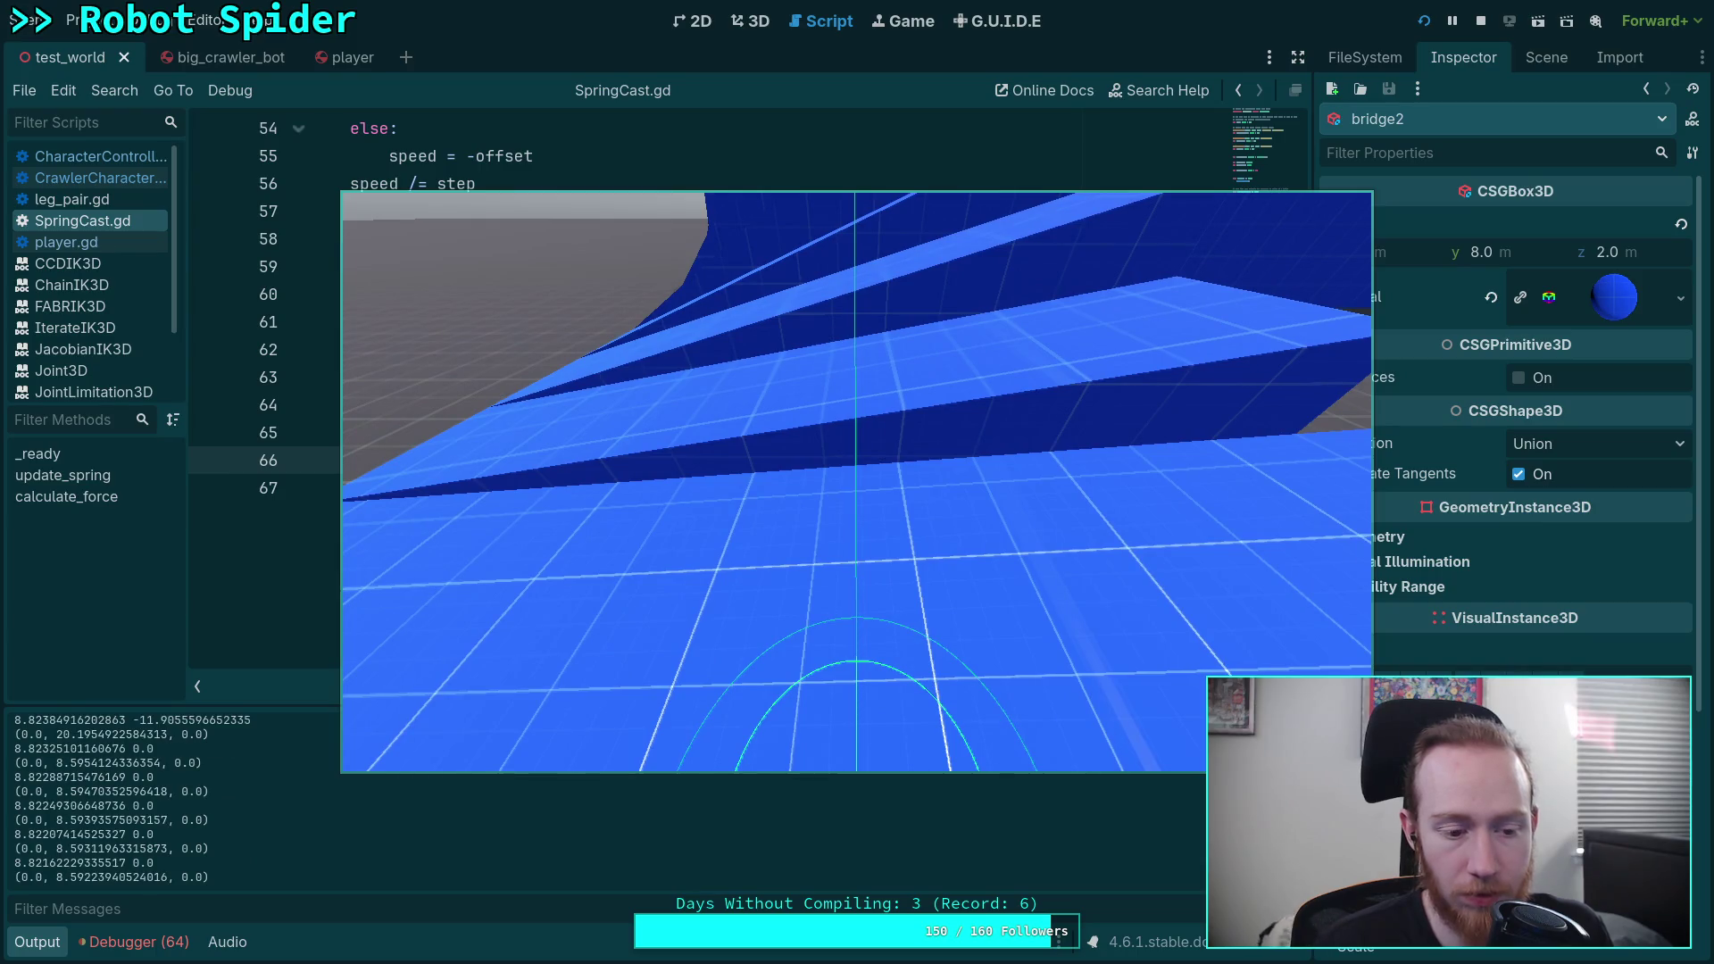
# Step: Read the final values (spring near 8.82, damp 0.0, total_force about 8.59) and stop the game
pyautogui.click(537, 789)
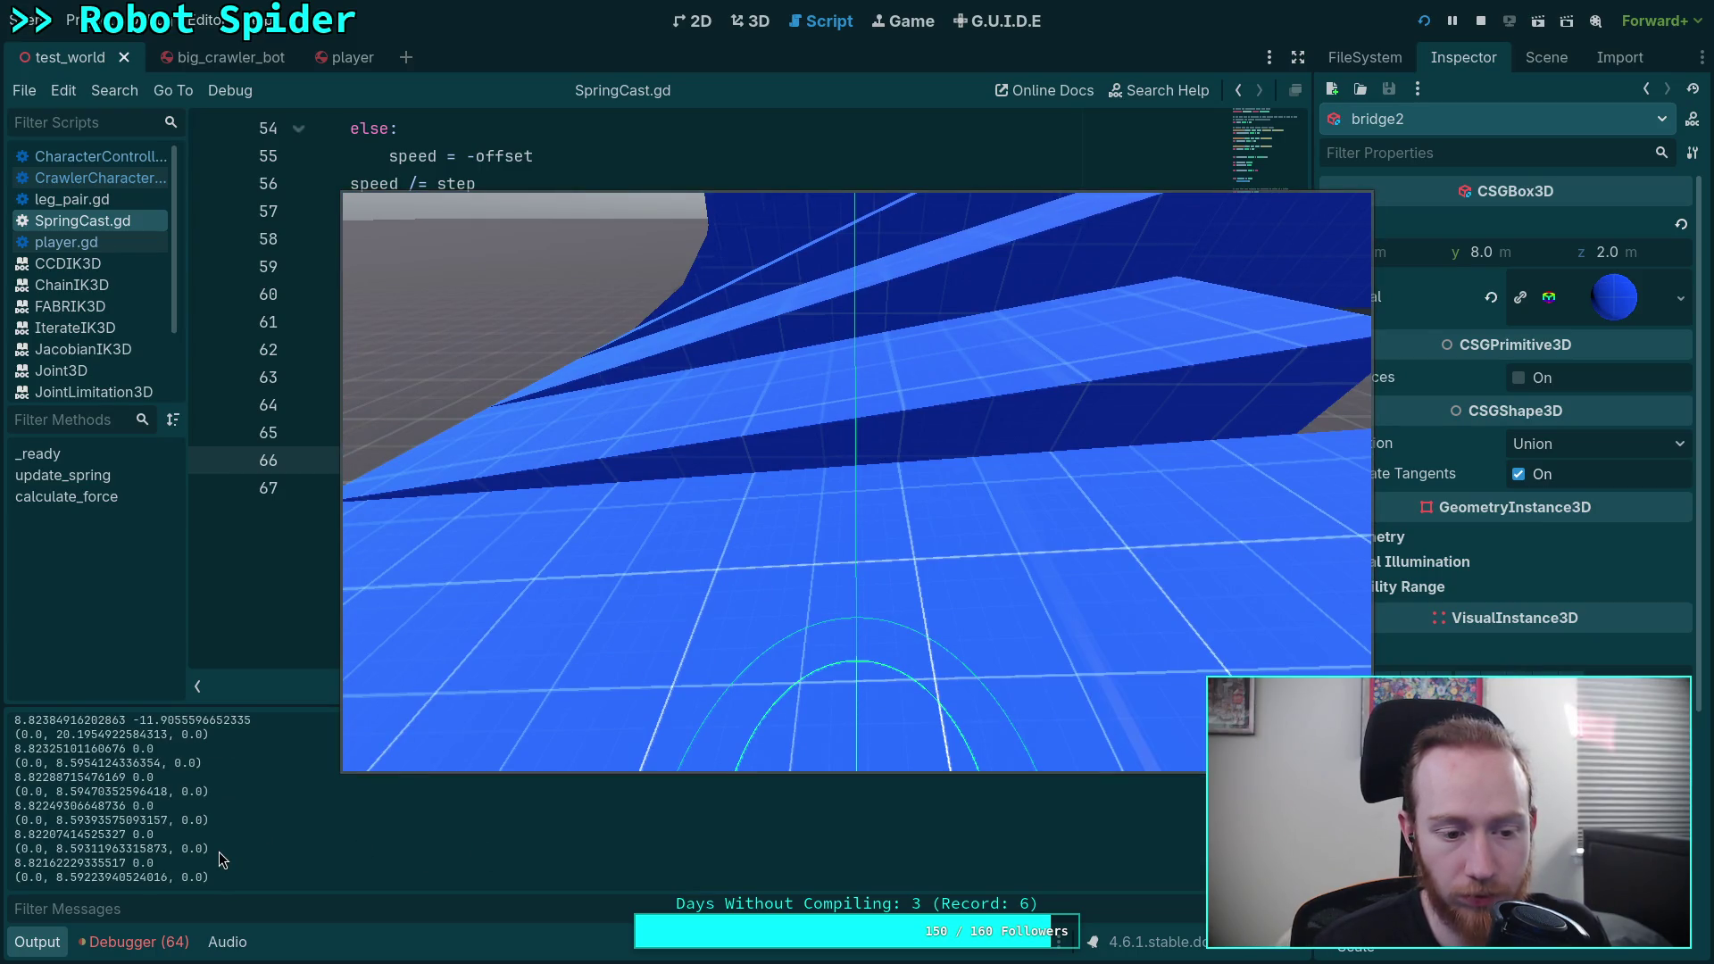
pyautogui.scroll(2, 222, 860)
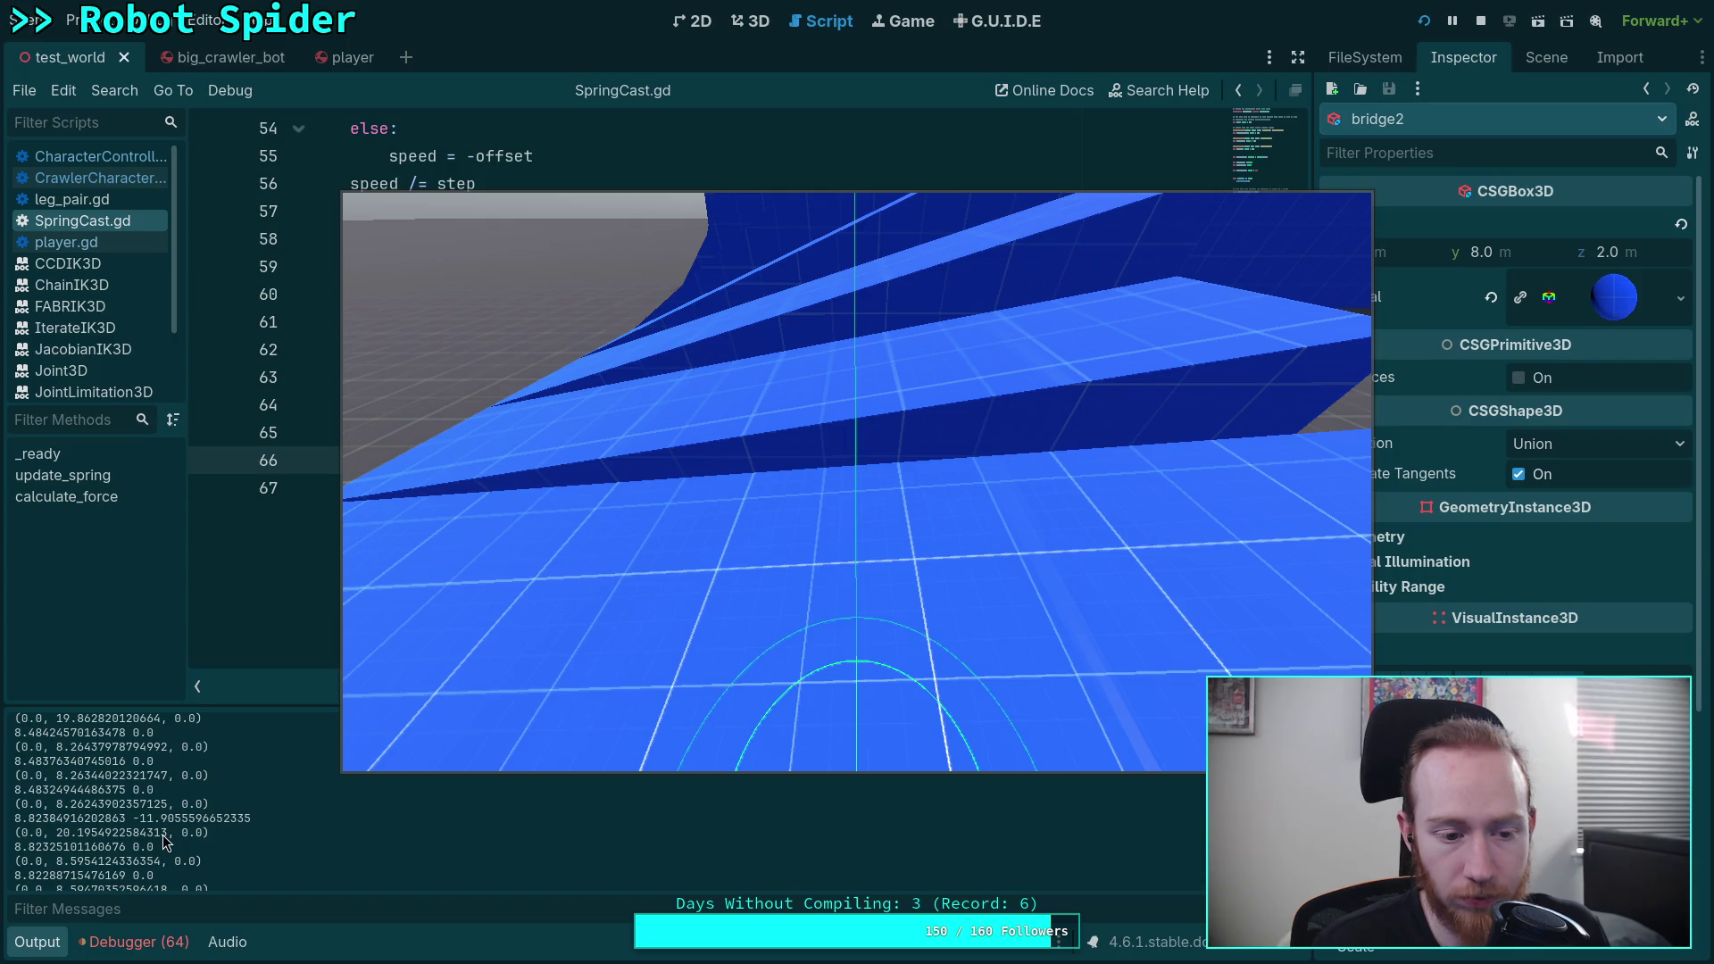
pyautogui.scroll(-2, 165, 842)
pyautogui.scroll(1, 162, 840)
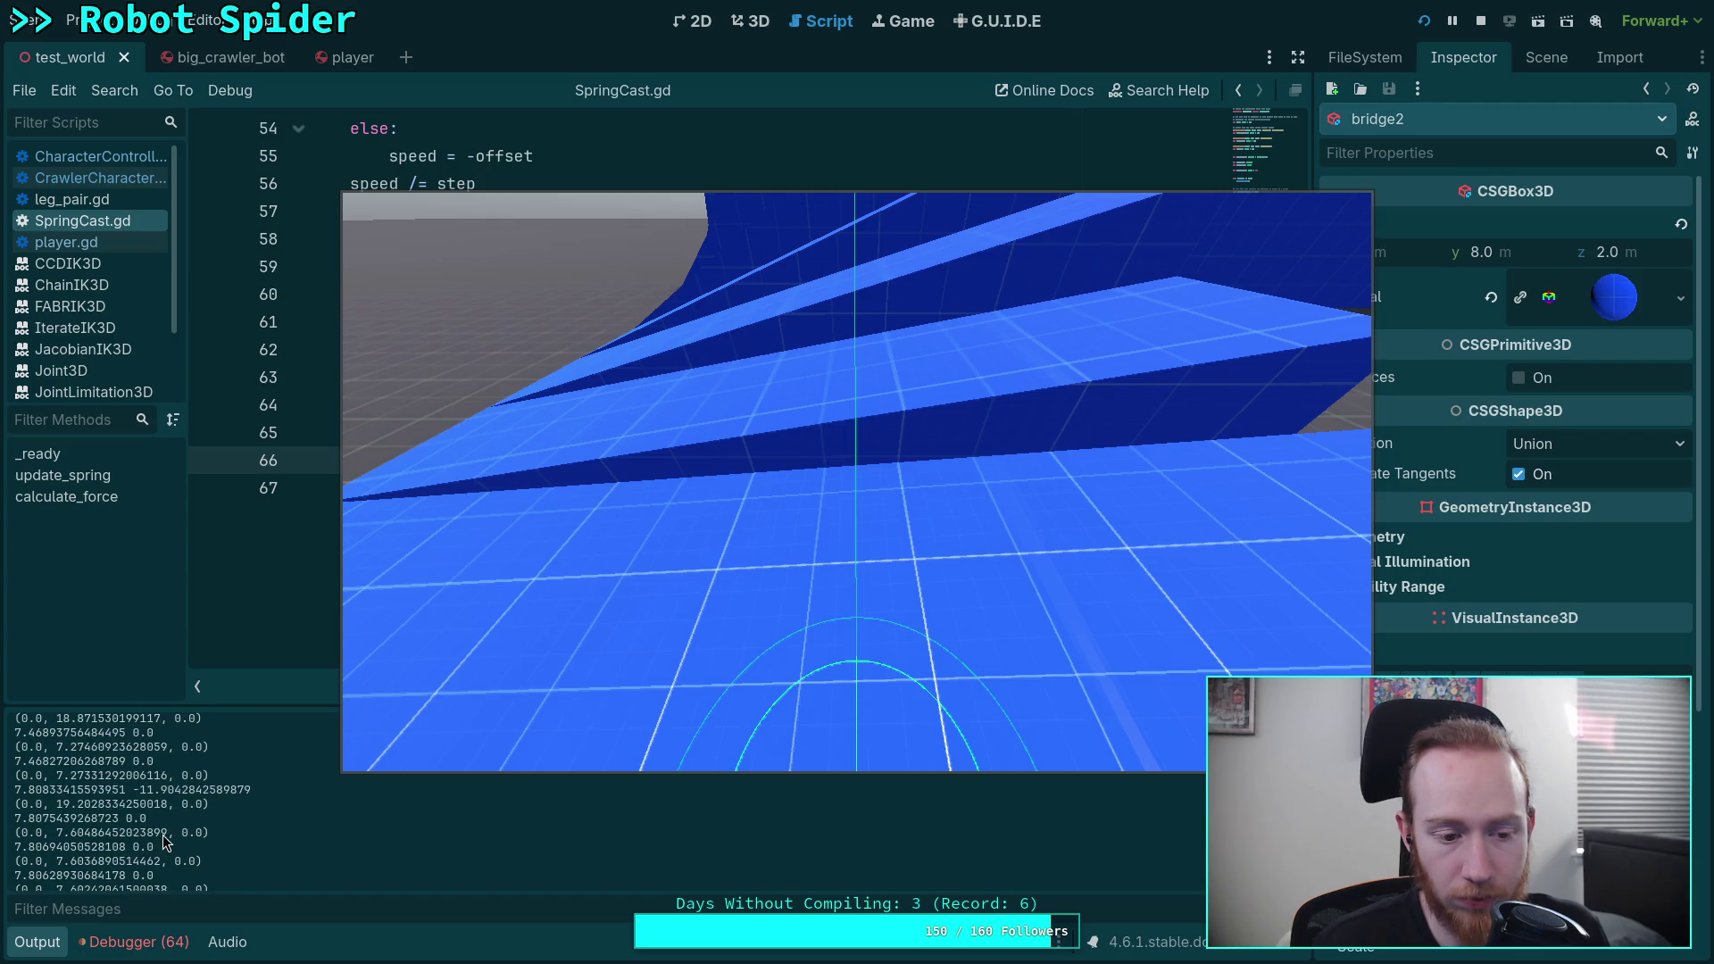
pyautogui.scroll(-5, 162, 834)
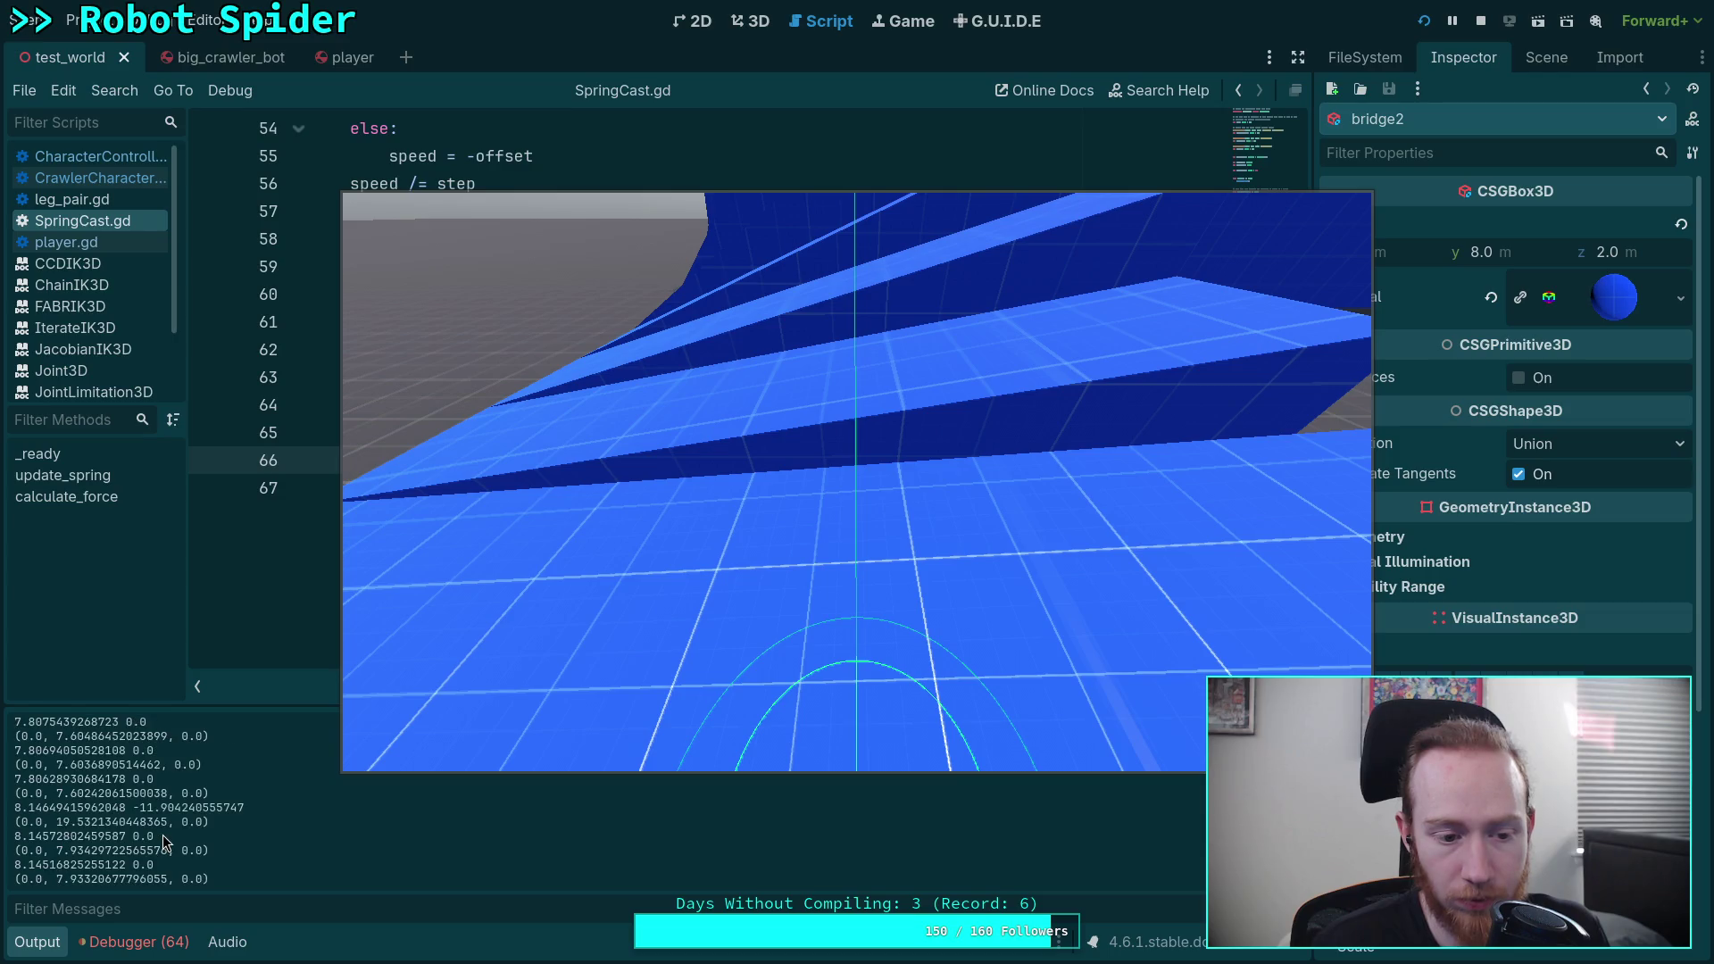
pyautogui.scroll(-2, 162, 834)
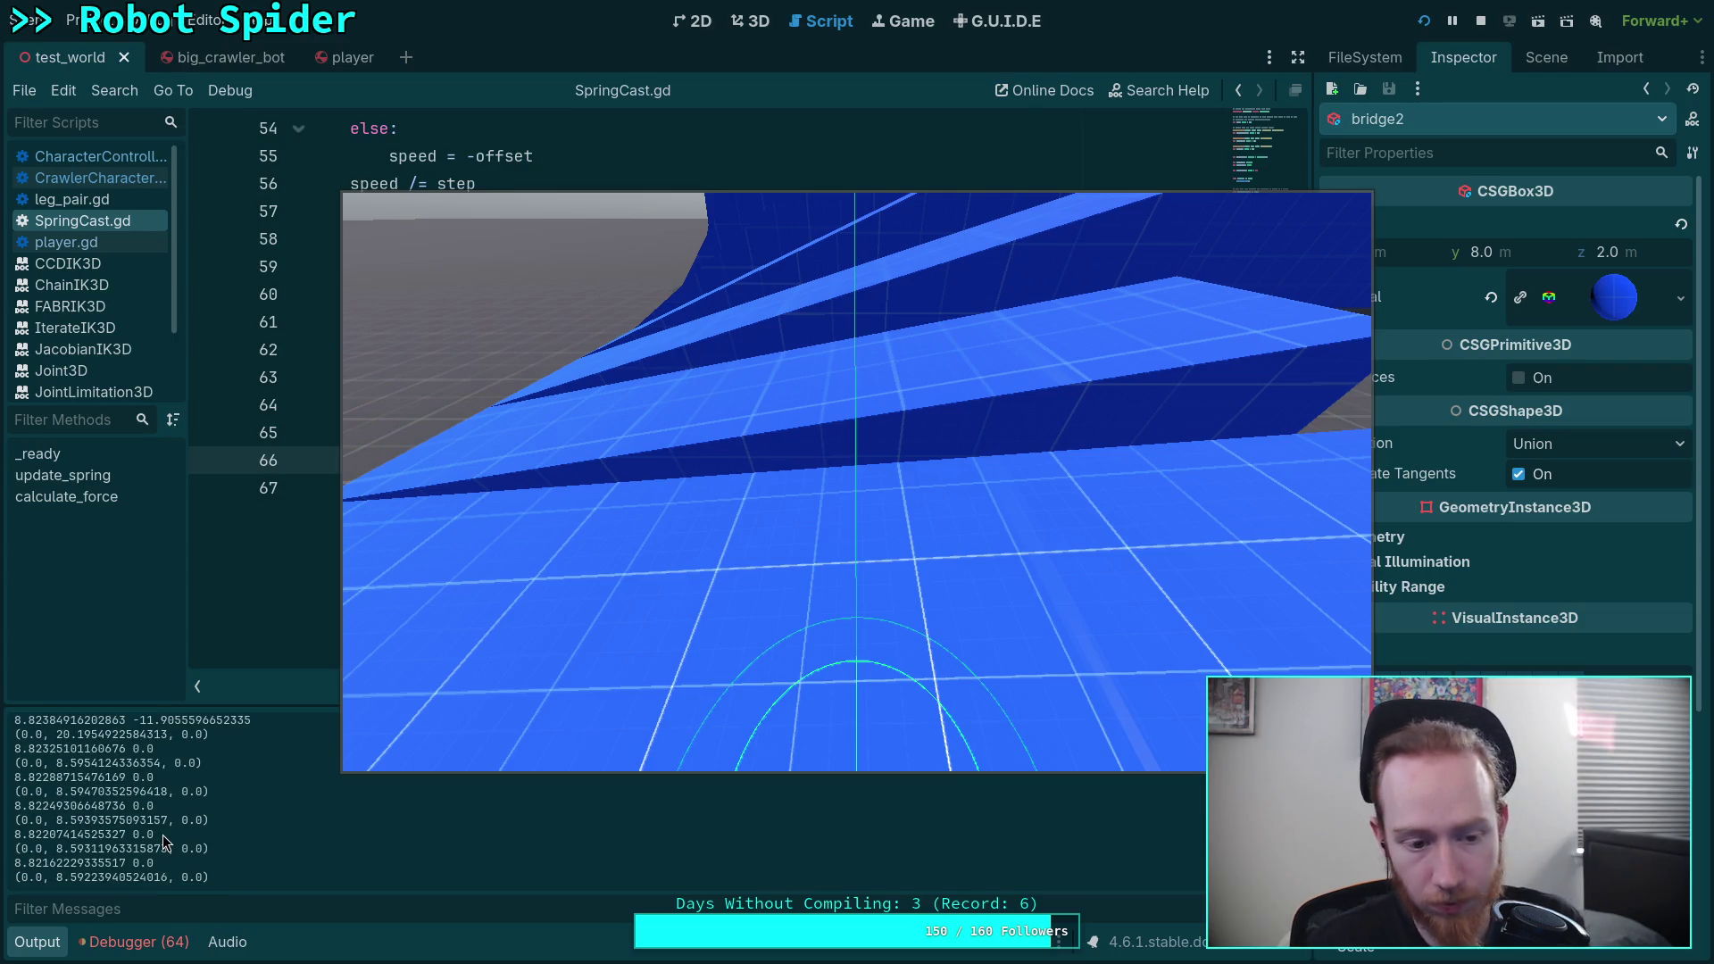
pyautogui.click(1481, 20)
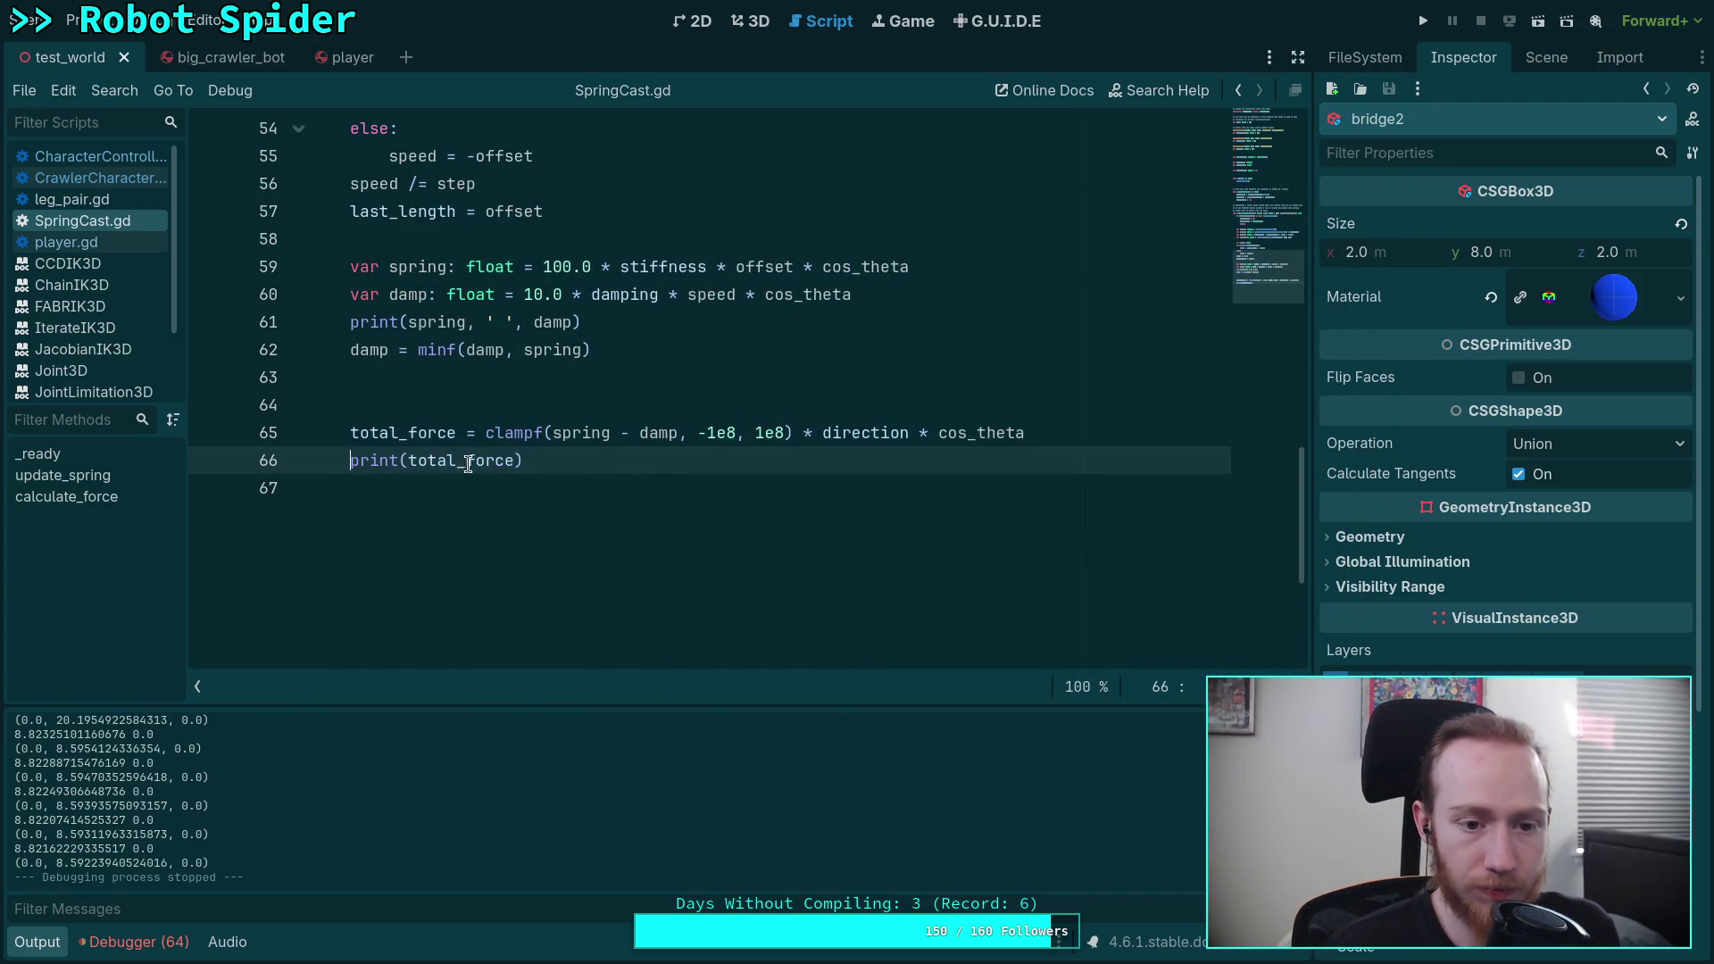
# Step: Comment out the spring/damp and total_force debug prints in SpringCast.gd and save
pyautogui.write('3')
pyautogui.click(354, 327)
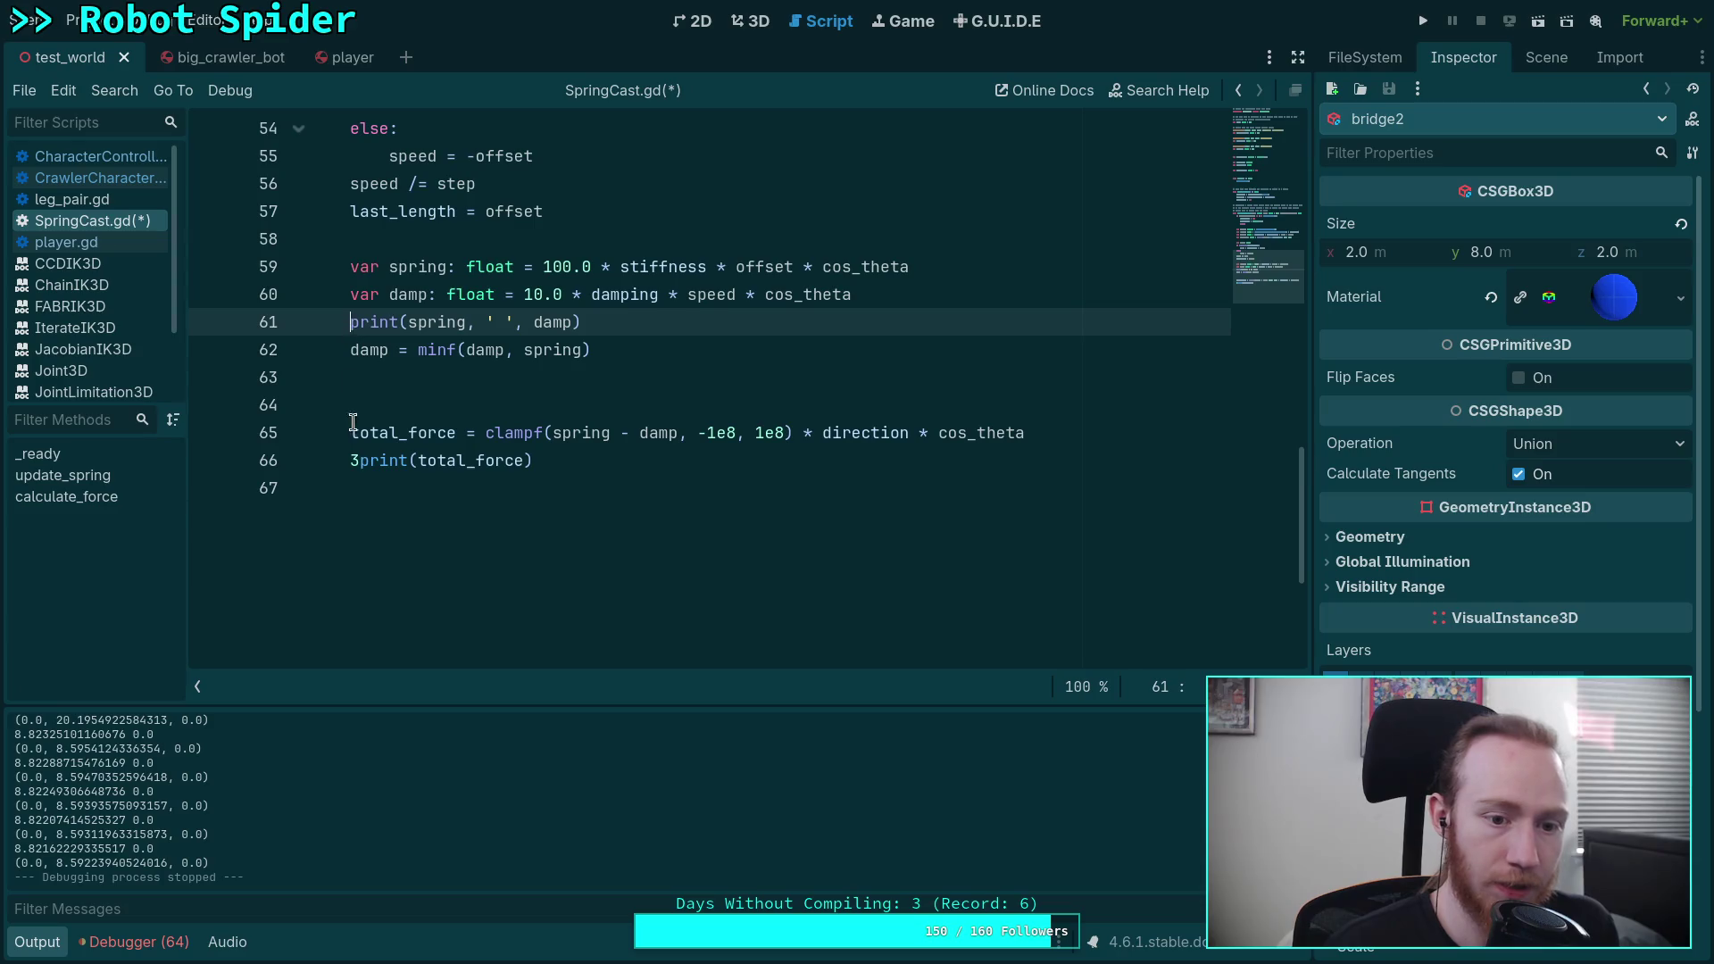
pyautogui.click(358, 460)
pyautogui.press('BackSpace')
pyautogui.write('$')
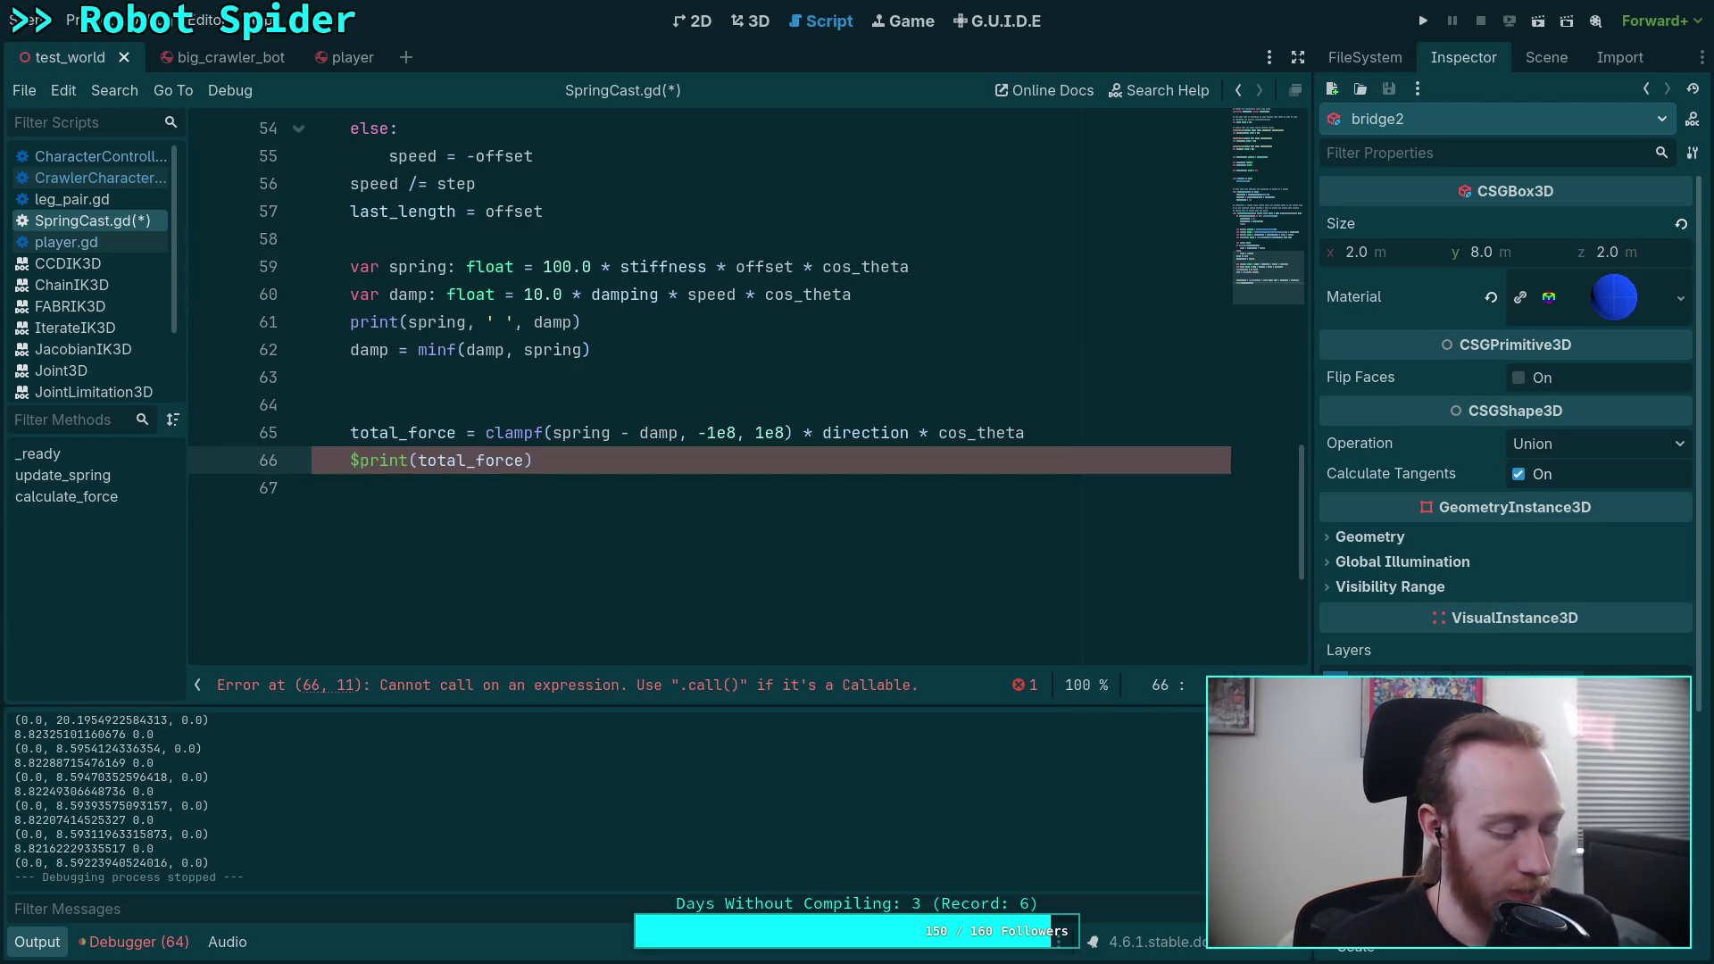
pyautogui.press('BackSpace')
pyautogui.write('#')
pyautogui.click(356, 322)
pyautogui.write('#')
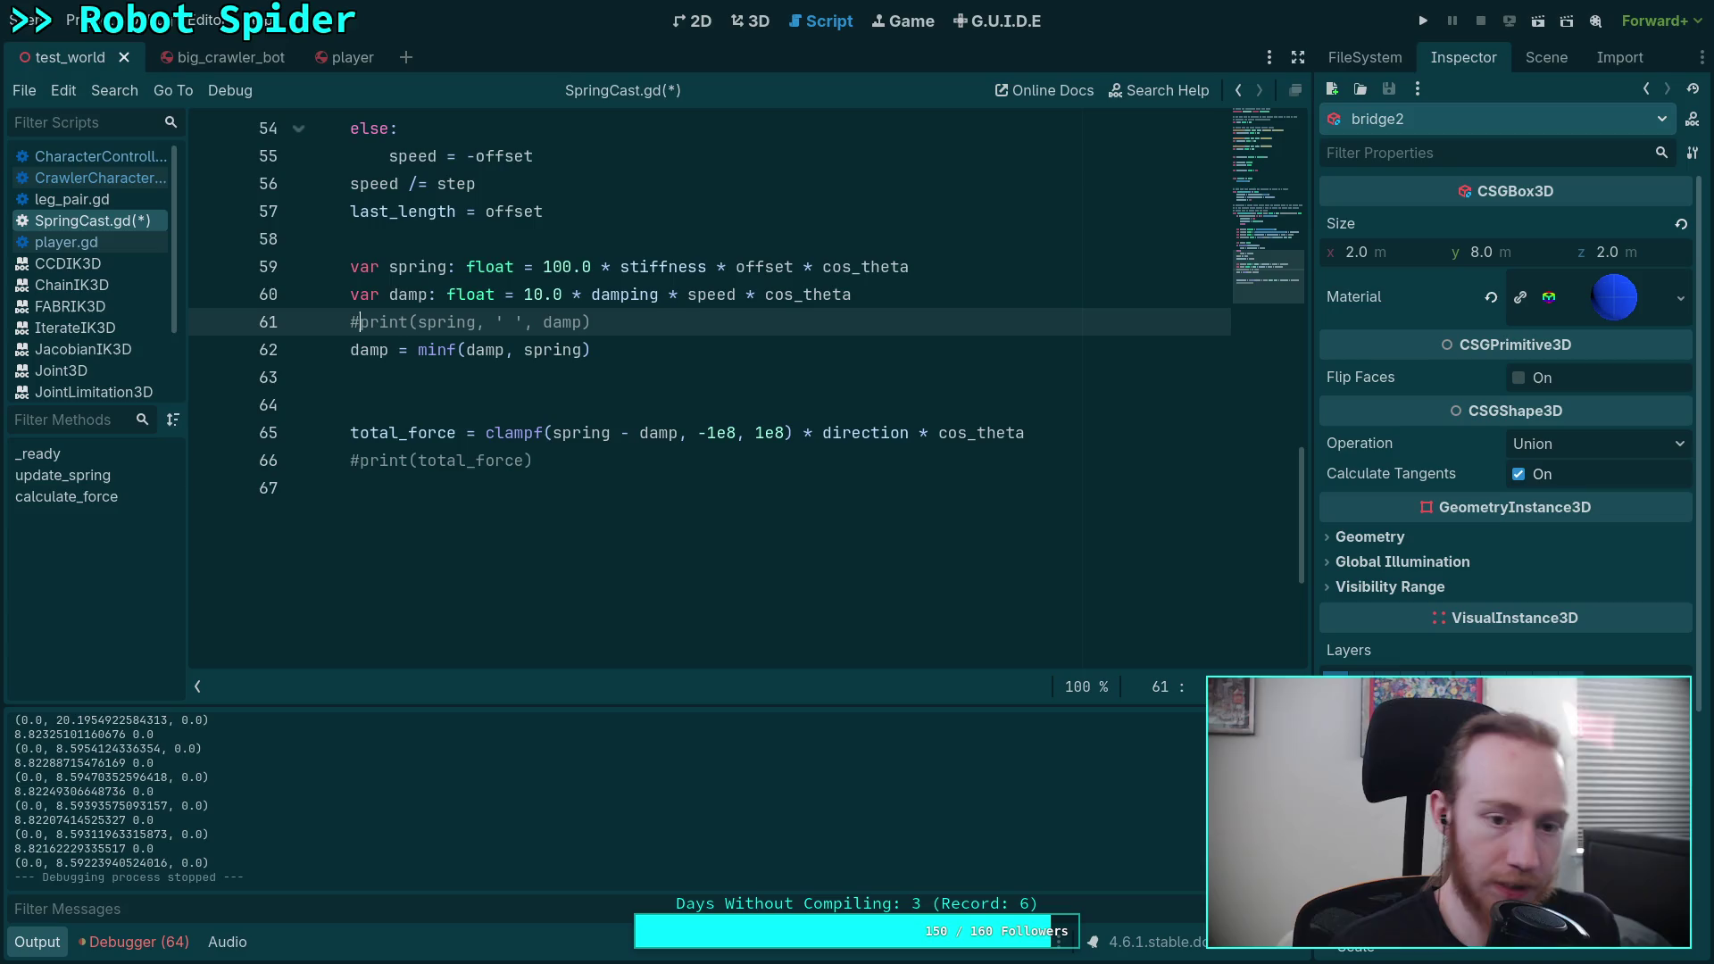
pyautogui.hotkey('ctrl', 's')
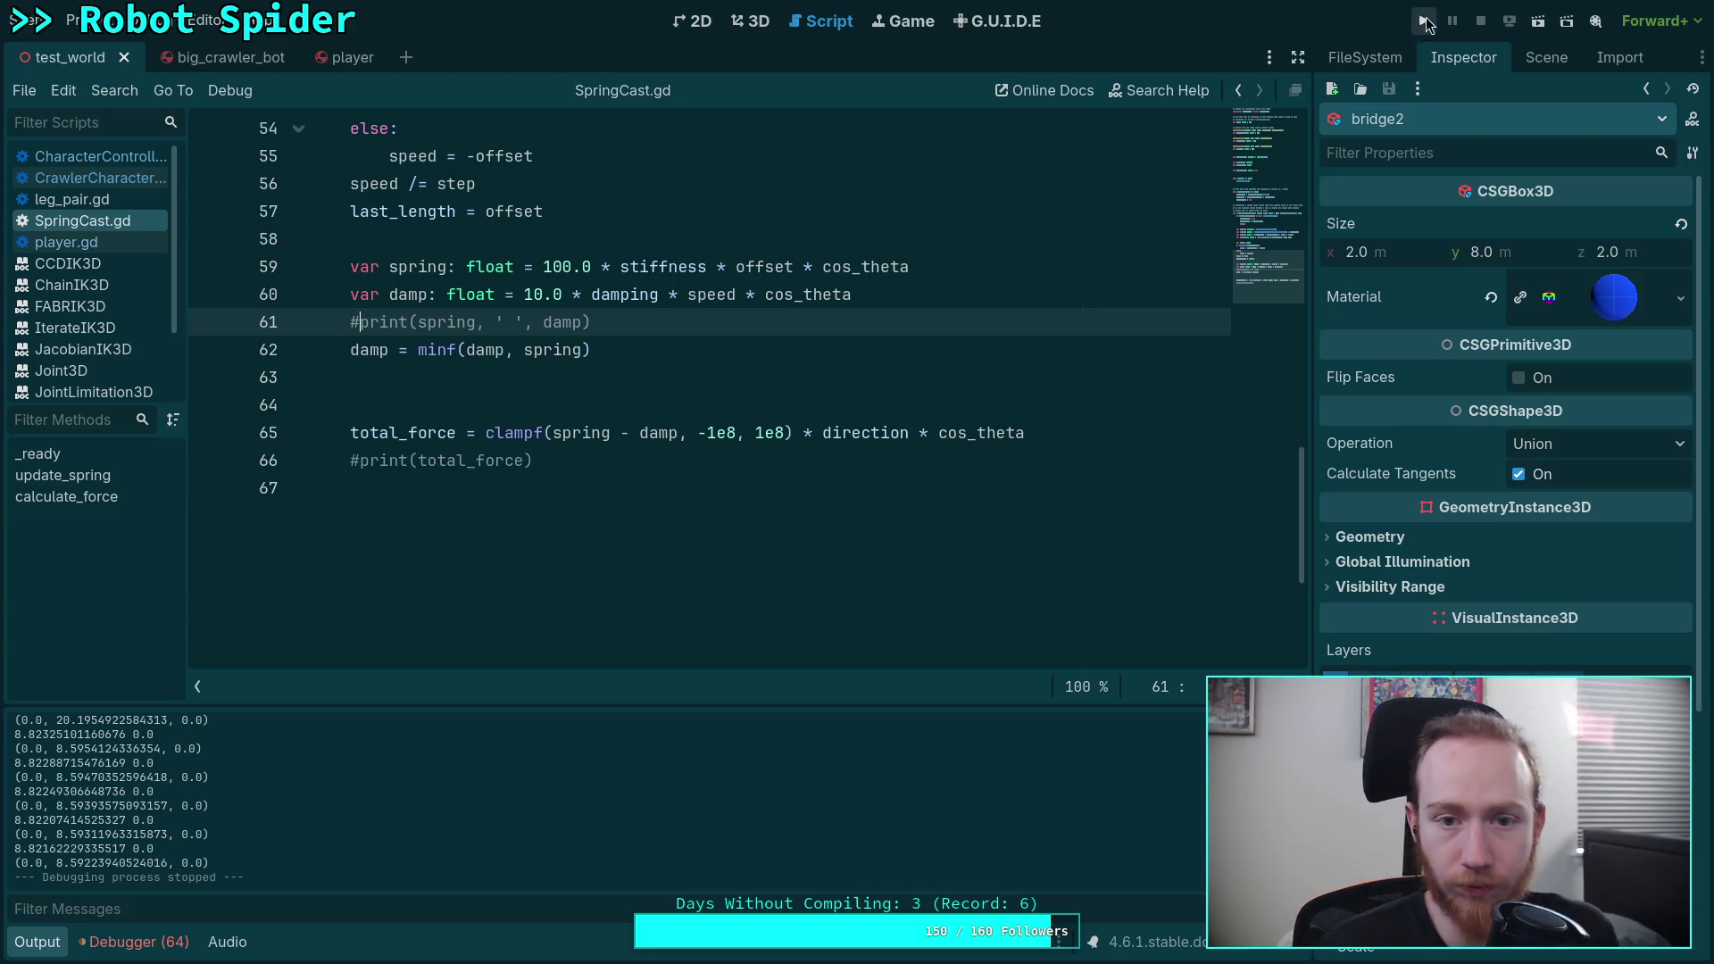
# Step: Comment out Engine.time_scale = 0.25 in player.gd and run the game at normal speed
pyautogui.click(66, 242)
pyautogui.scroll(-3, 425, 464)
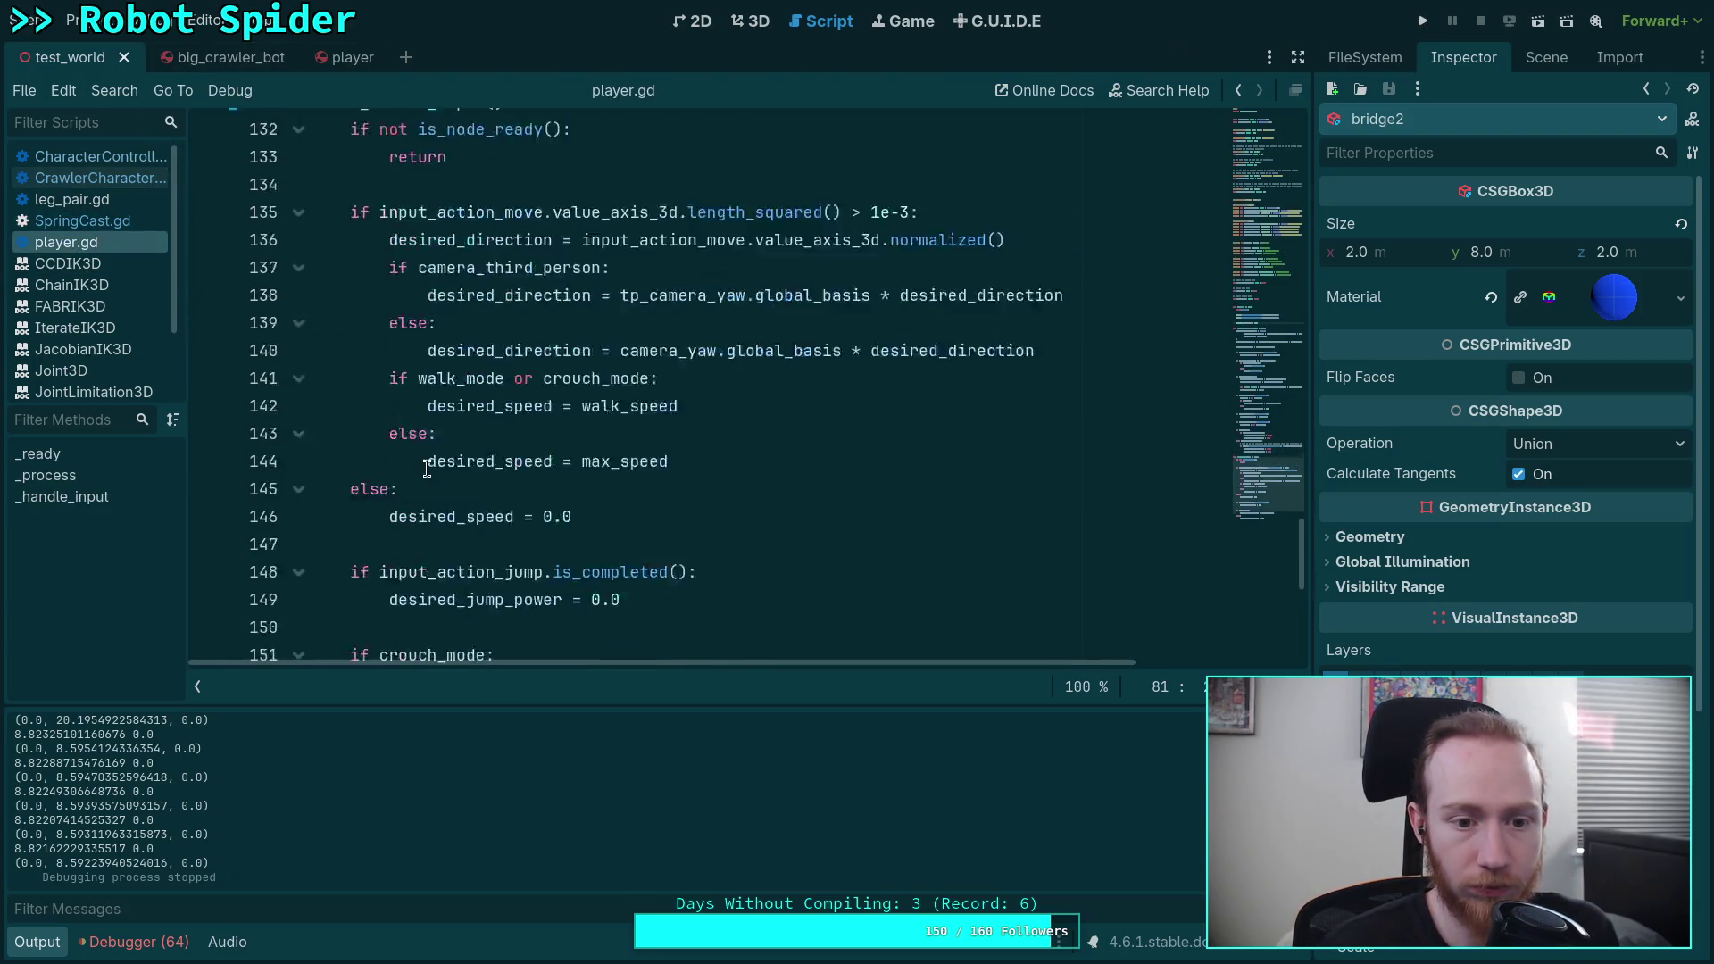
pyautogui.scroll(5, 429, 455)
pyautogui.scroll(14, 429, 456)
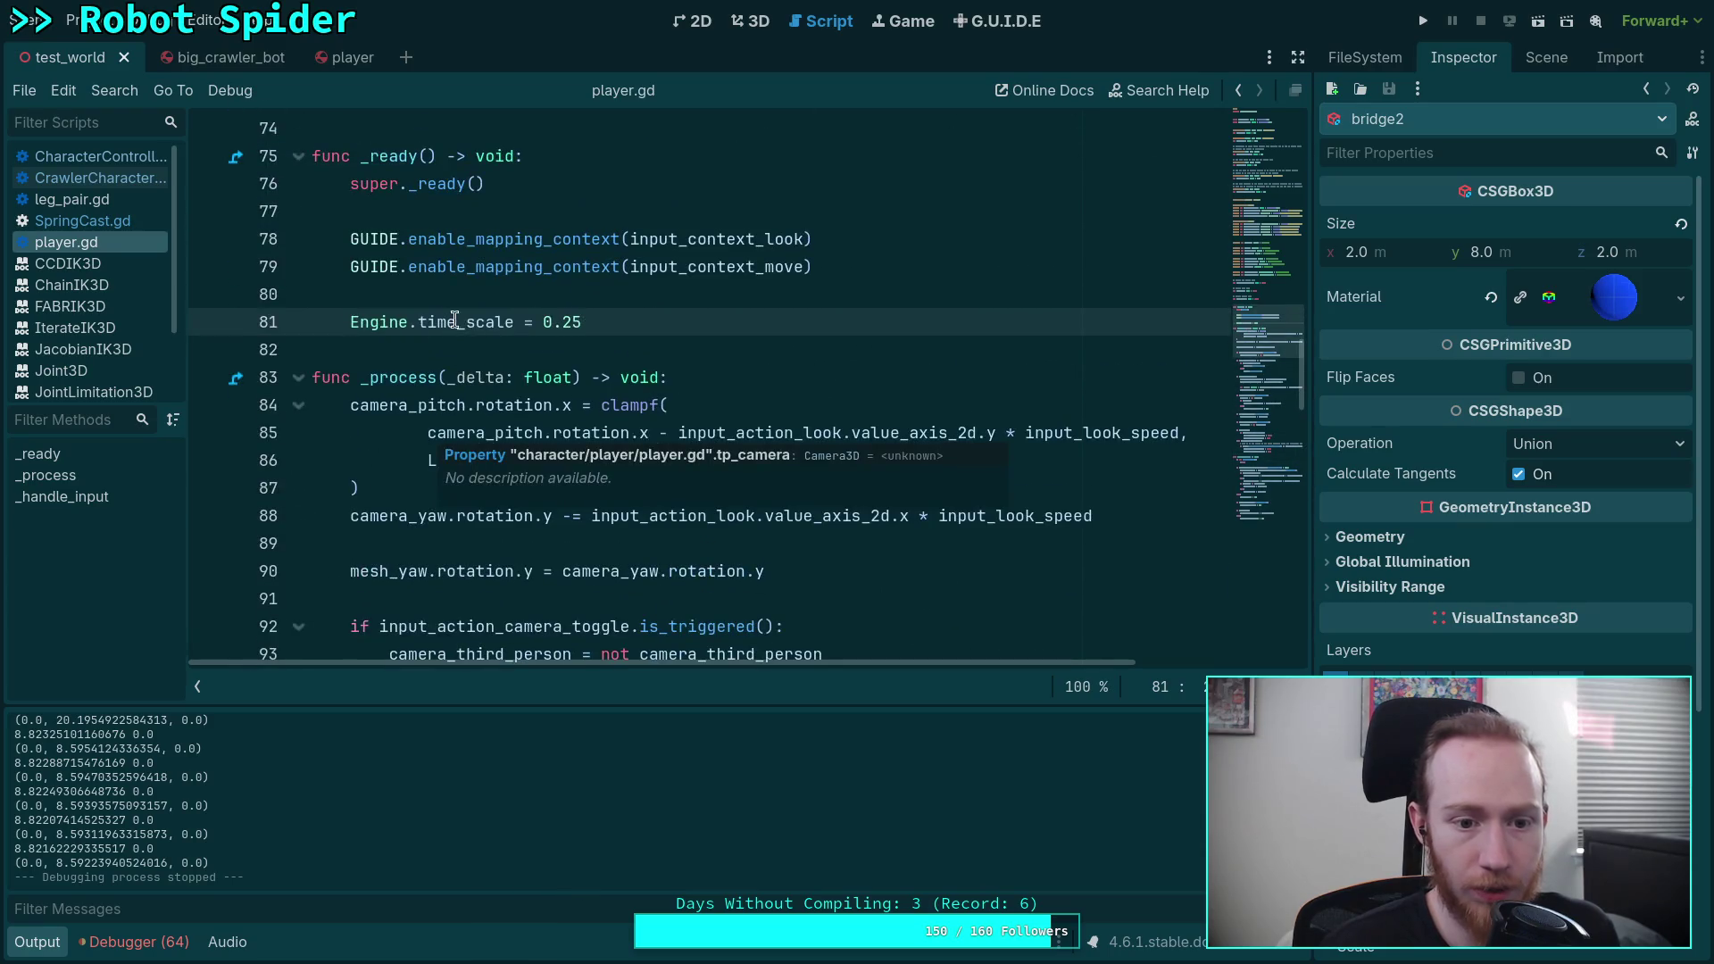
pyautogui.hotkey('ctrl', 'k')
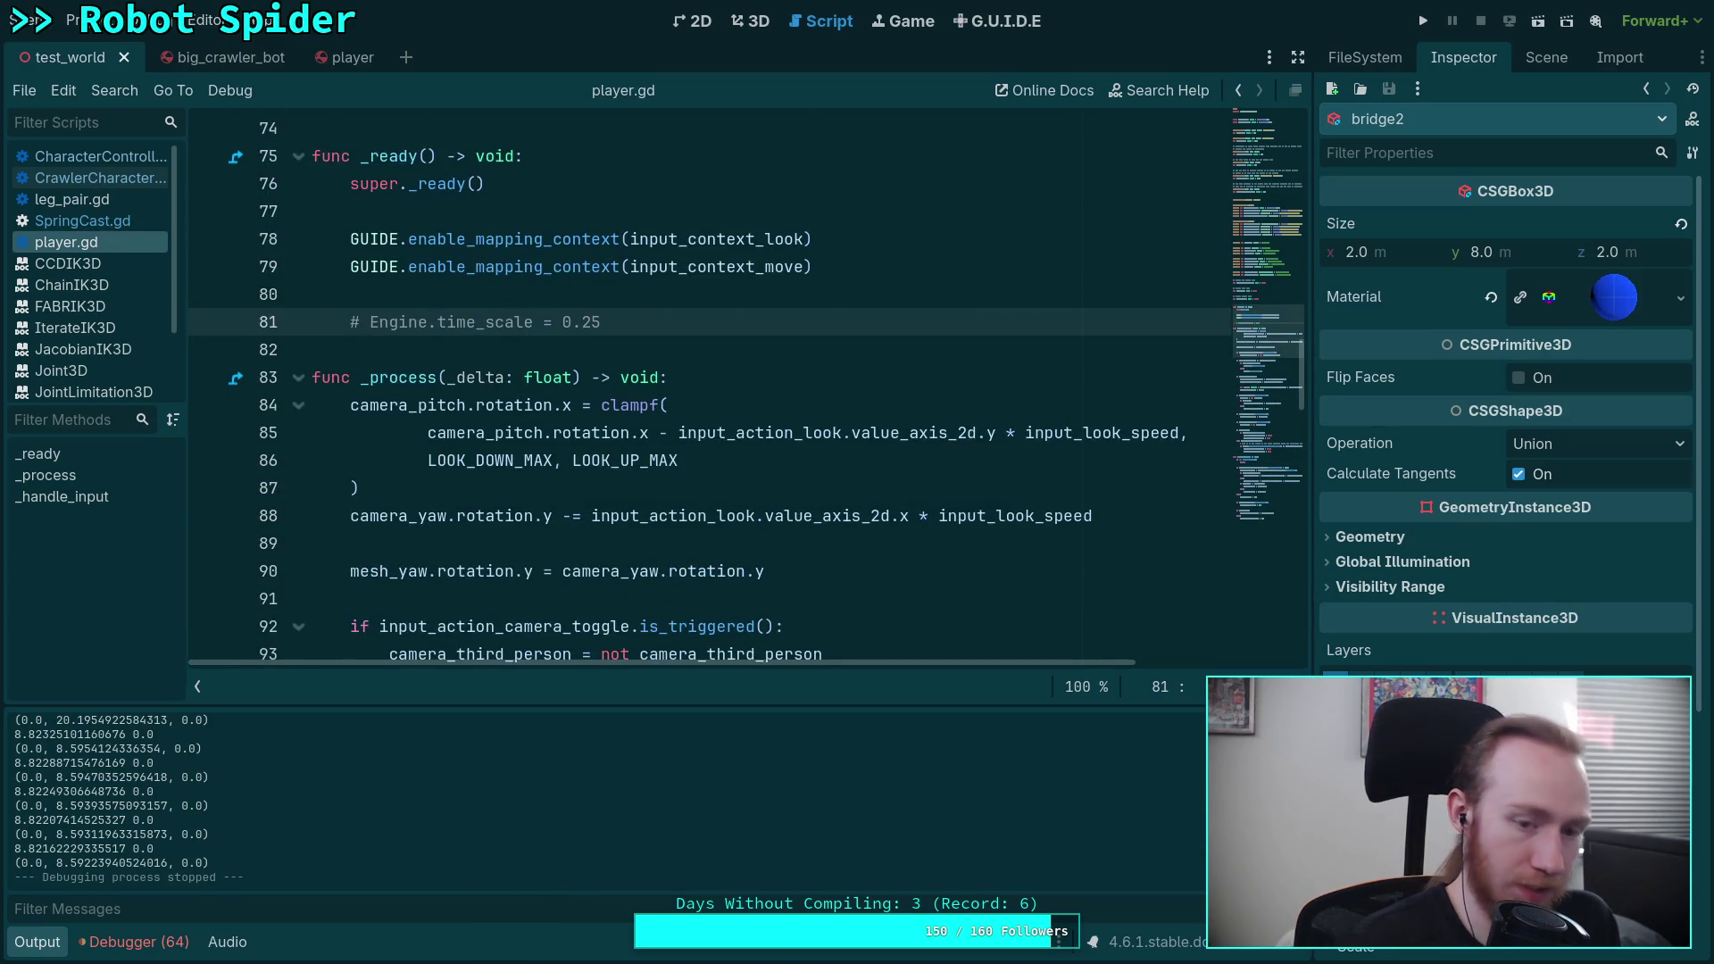
pyautogui.press('F5')
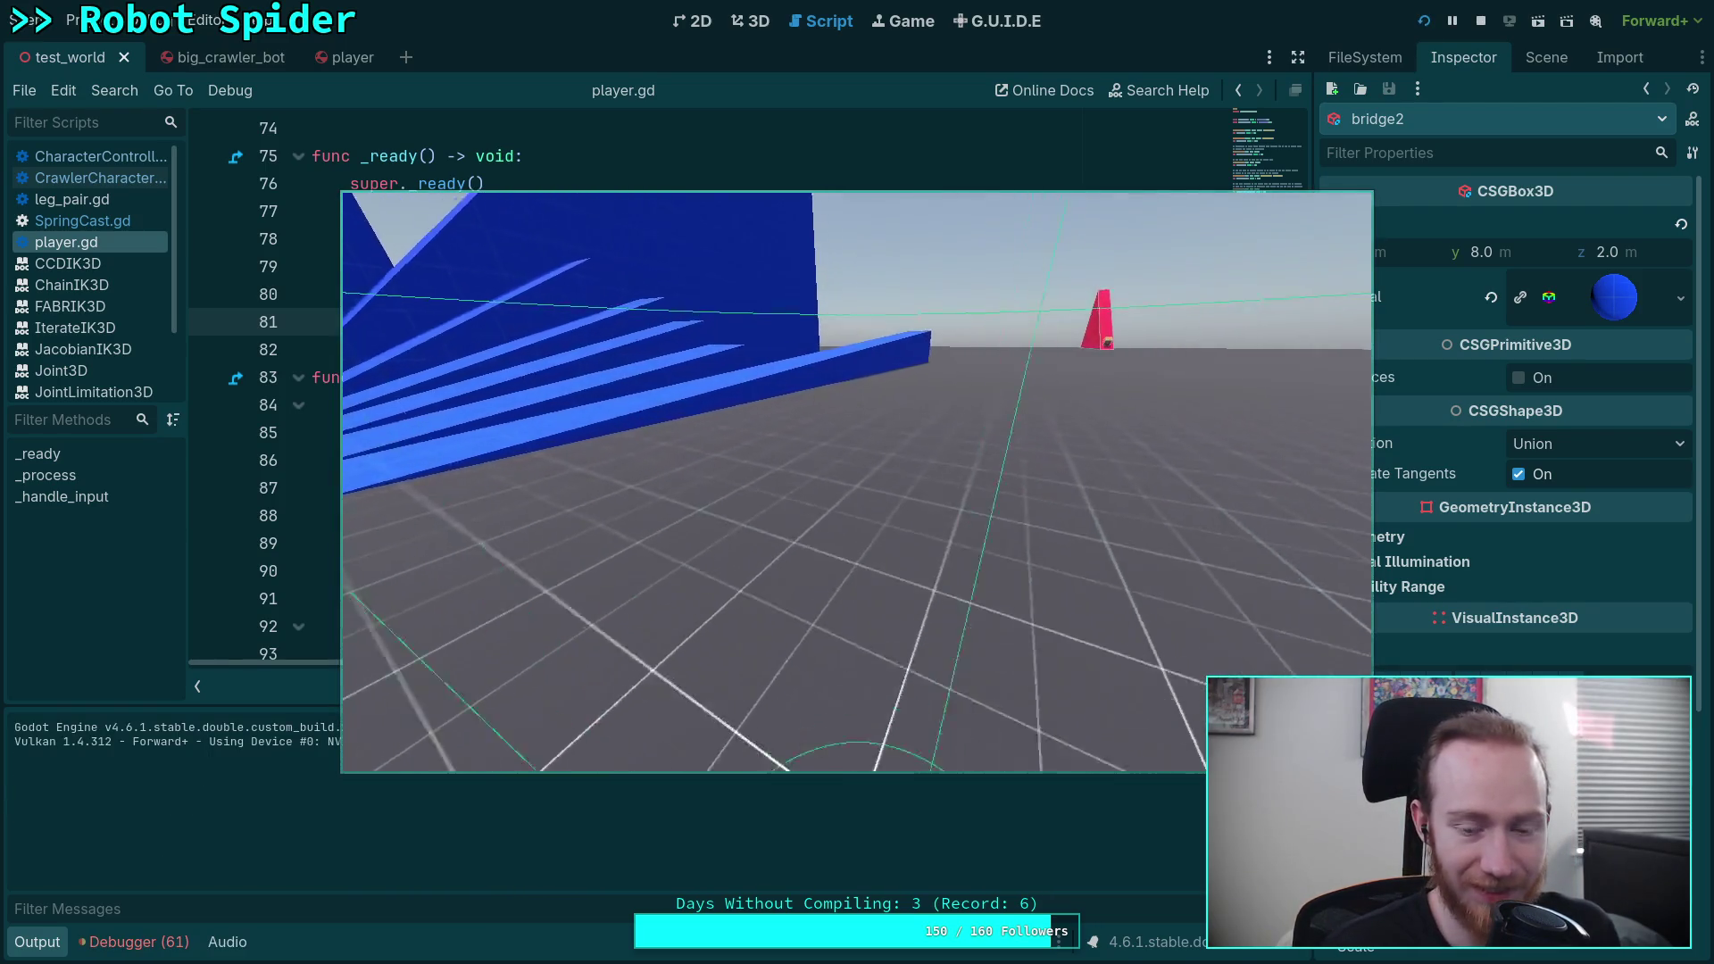
# Step: Drive the player along the blue bridge toward the narrow beam, then stop the game with F8
pyautogui.press('w')
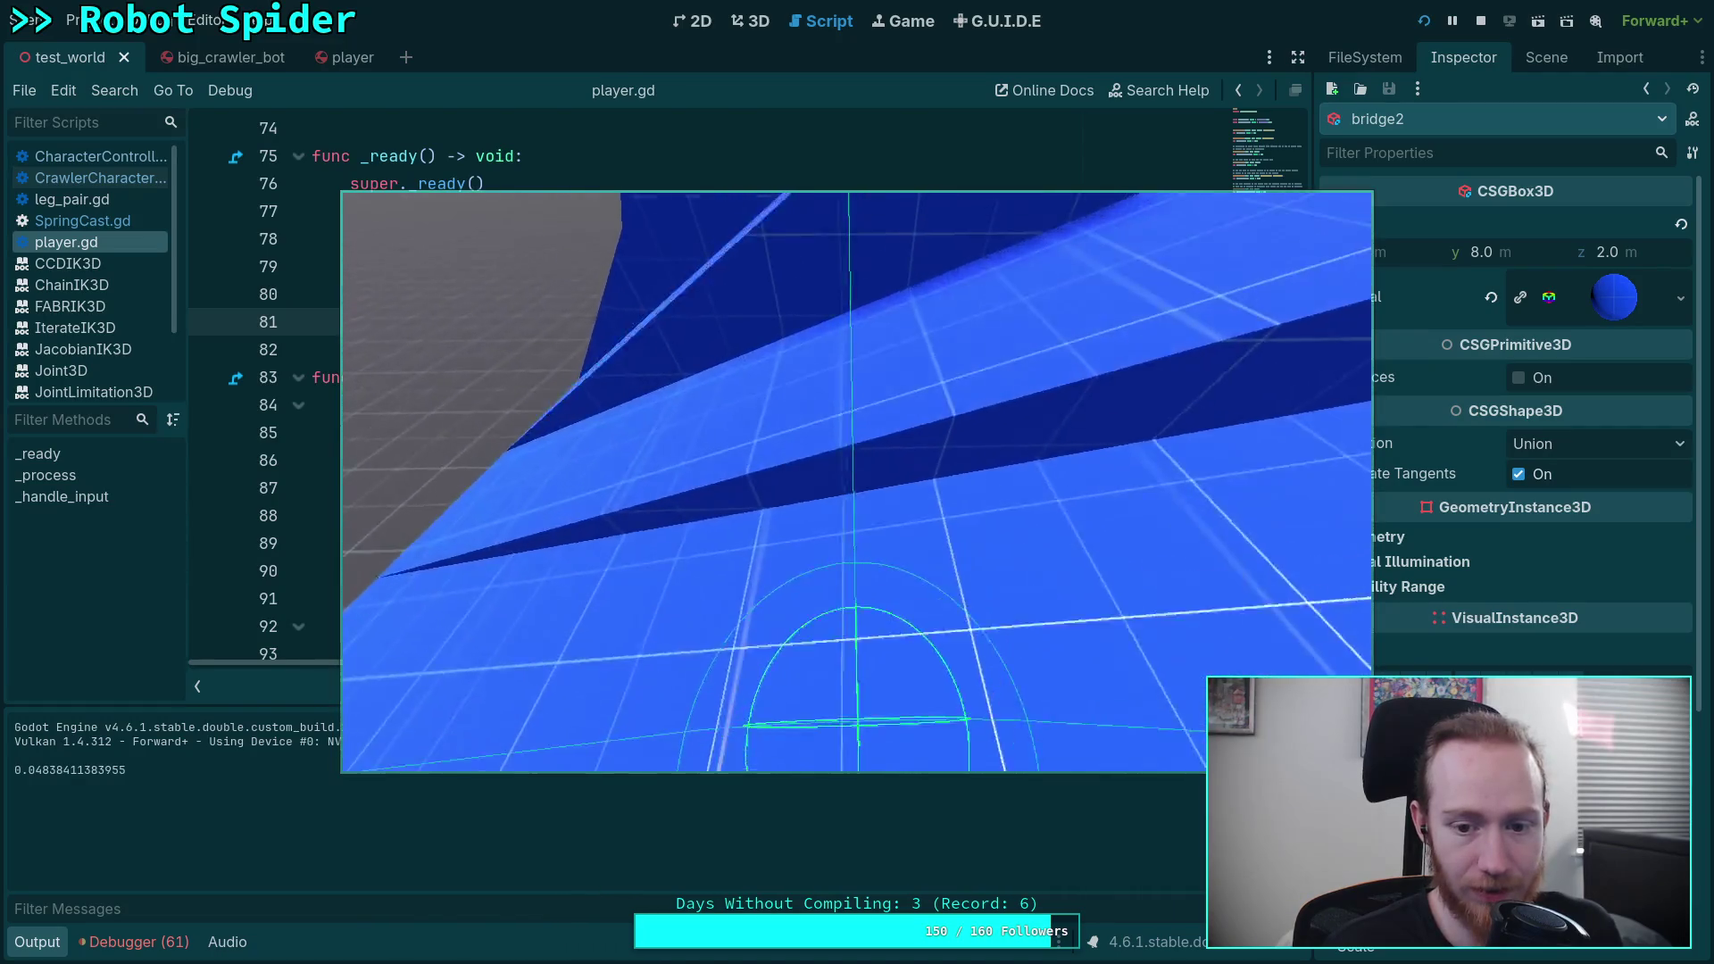
pyautogui.press('w')
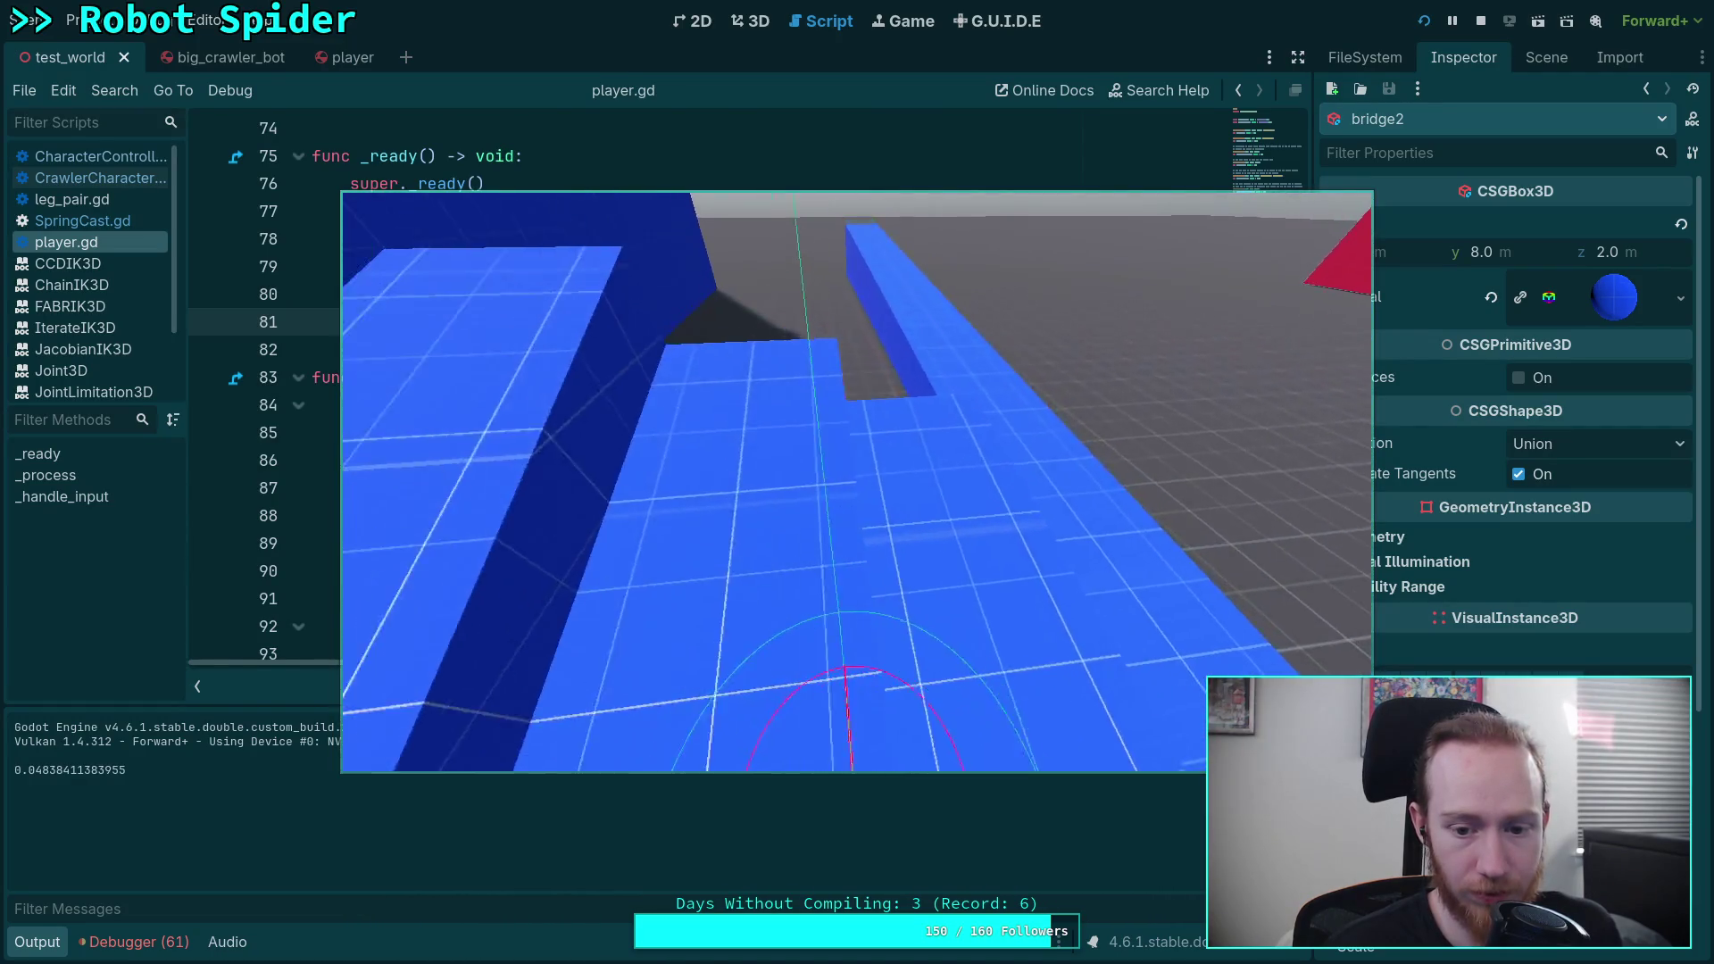
pyautogui.press('w')
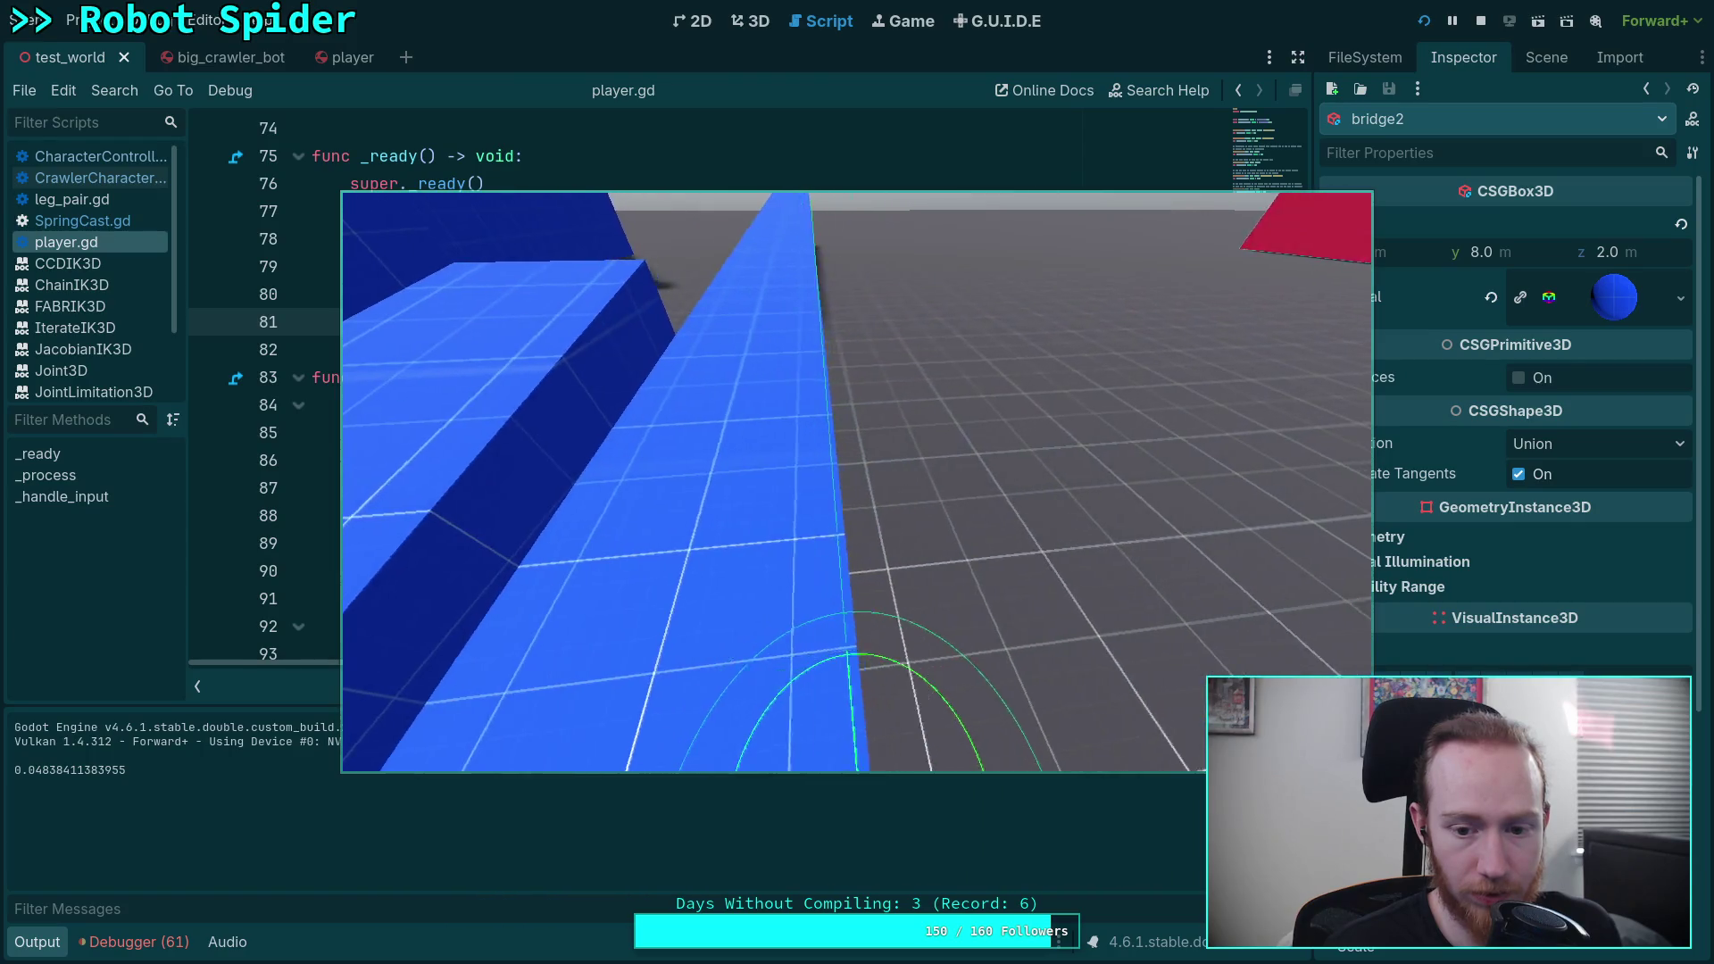
pyautogui.press('w')
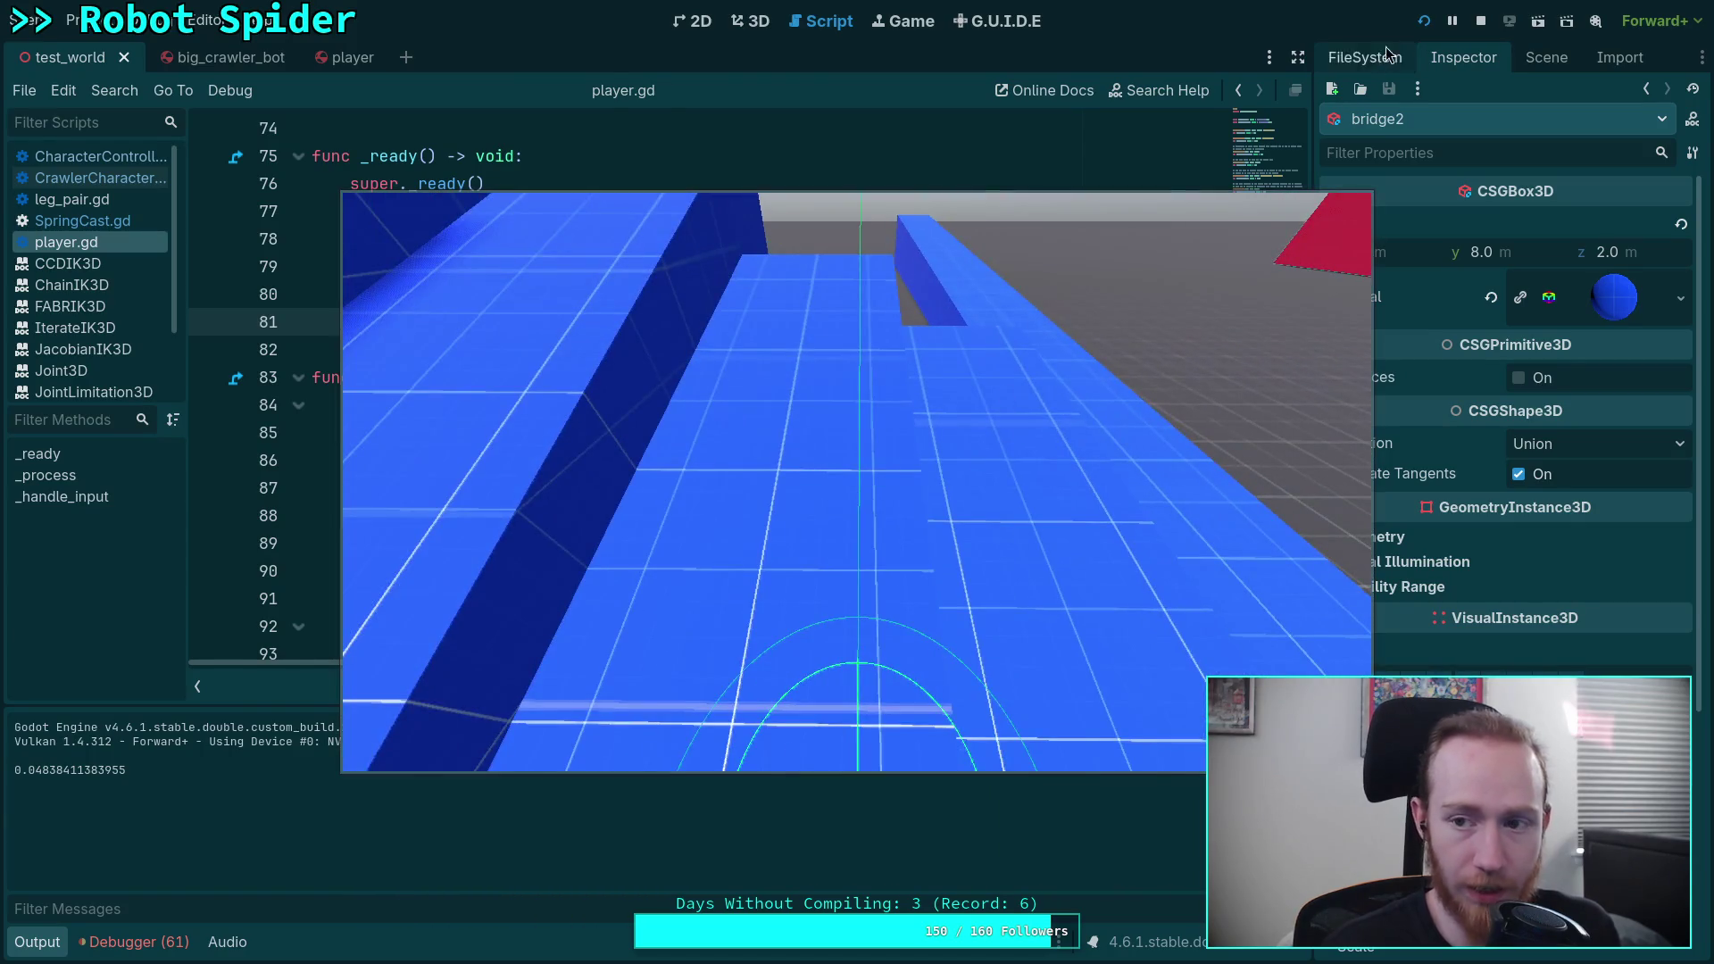
pyautogui.press('F8')
pyautogui.scroll(-5, 701, 481)
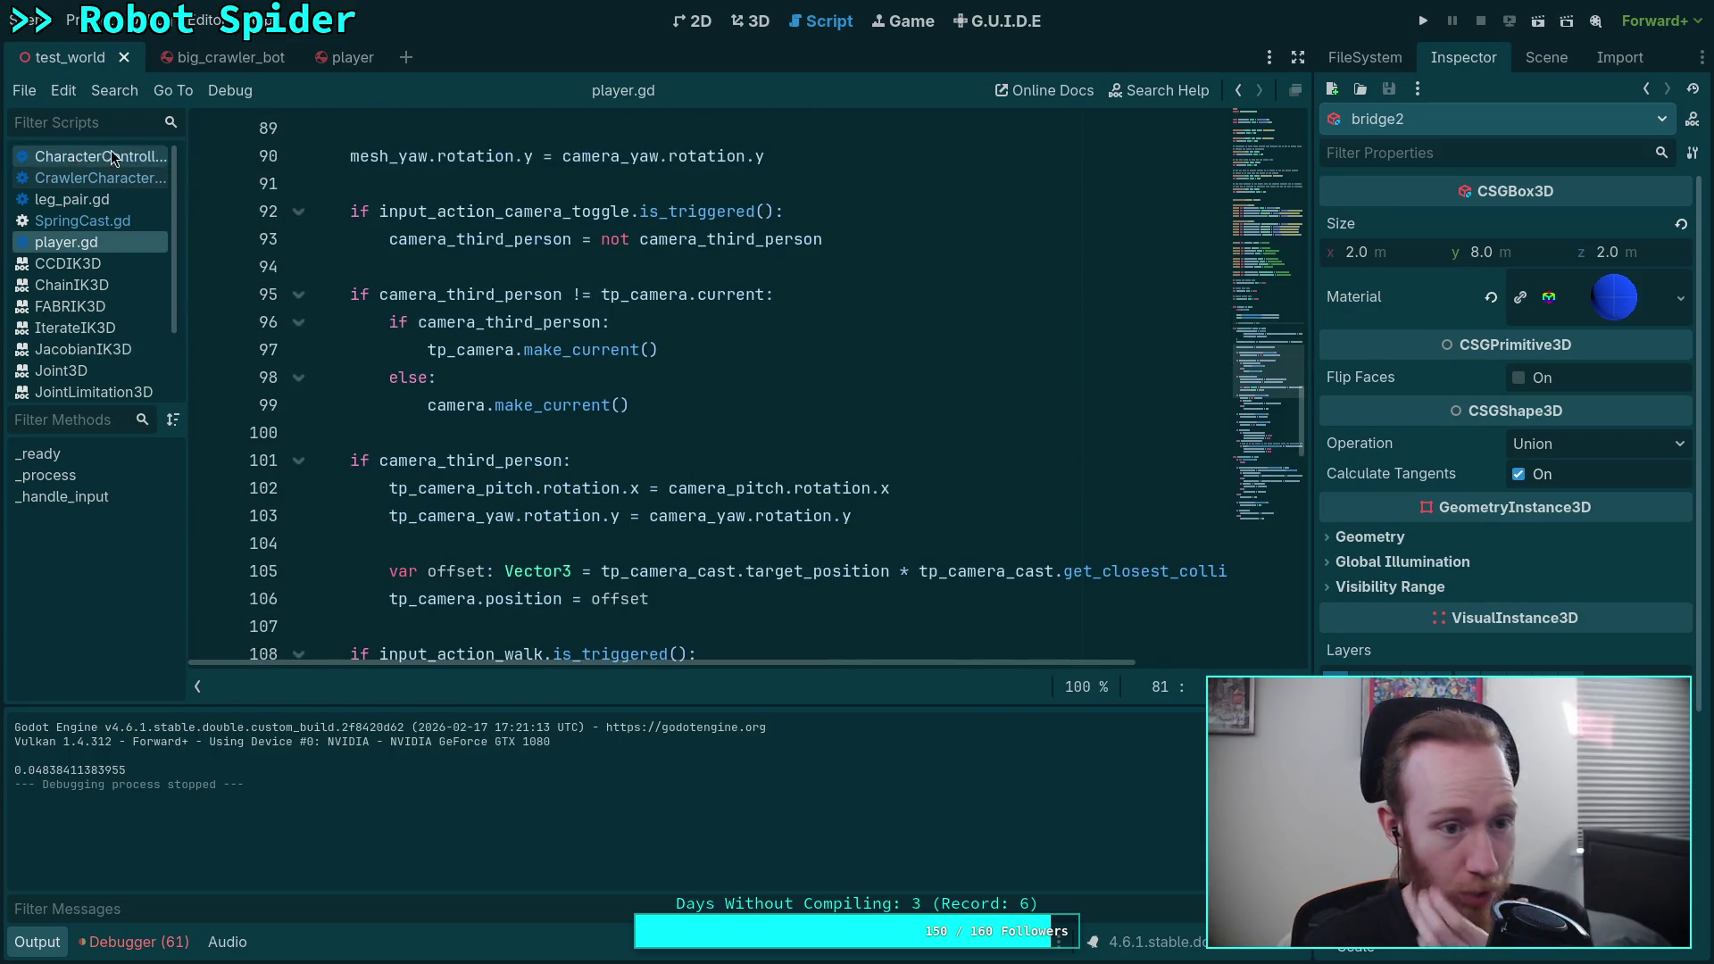
# Step: In SpringCast.gd, comment out the damp = minf(damp, spring) line on line 62
pyautogui.click(82, 220)
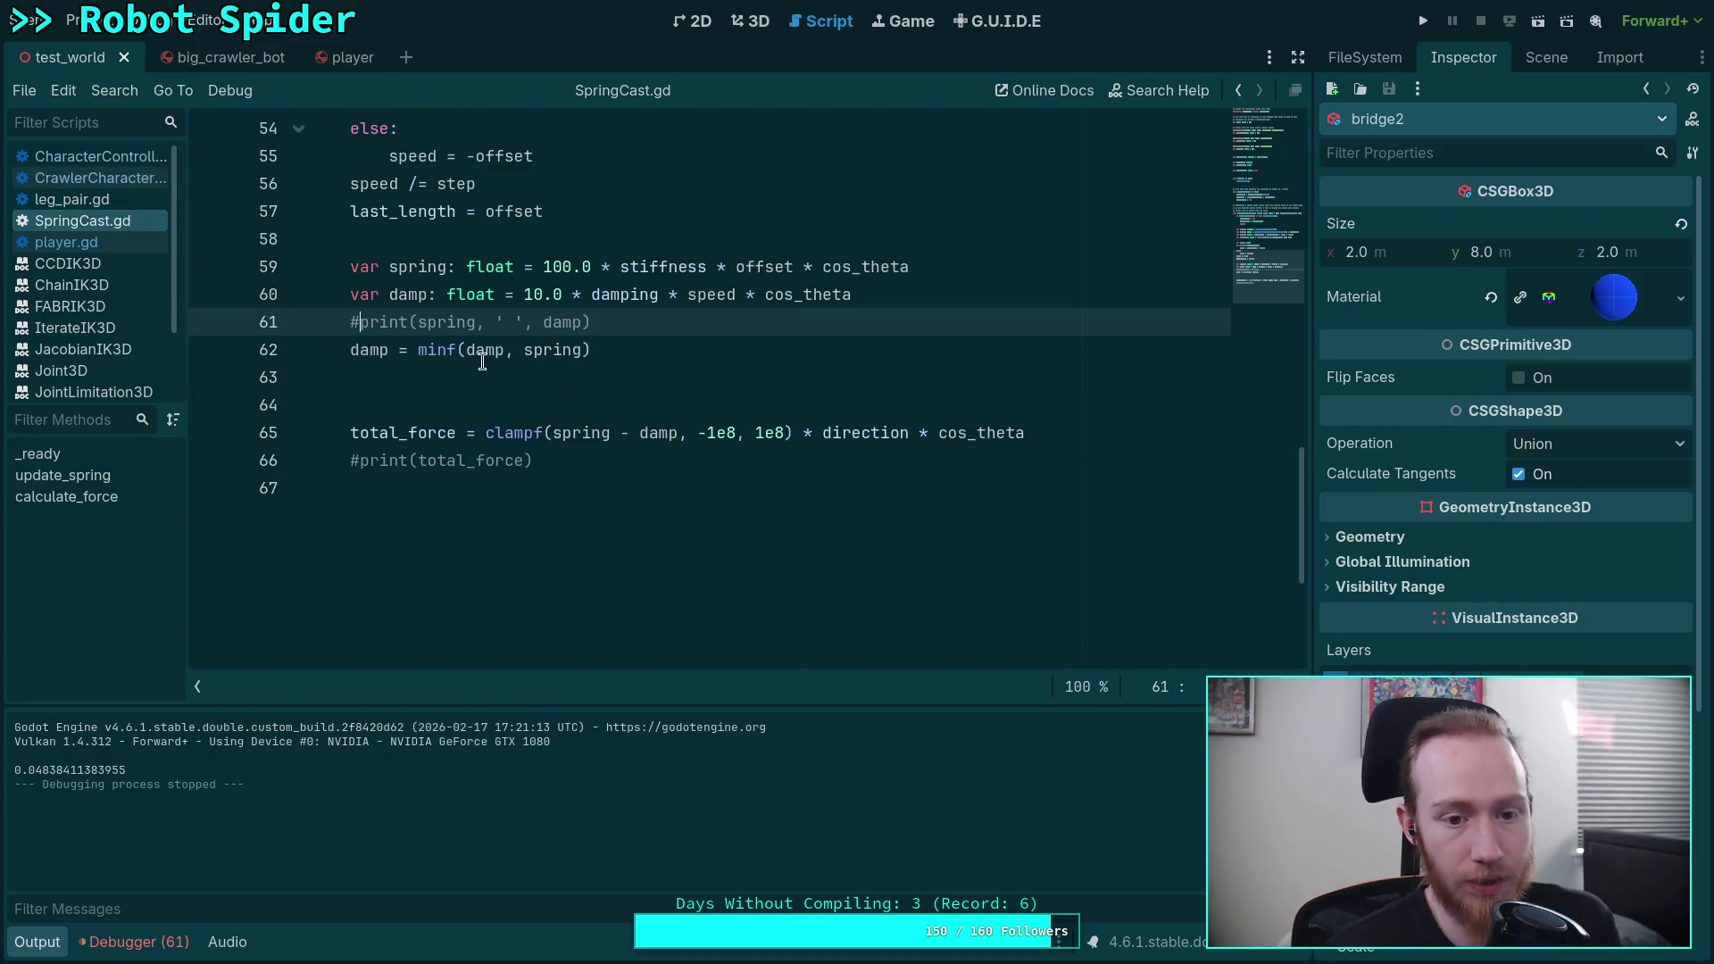
pyautogui.scroll(1, 419, 351)
pyautogui.click(409, 432)
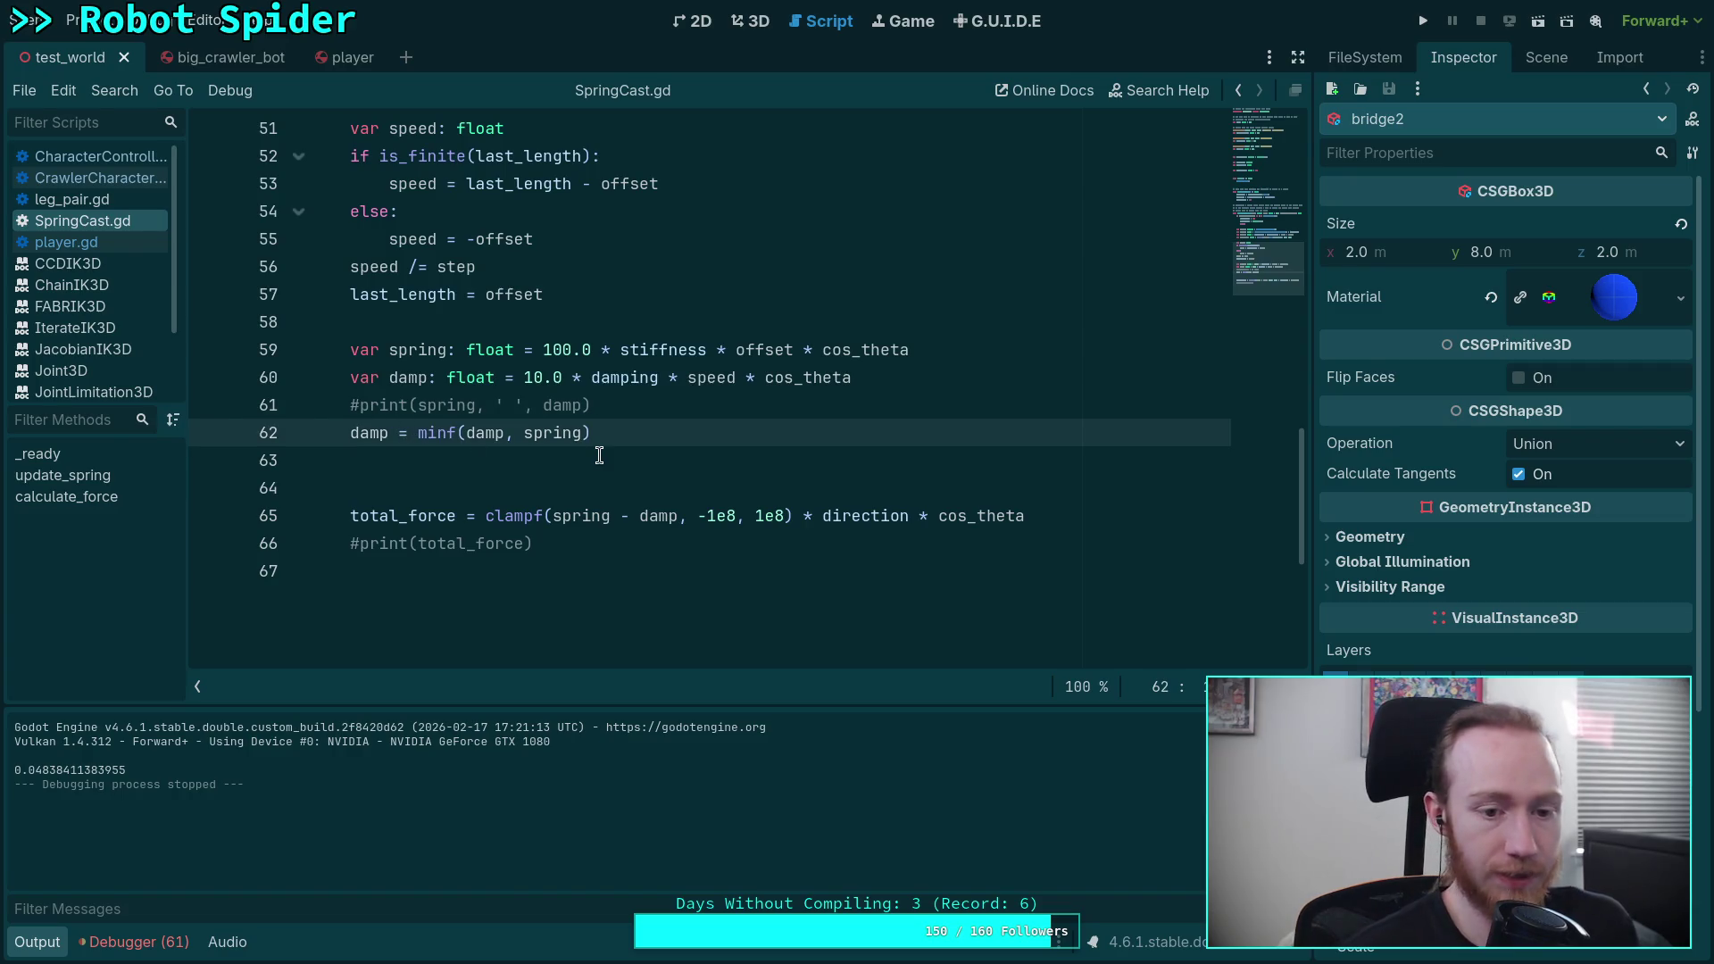
pyautogui.hotkey('ctrl', 'space')
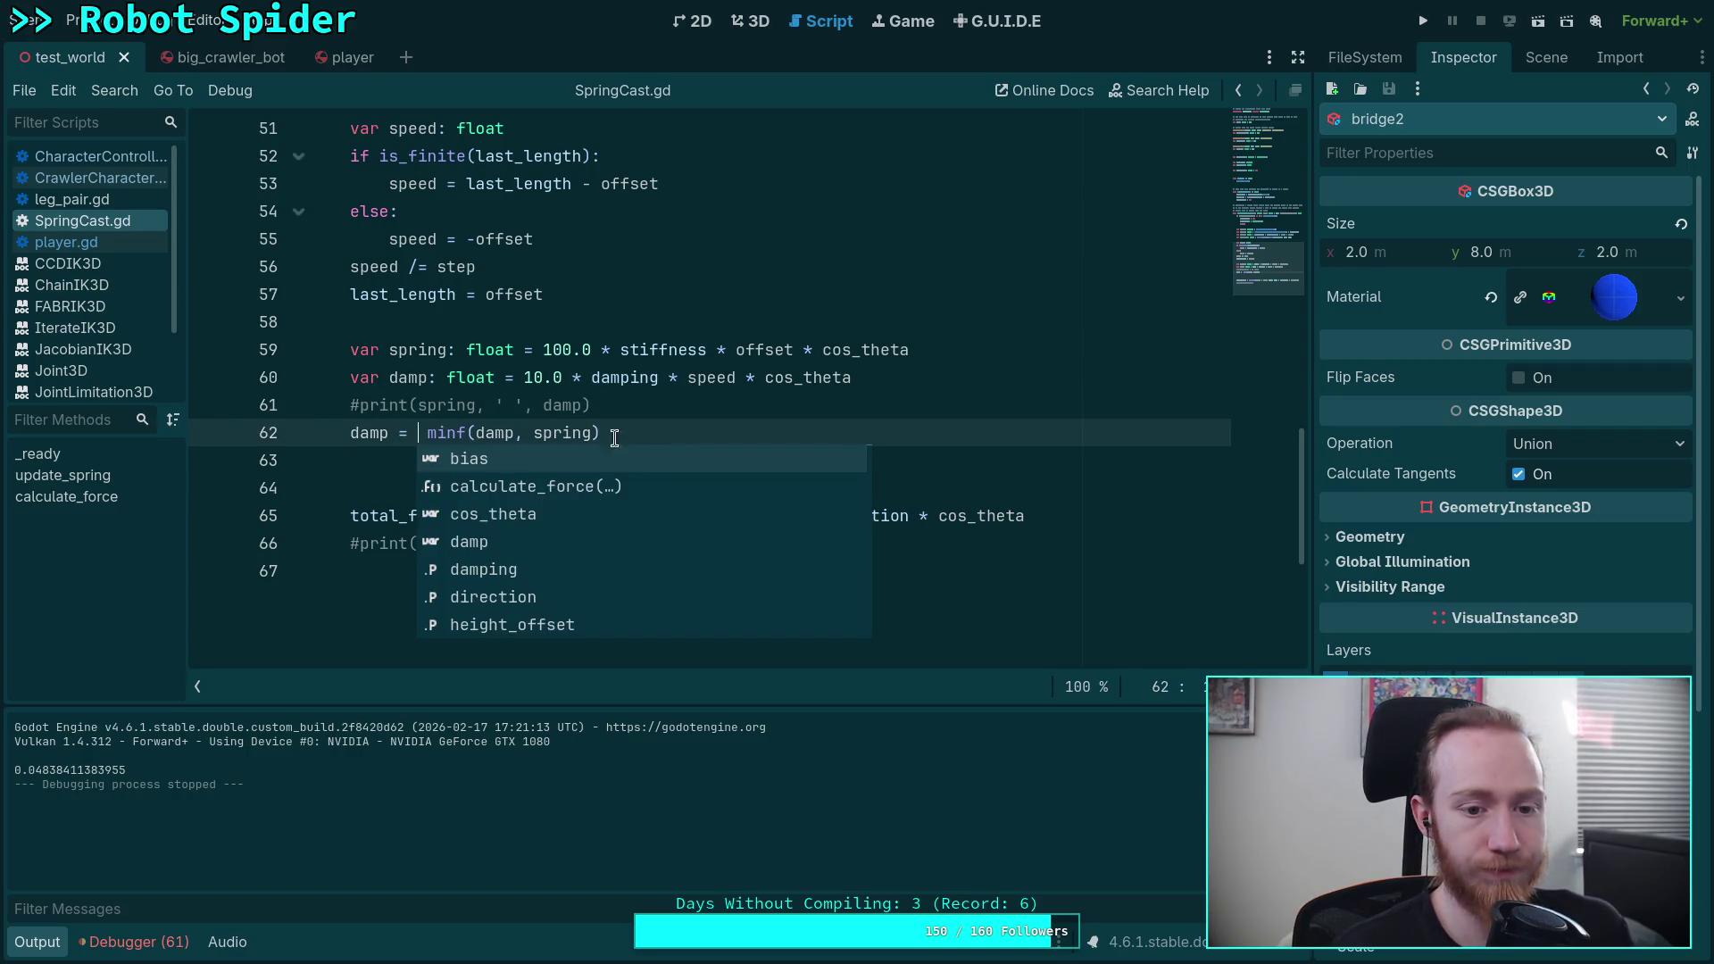
pyautogui.moveTo(614, 437); pyautogui.dragTo(349, 438)
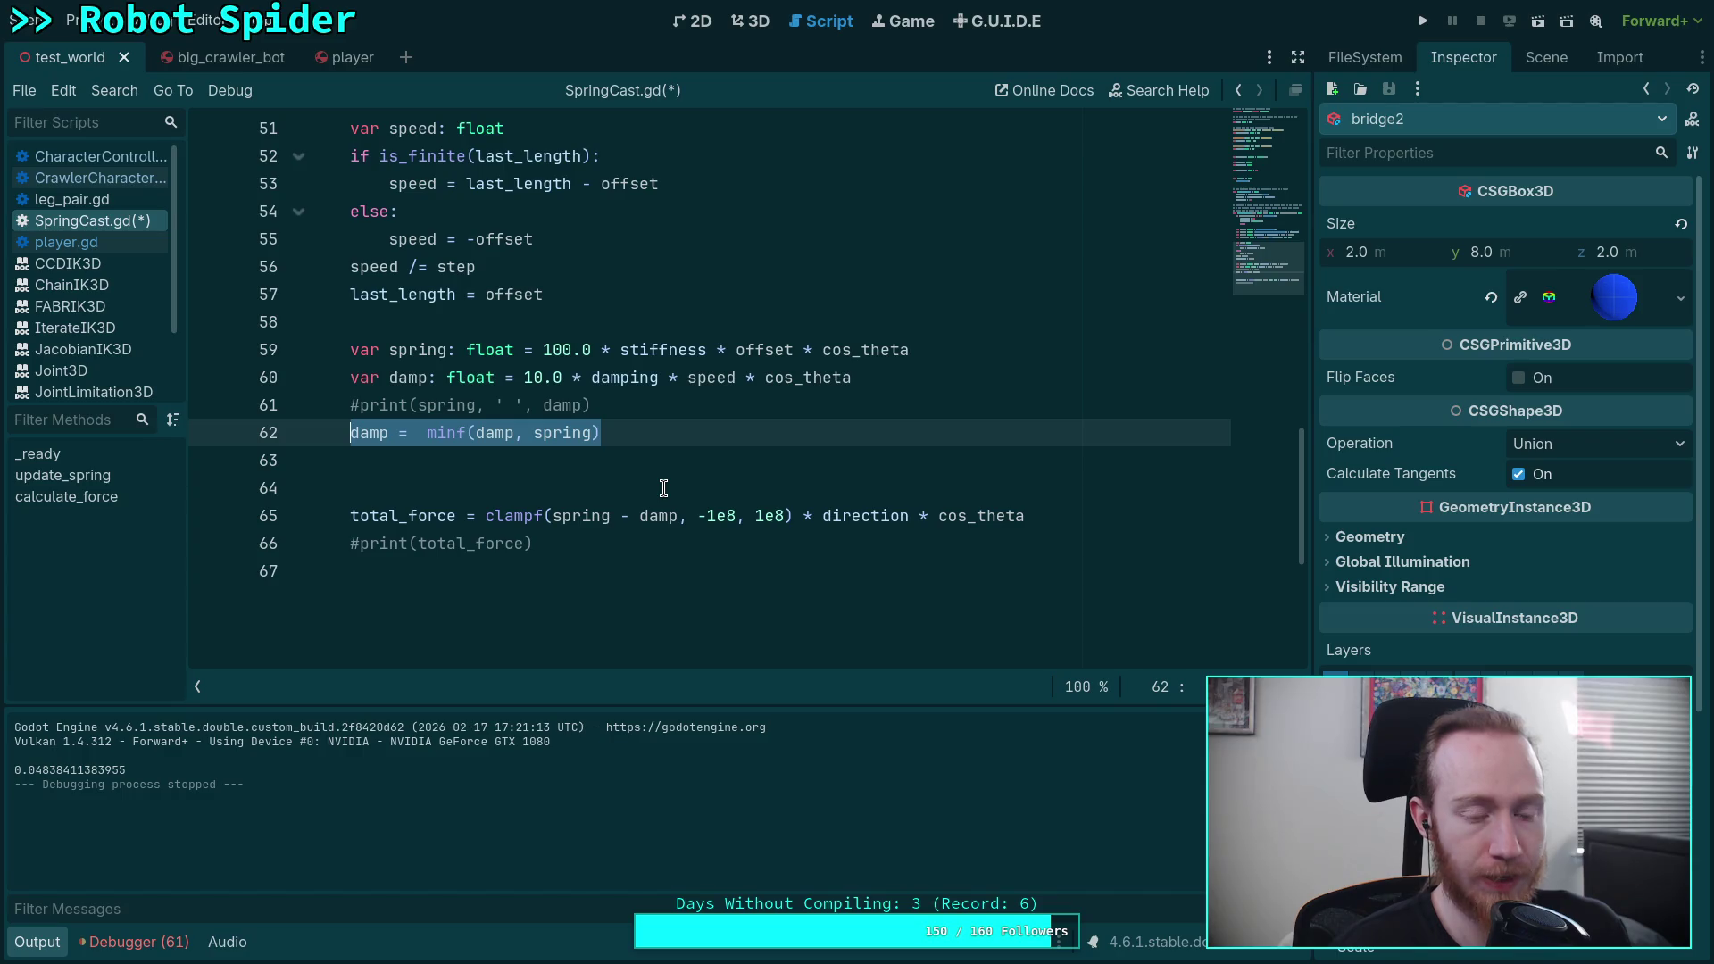
pyautogui.click(425, 434)
pyautogui.press('BackSpace')
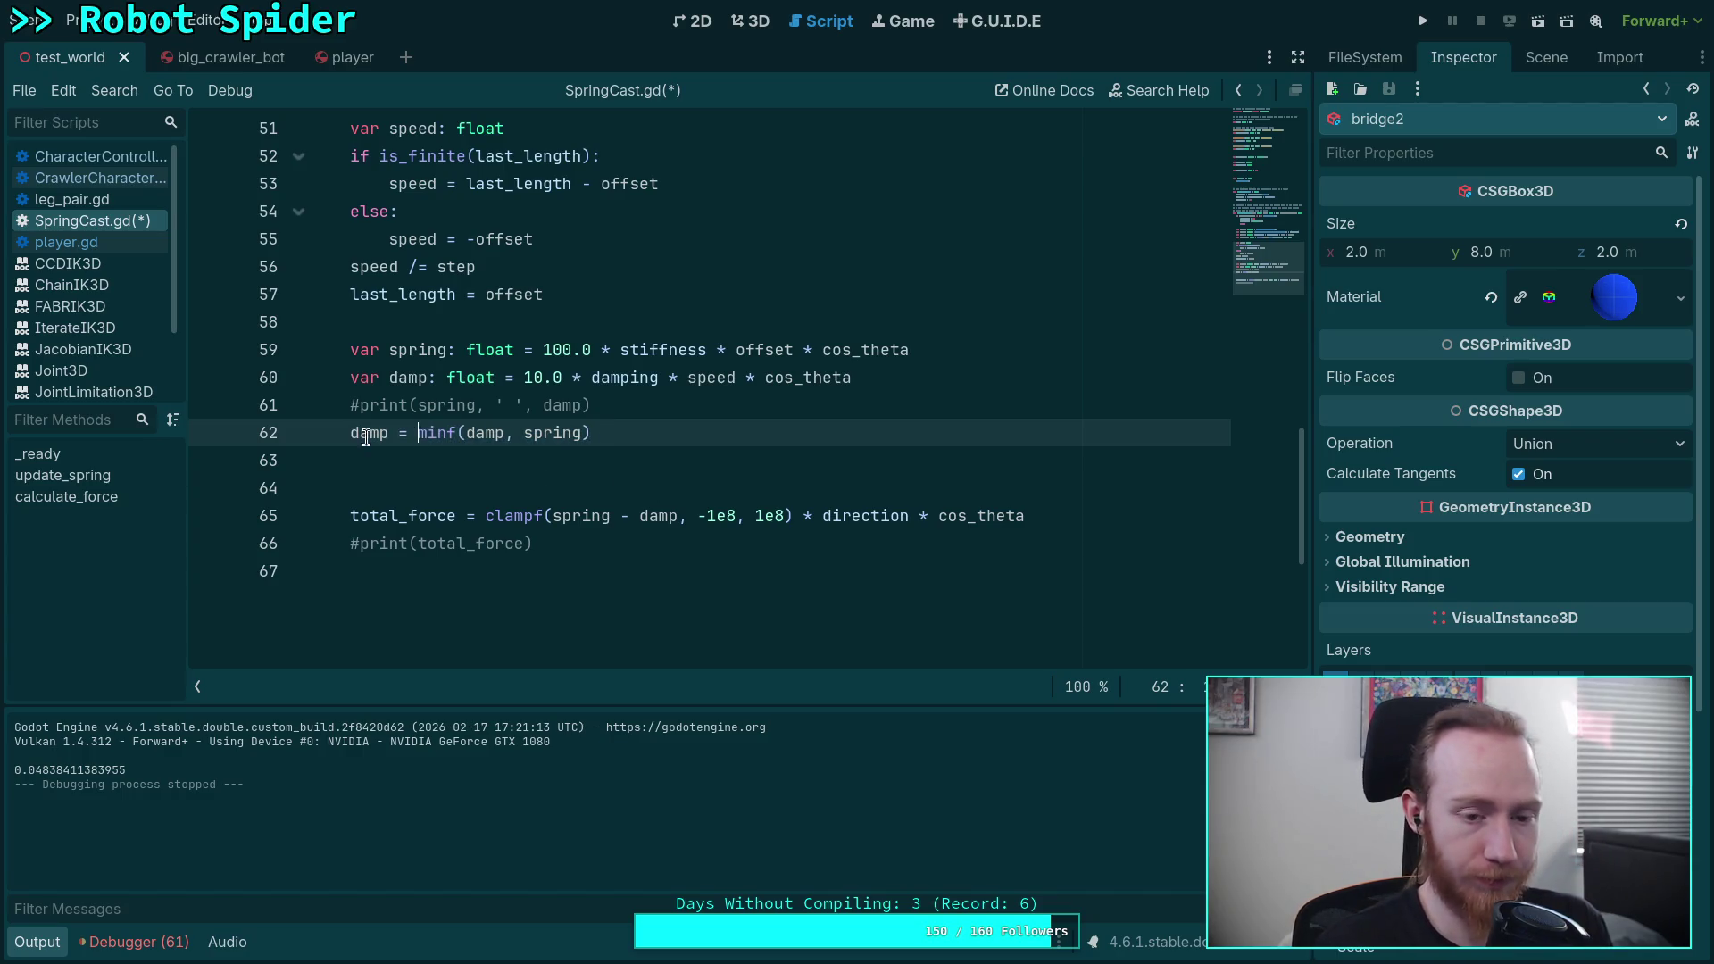
pyautogui.hotkey('ctrl', 'k')
# Step: Add damp = signf(damp) * minf(absf(damp), absf(spring)) below it and save
pyautogui.click(644, 432)
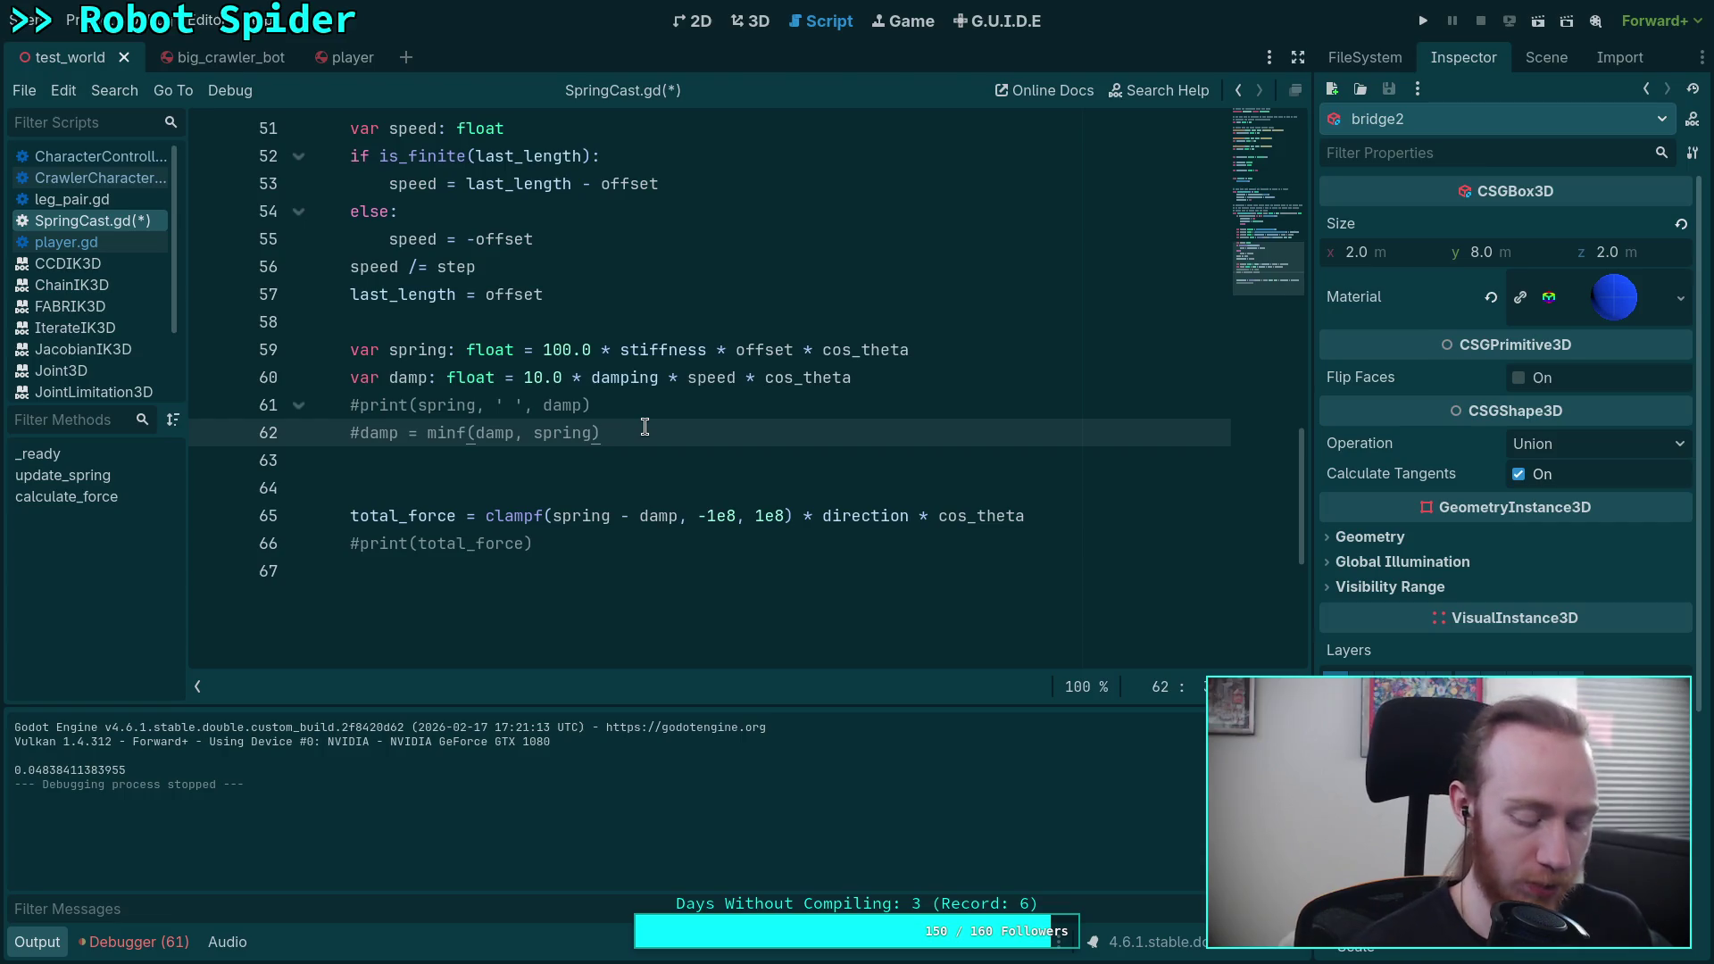
pyautogui.press('Return')
pyautogui.write('damp = s')
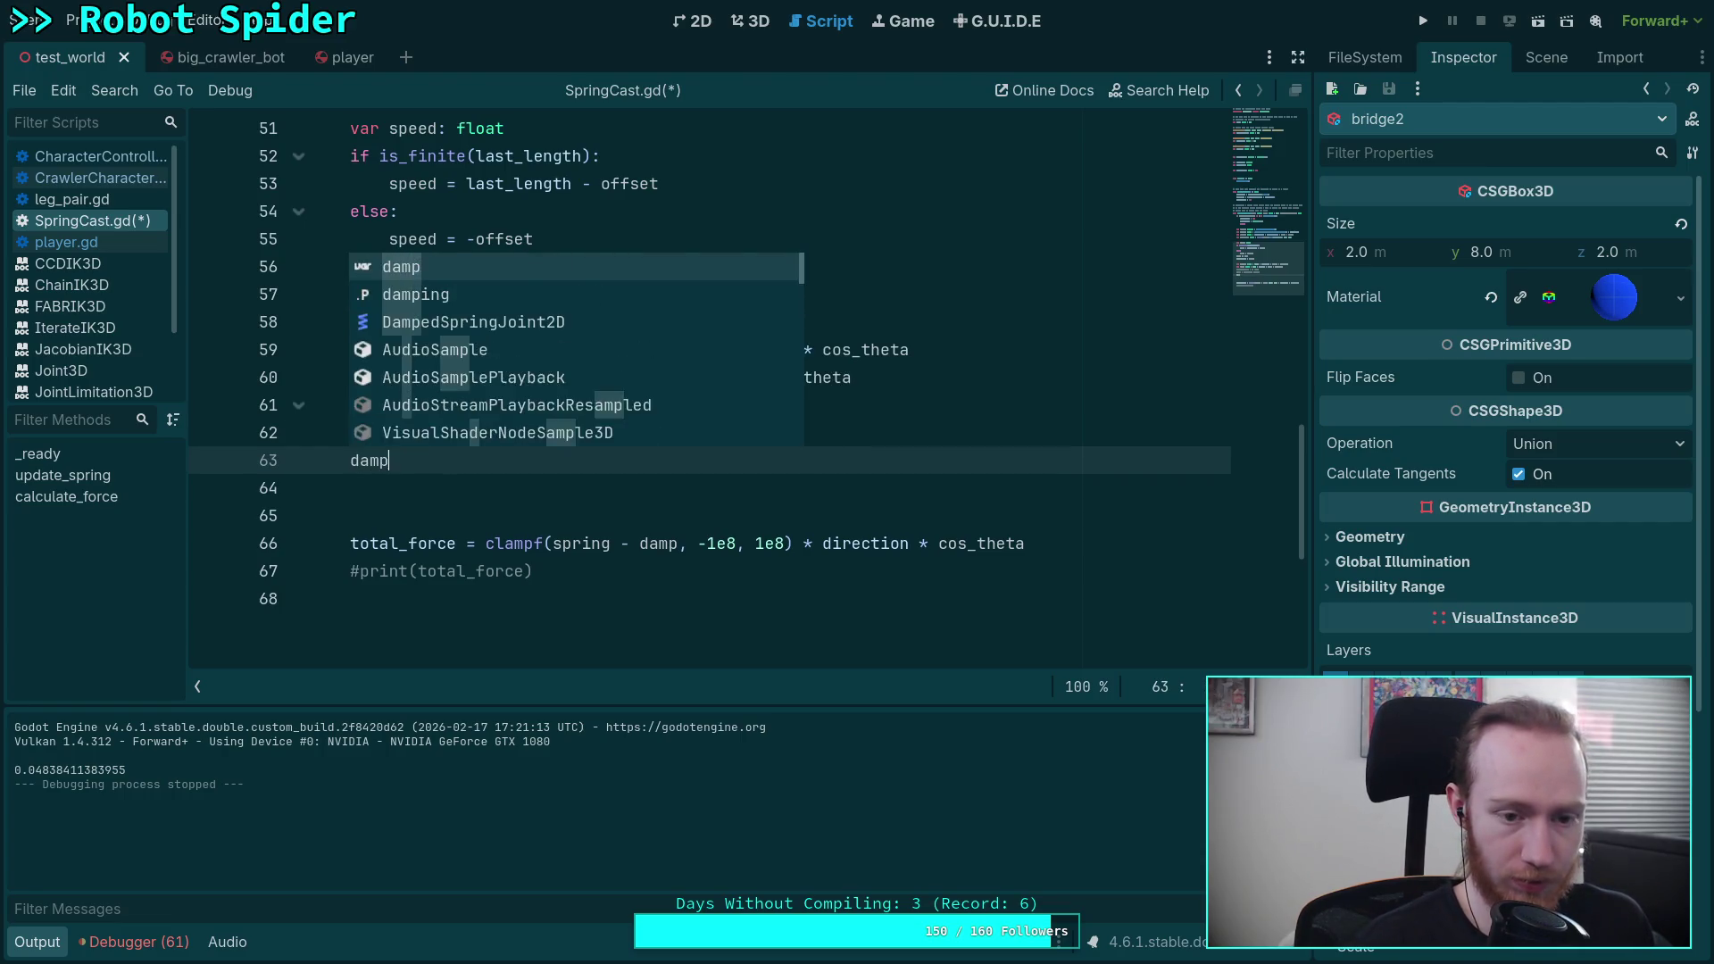
pyautogui.write('ignf(damp')
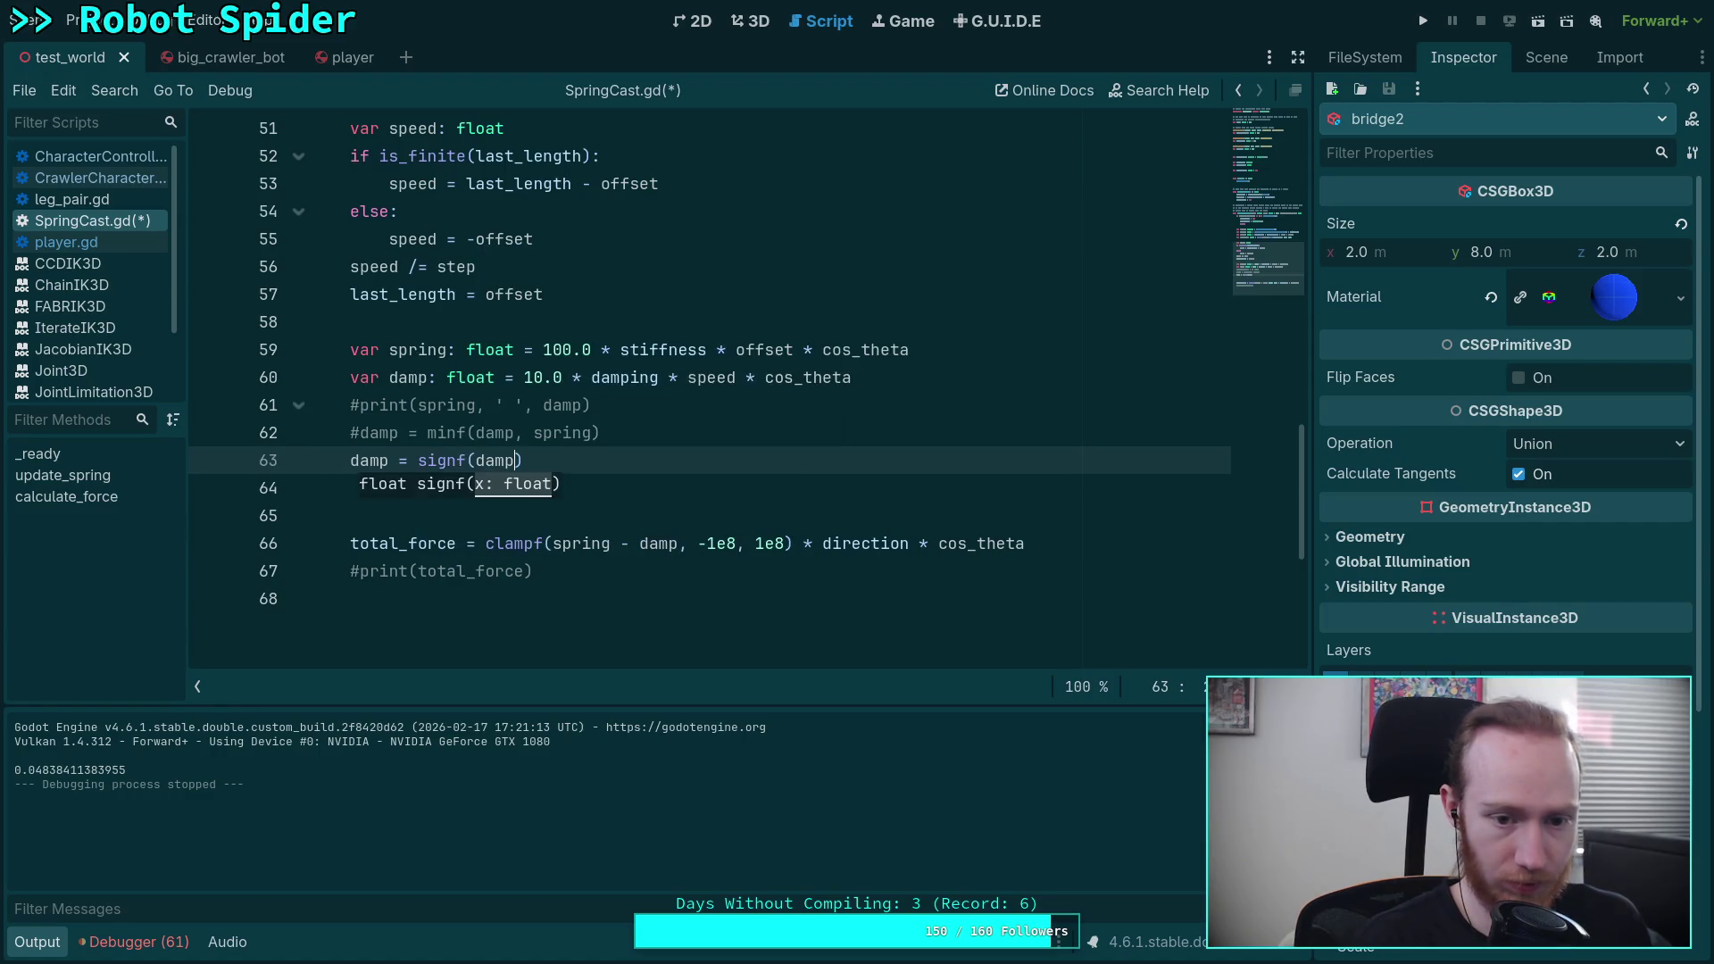
pyautogui.press('Delete')
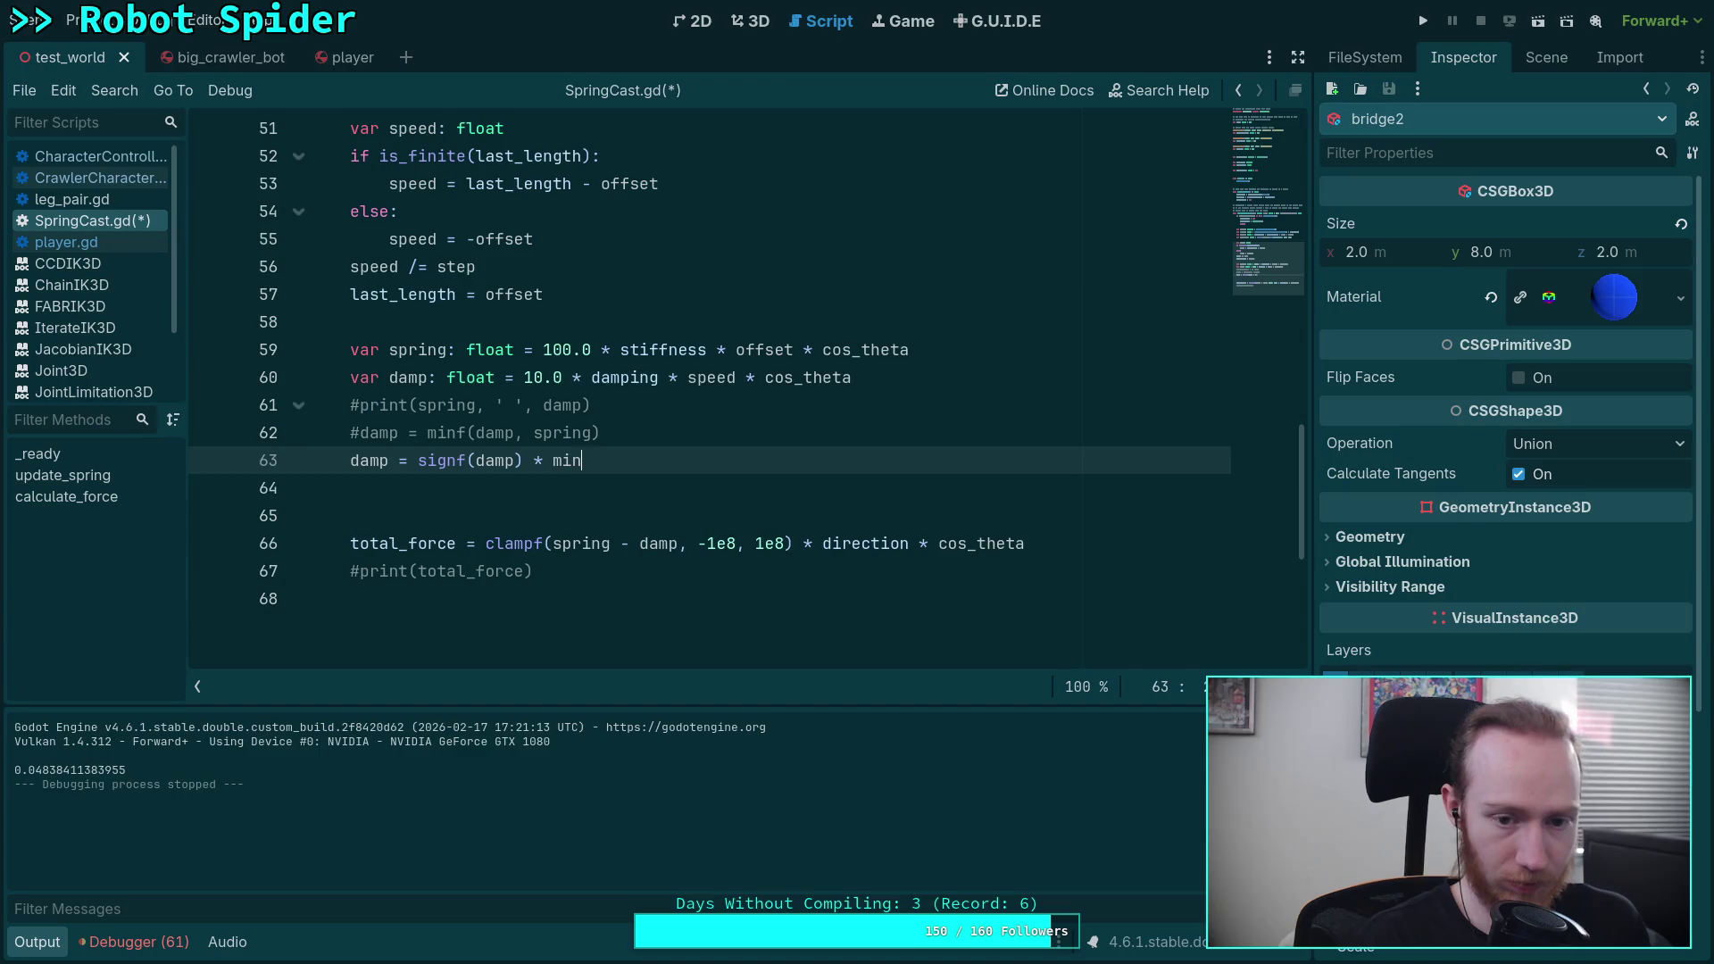
pyautogui.write('f')
pyautogui.press('Return')
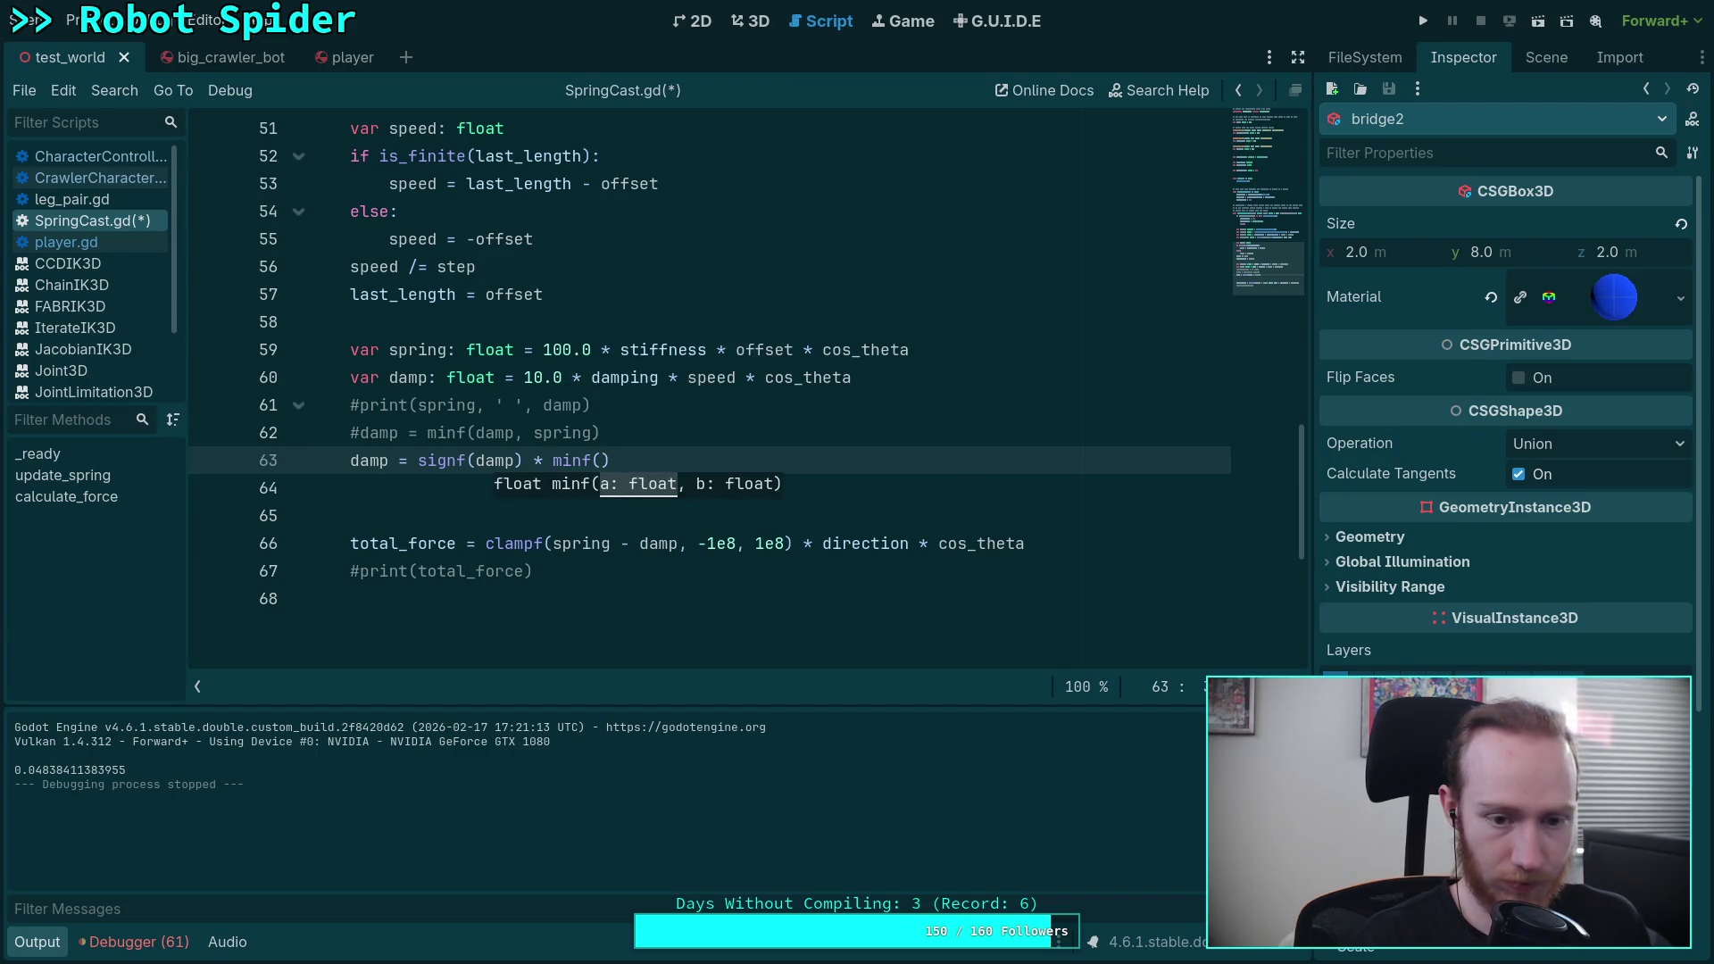
pyautogui.write('absf(')
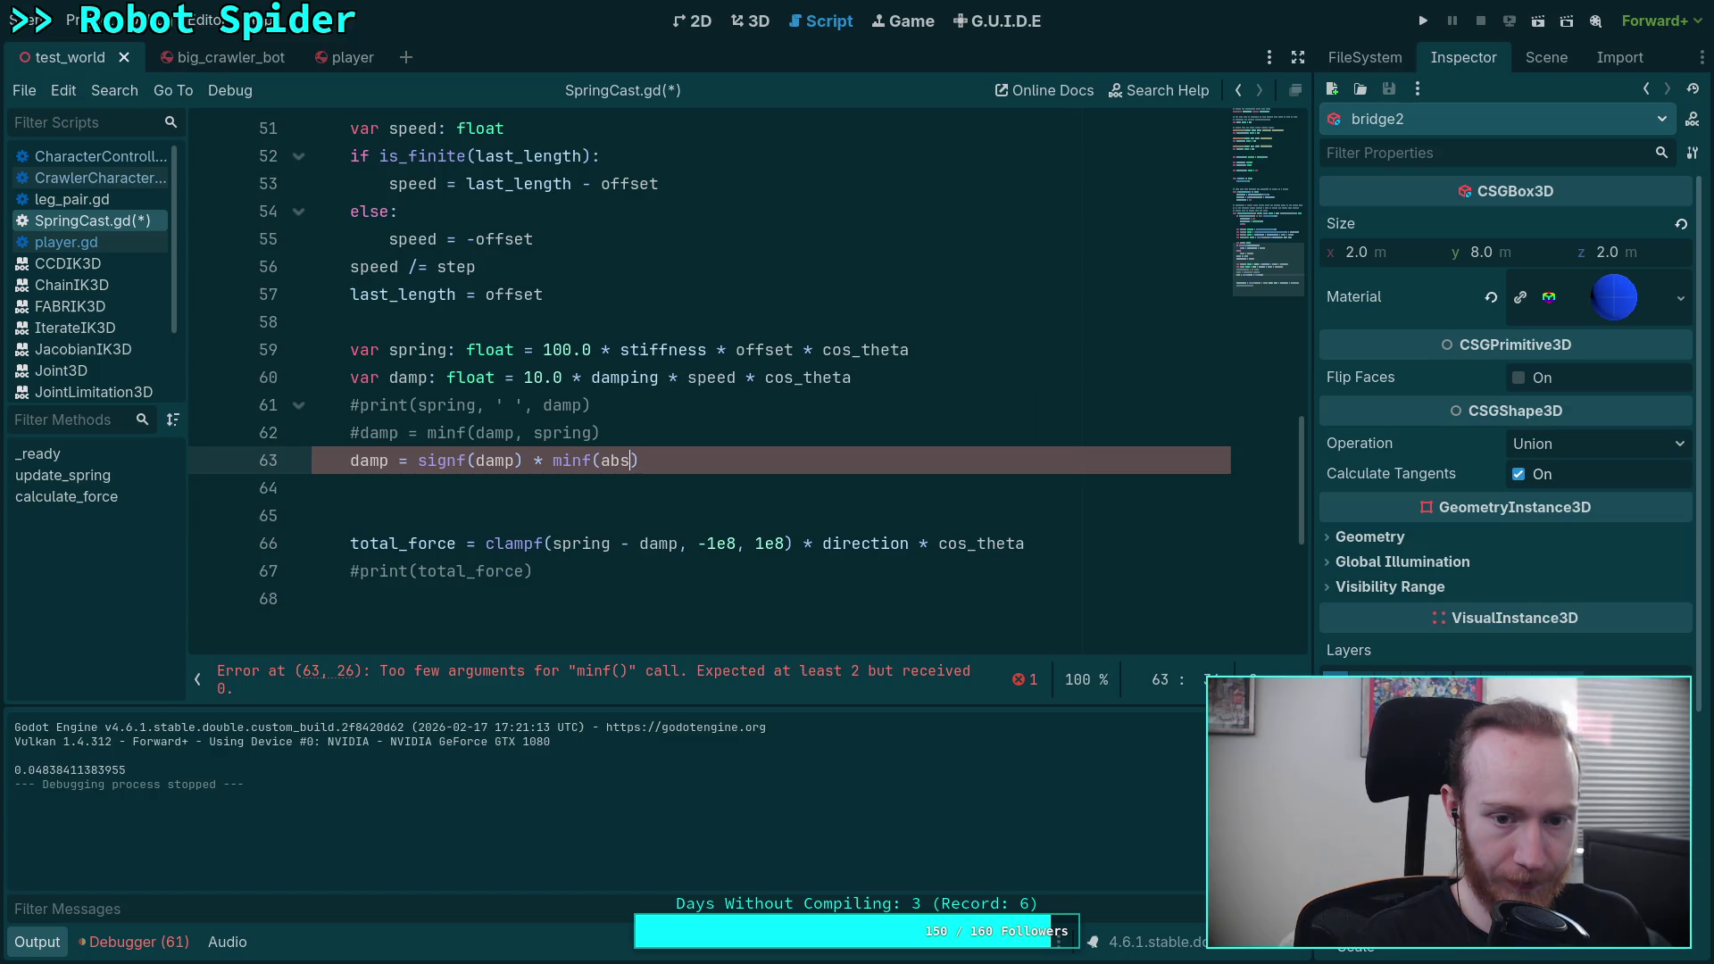
pyautogui.write('damy')
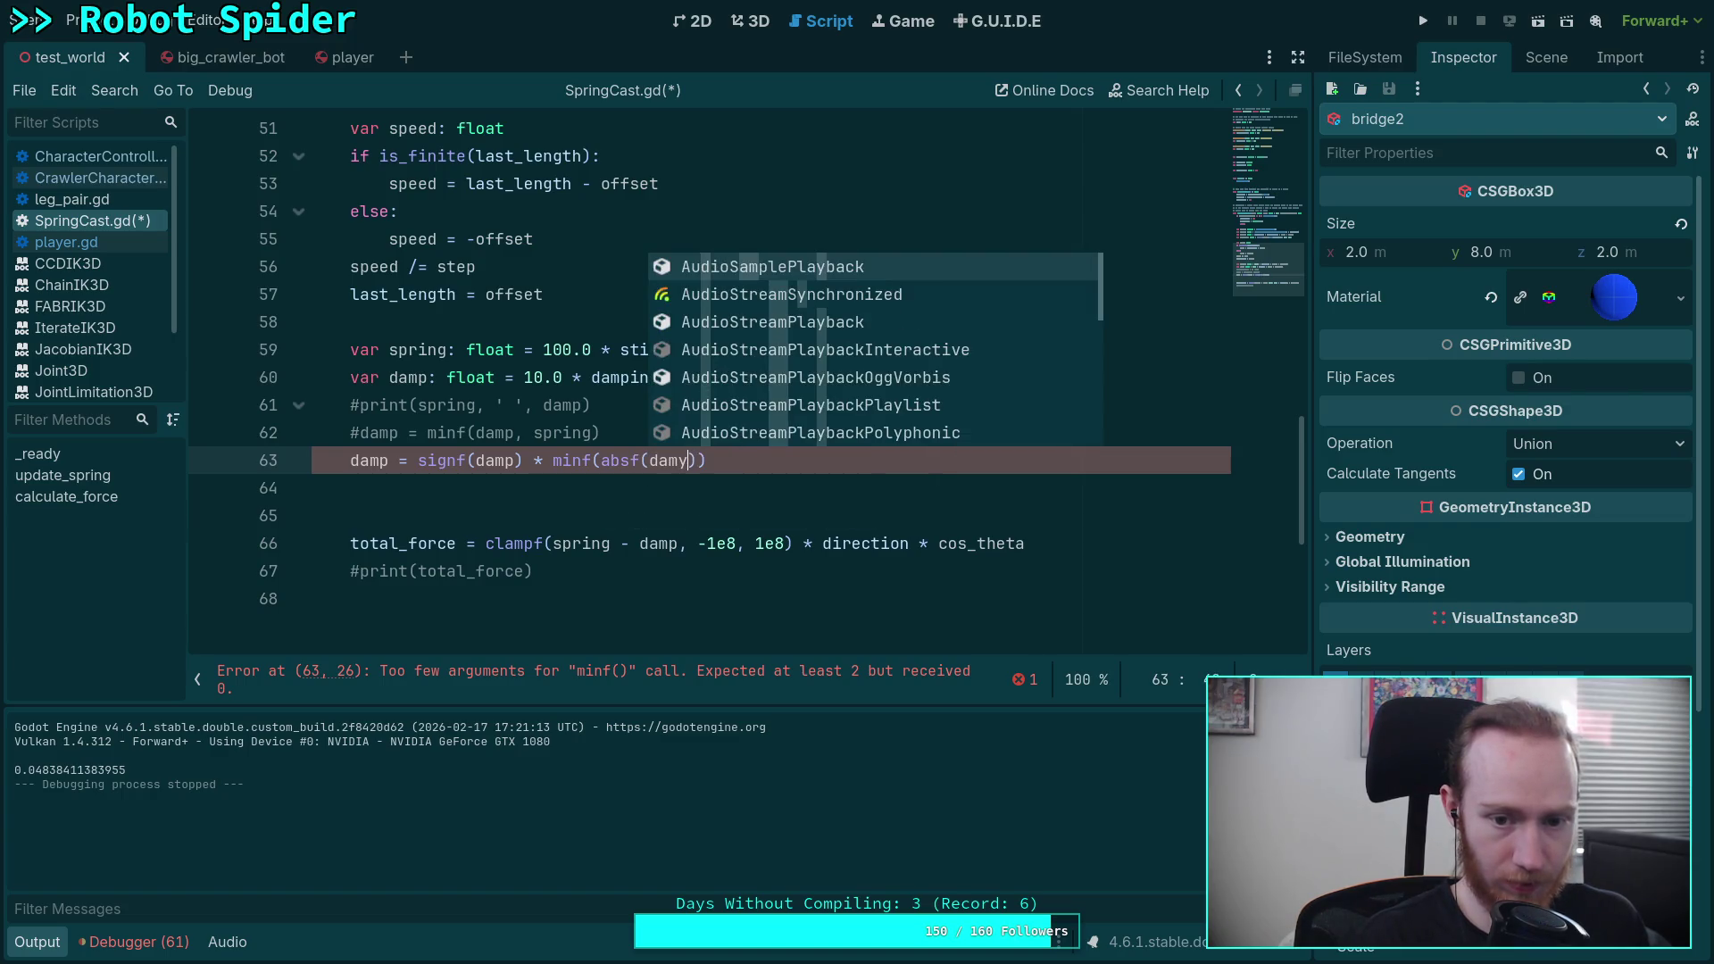
pyautogui.press('BackSpace')
pyautogui.write('p), ')
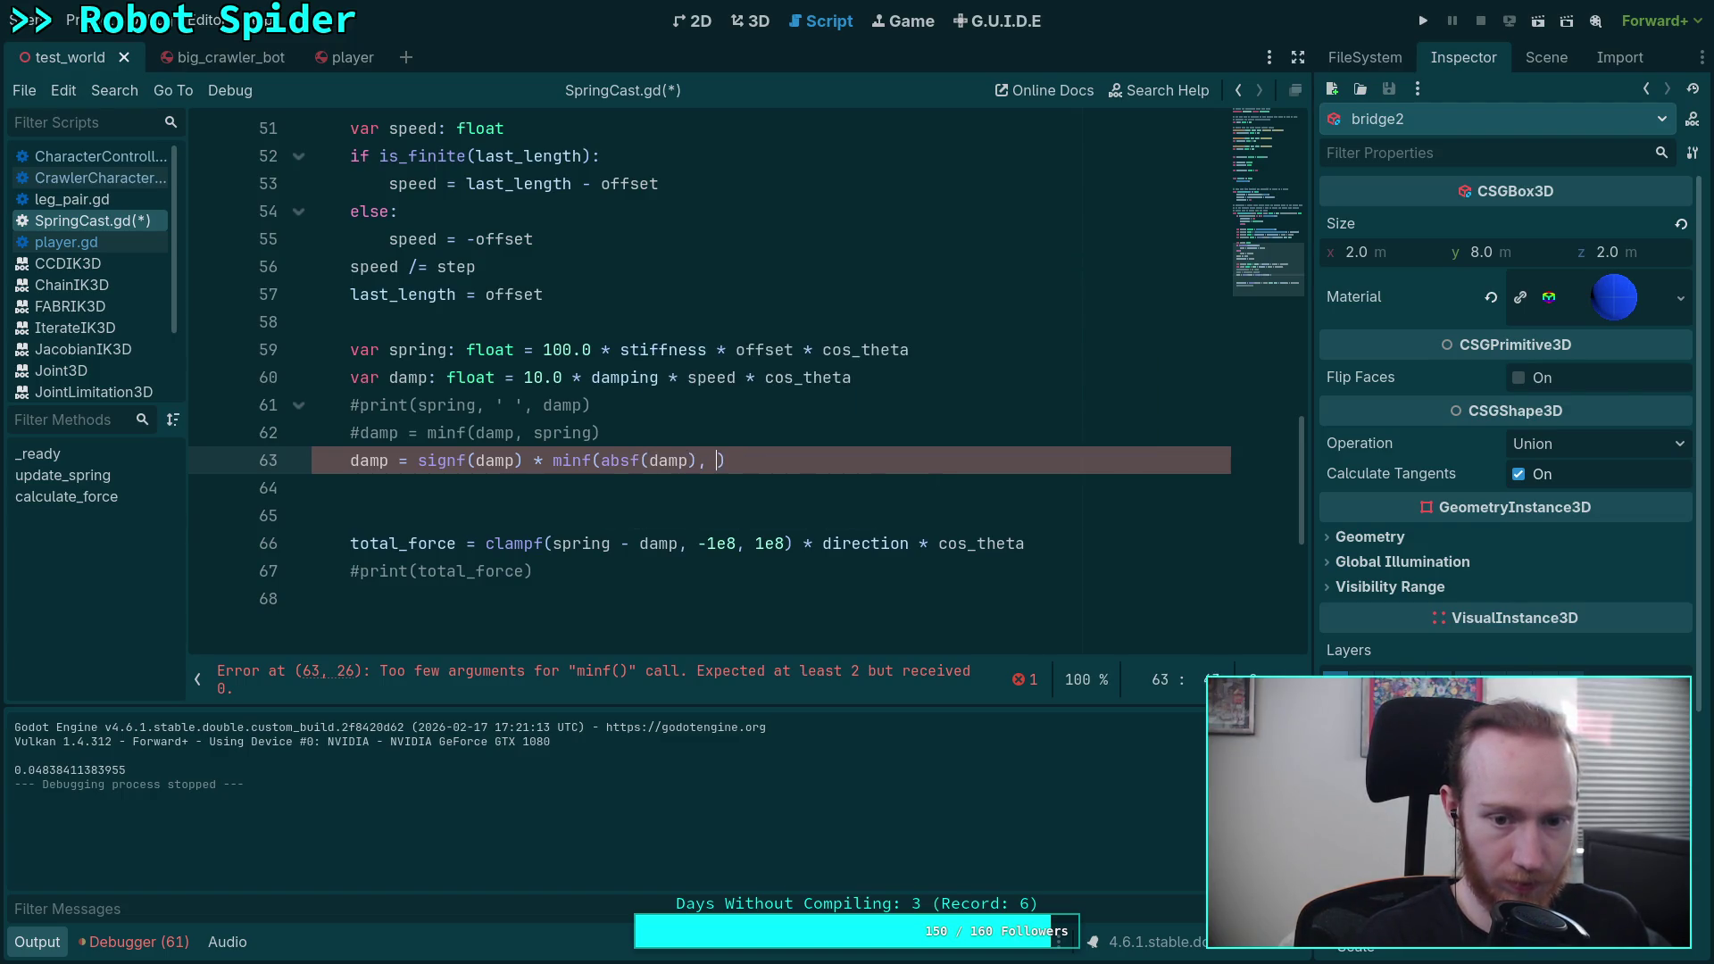
pyautogui.write('absf(spring')
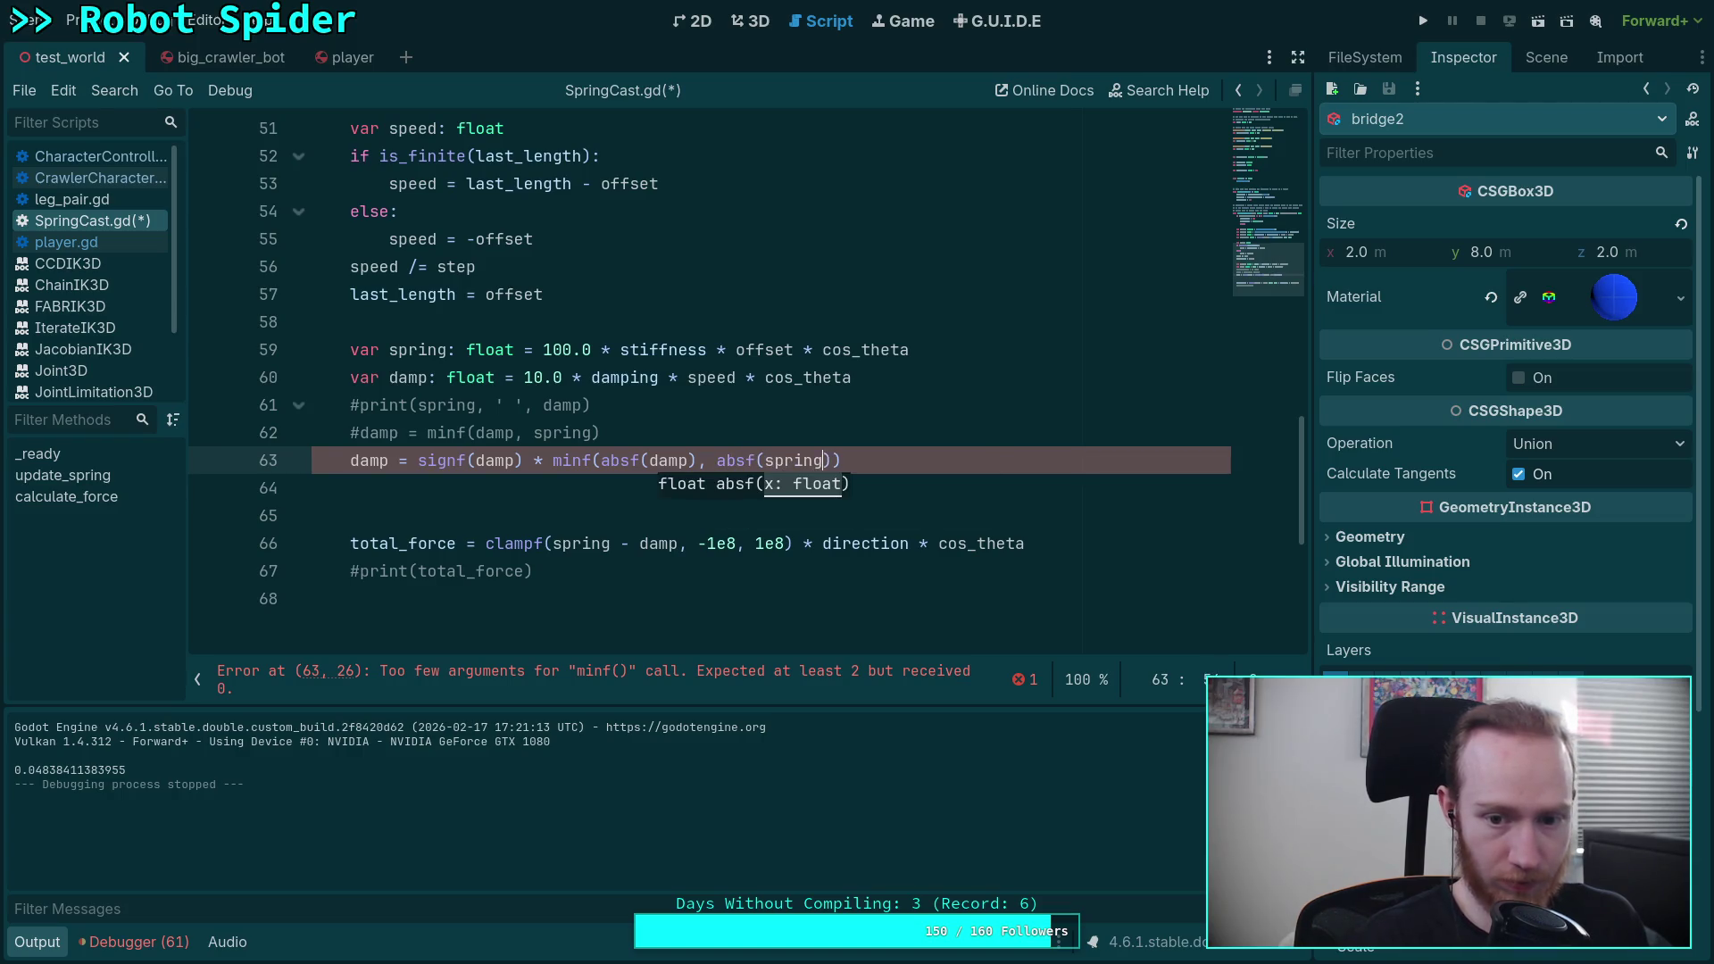
pyautogui.write(')')
pyautogui.hotkey('ctrl', 's')
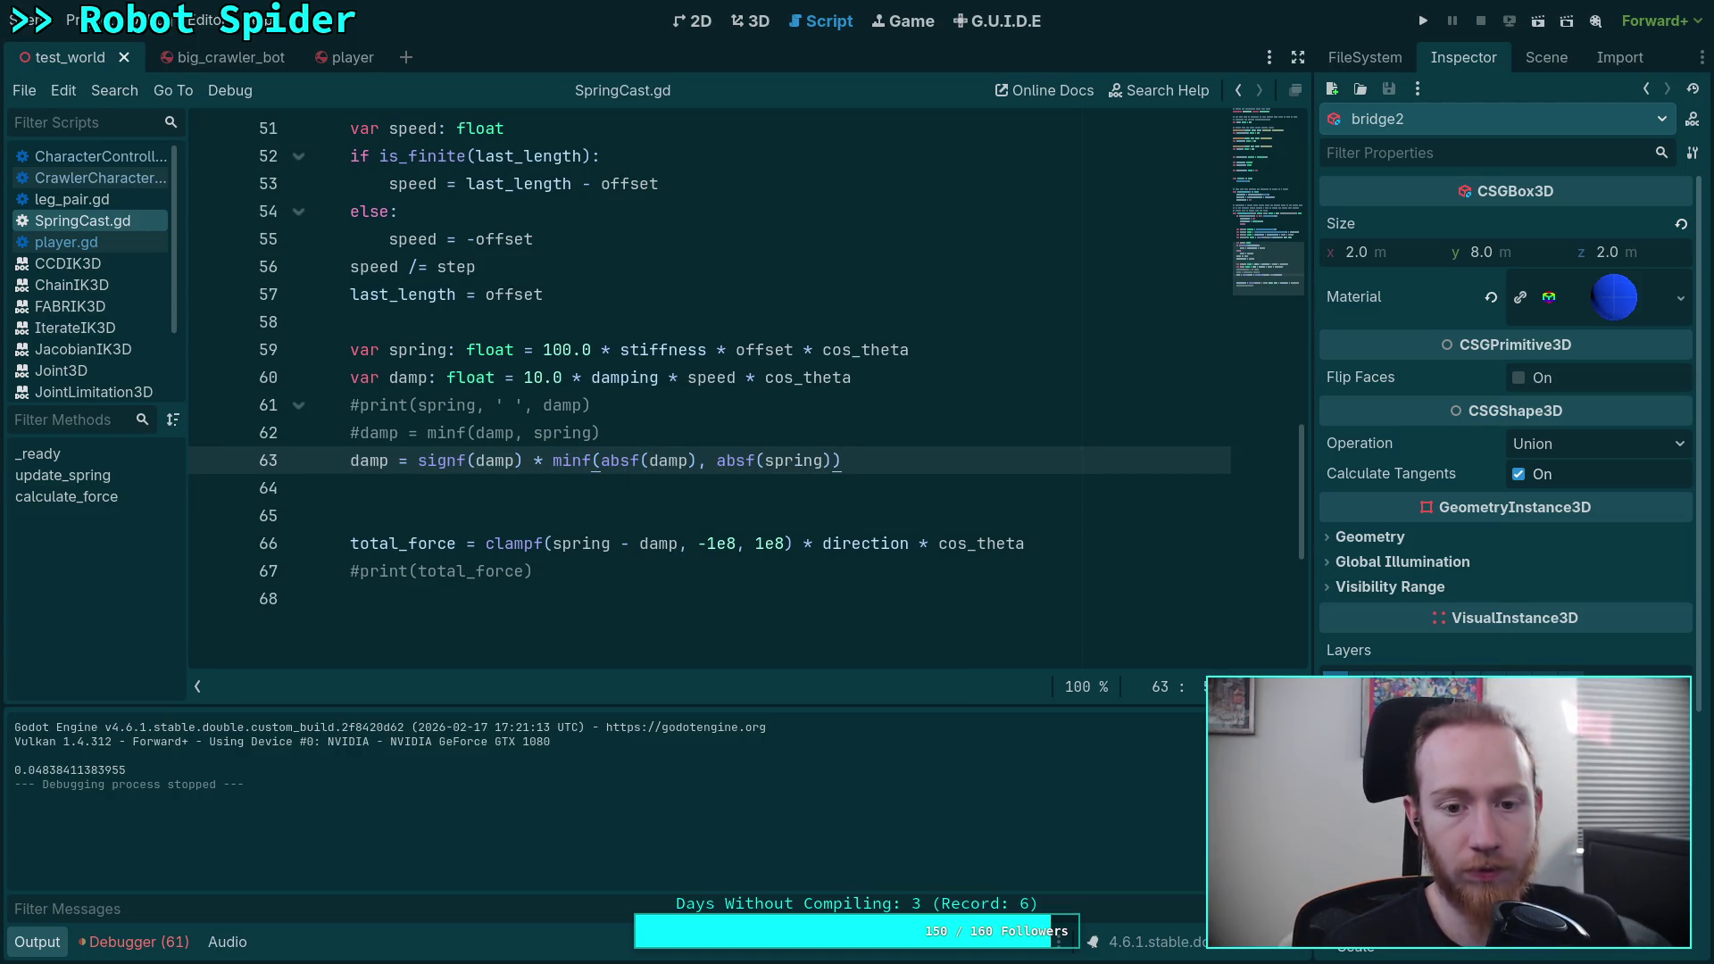
# Step: Highlight the uses of the spring and offset variables in the script
pyautogui.doubleClick(425, 355)
pyautogui.scroll(3, 741, 440)
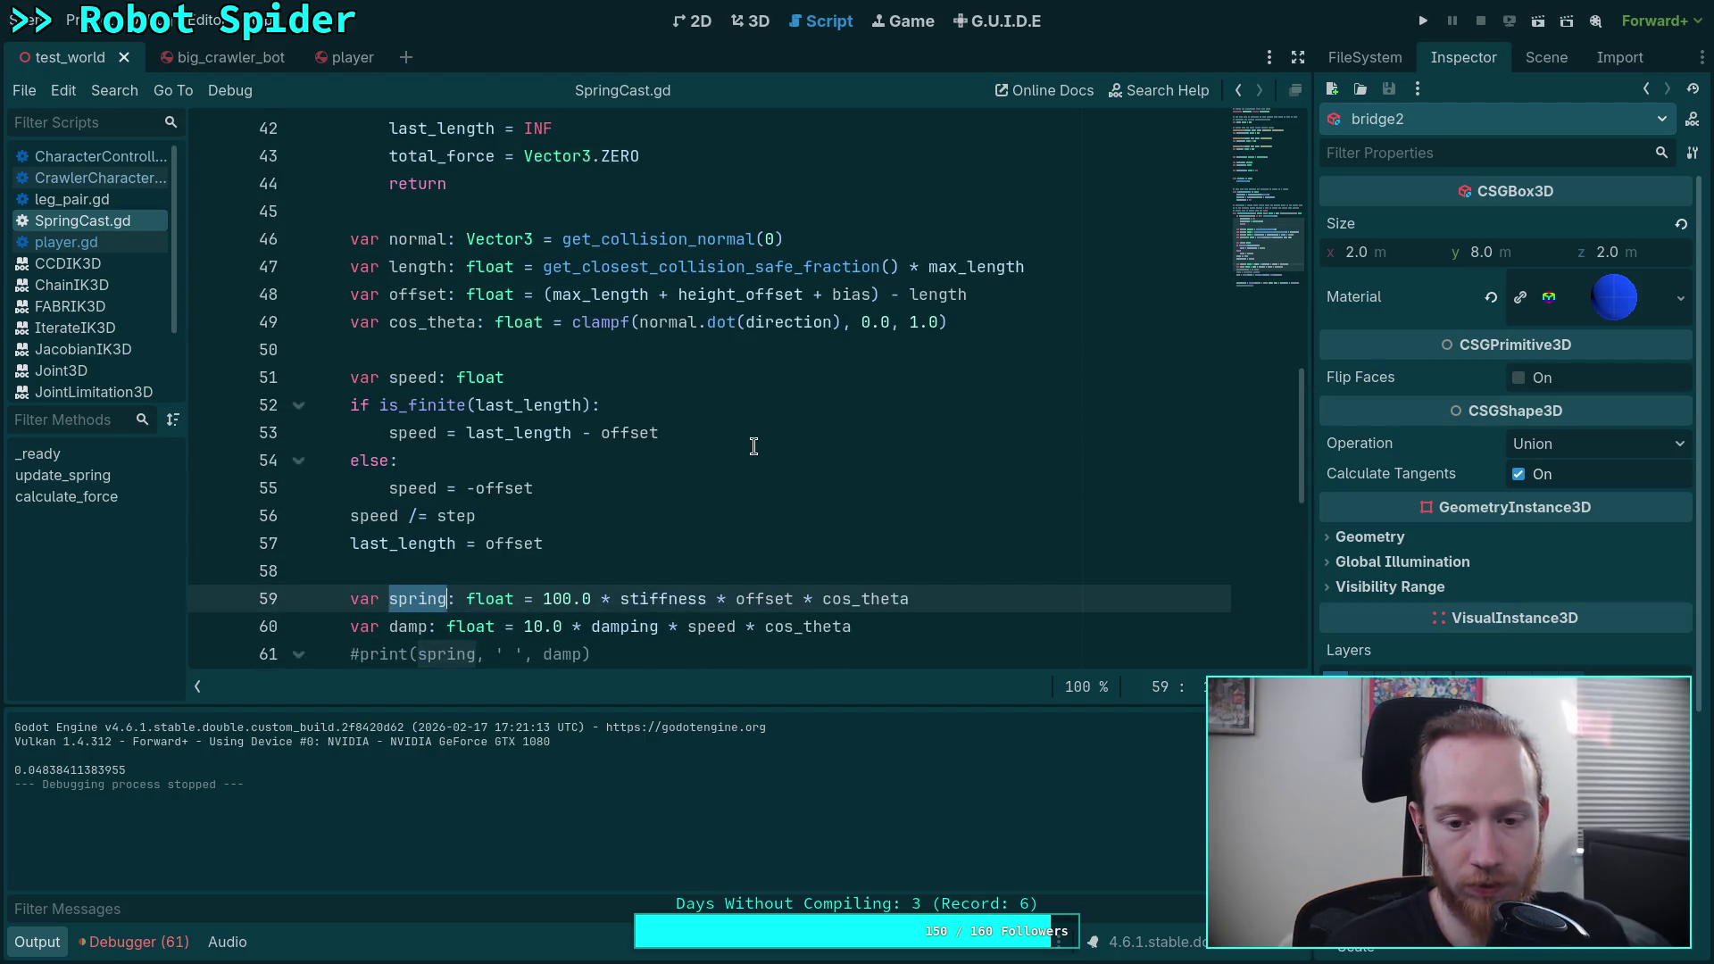
pyautogui.scroll(-4, 755, 447)
pyautogui.scroll(1, 786, 455)
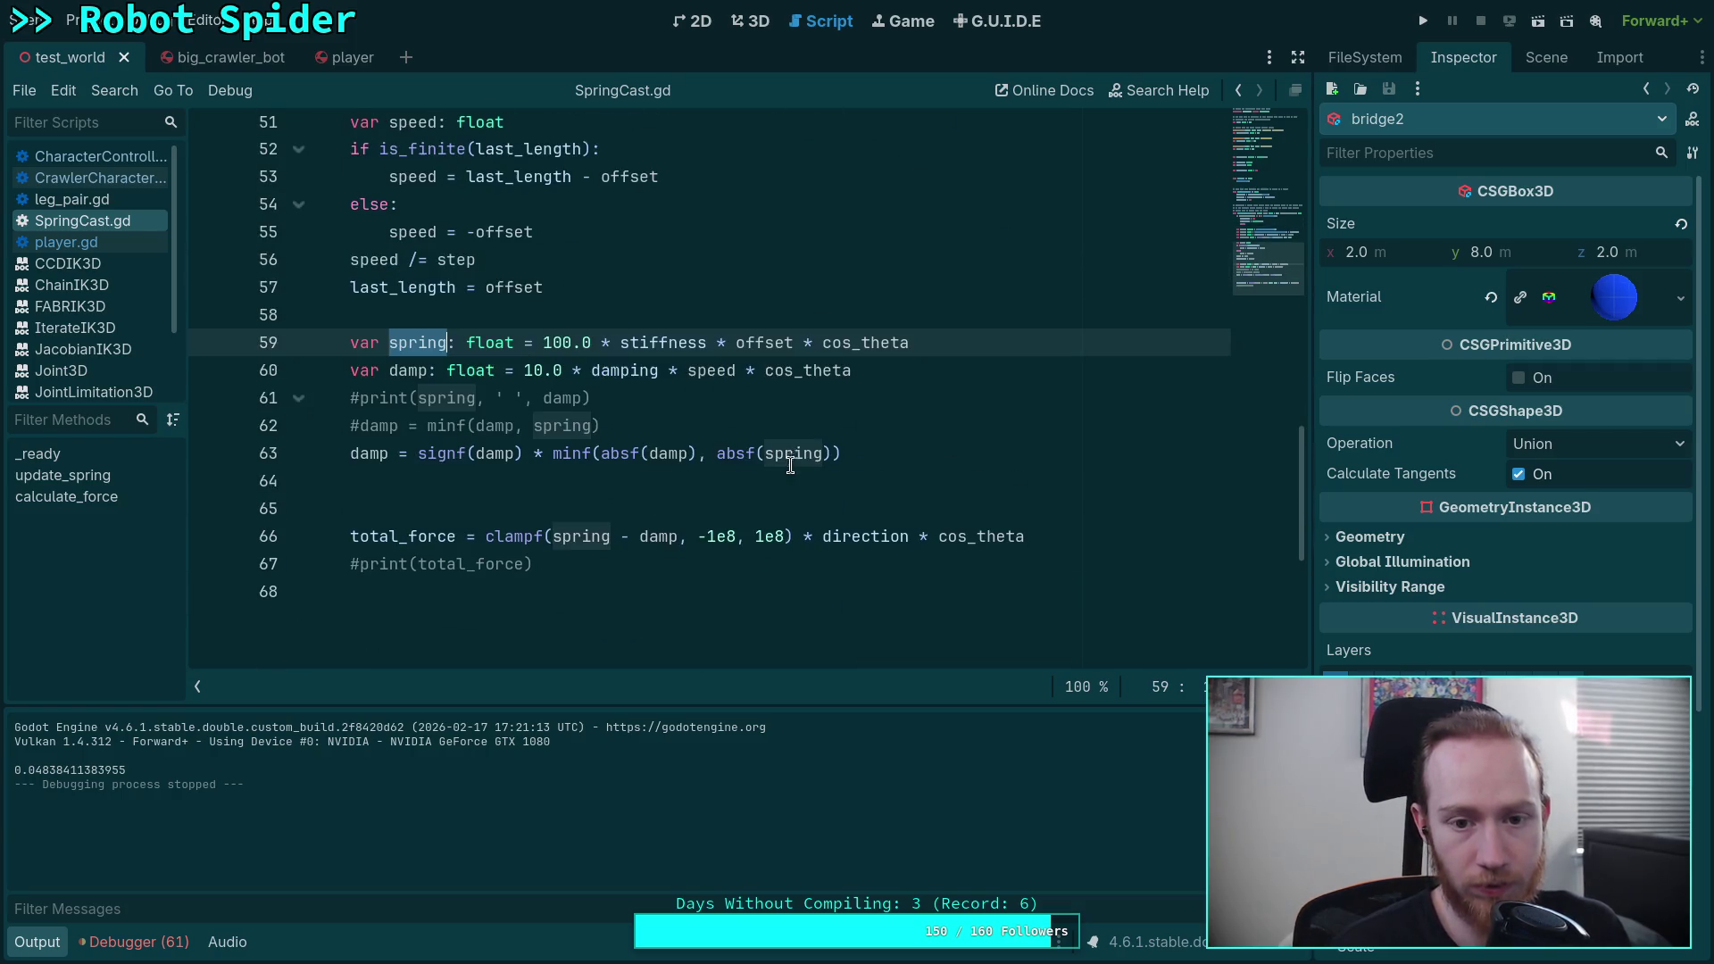
pyautogui.click(905, 452)
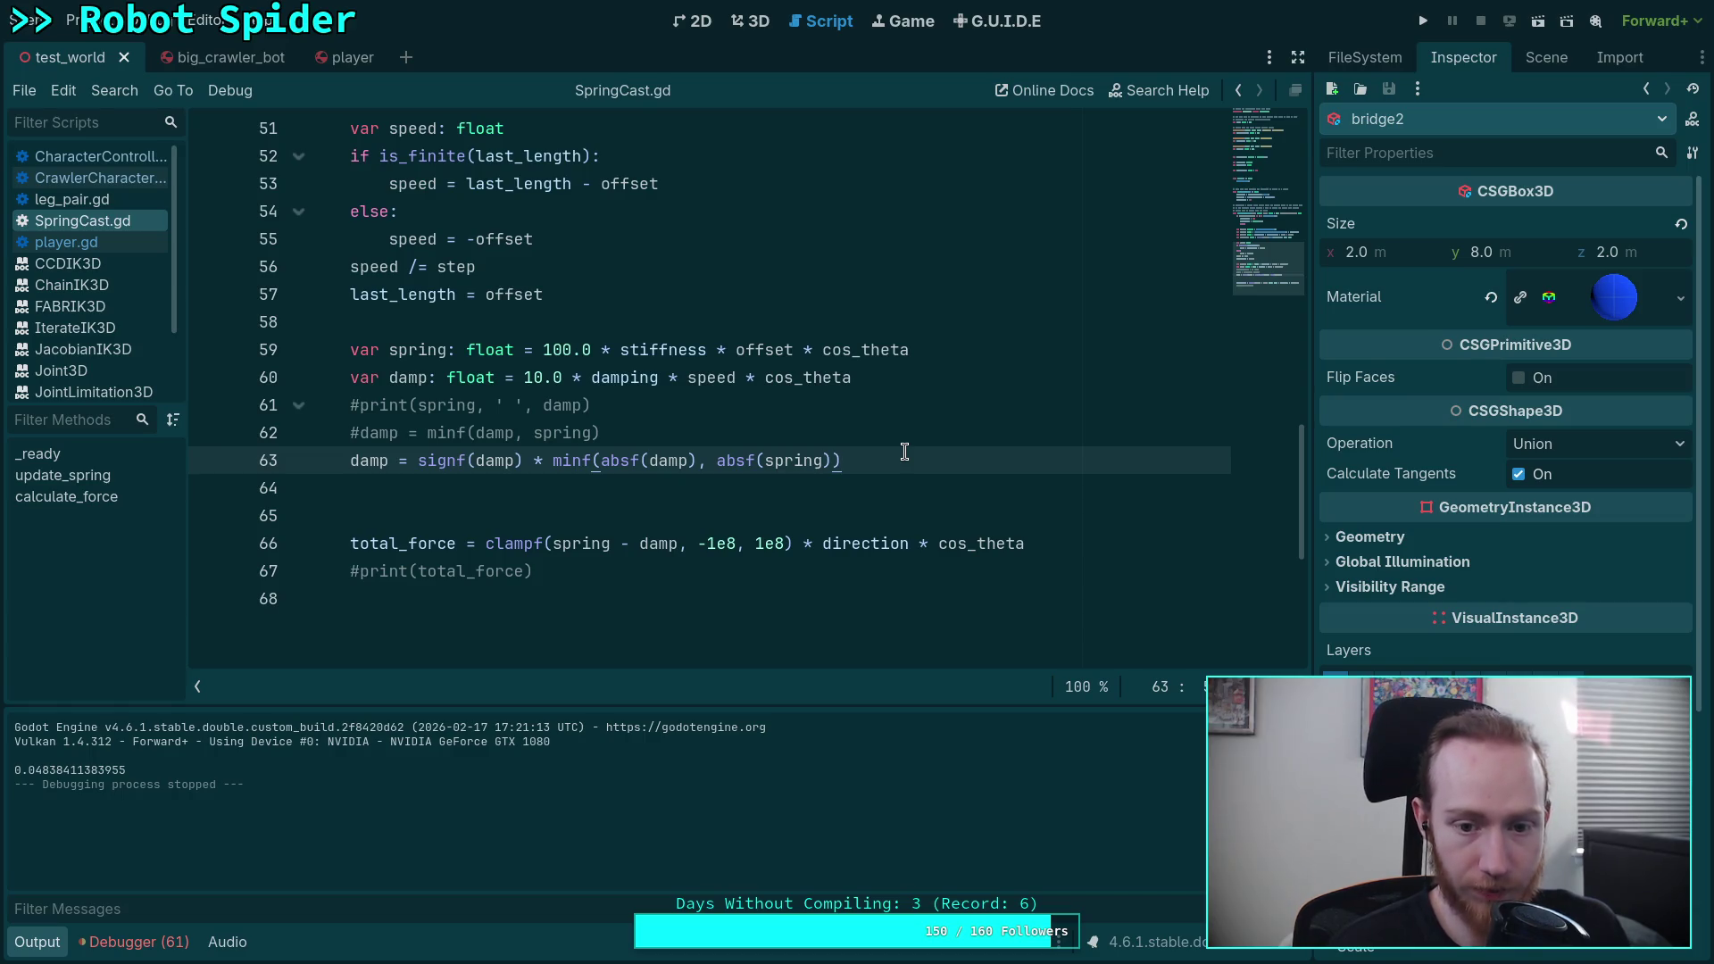
pyautogui.scroll(1, 866, 447)
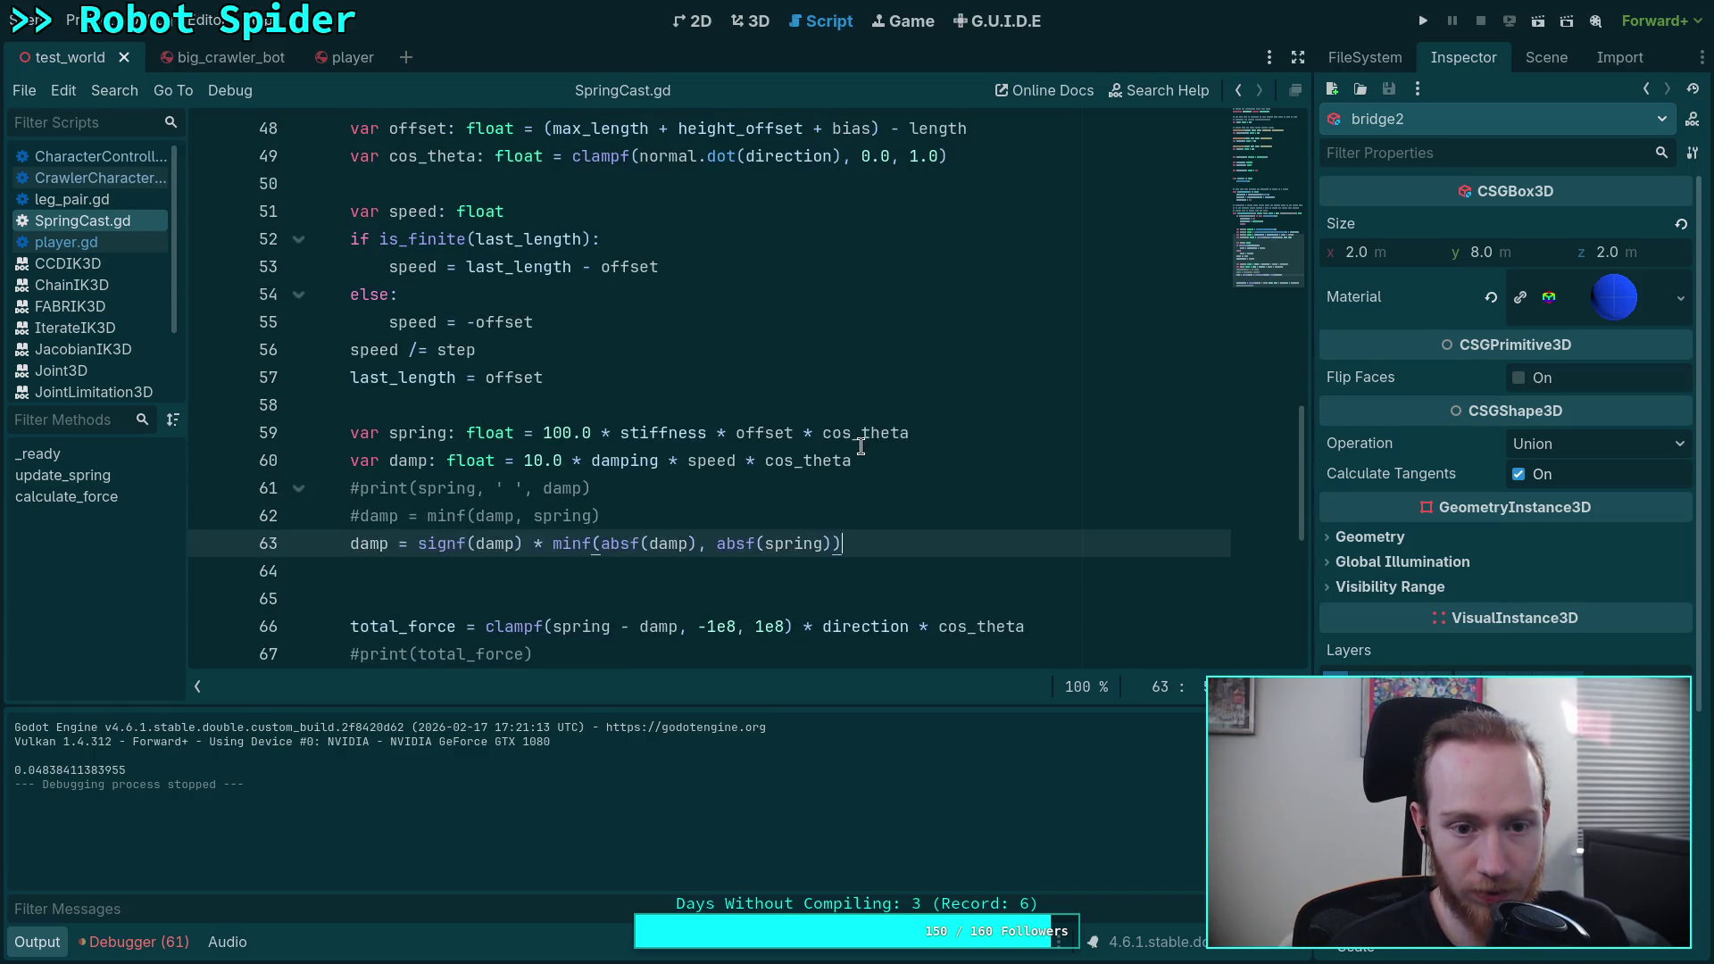
pyautogui.doubleClick(783, 433)
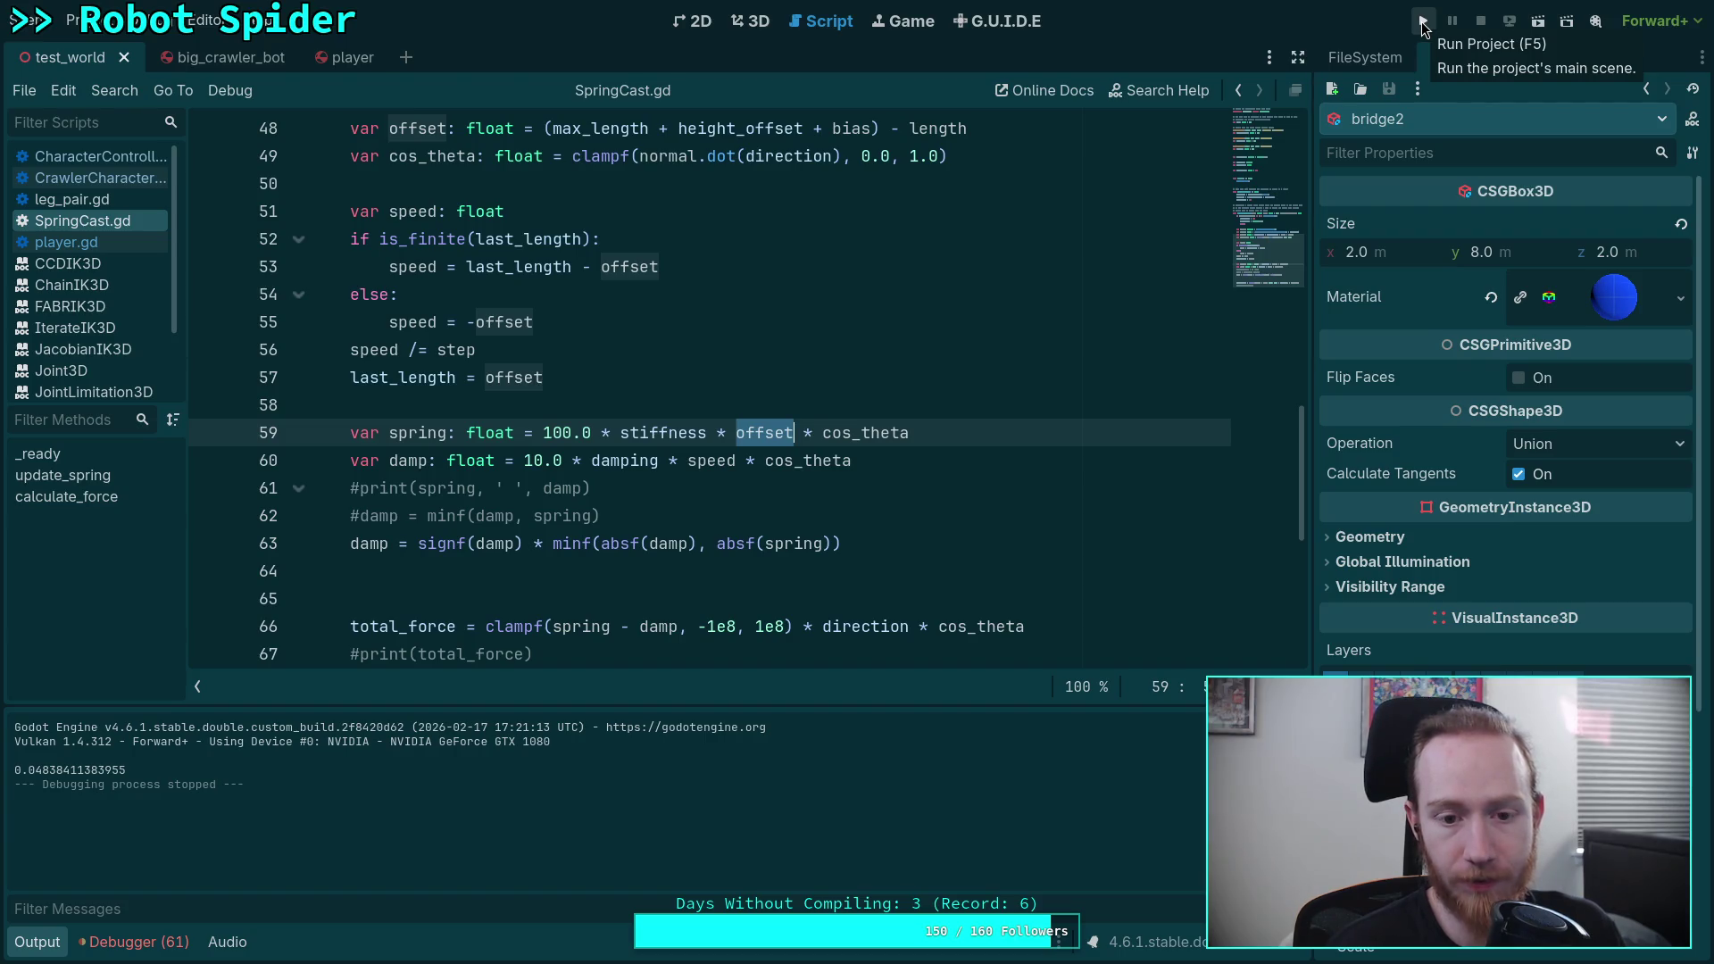
# Step: Move the spring/damp print below the damp clamp and uncomment both it and the total_force print
pyautogui.click(671, 486)
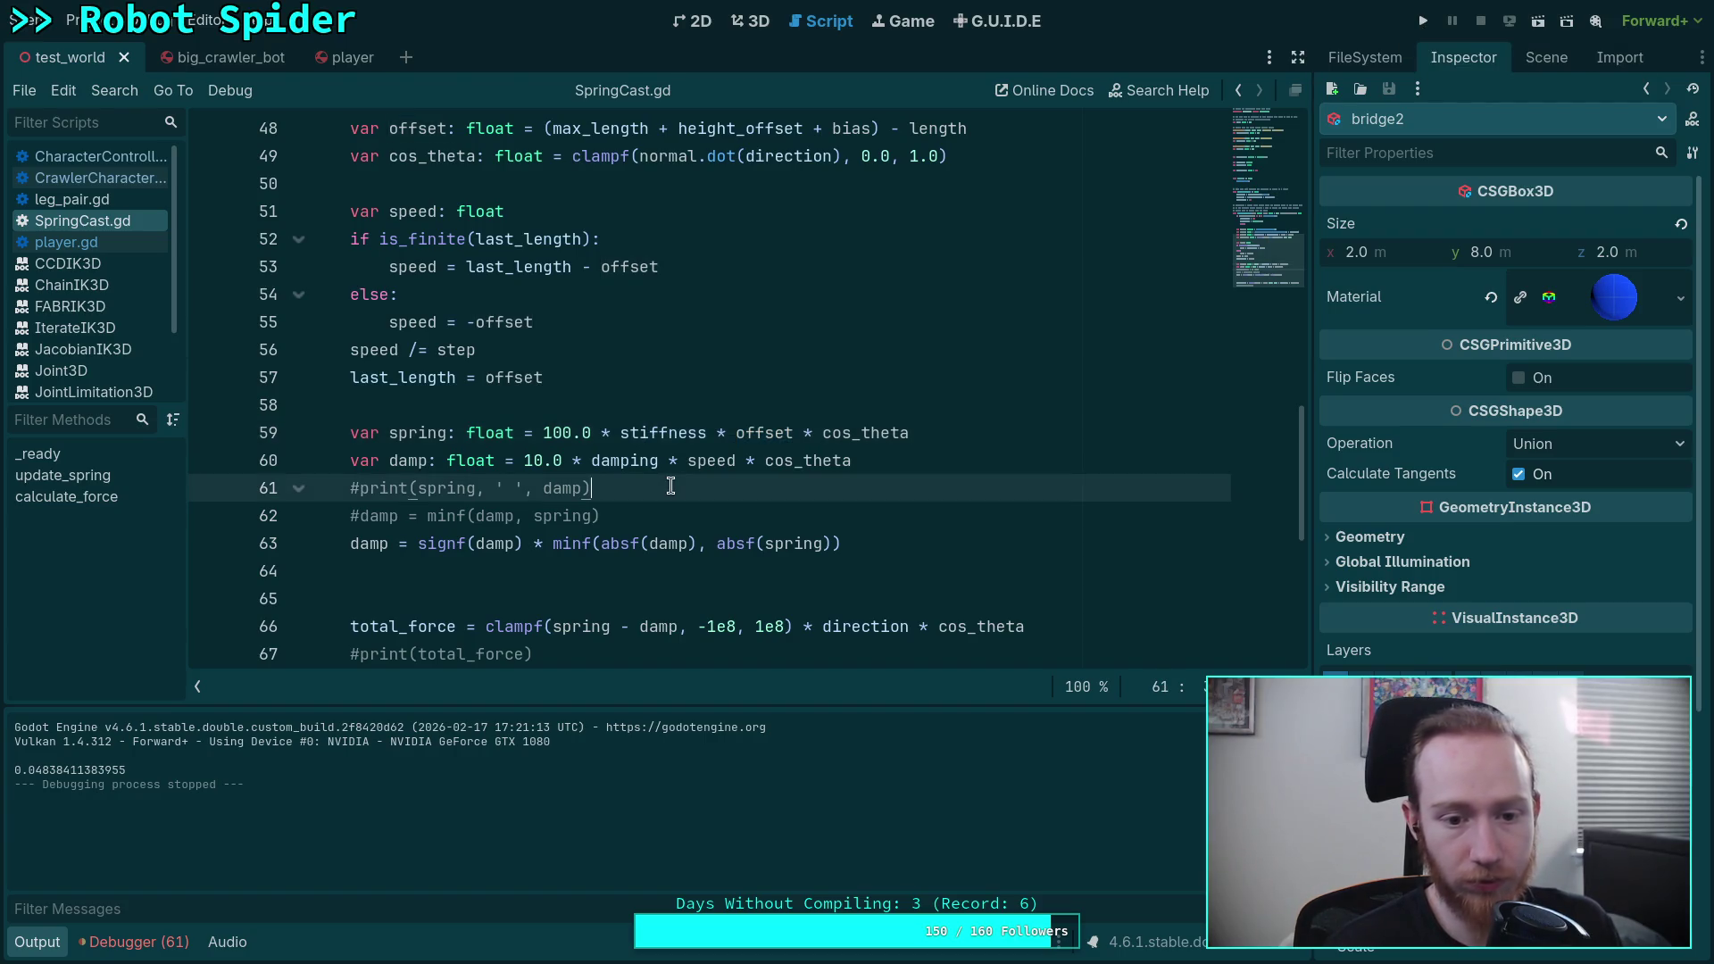
pyautogui.hotkey('alt', 'Down')
pyautogui.hotkey('alt', 'Down')
pyautogui.hotkey('ctrl', 'k')
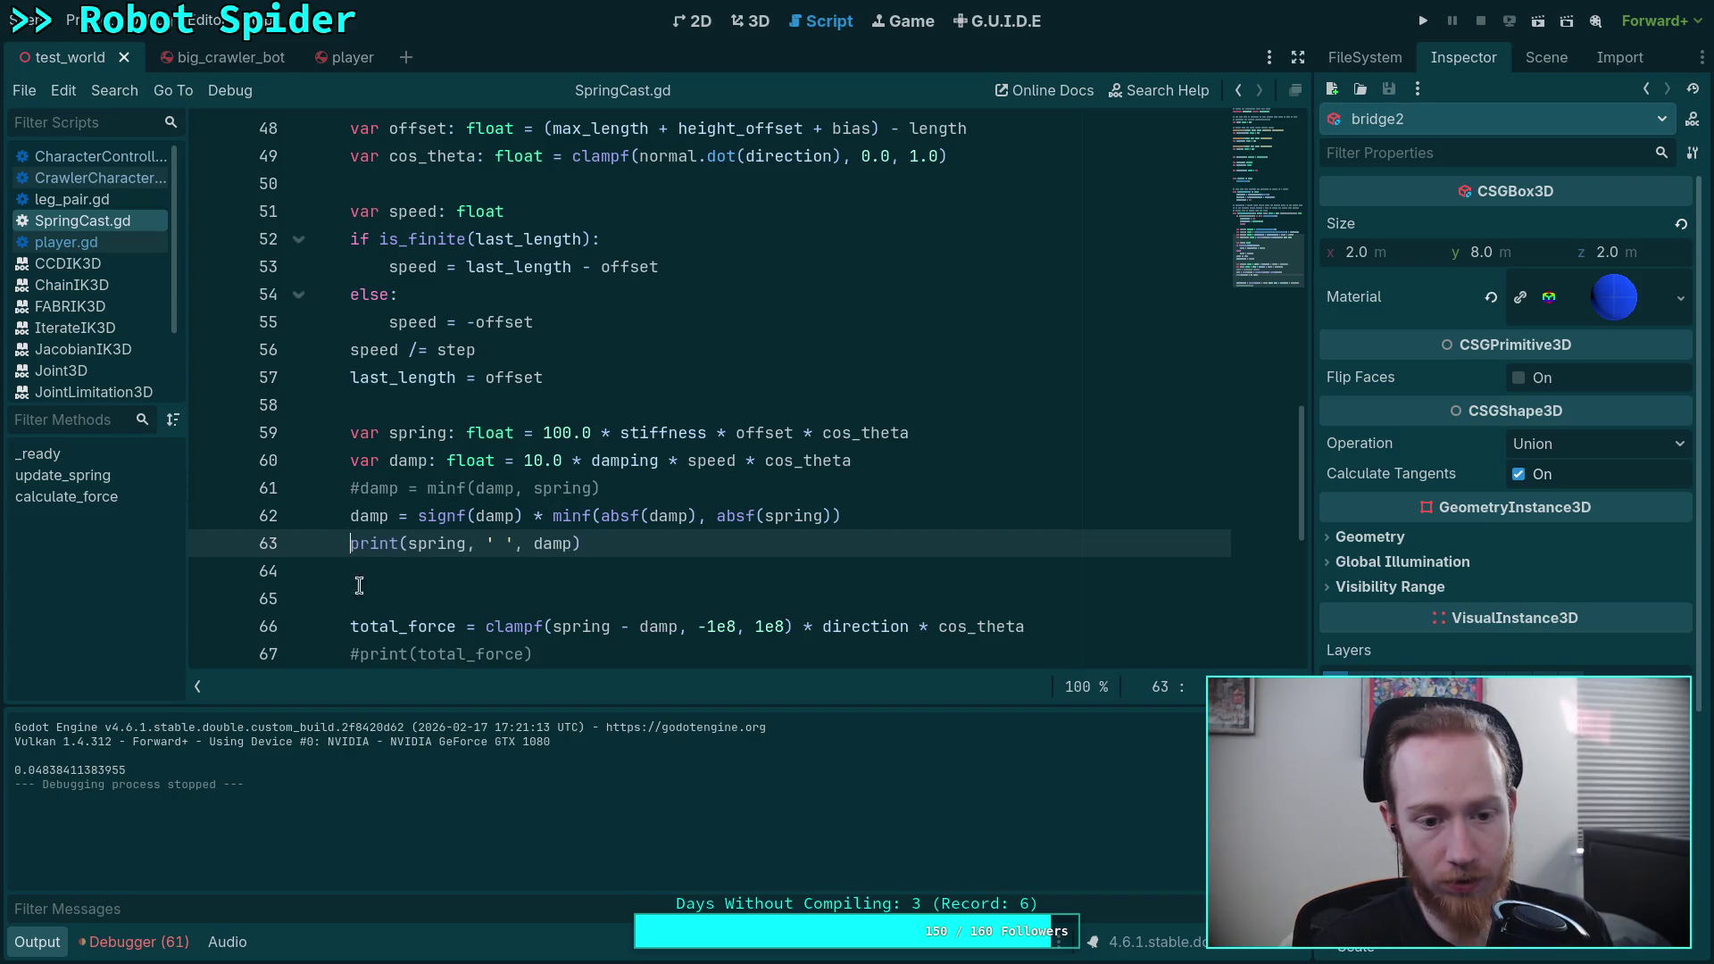
pyautogui.click(355, 652)
pyautogui.hotkey('ctrl', 'k')
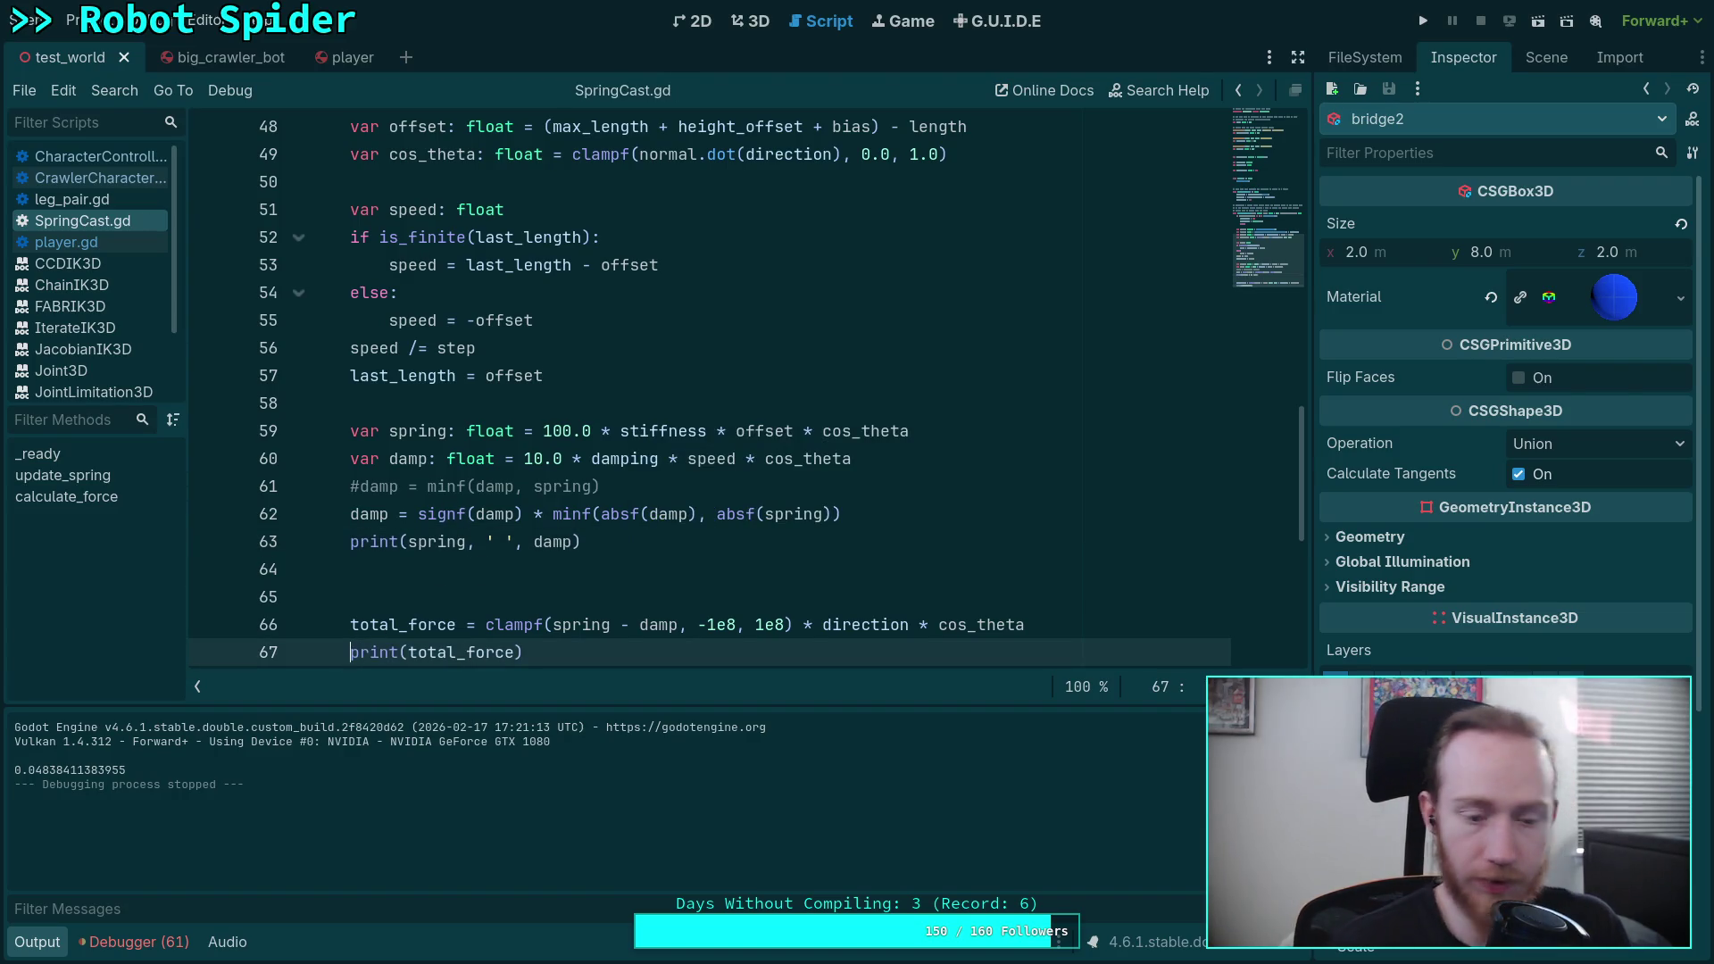
# Step: Run the game, review the printed forces in the Output log, and take control to drive over the ramps
pyautogui.press('F5')
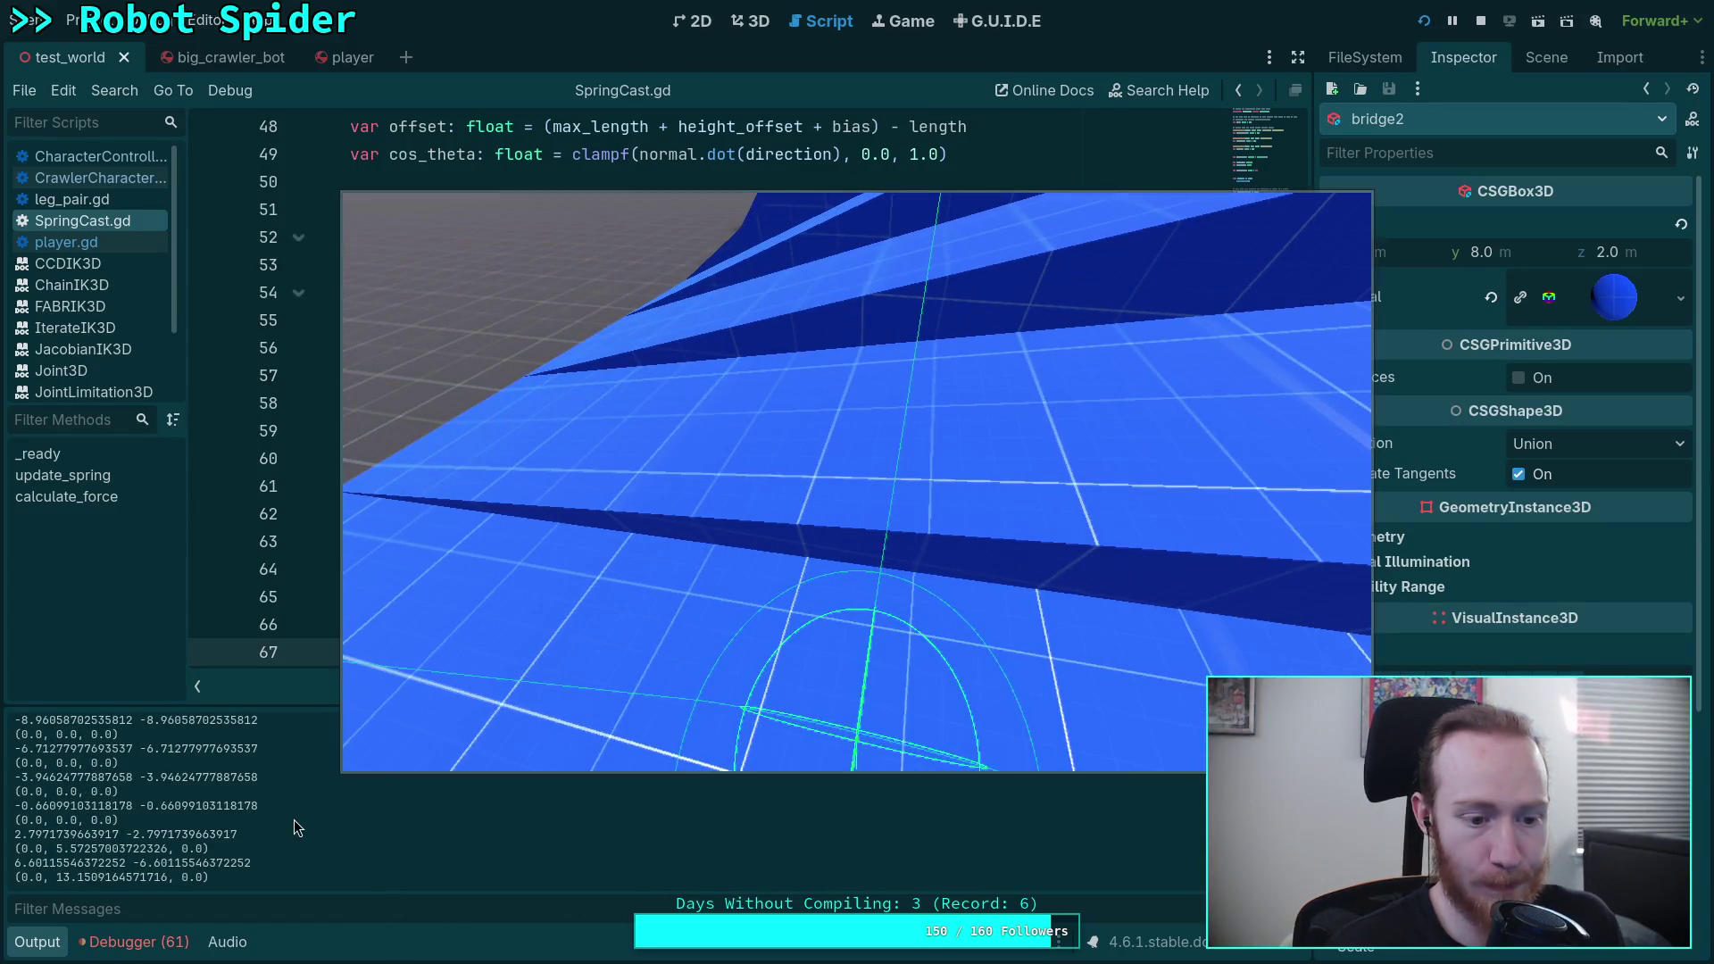
pyautogui.scroll(2, 292, 818)
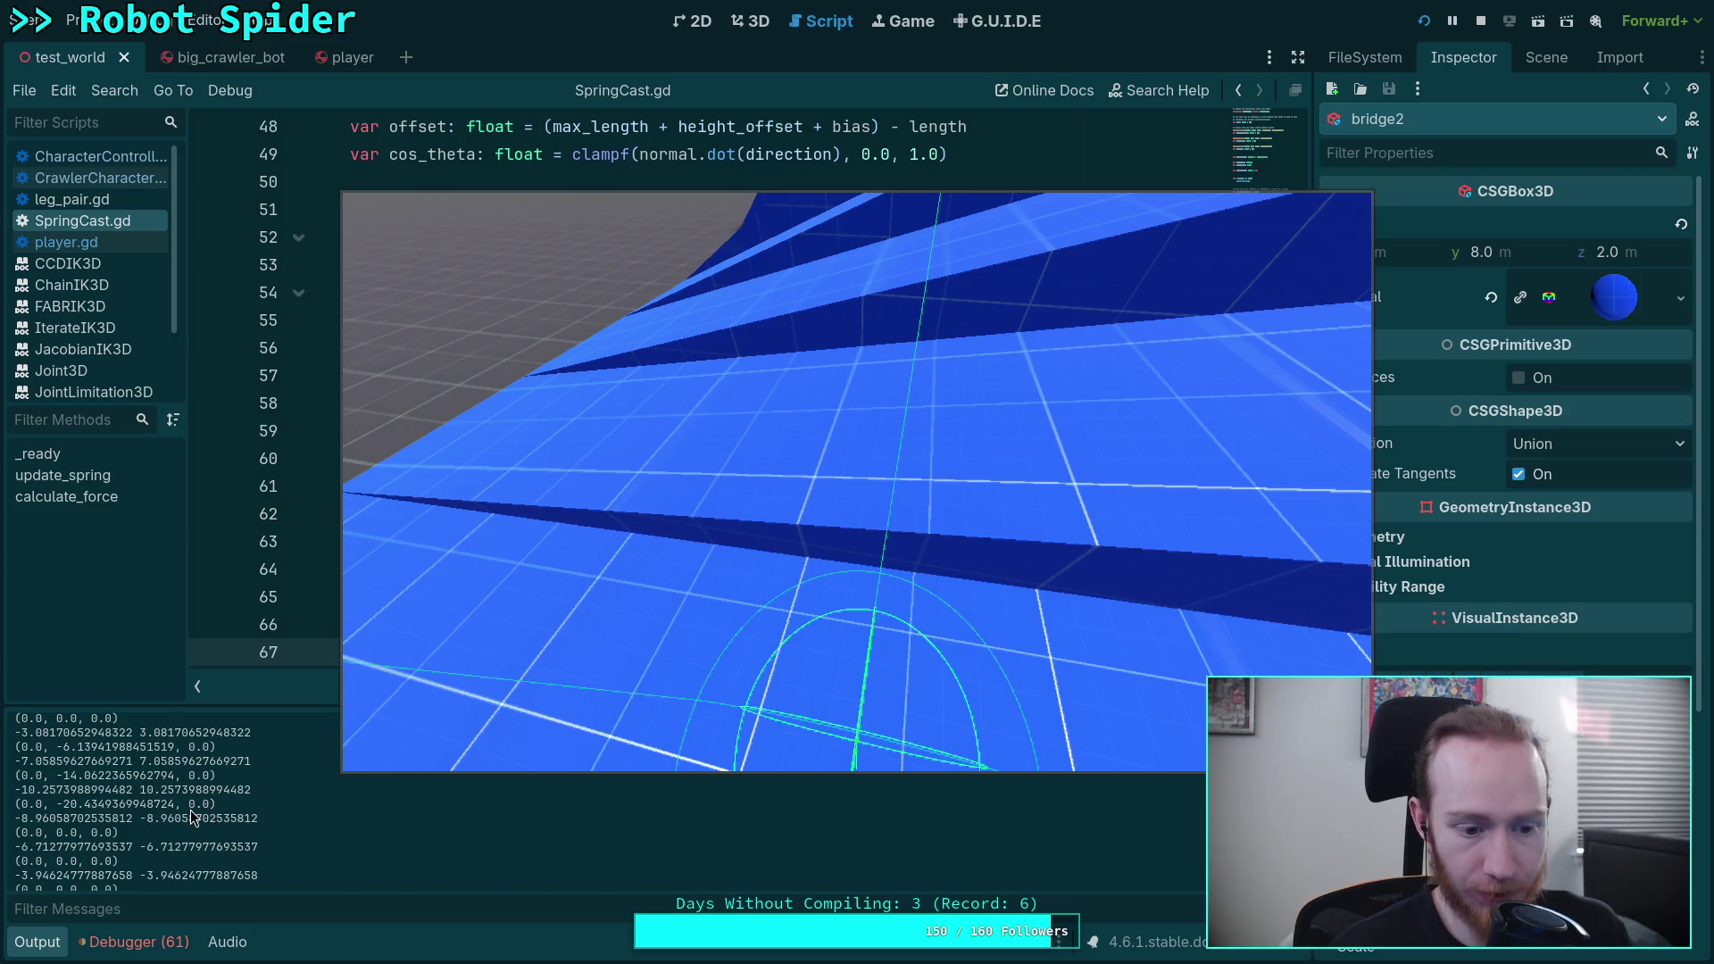
pyautogui.scroll(3, 183, 802)
pyautogui.scroll(3, 180, 800)
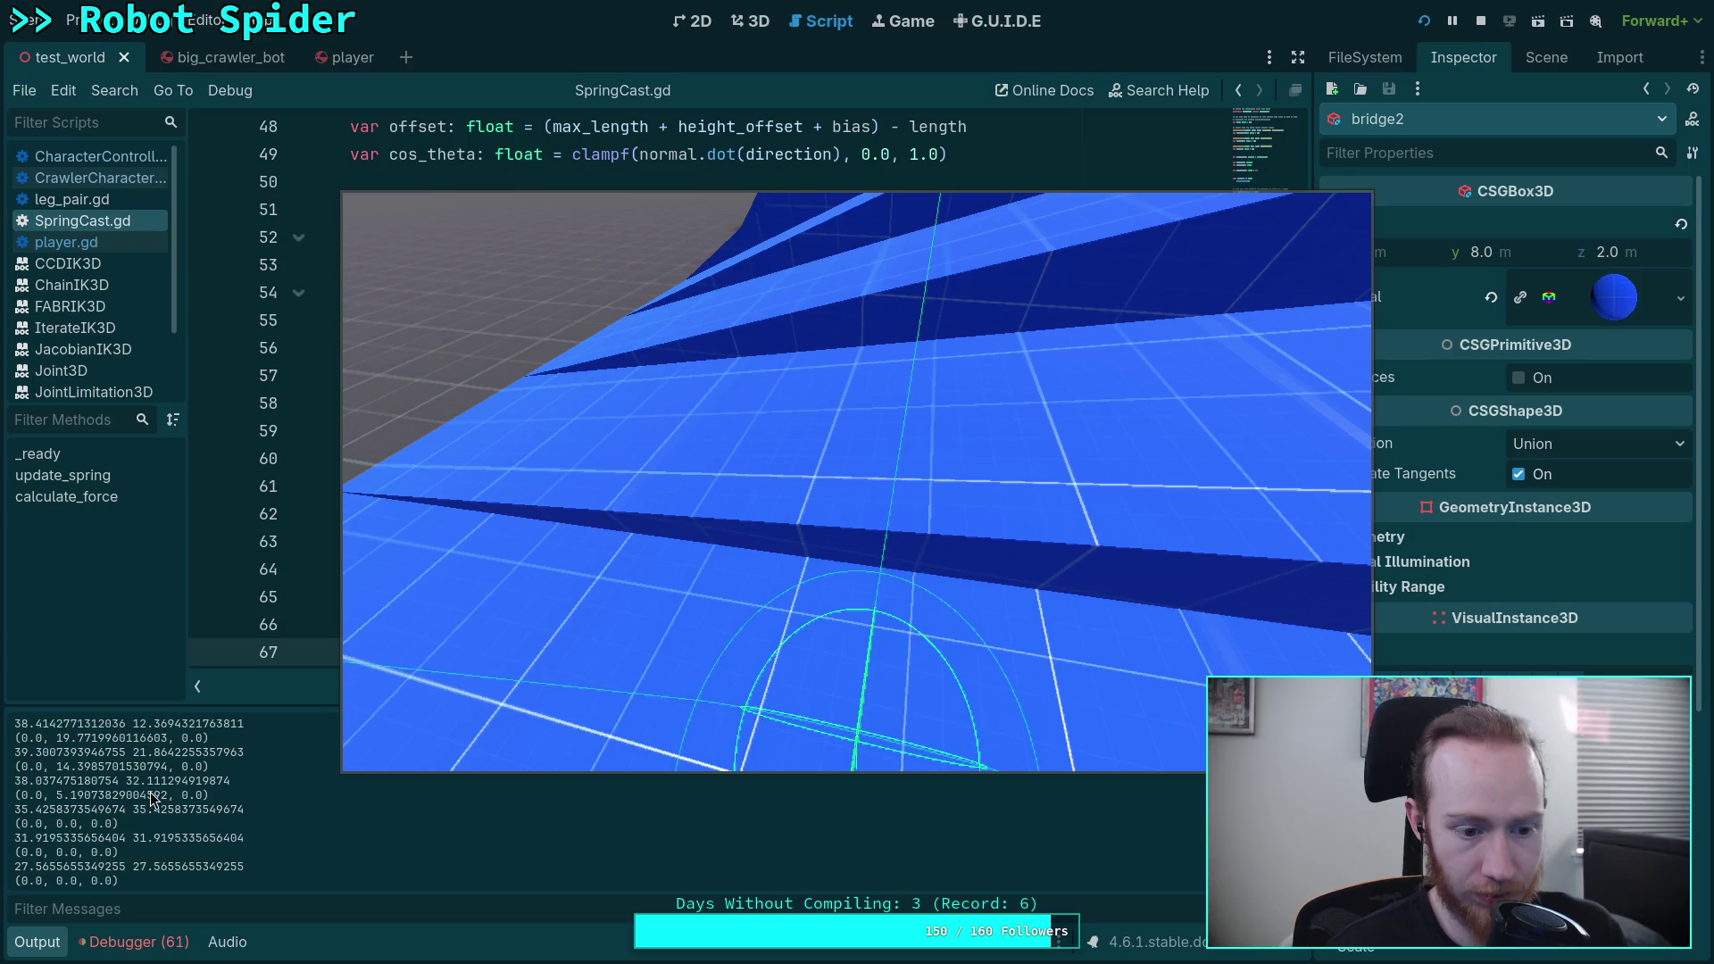
pyautogui.scroll(-2, 179, 801)
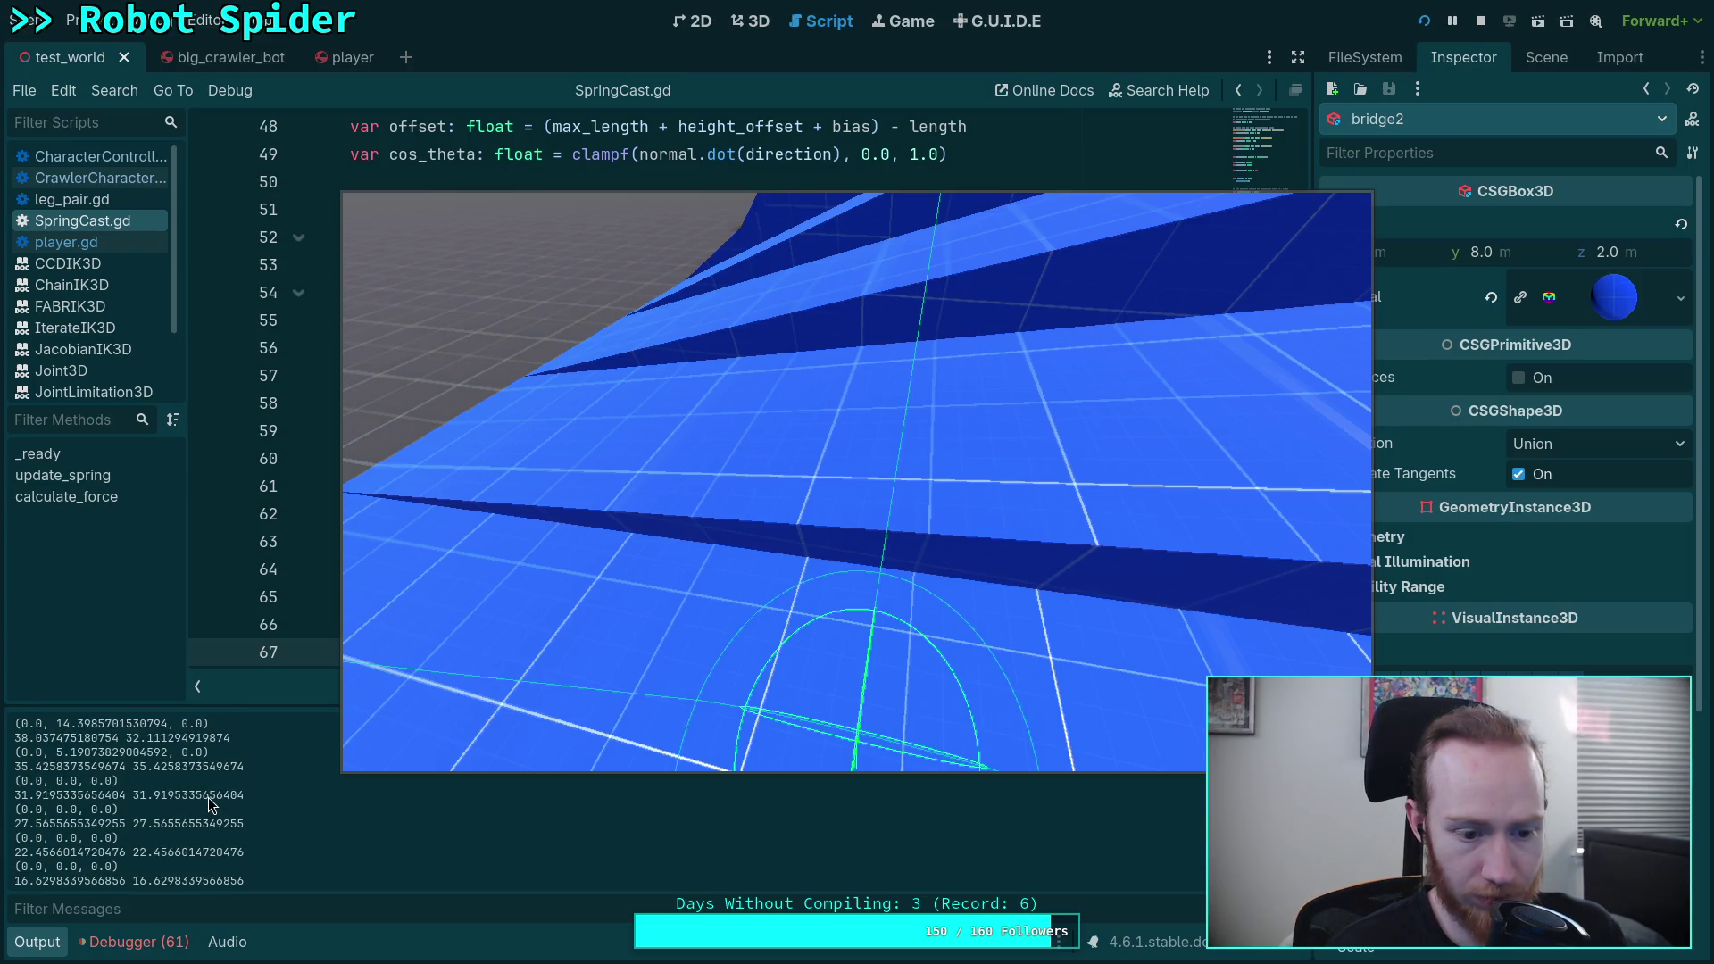
pyautogui.scroll(-1, 204, 803)
pyautogui.scroll(-5, 192, 798)
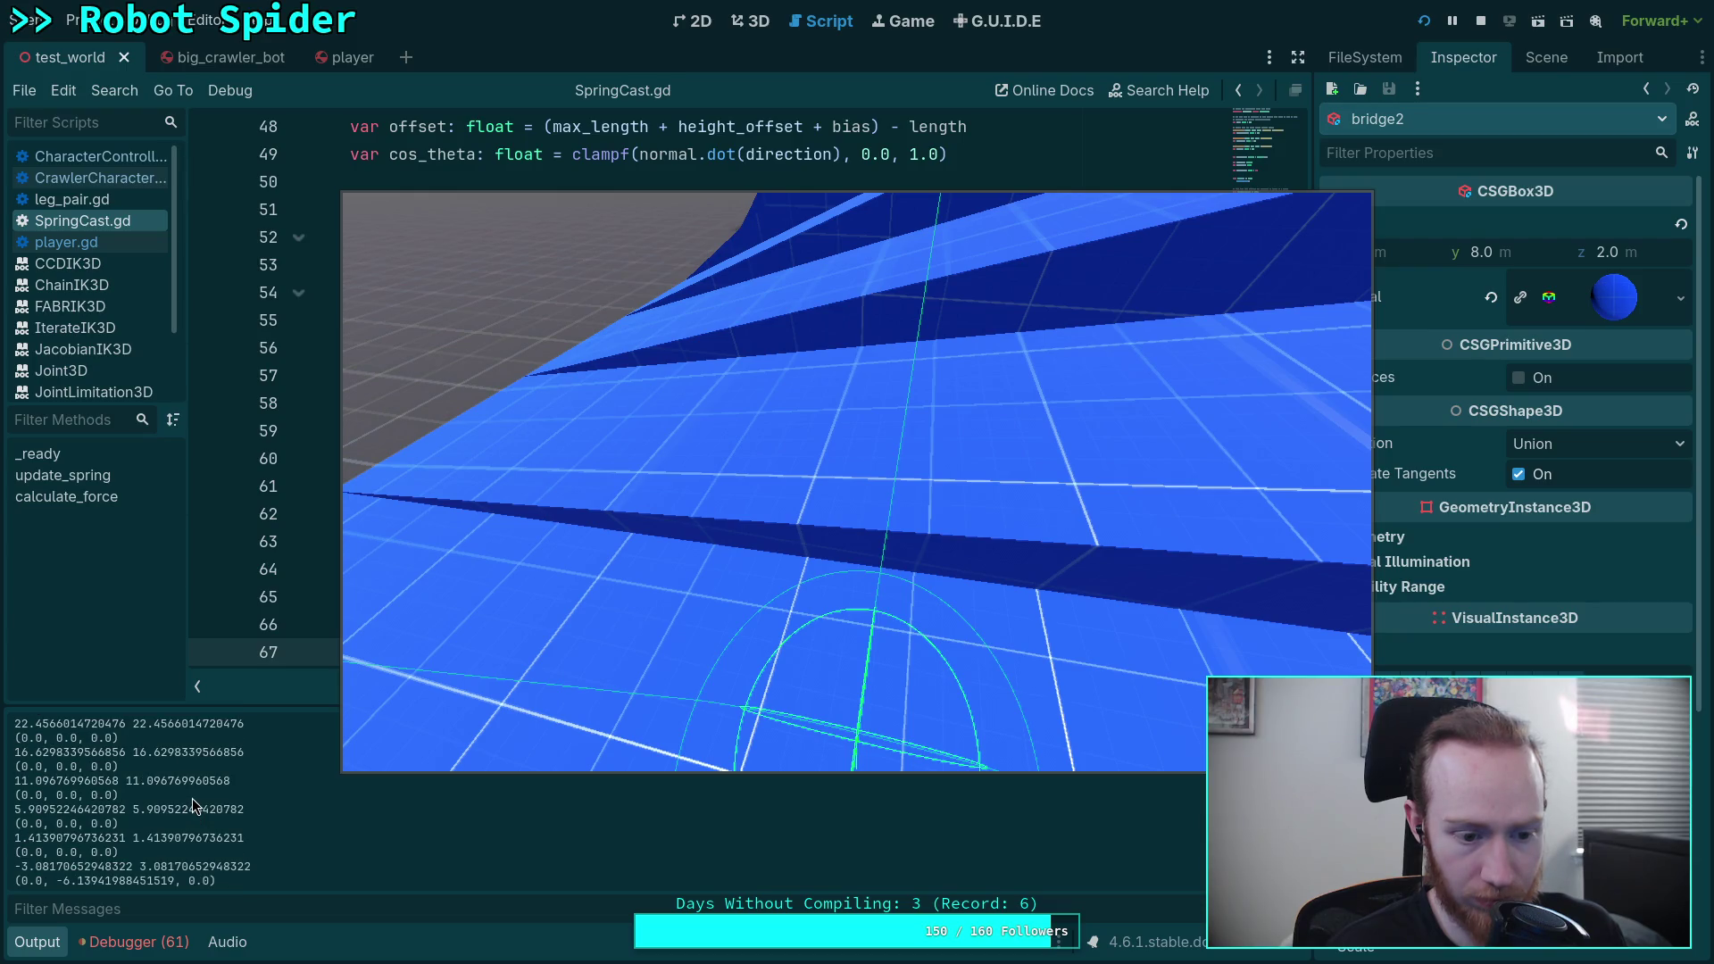
pyautogui.scroll(-1, 191, 798)
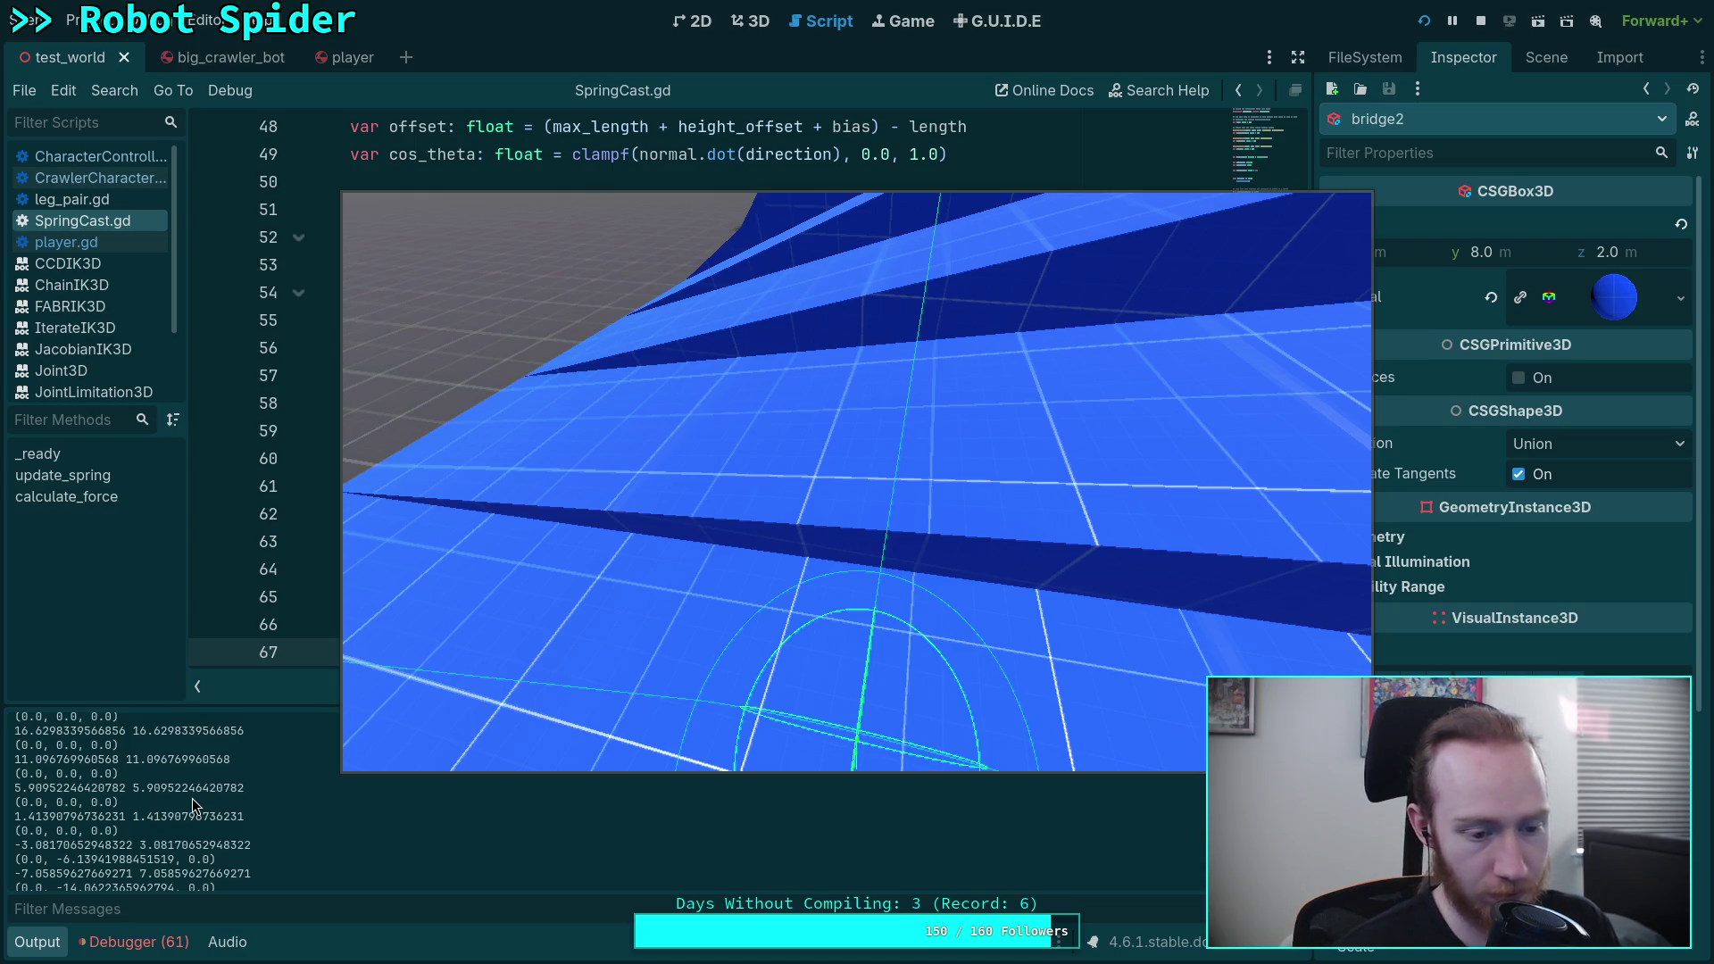
pyautogui.scroll(-1, 188, 793)
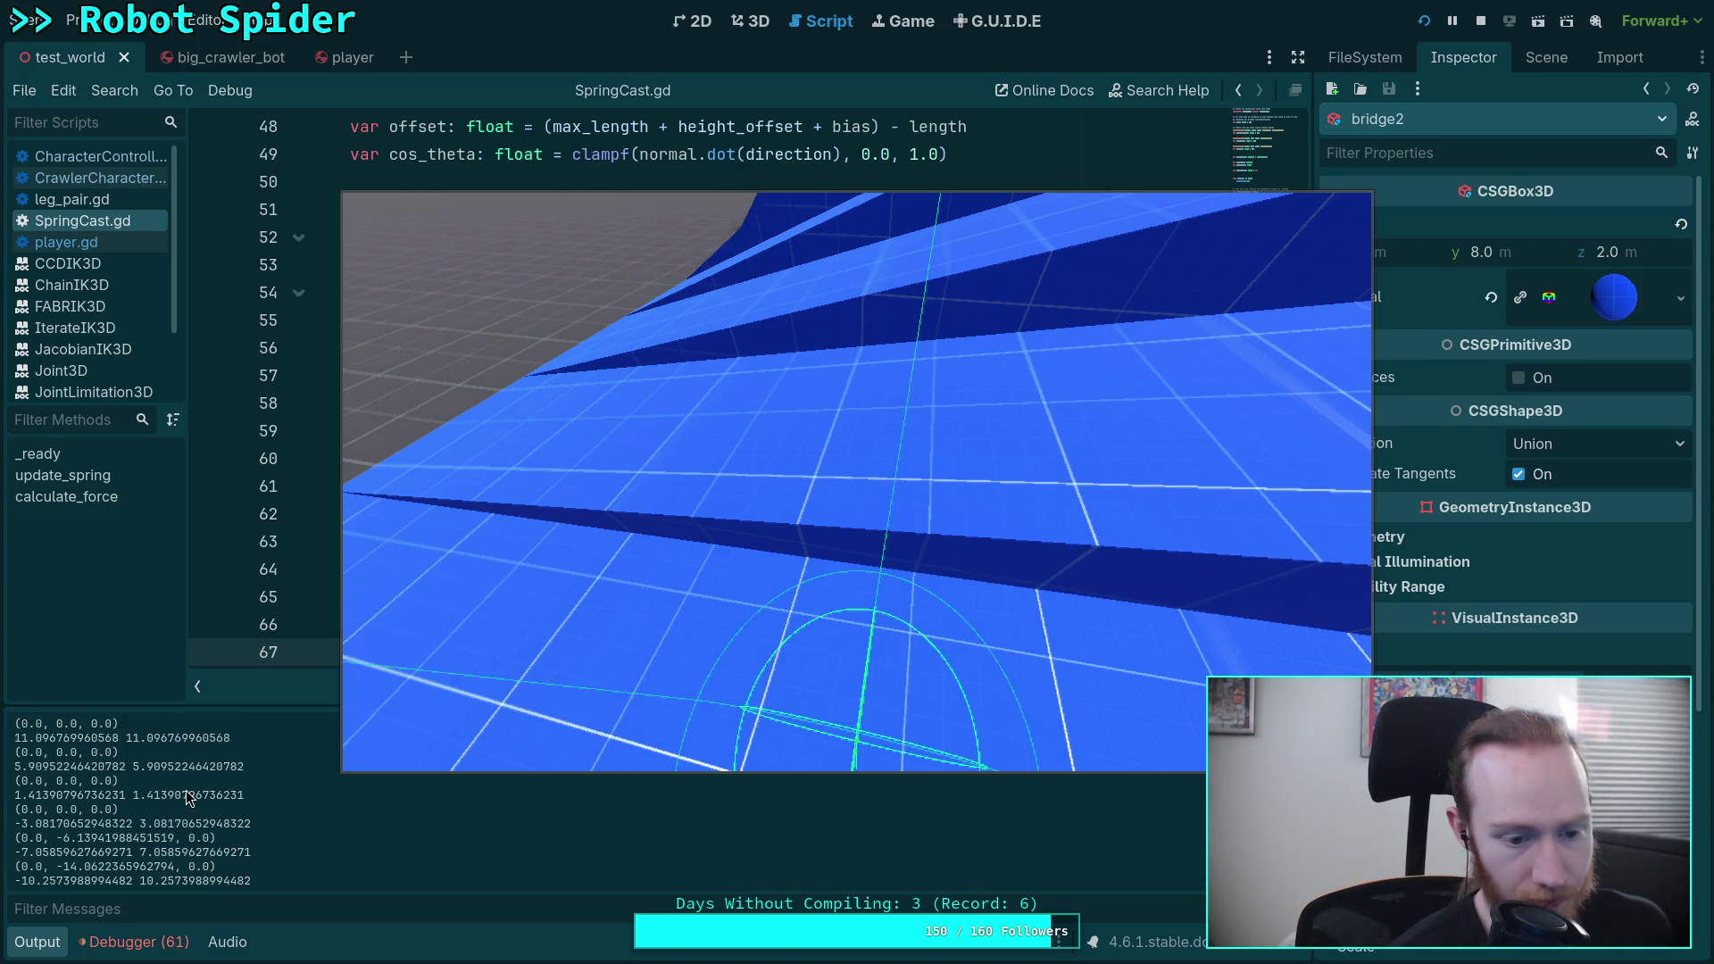
pyautogui.scroll(-1, 185, 791)
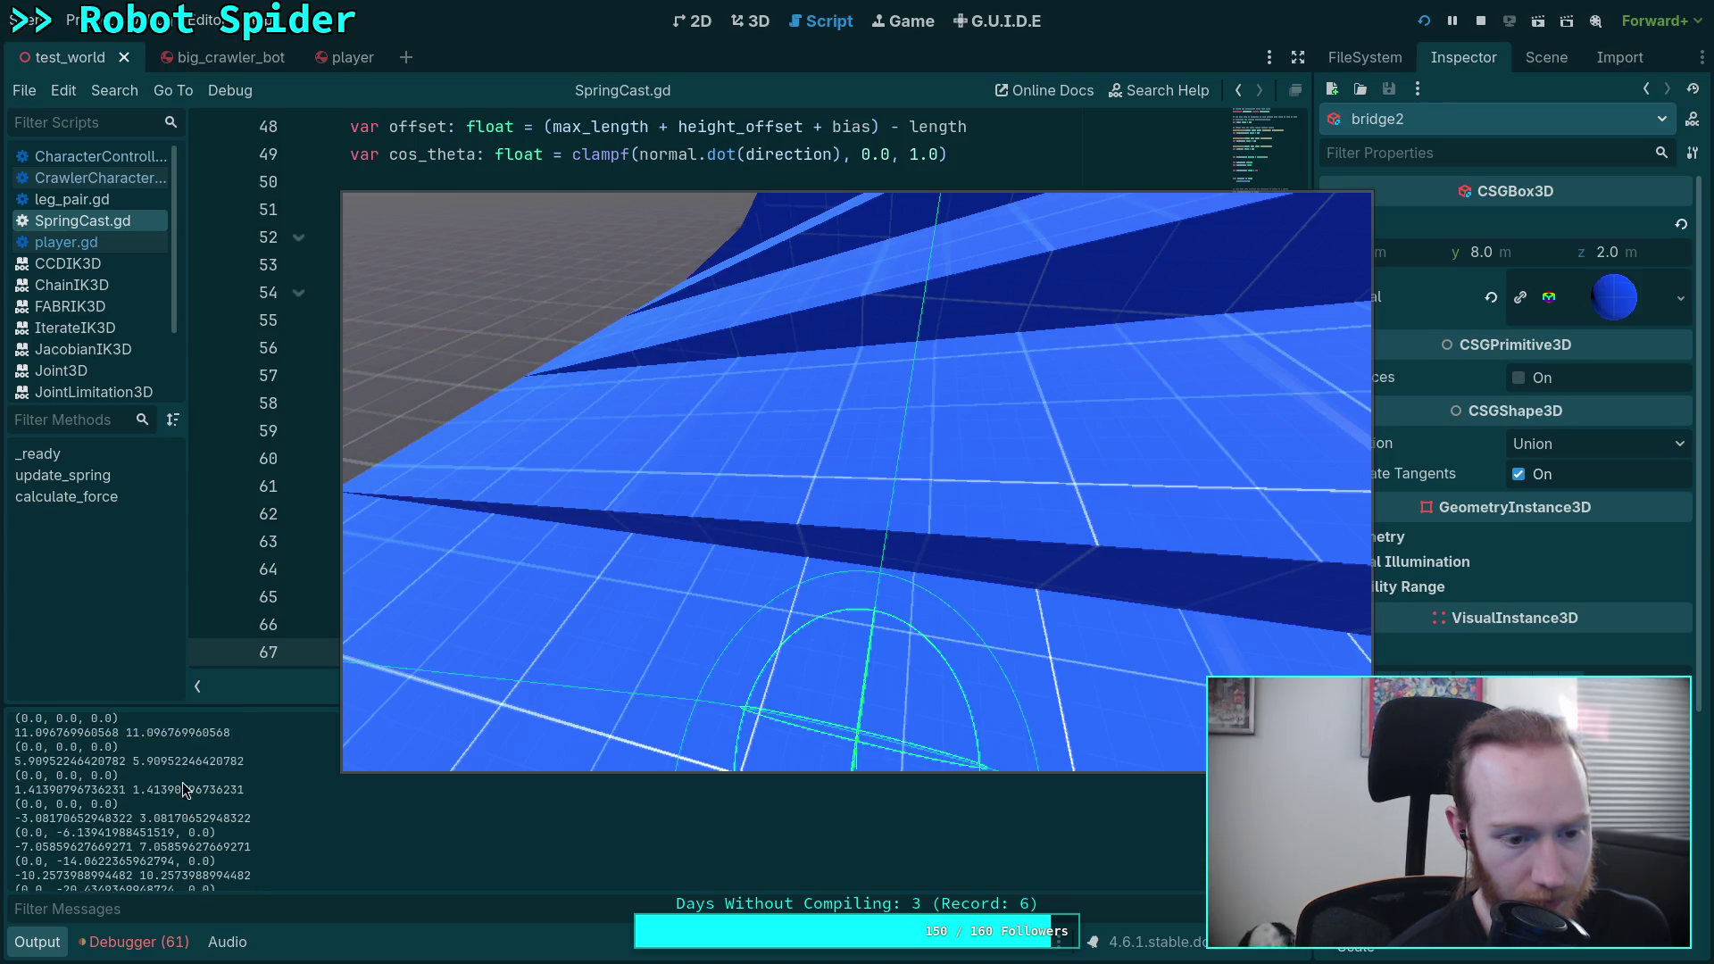
pyautogui.scroll(-10, 185, 790)
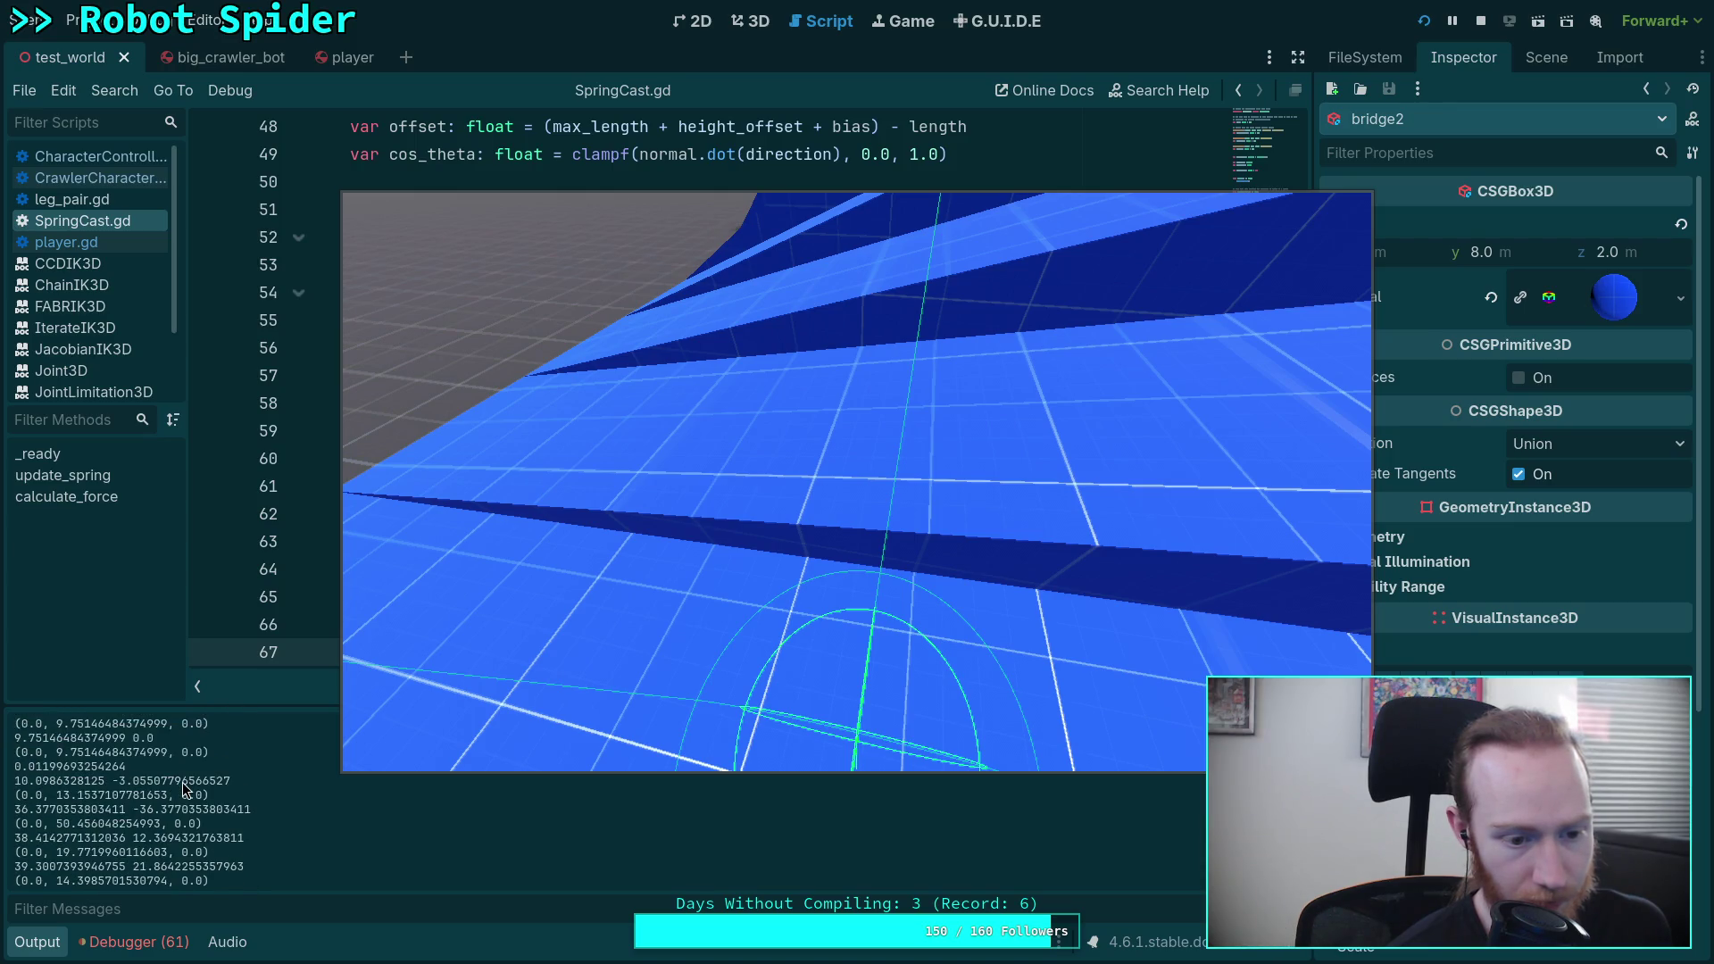
pyautogui.click(770, 543)
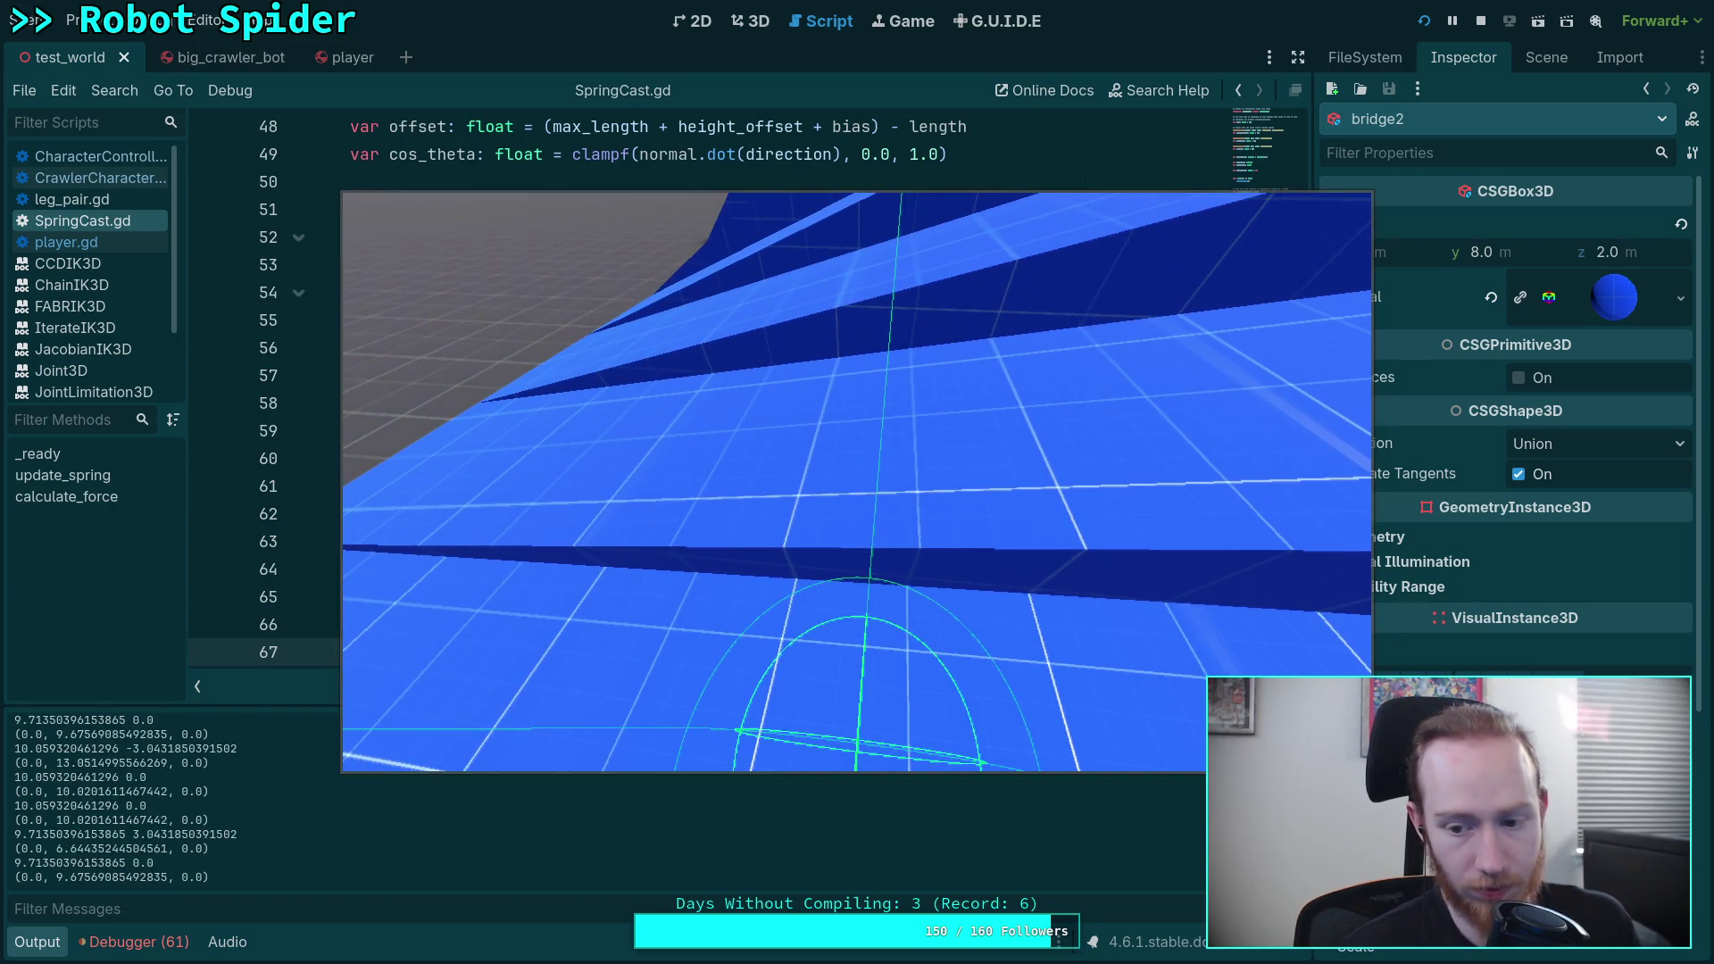
pyautogui.click(951, 601)
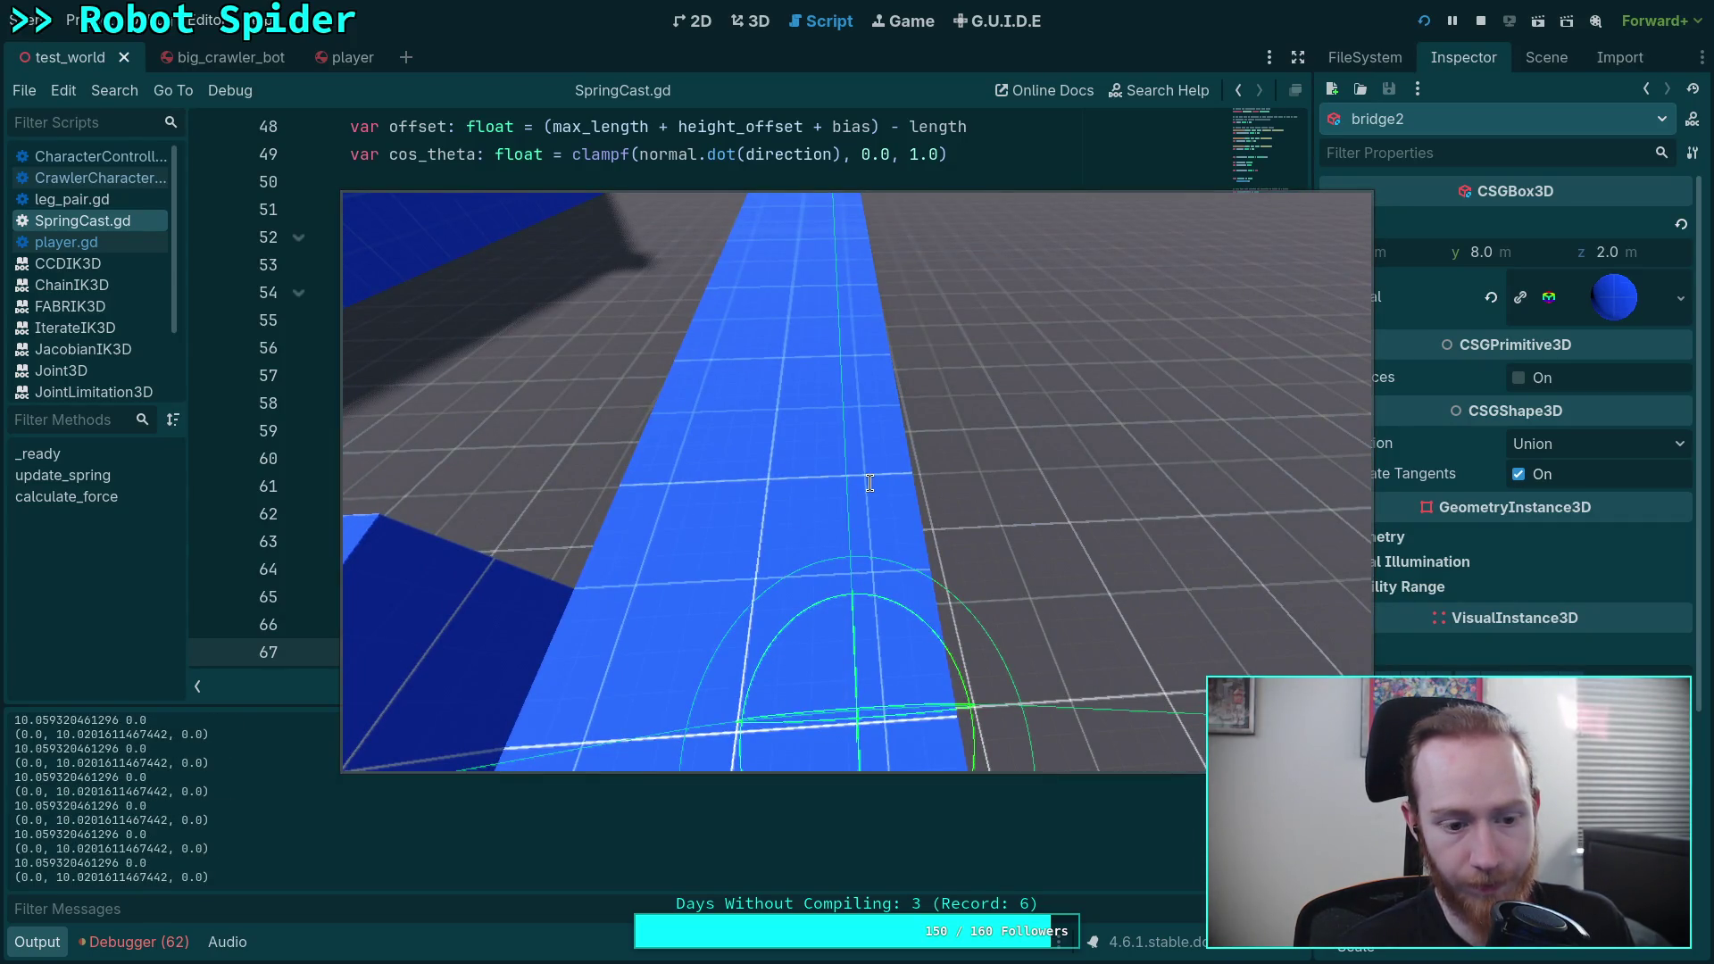
# Step: Stop the game and delete the stray 'e' so the line reads print(total_force)
pyautogui.write('v')
pyautogui.click(1479, 24)
pyautogui.scroll(-2, 755, 513)
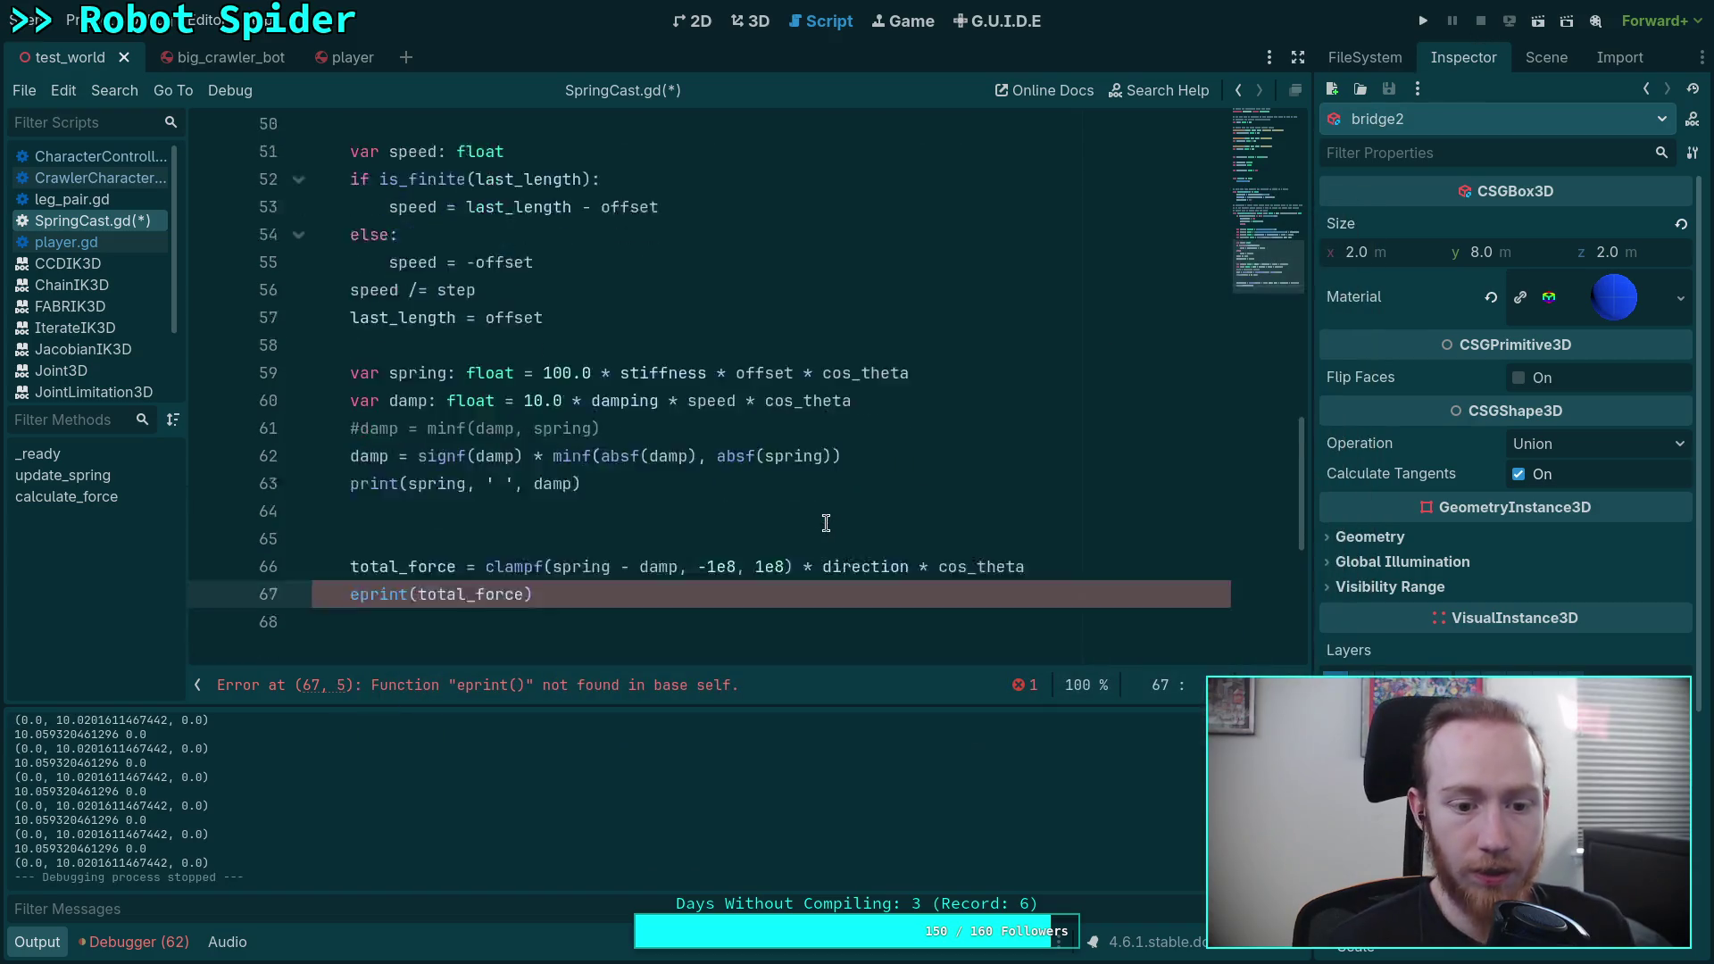
pyautogui.press('BackSpace')
pyautogui.scroll(1, 474, 473)
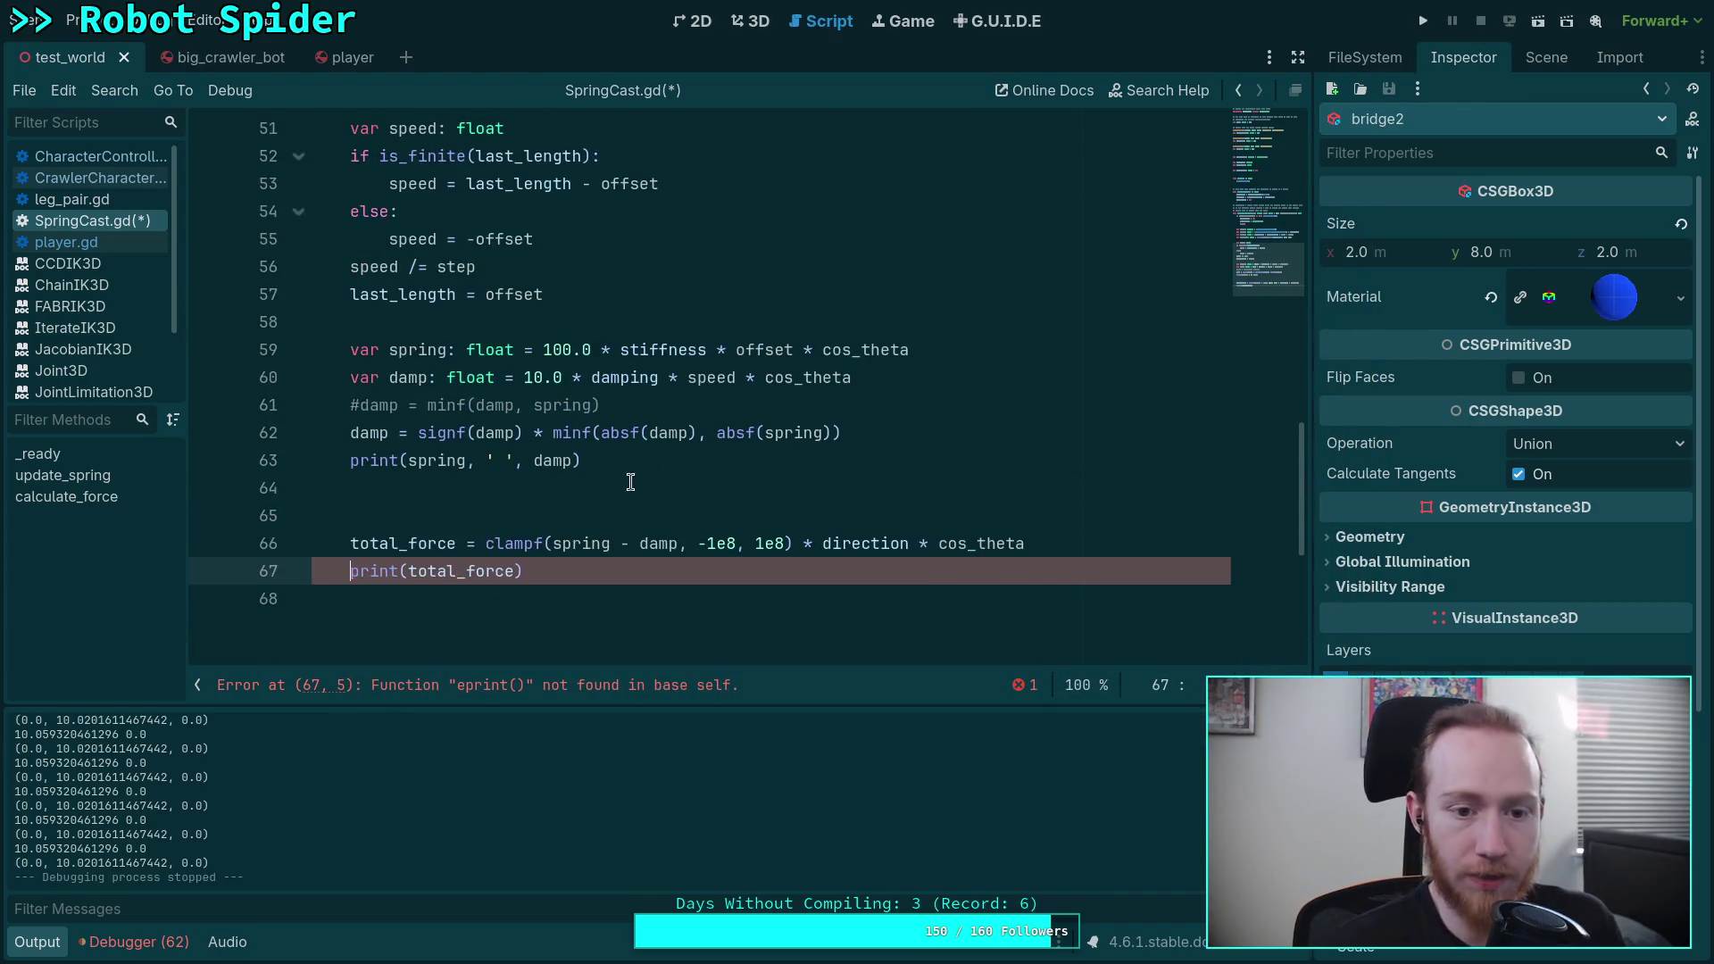
# Step: Comment out the signf damp clamp on line 62, remove the unfinished if line, and save SpringCast.gd
pyautogui.moveTo(703, 431)
pyautogui.mouseDown()
pyautogui.moveTo(348, 433)
pyautogui.moveTo(350, 412)
pyautogui.mouseUp()
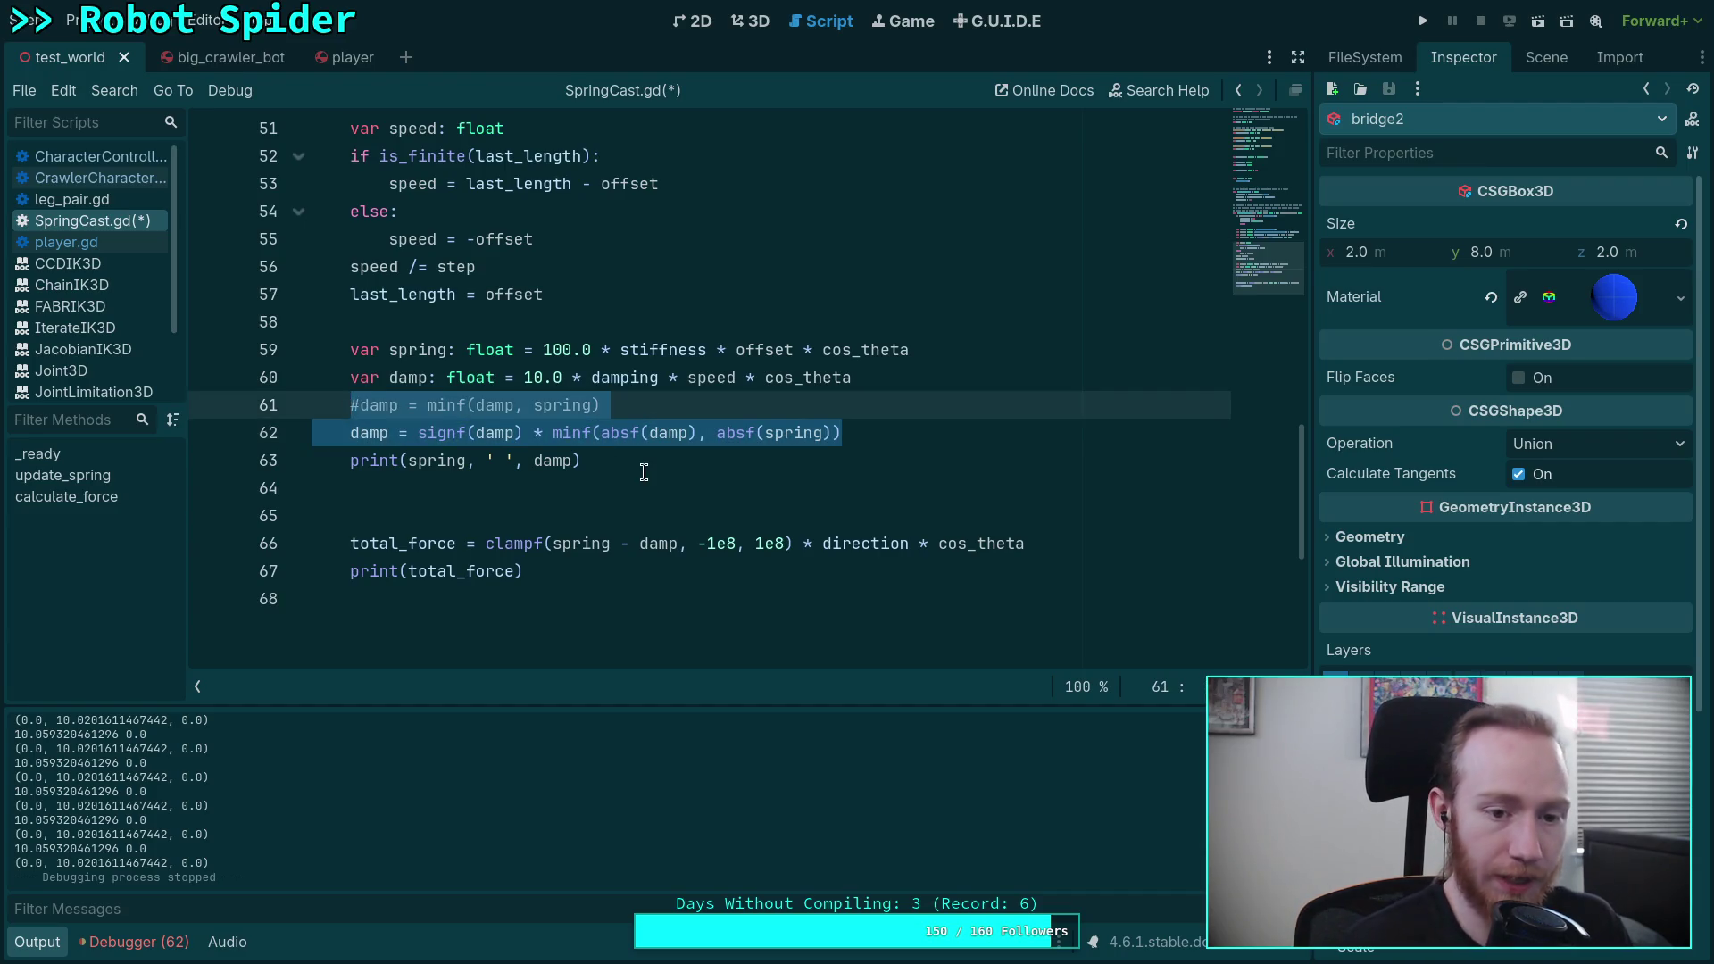
pyautogui.click(350, 433)
pyautogui.write('#')
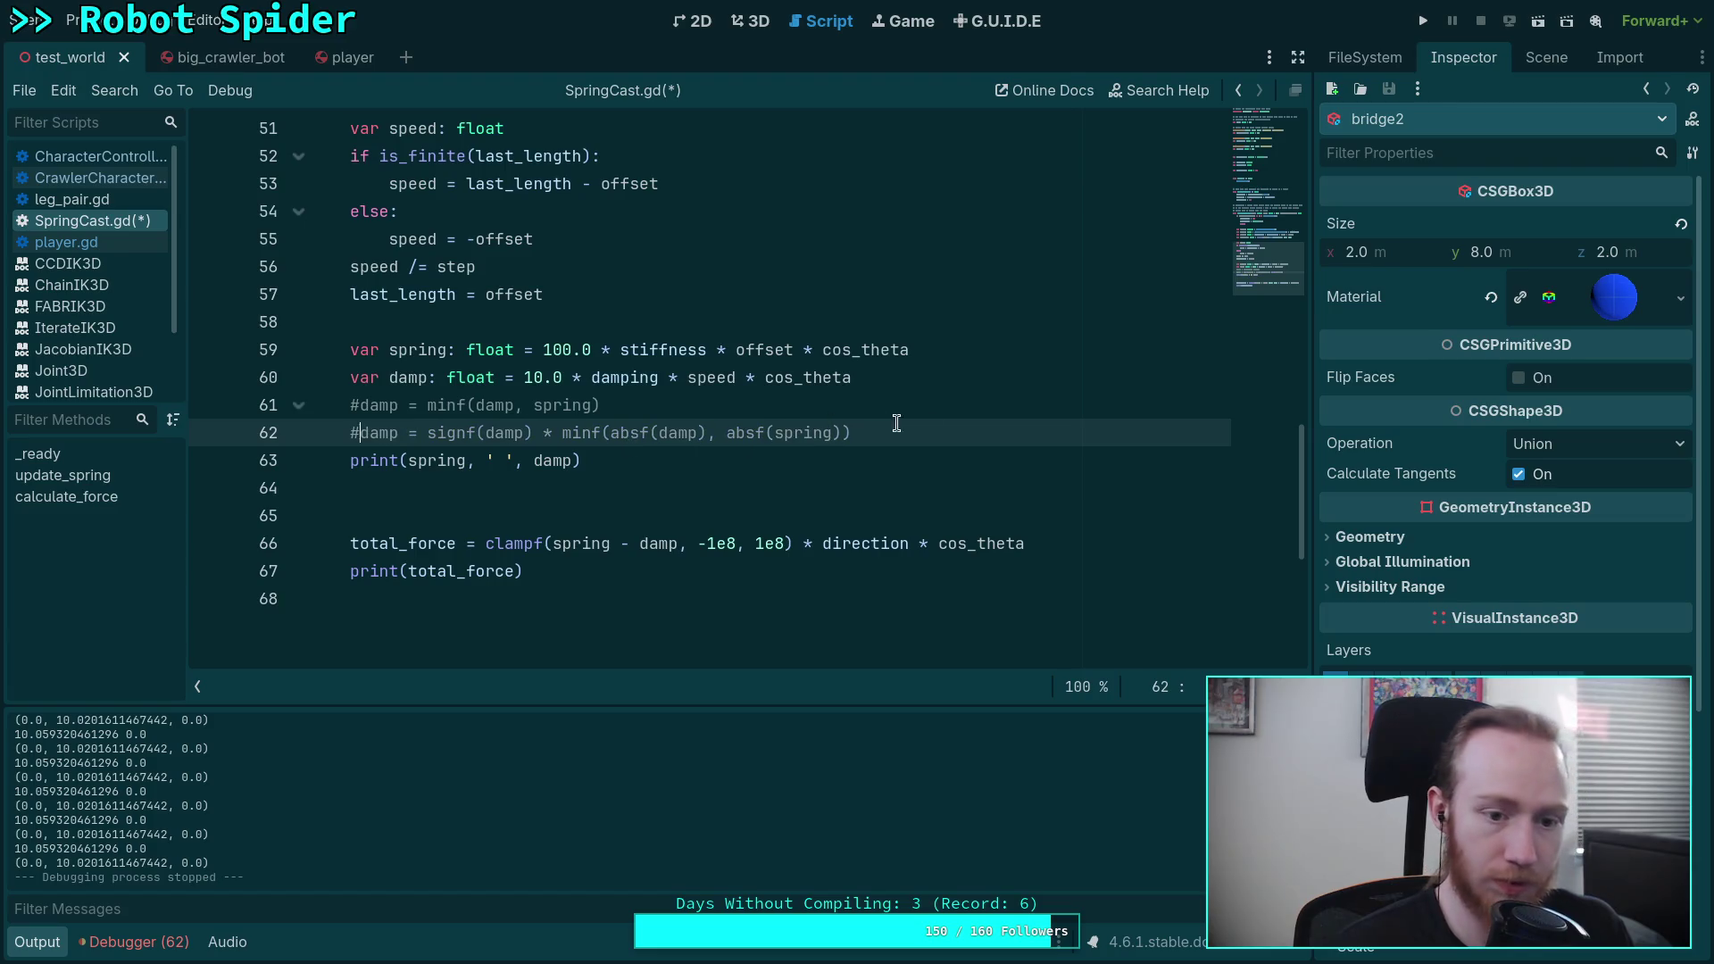
pyautogui.press('Return')
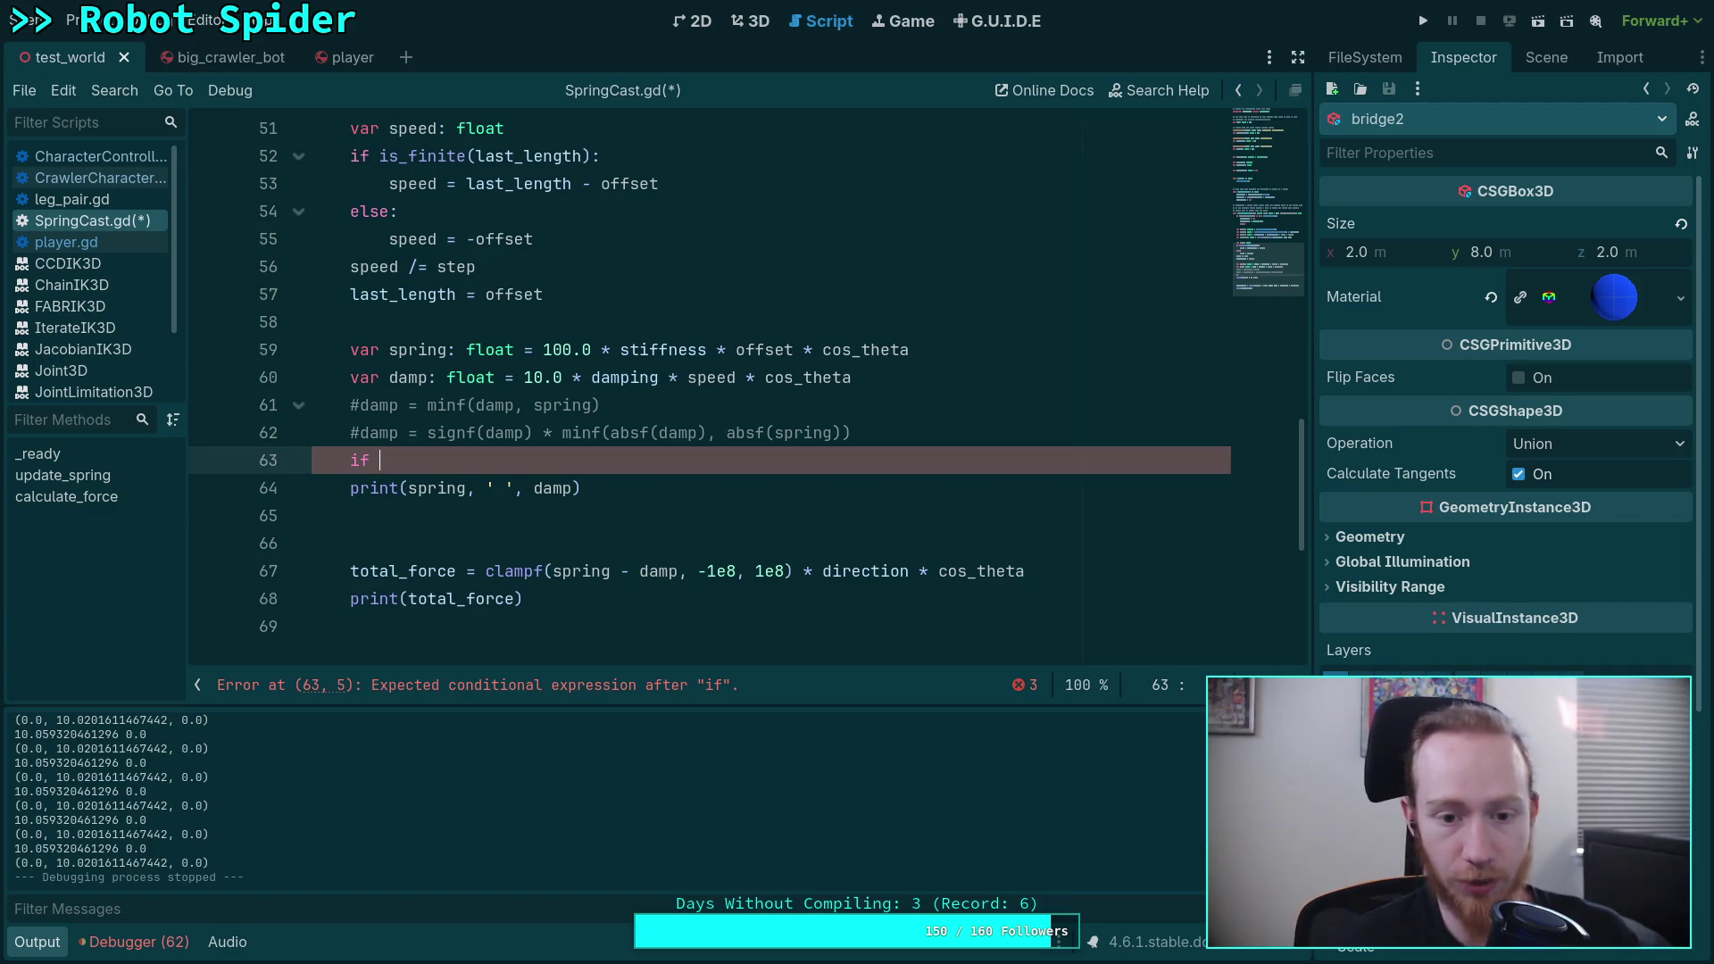
pyautogui.press('BackSpace')
pyautogui.press('BackSpace')
pyautogui.press('BackSpace')
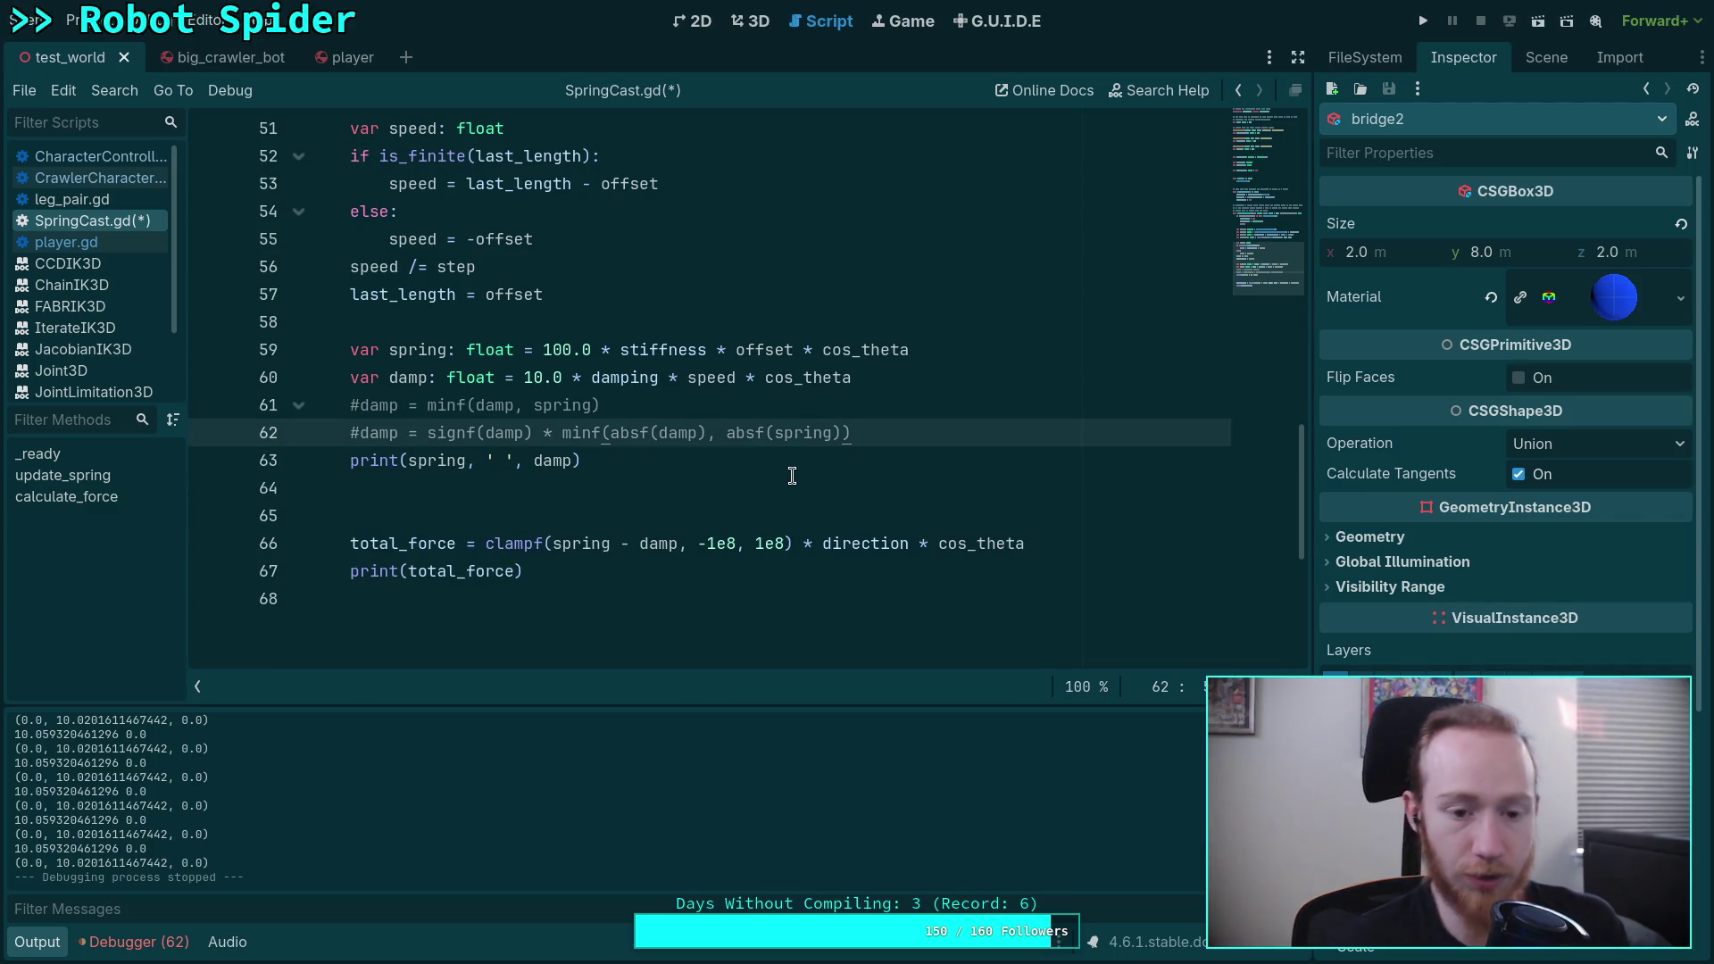
pyautogui.hotkey('ctrl', 's')
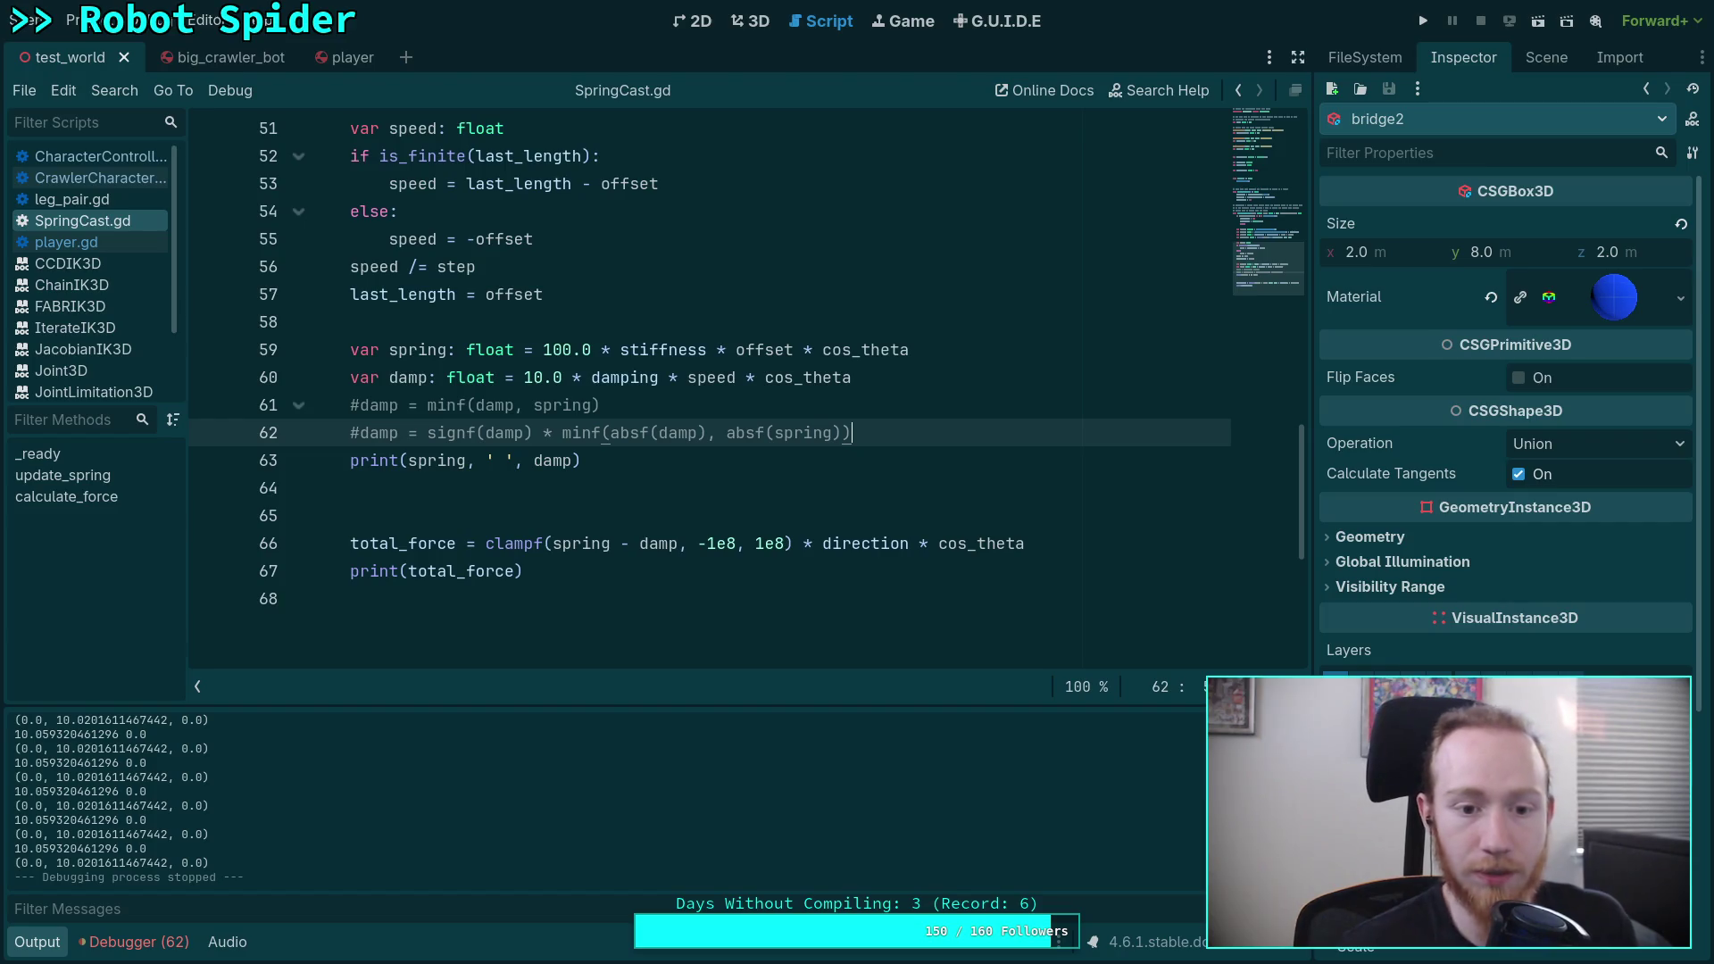
# Step: Play-test the springs over the ramps with damping unclamped, then stop the game
pyautogui.click(1423, 23)
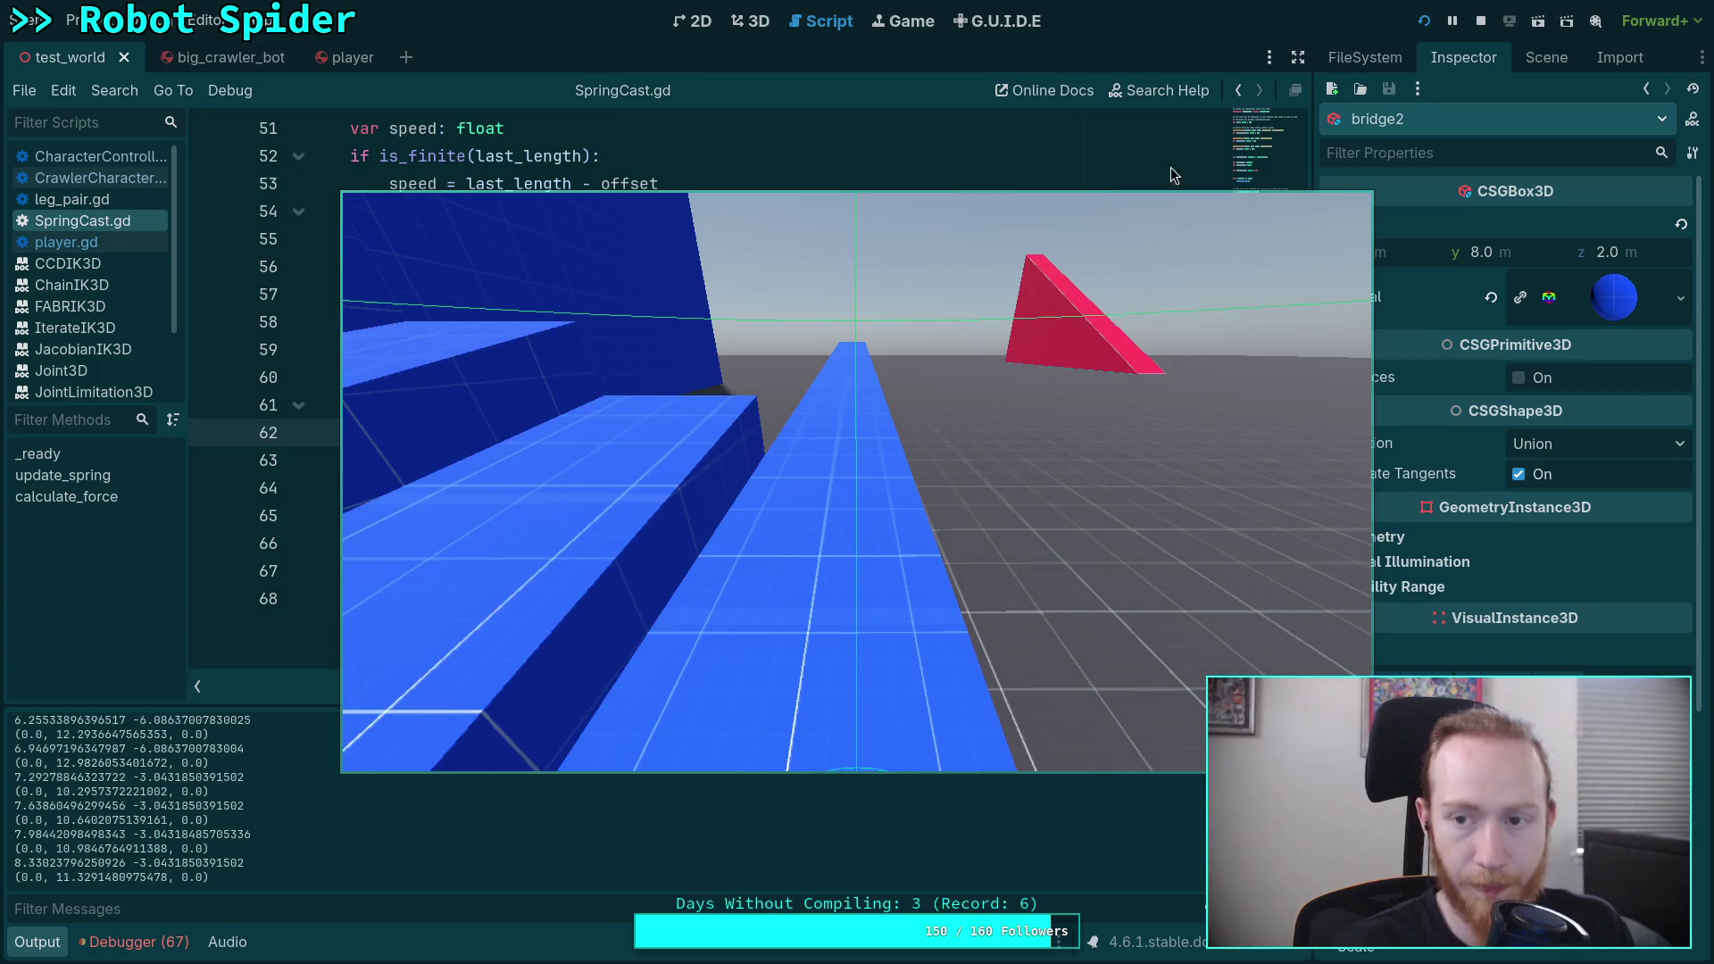
pyautogui.press('Escape')
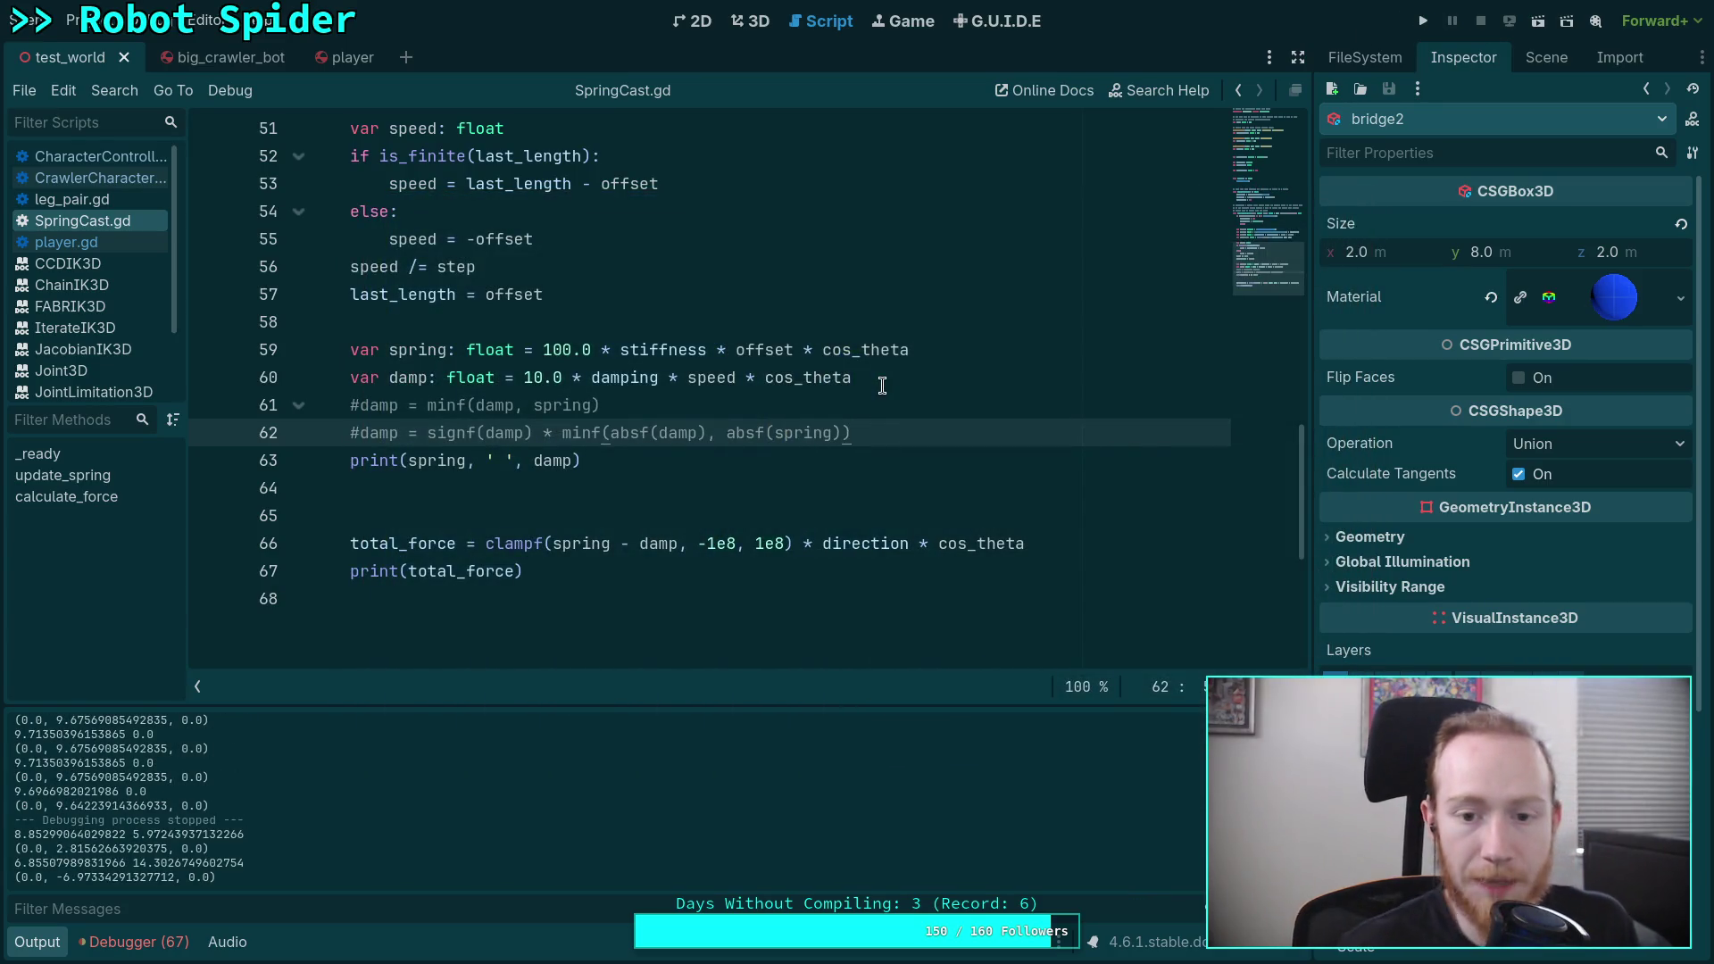
# Step: Change var damping from 2.2 to 1.5, run the project to test it, then stop
pyautogui.scroll(15, 882, 386)
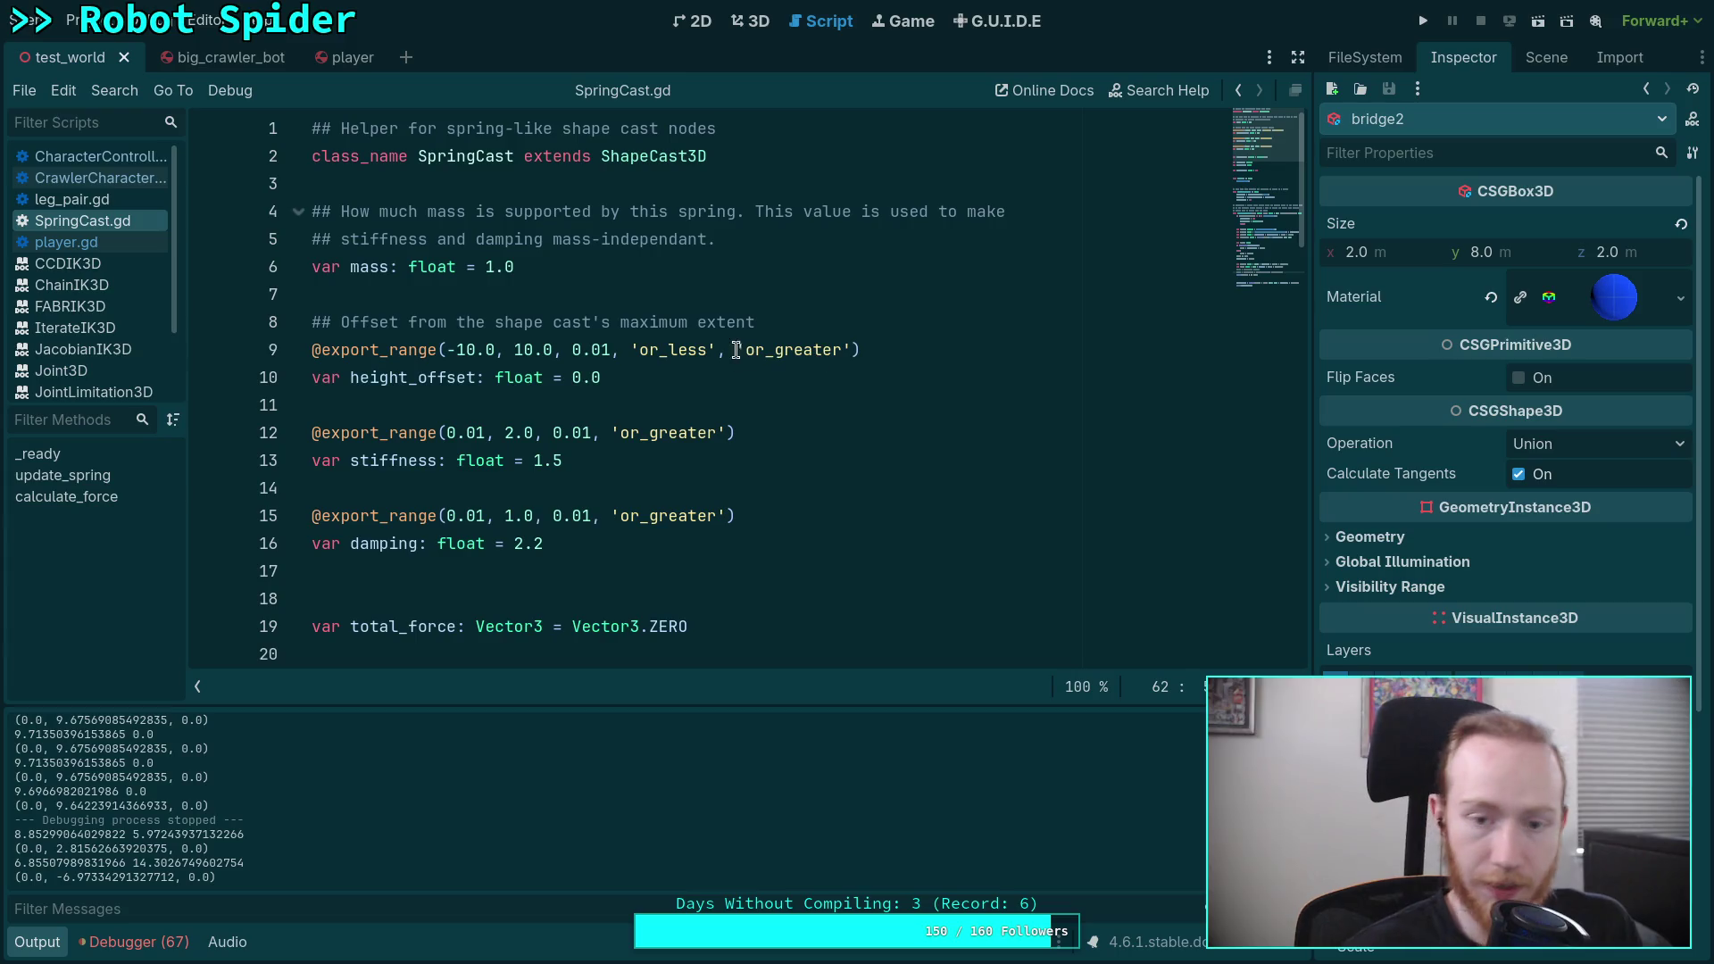
pyautogui.moveTo(544, 543); pyautogui.dragTo(516, 545)
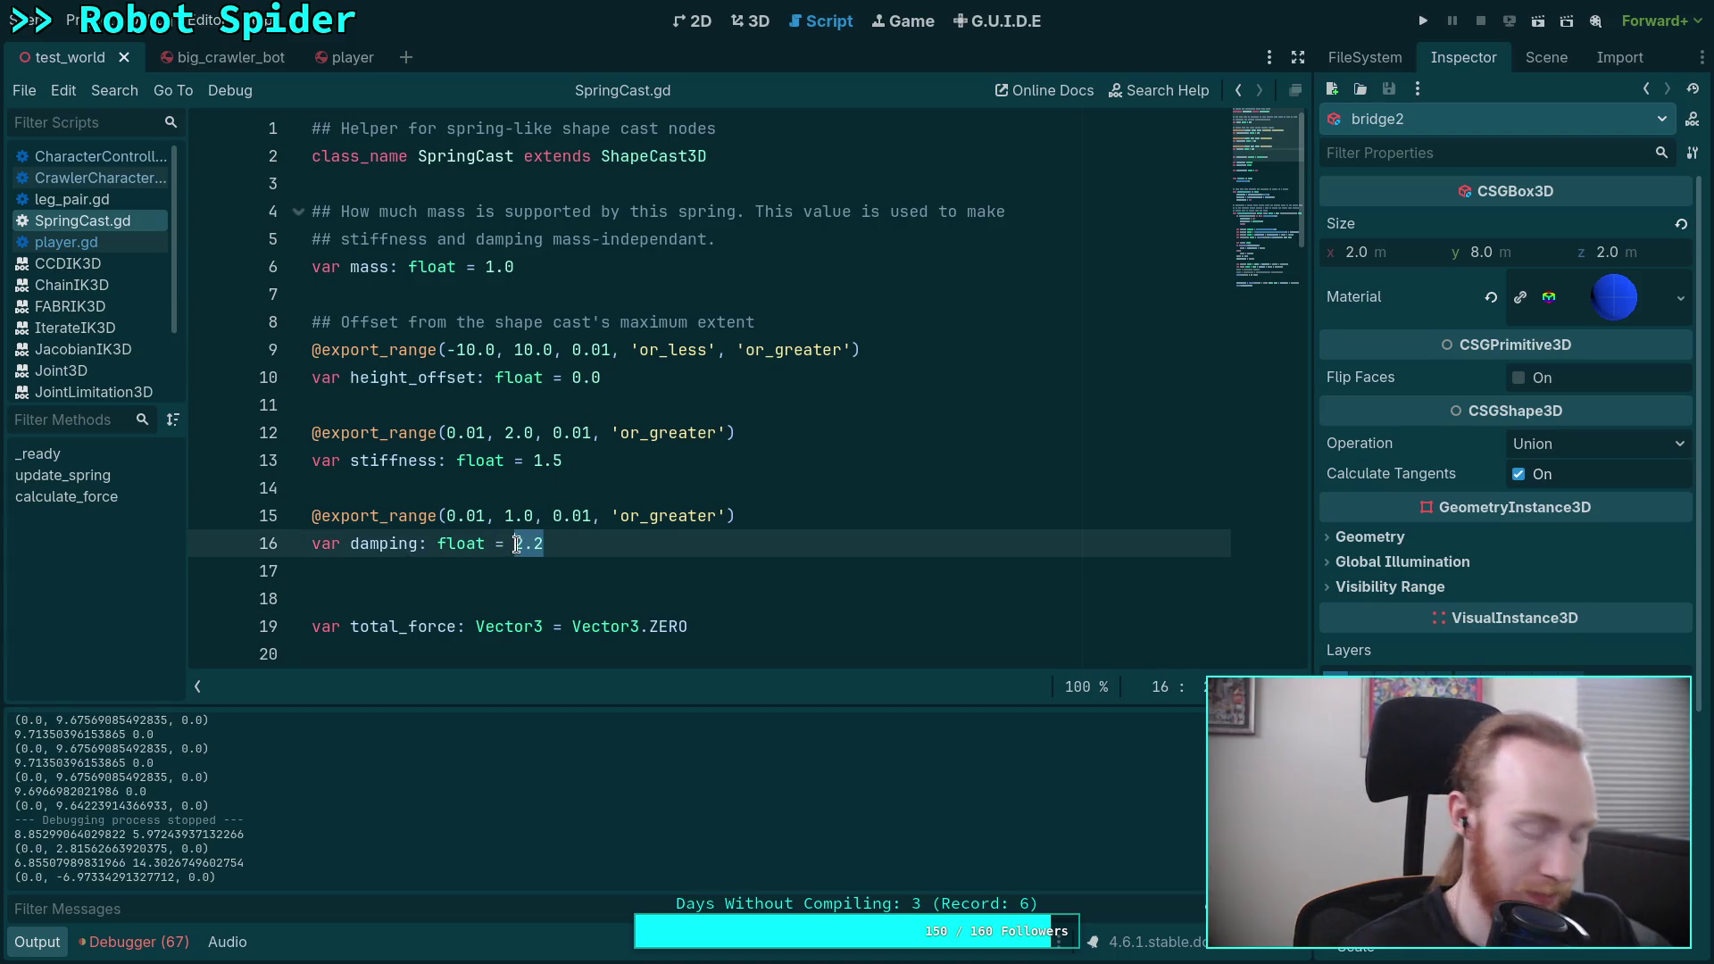
pyautogui.write('1.5')
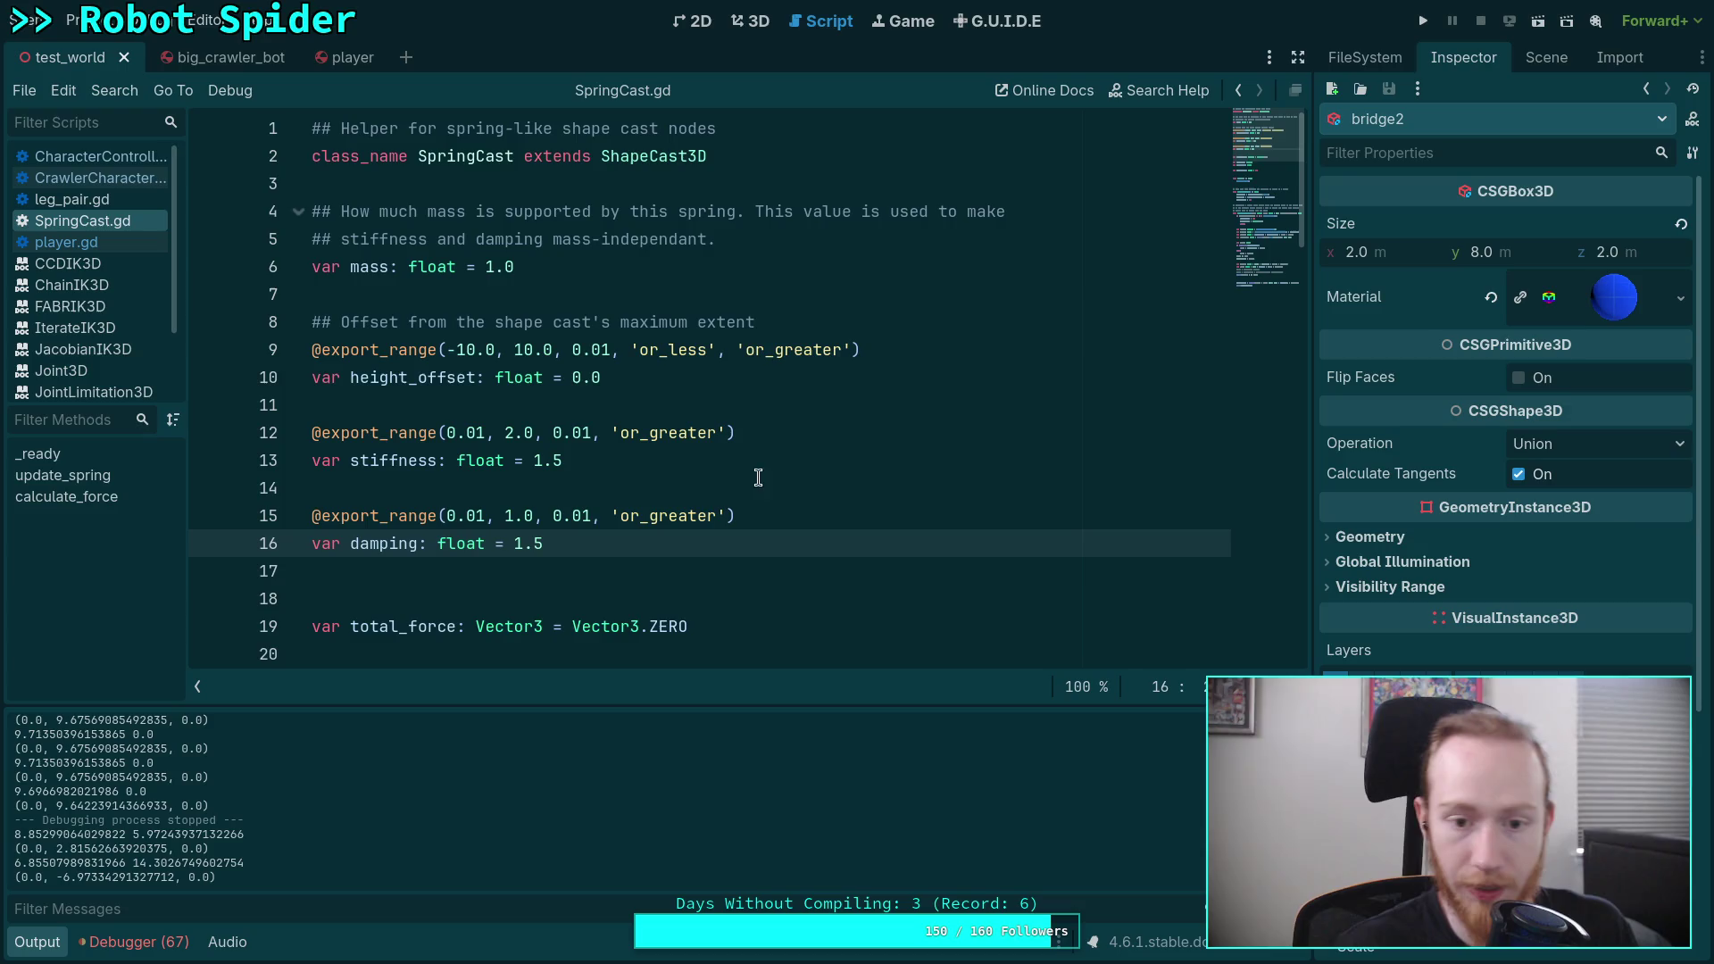
pyautogui.press('F5')
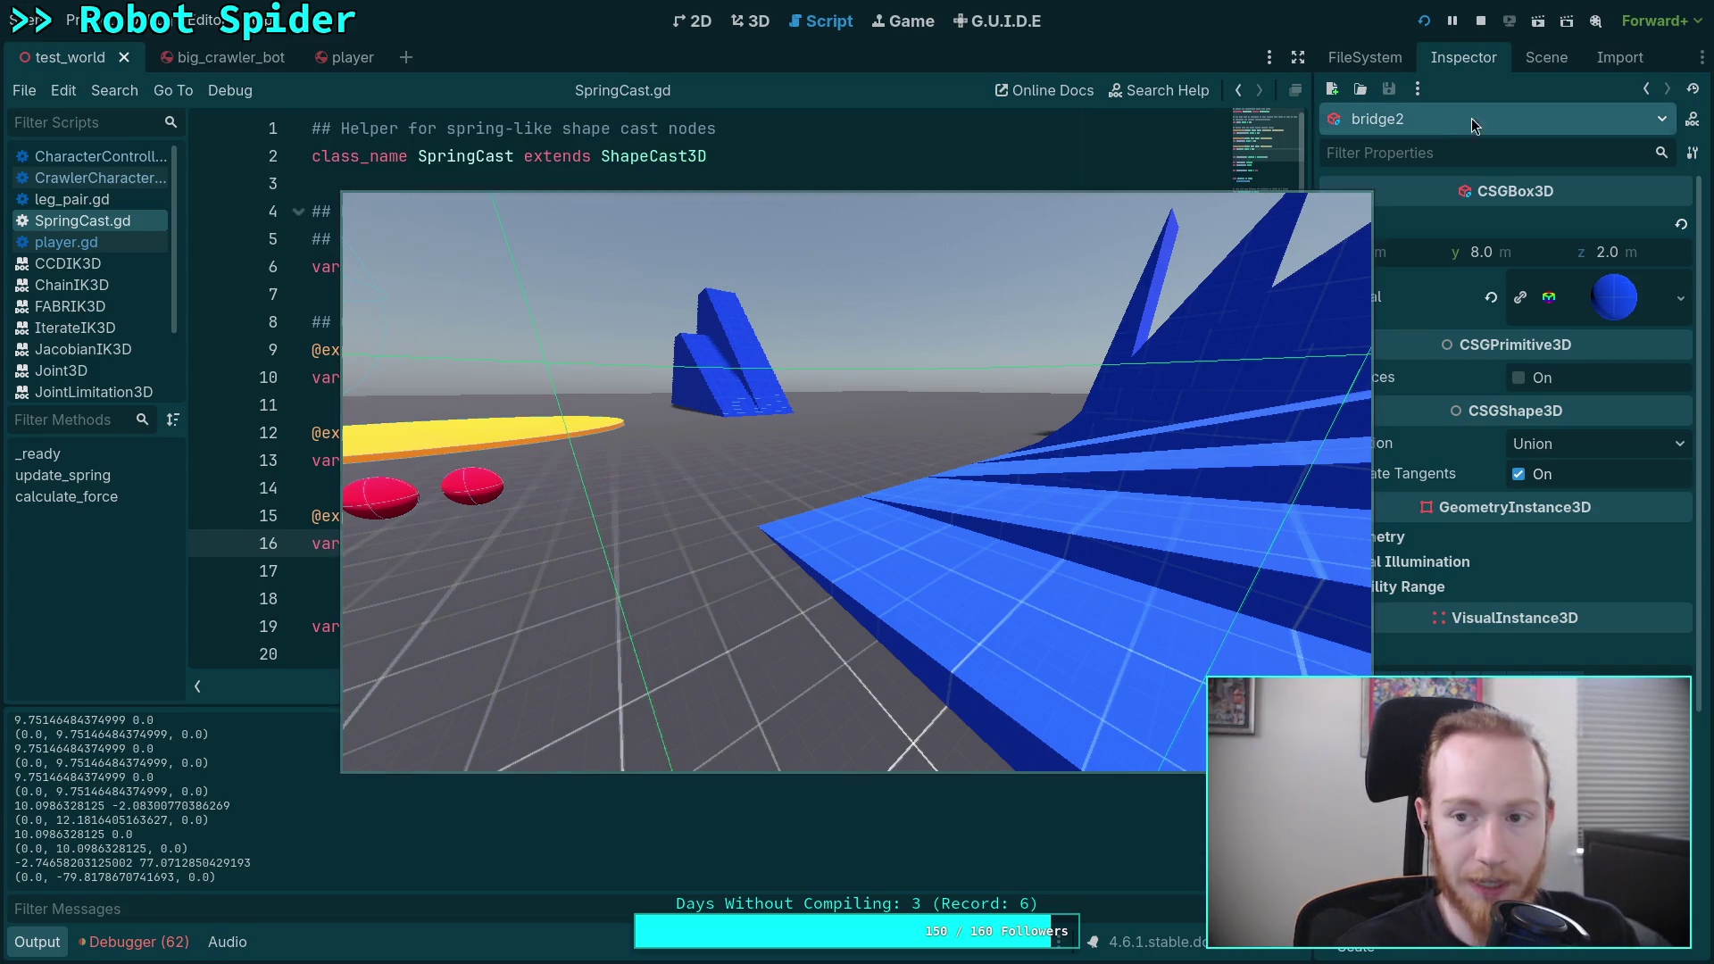
pyautogui.click(1478, 19)
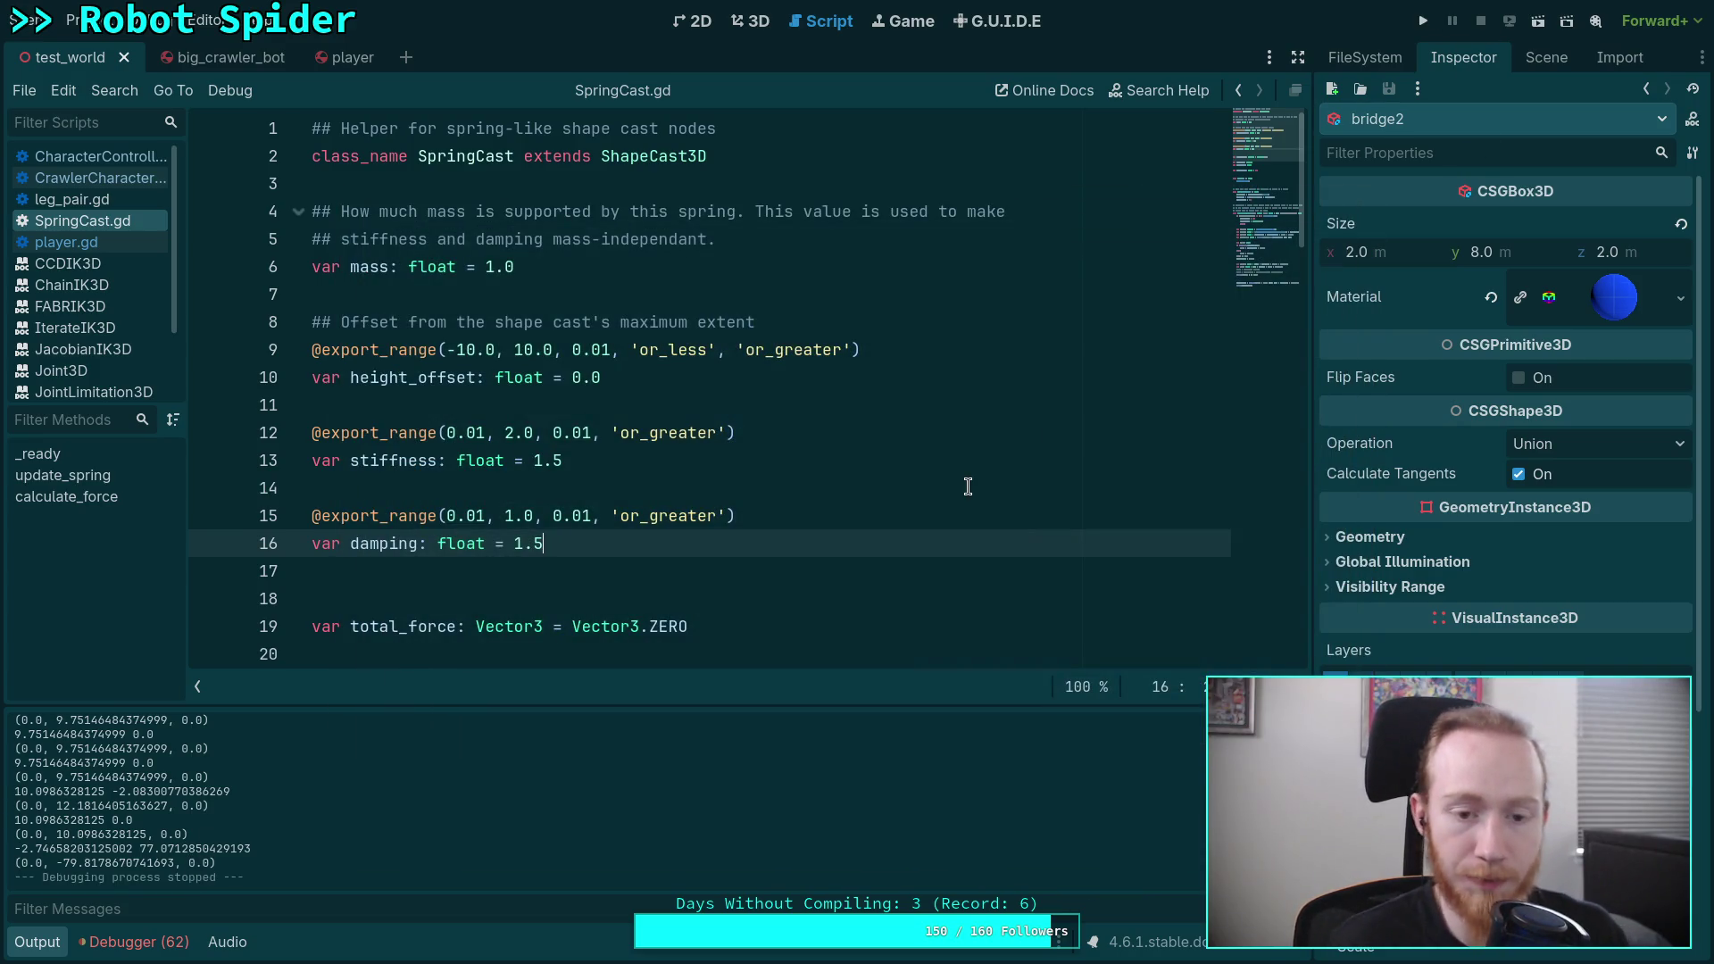
pyautogui.scroll(-4, 739, 436)
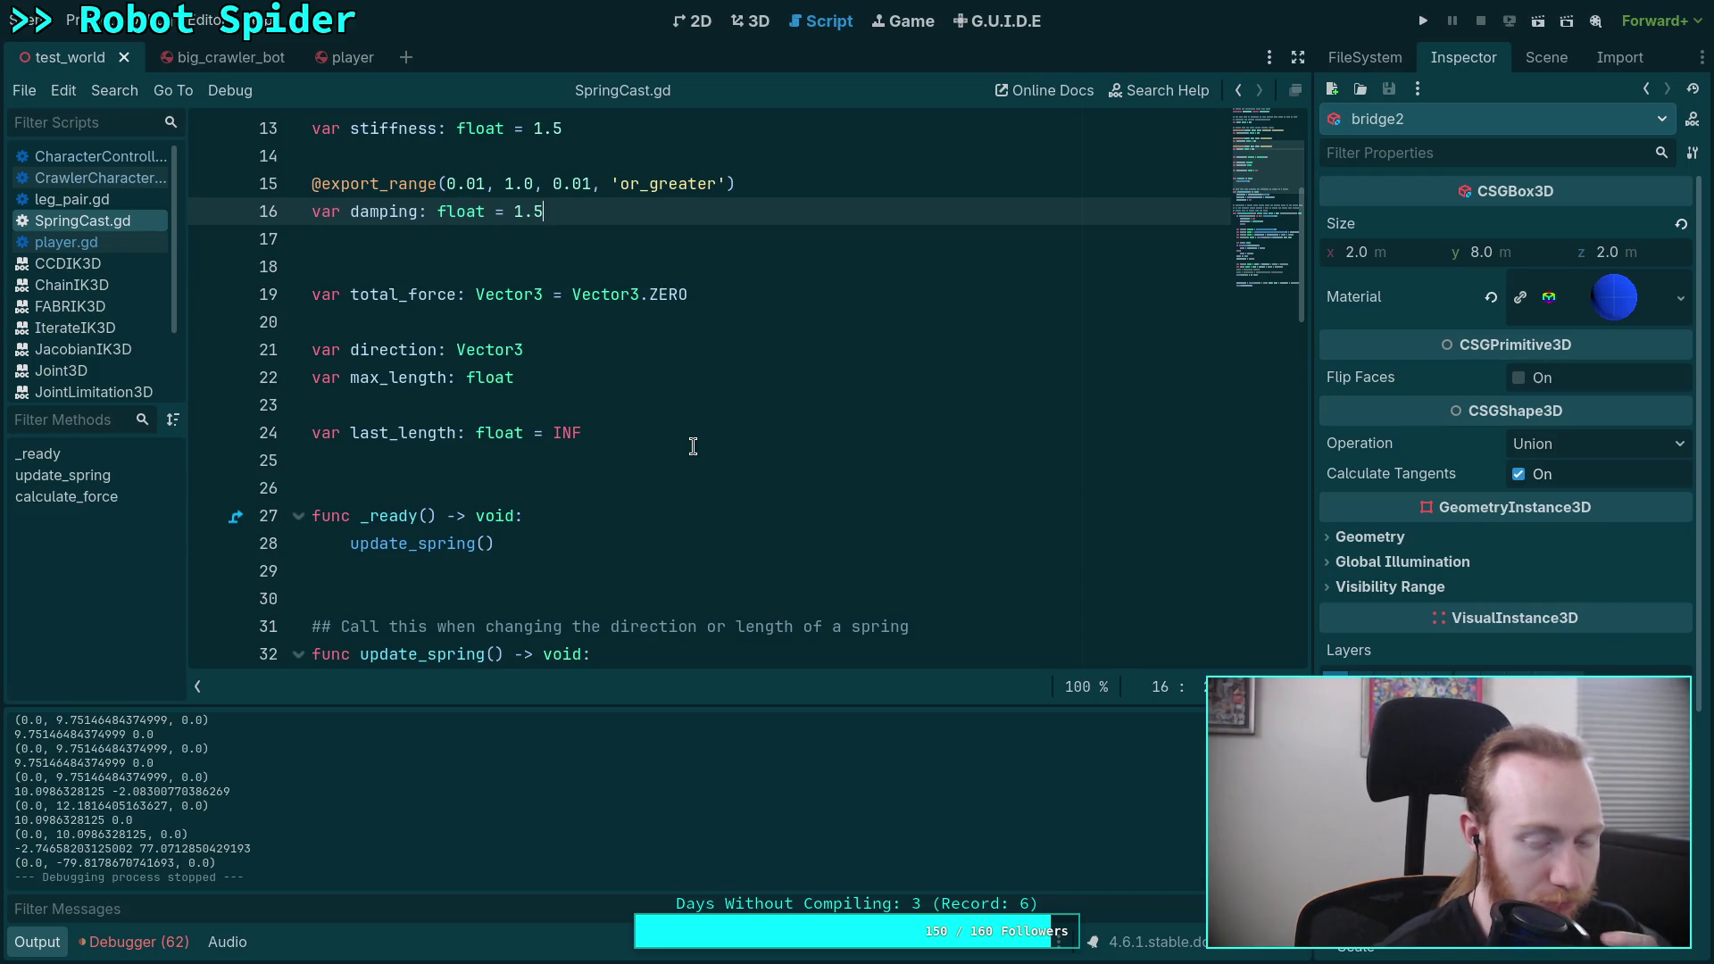
pyautogui.scroll(-14, 688, 448)
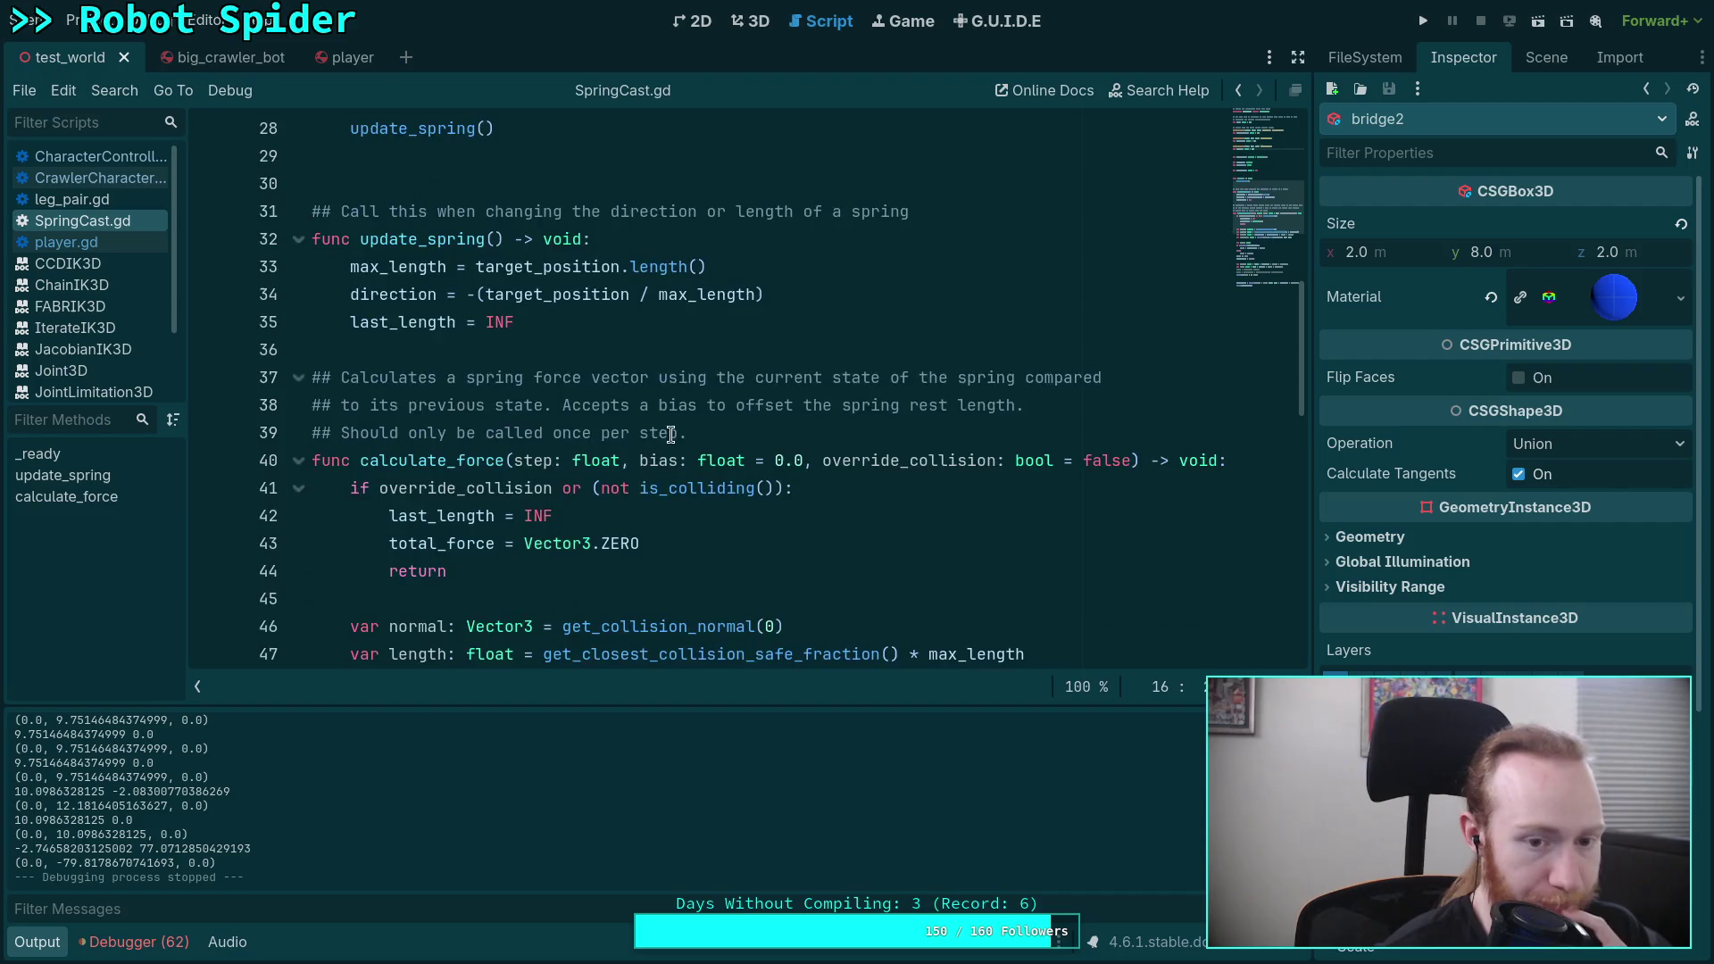
pyautogui.scroll(1, 671, 452)
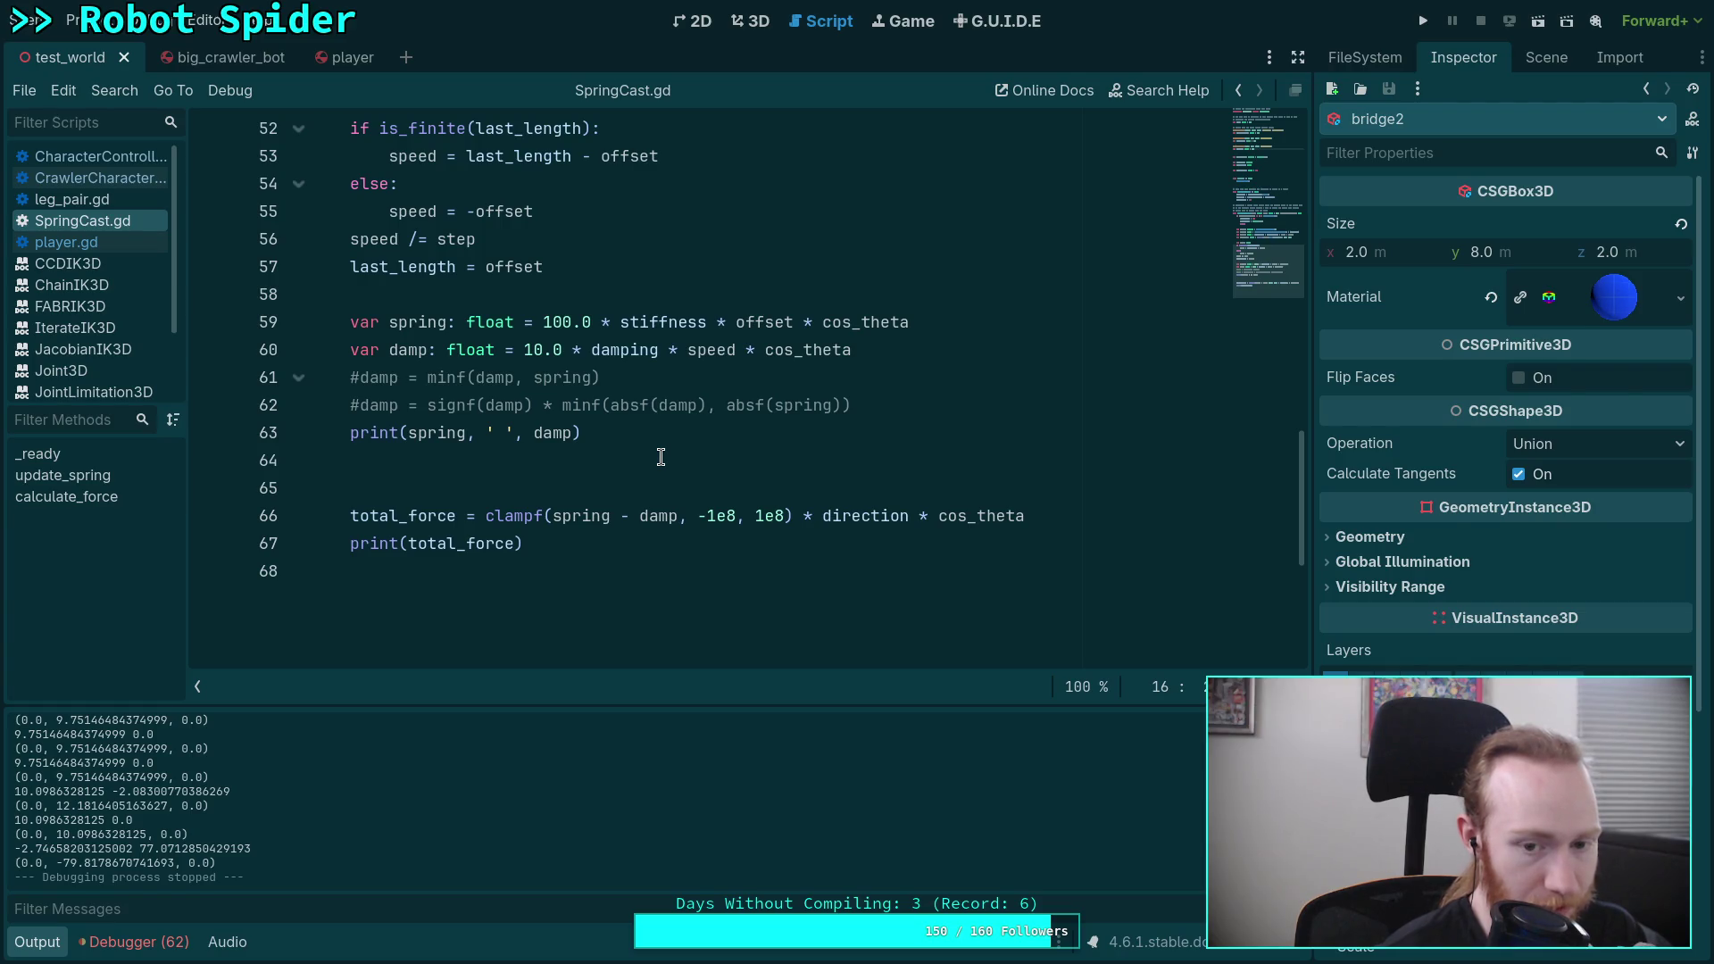
# Step: Replace the -1e8 lower bound with 0.0 on line 66 and run the project
pyautogui.moveTo(698, 516); pyautogui.dragTo(738, 516)
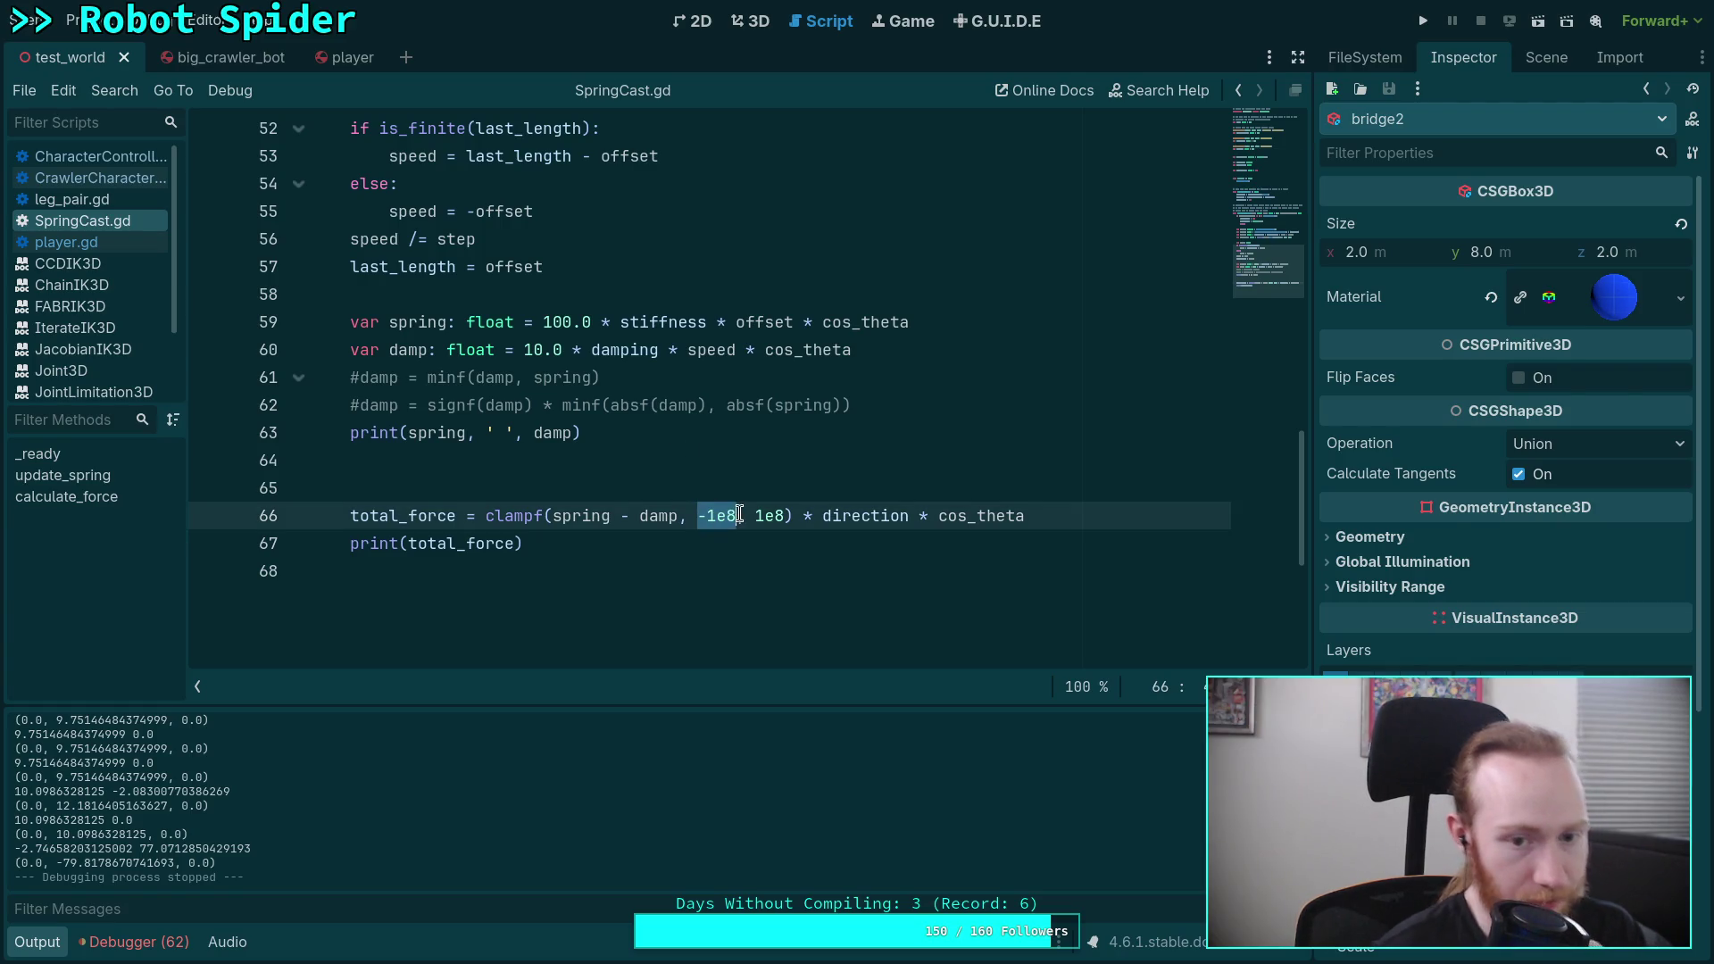
pyautogui.write('0.0')
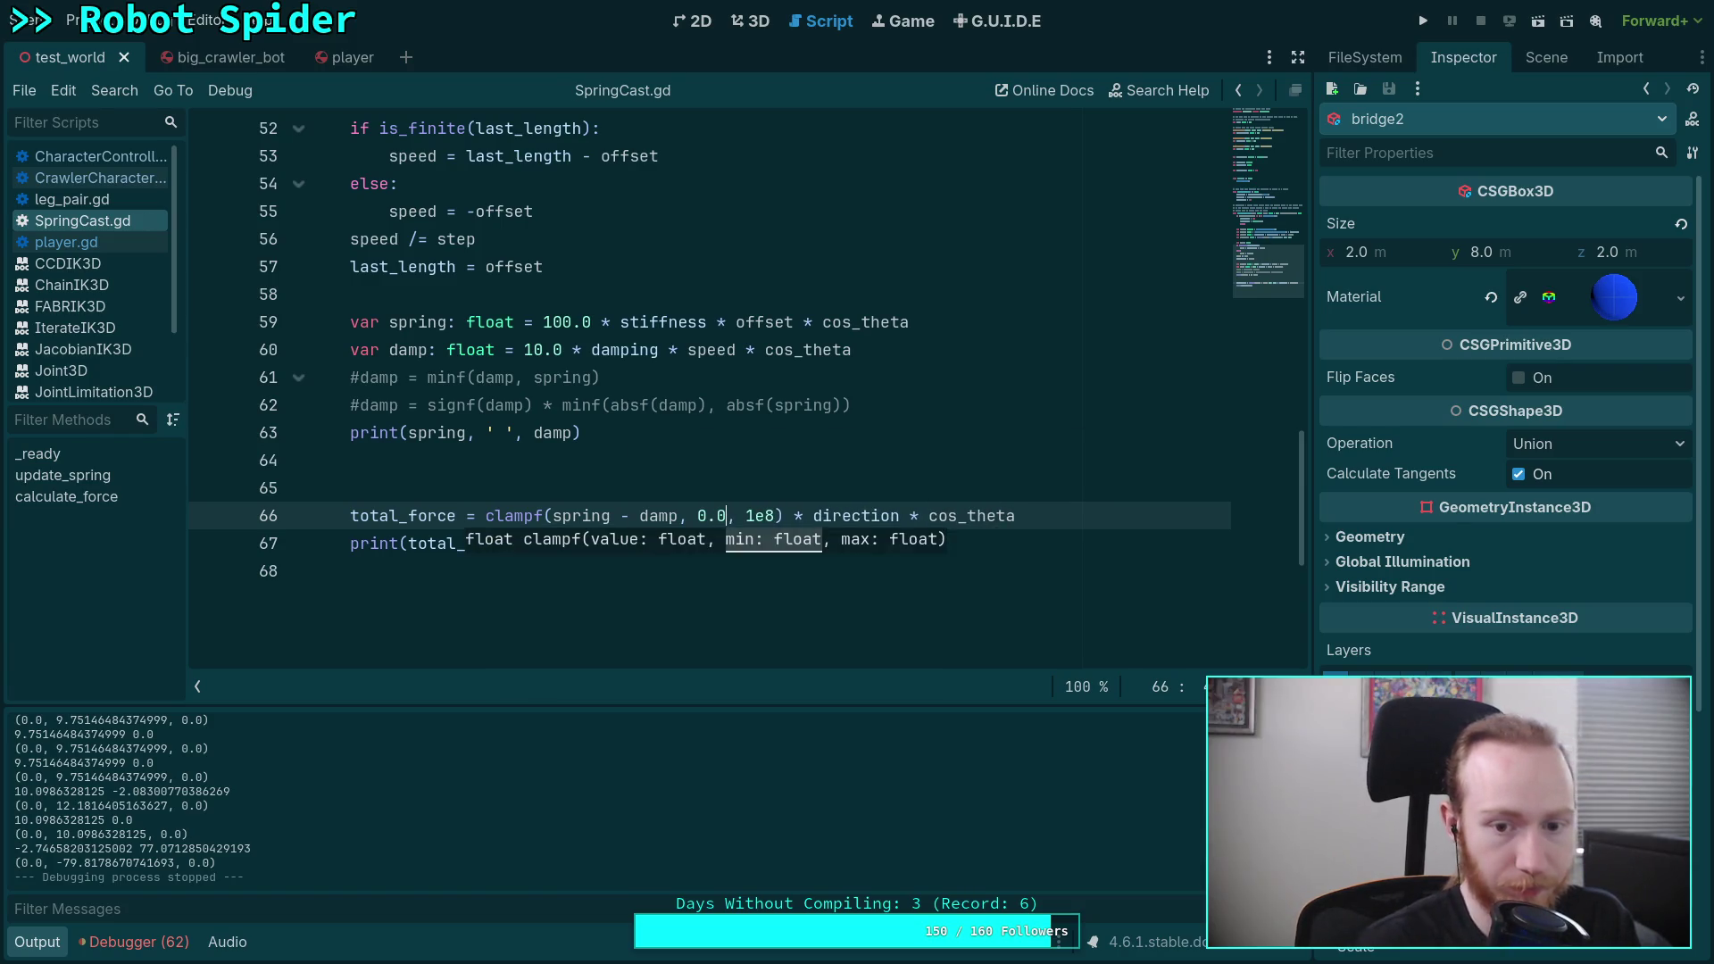
pyautogui.press('F5')
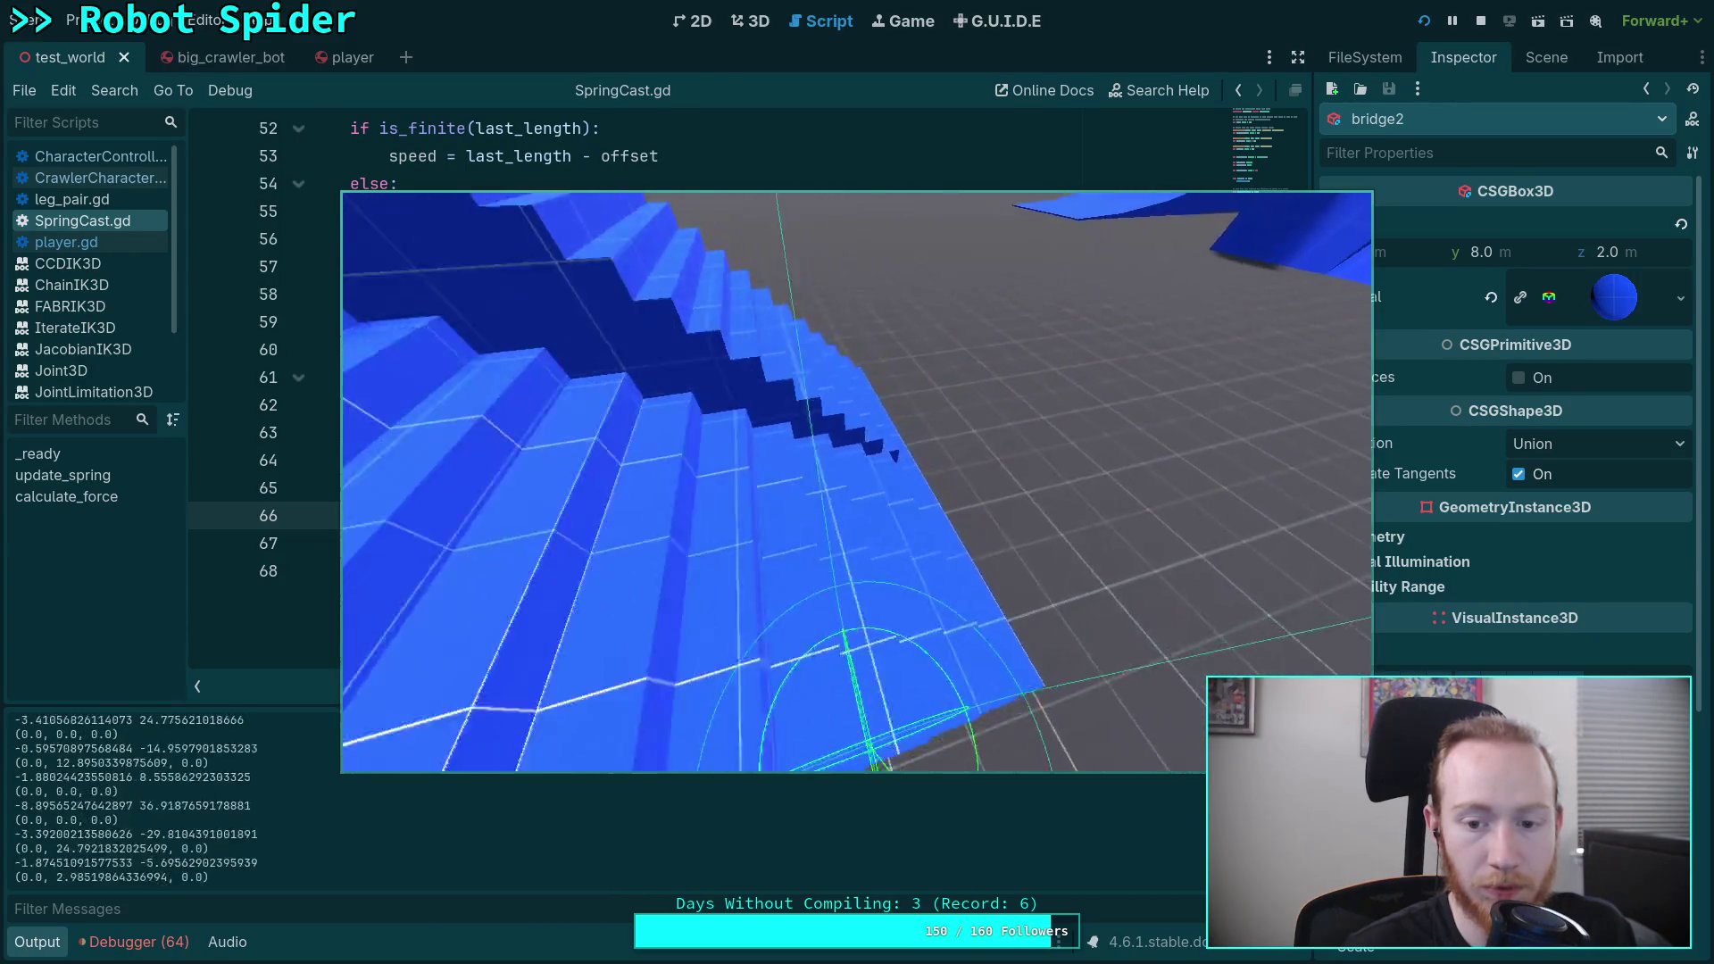
# Step: Stop the game and set the damping default on line 16 back to 2.2
pyautogui.click(1484, 21)
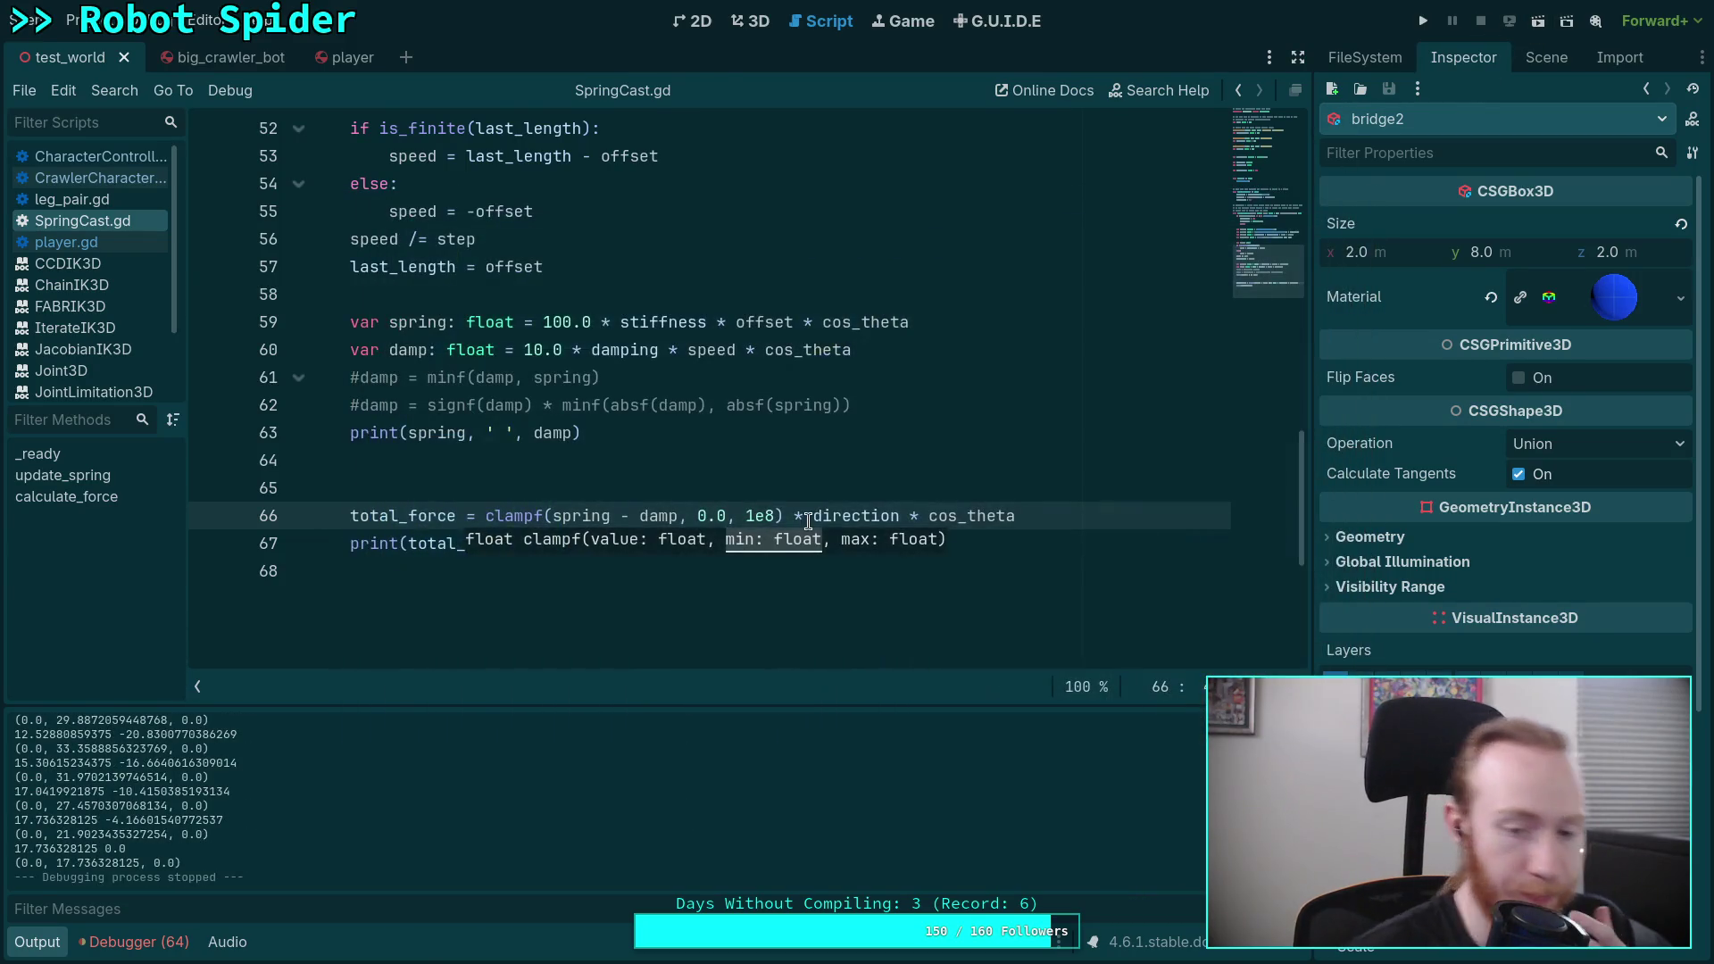
pyautogui.click(694, 519)
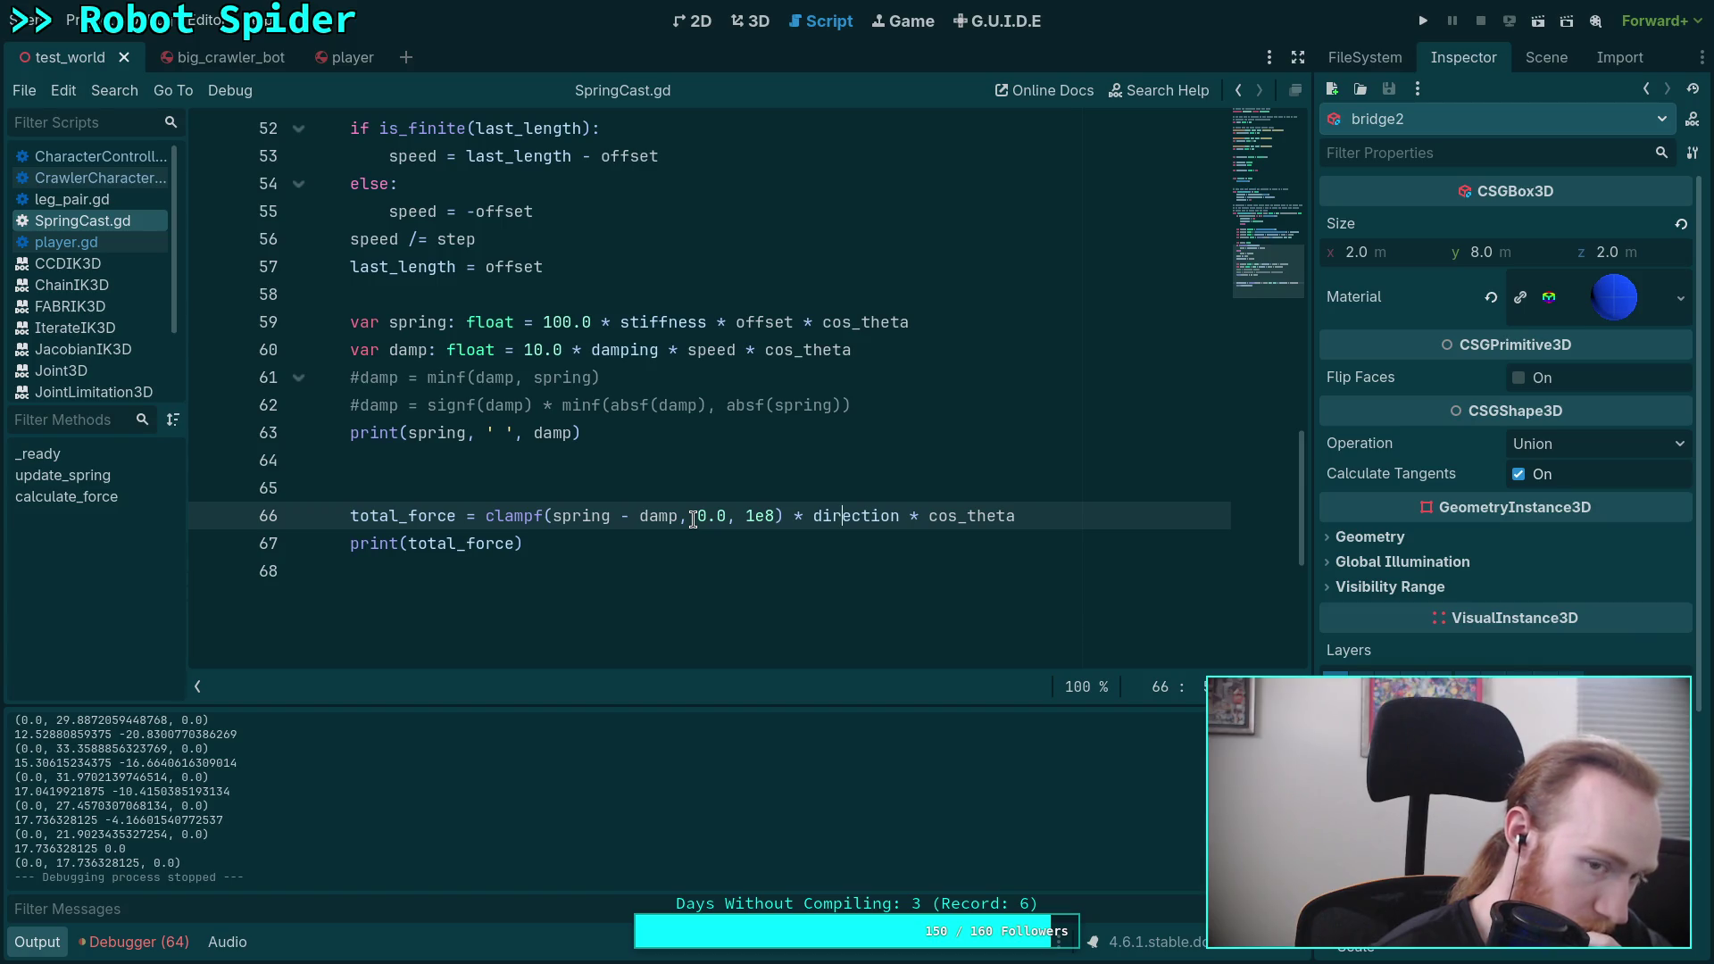
pyautogui.scroll(15, 692, 519)
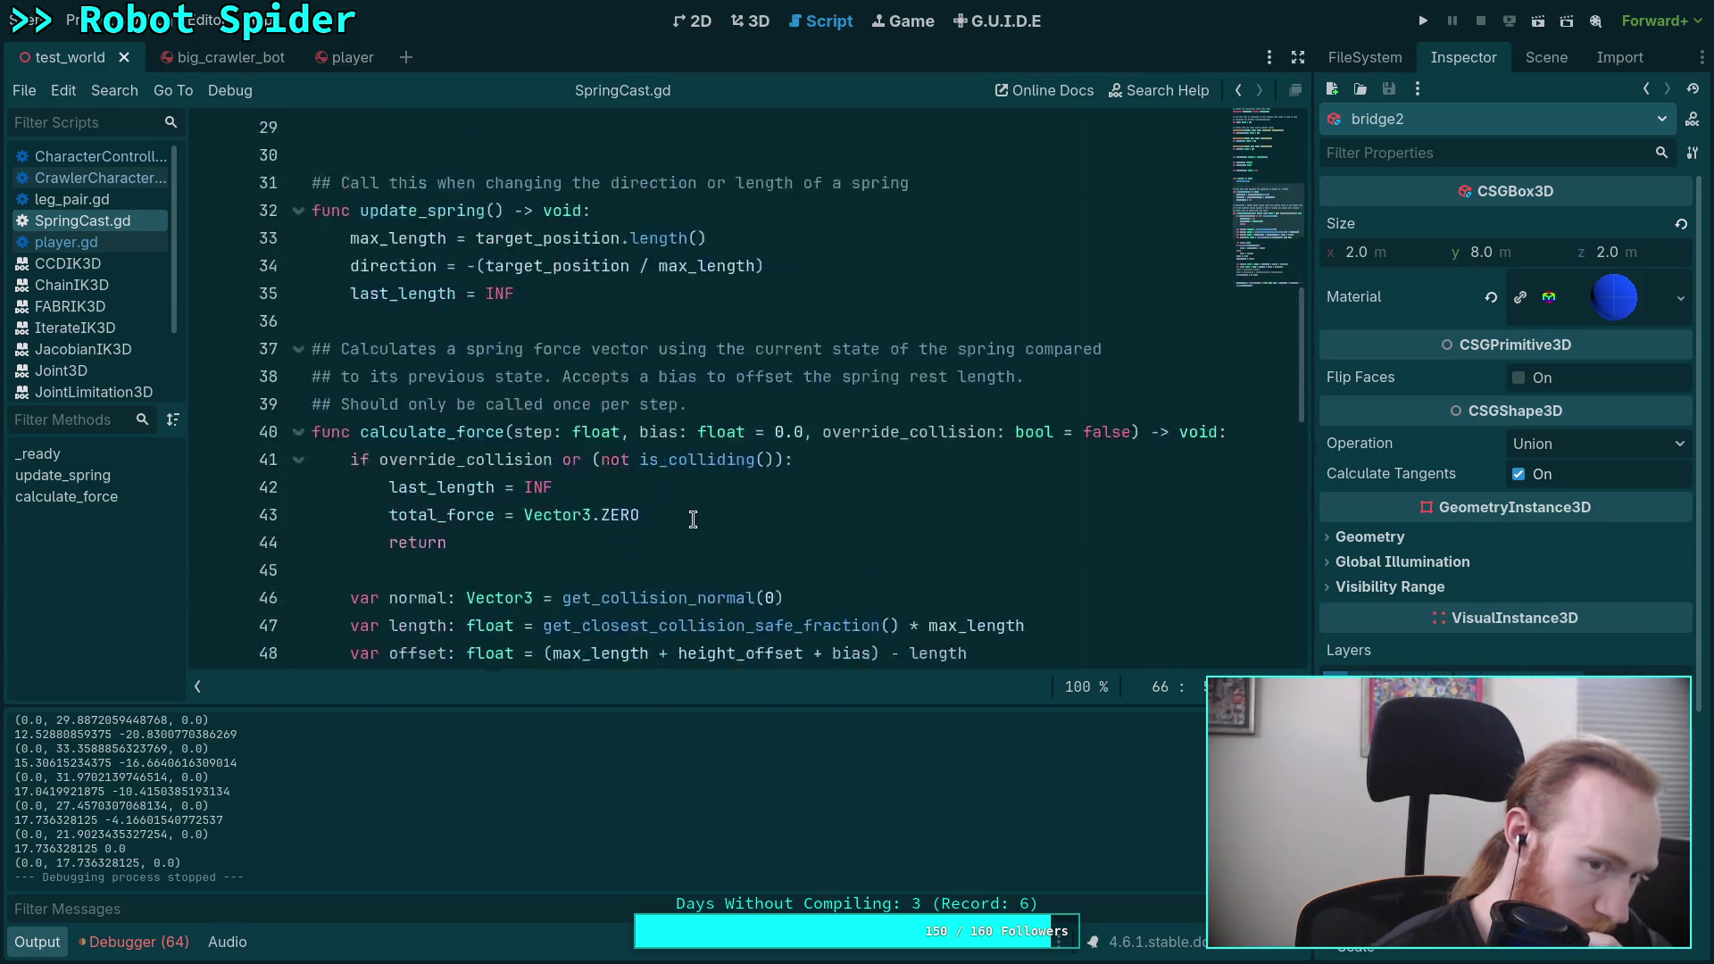
pyautogui.doubleClick(531, 378)
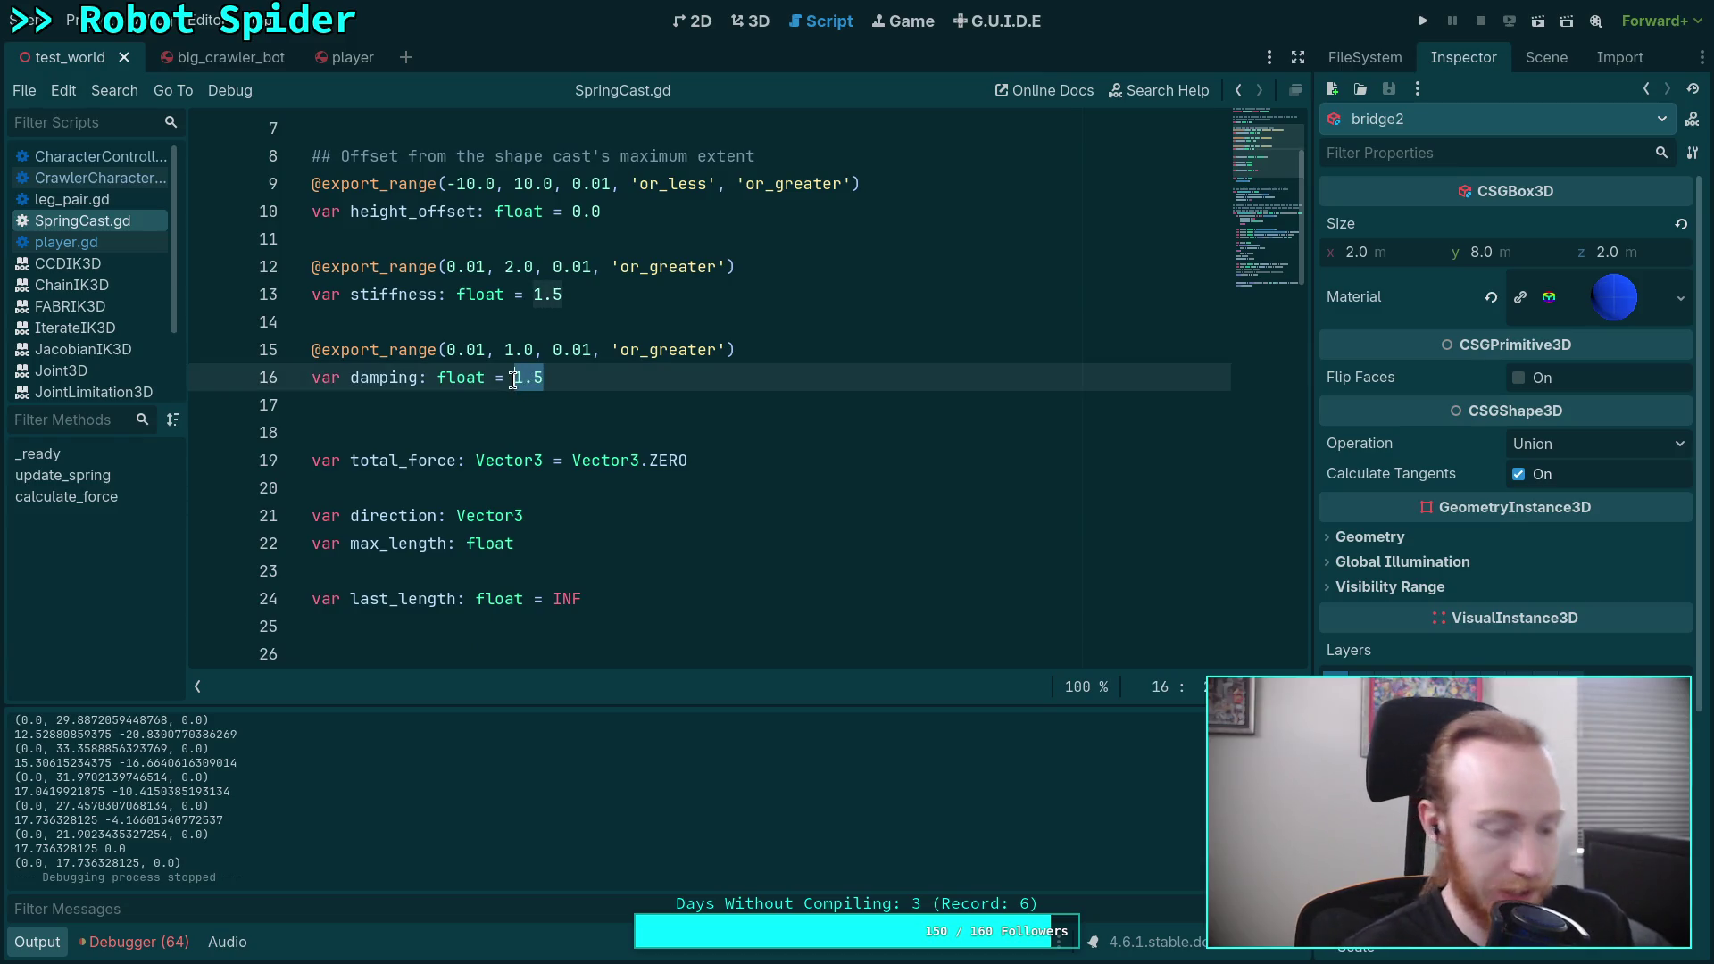
pyautogui.write('2.2')
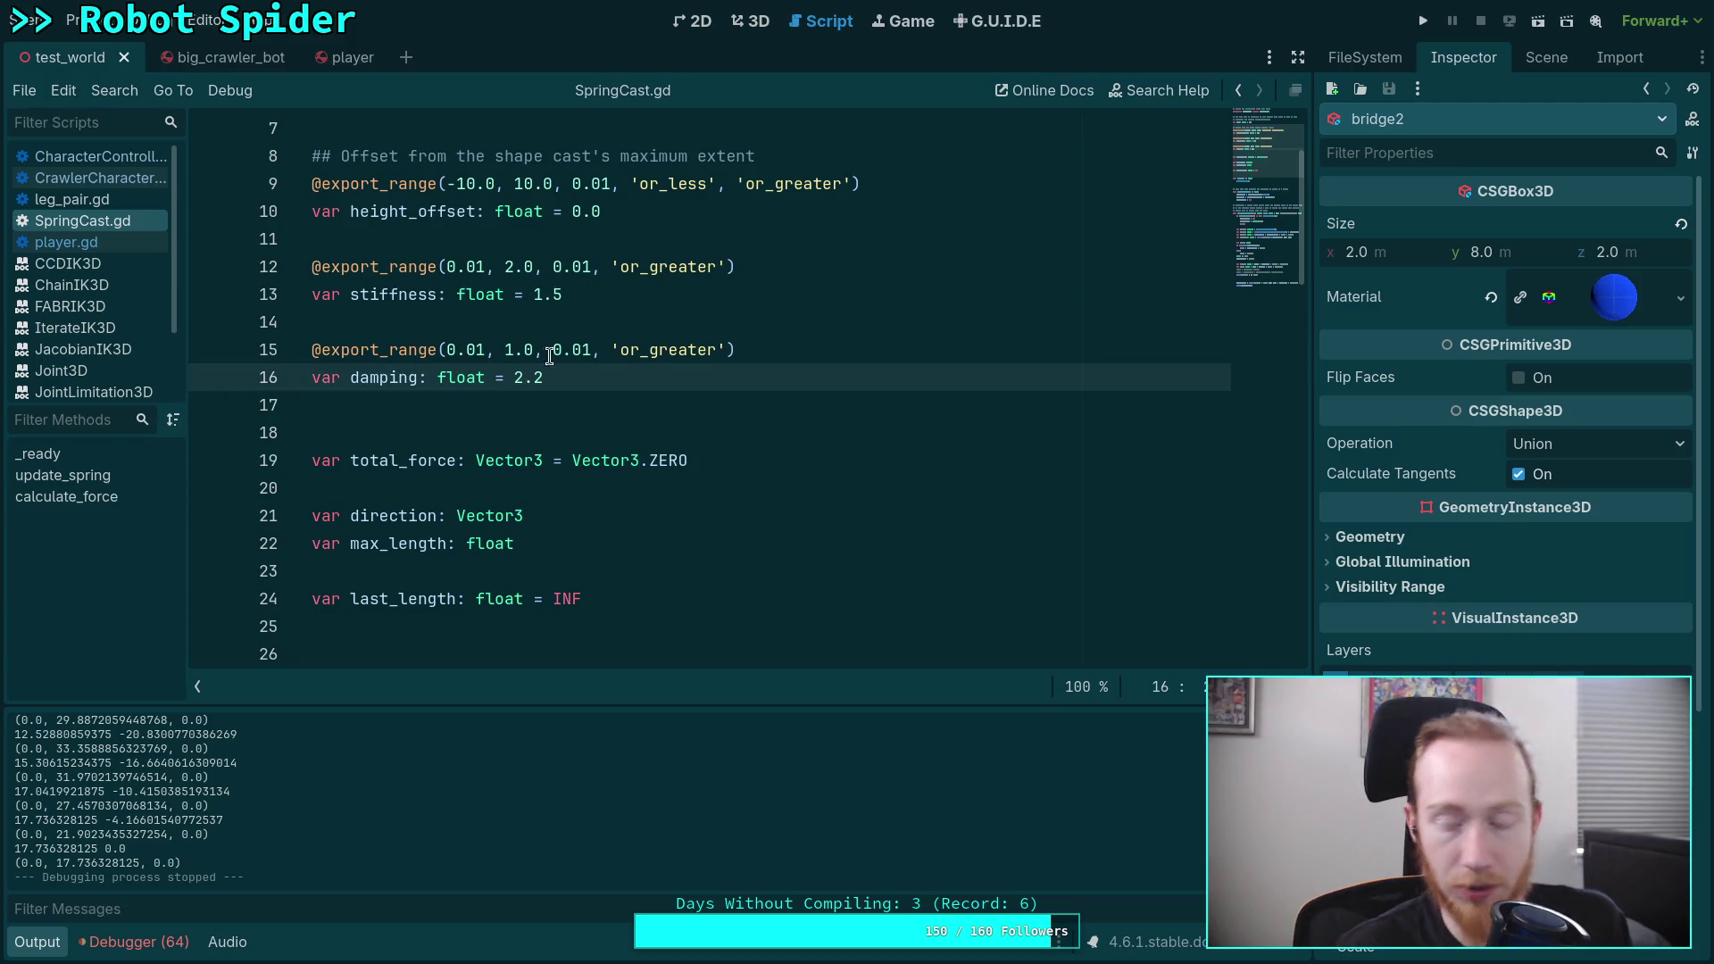
# Step: Run the project, drive the robot over the blue ramps and bridge, then stop it
pyautogui.press('F5')
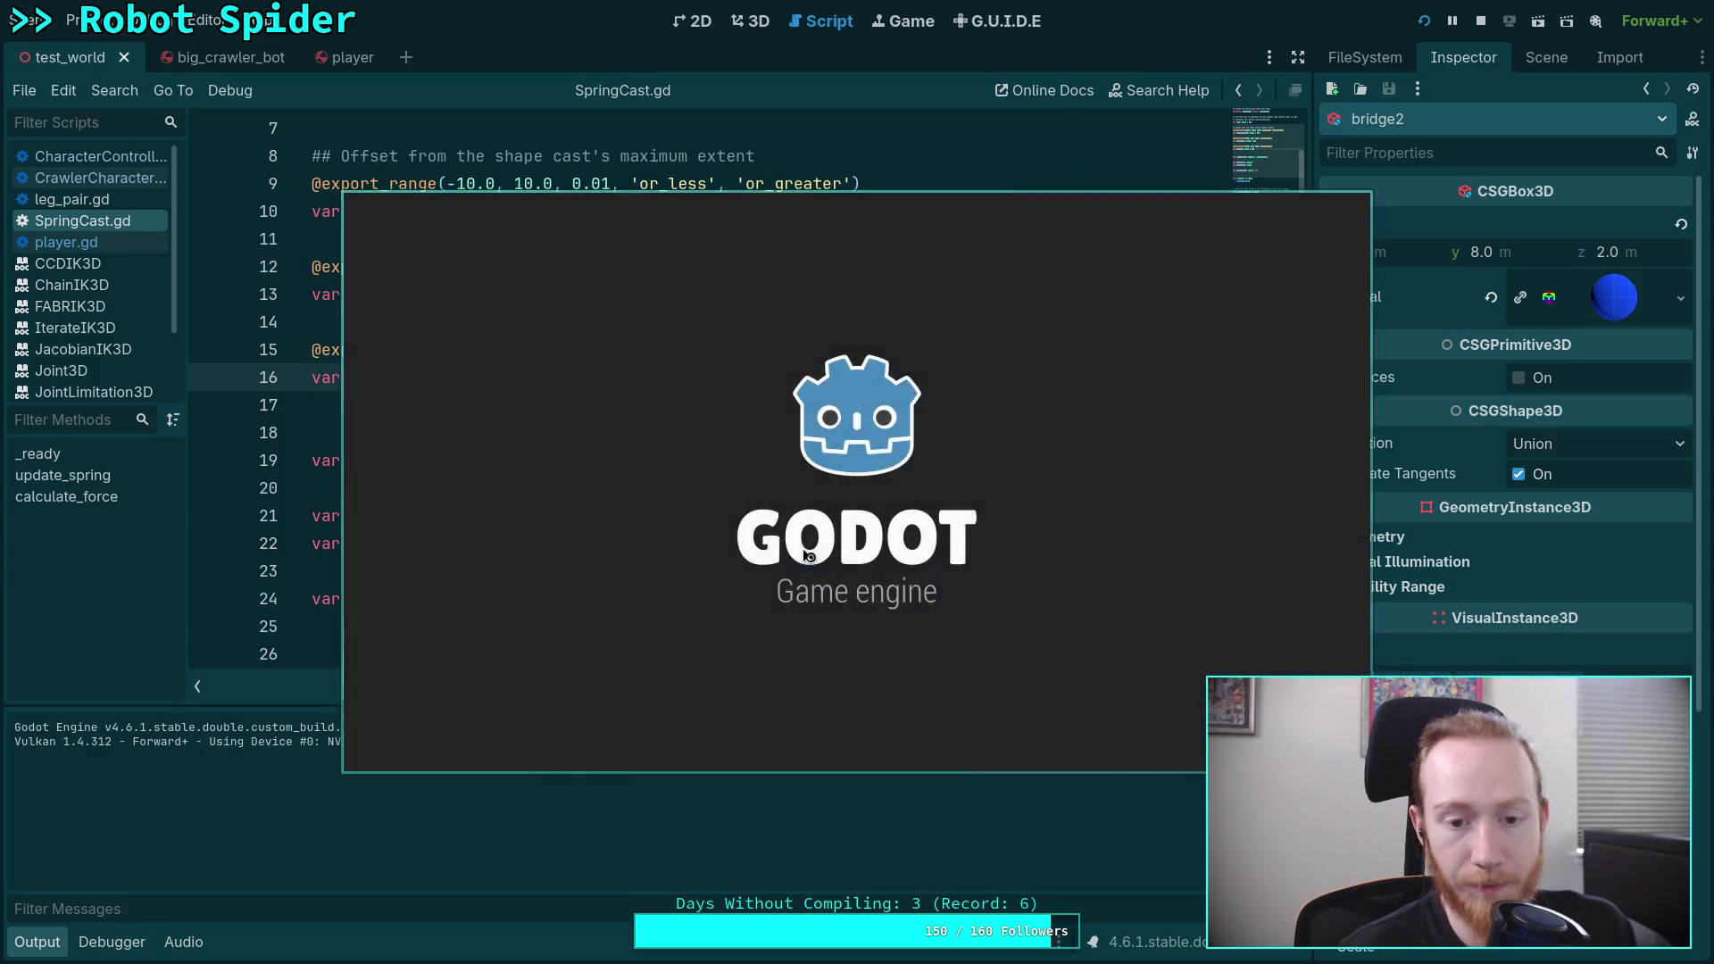
pyautogui.press('w')
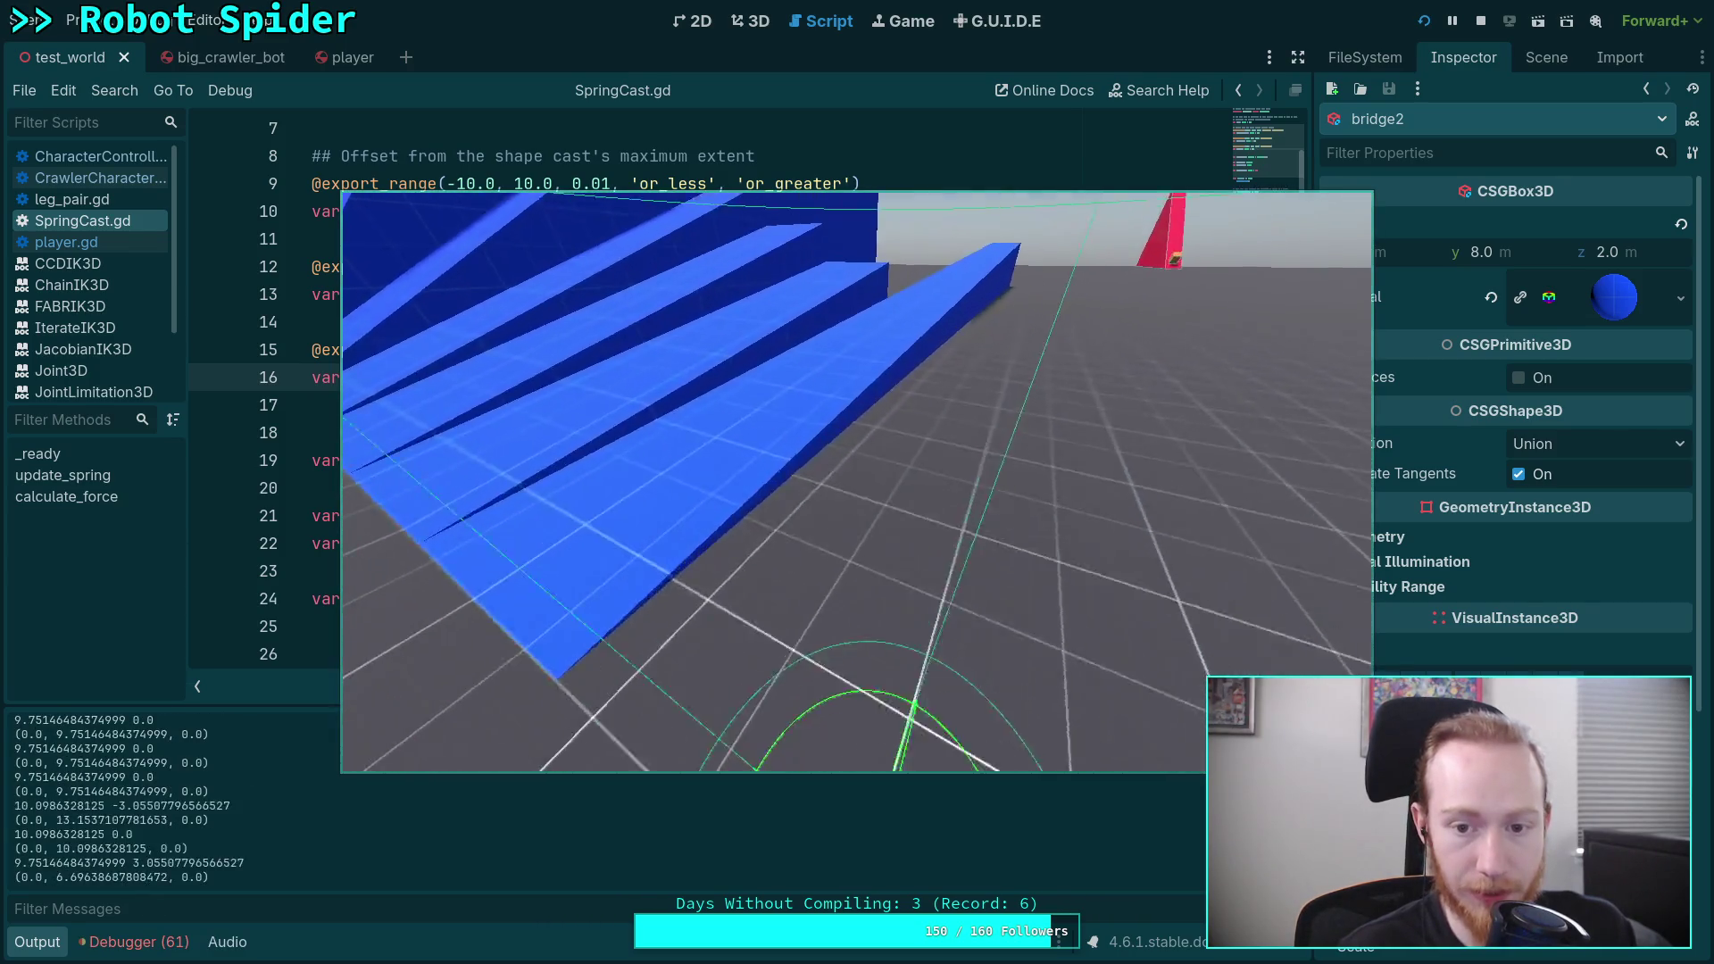
pyautogui.press('d')
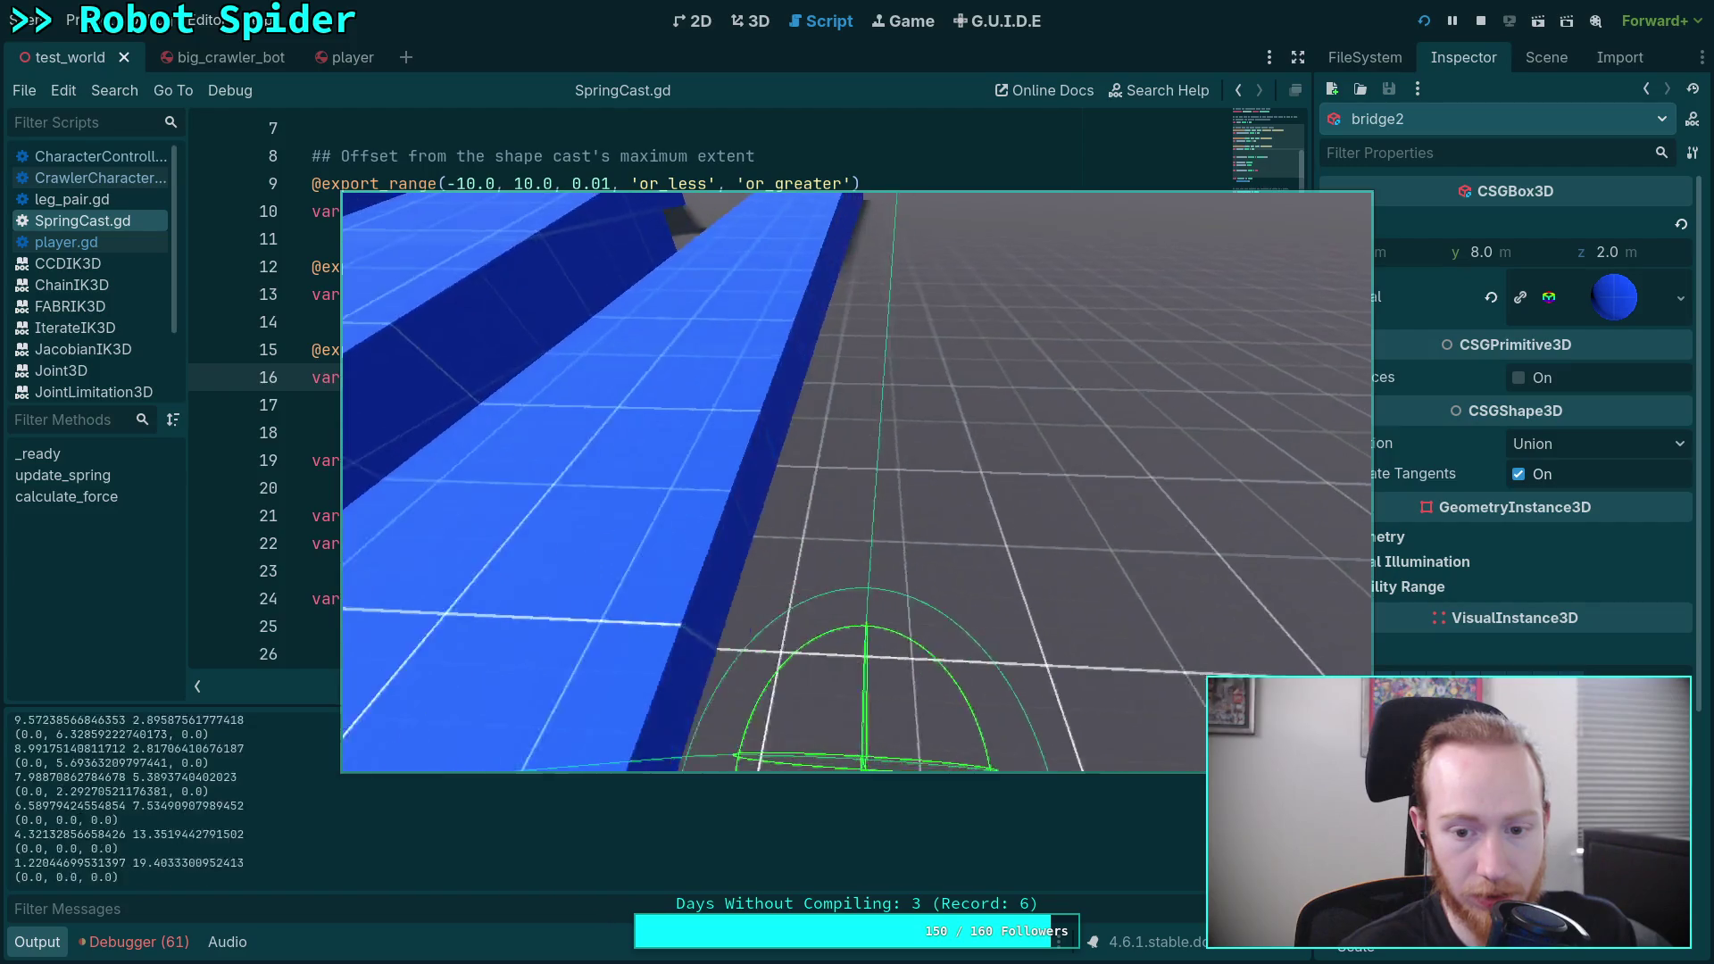
pyautogui.press('a')
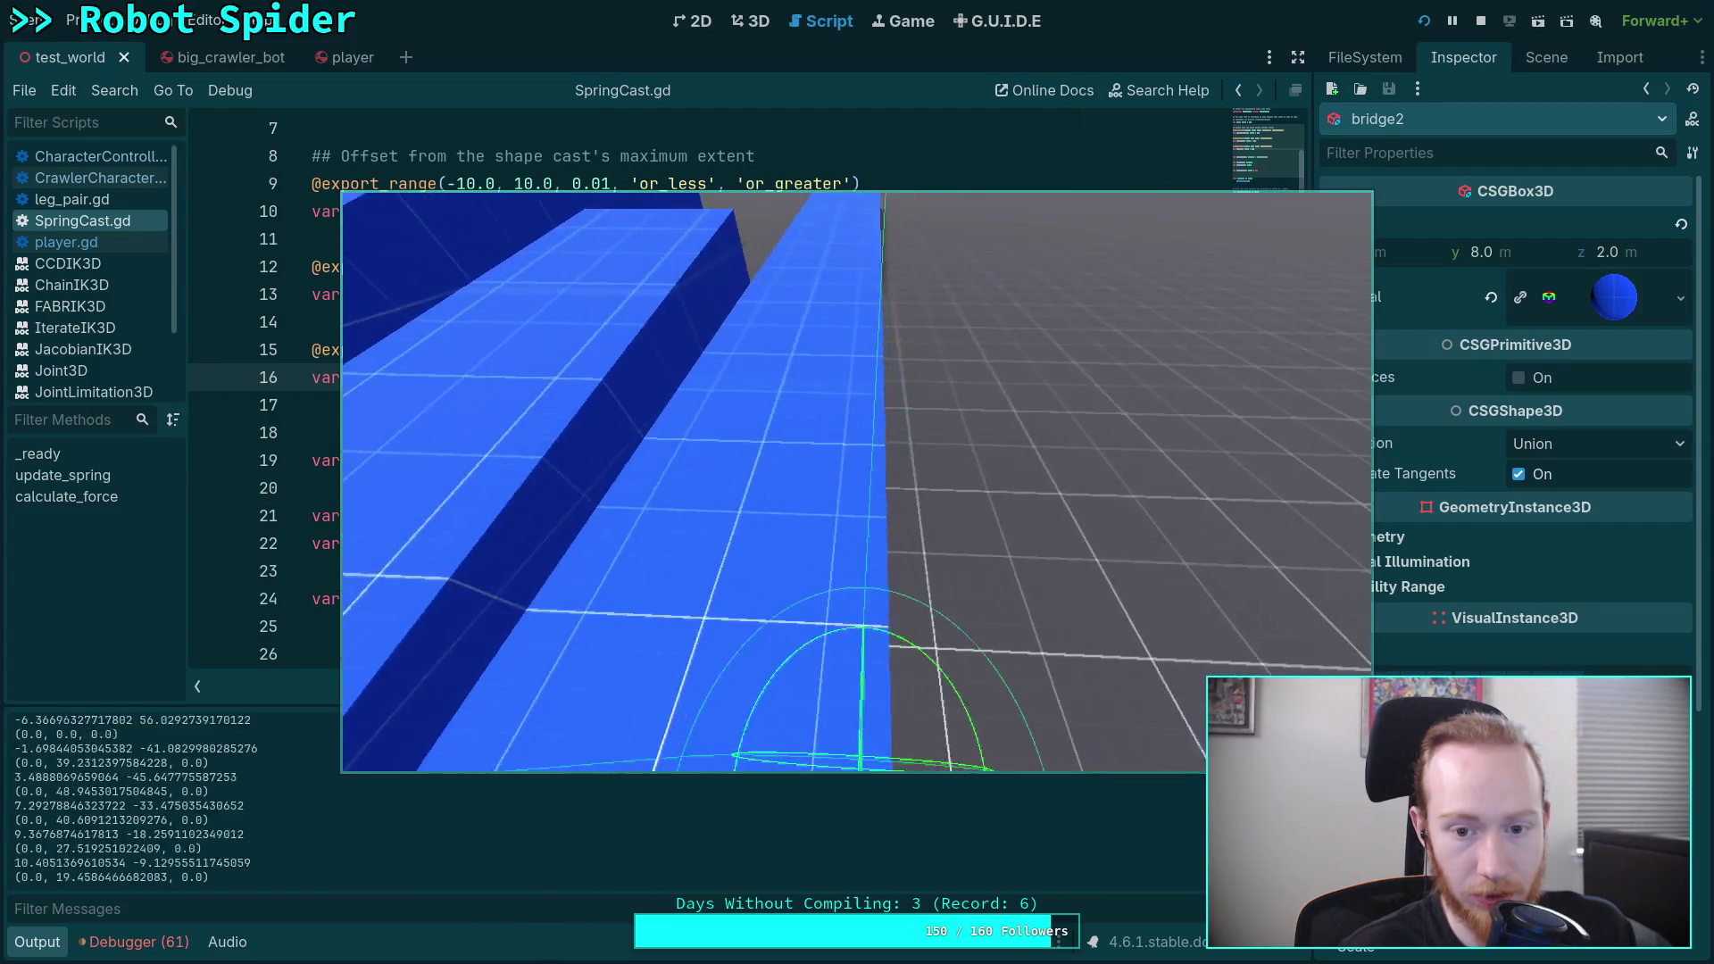
pyautogui.press('d')
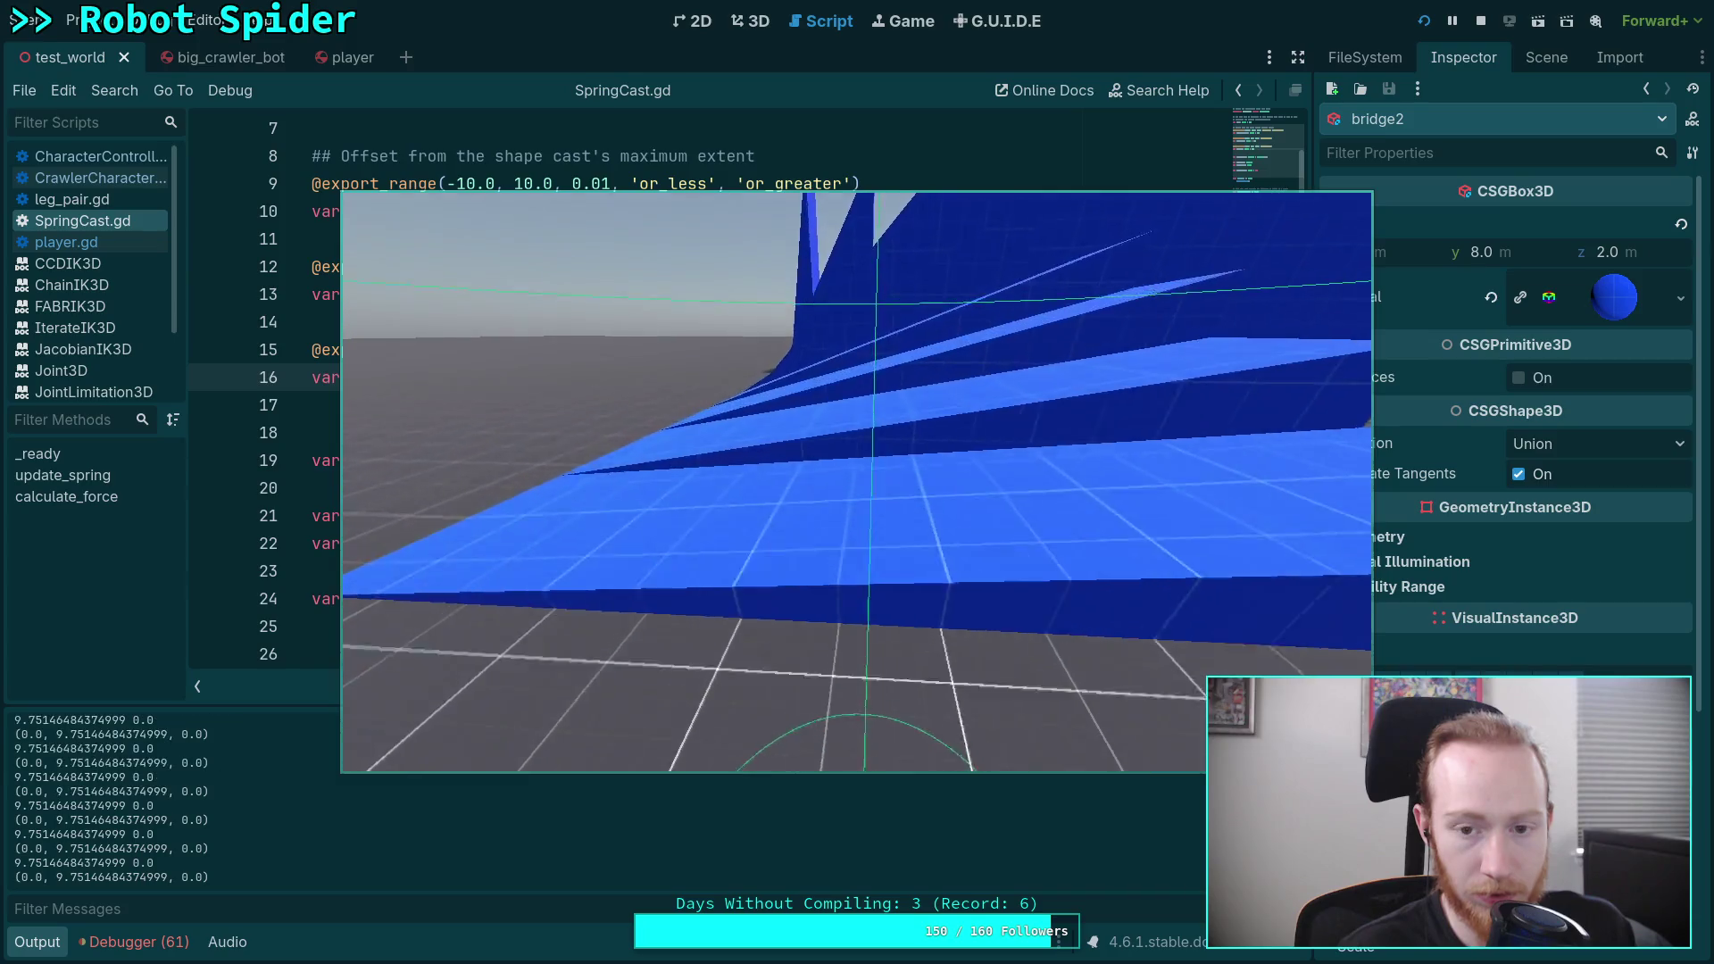
pyautogui.press('w')
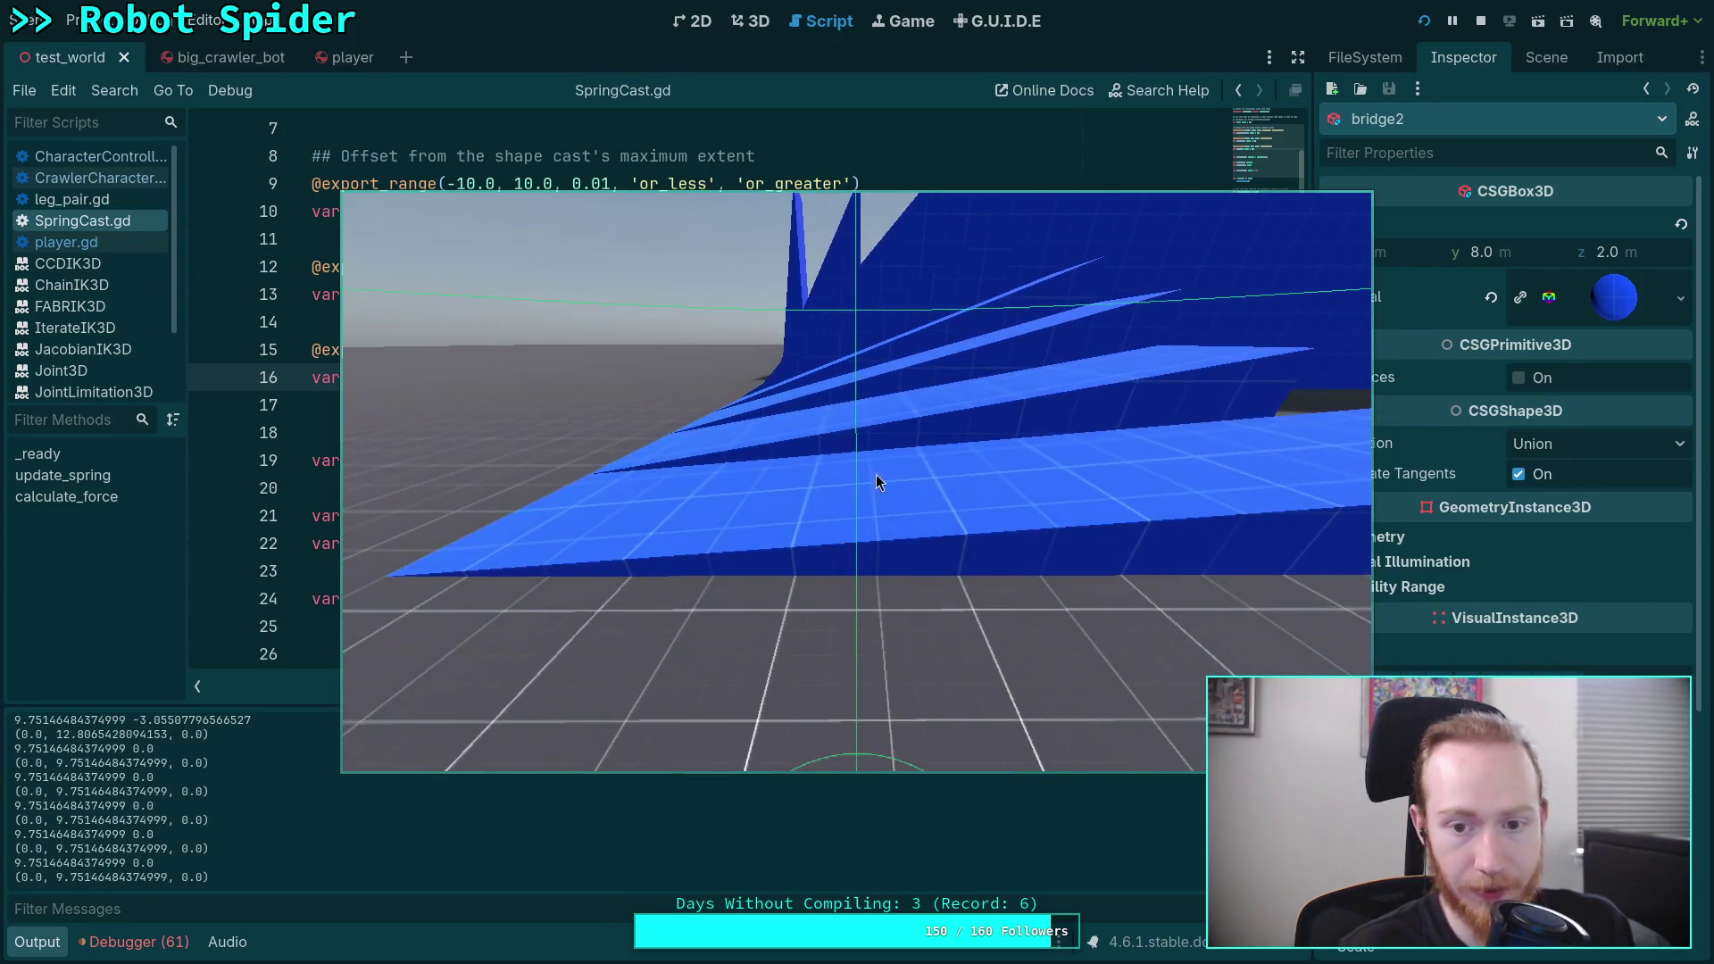
pyautogui.press('F8')
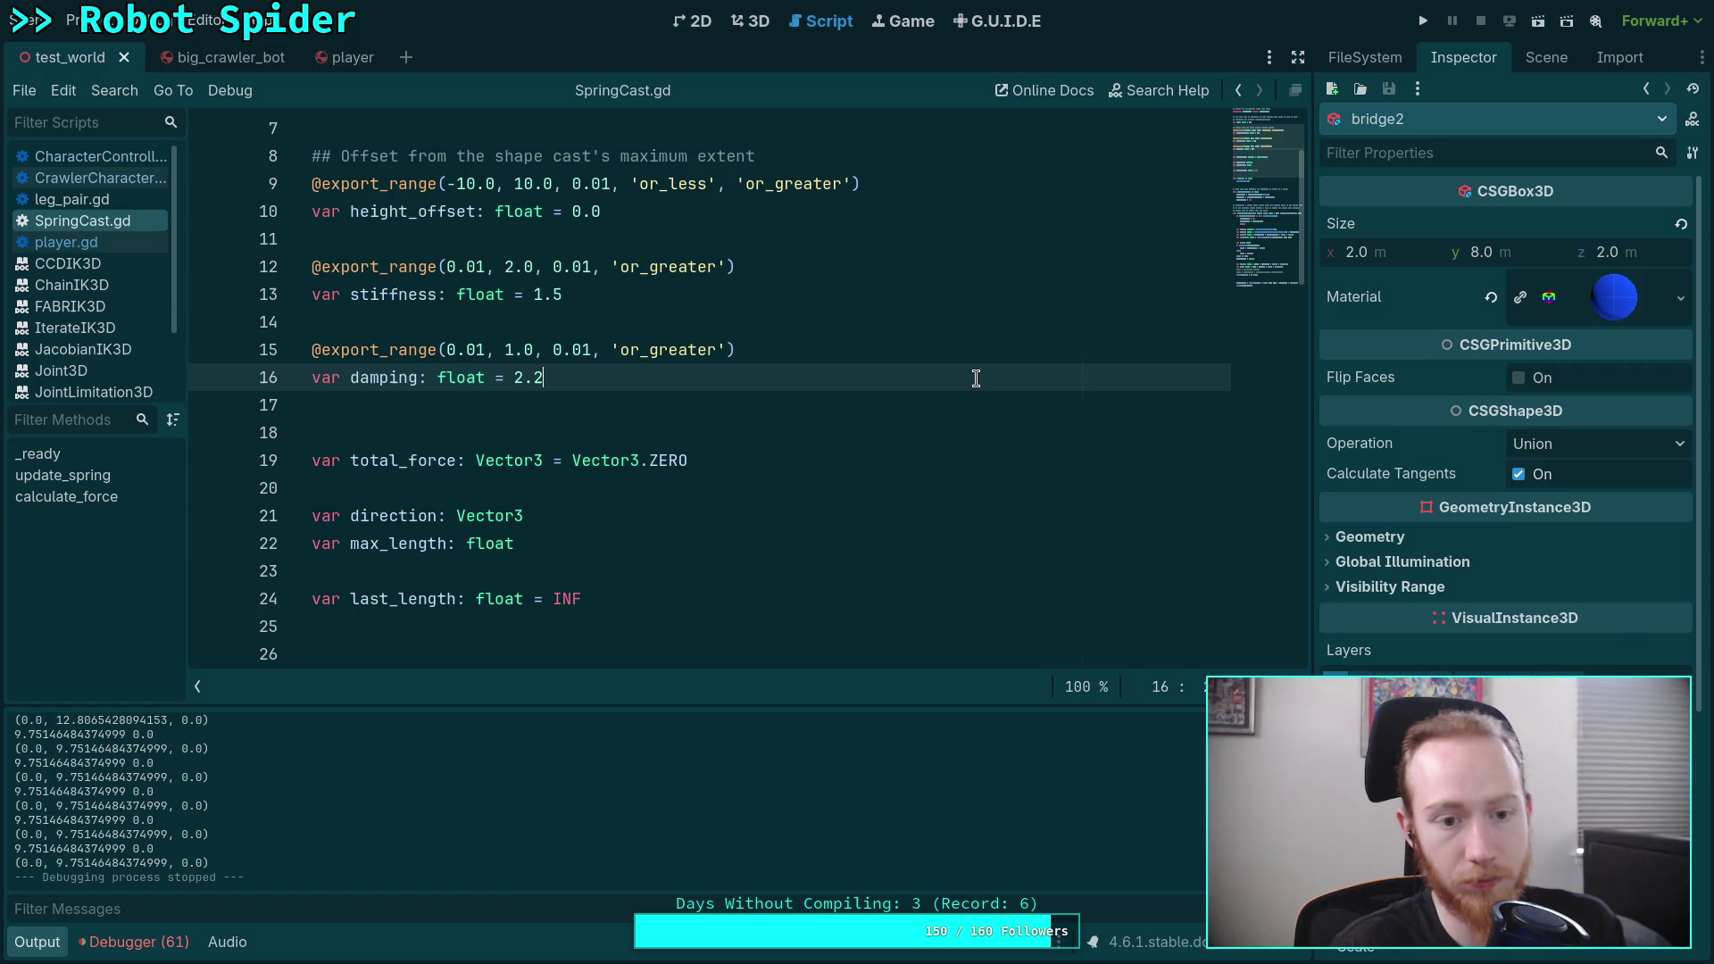
# Step: Review the SpringCast.gd script and relaunch the game to test the springs on the ramps
pyautogui.scroll(-4, 786, 362)
pyautogui.scroll(-14, 804, 384)
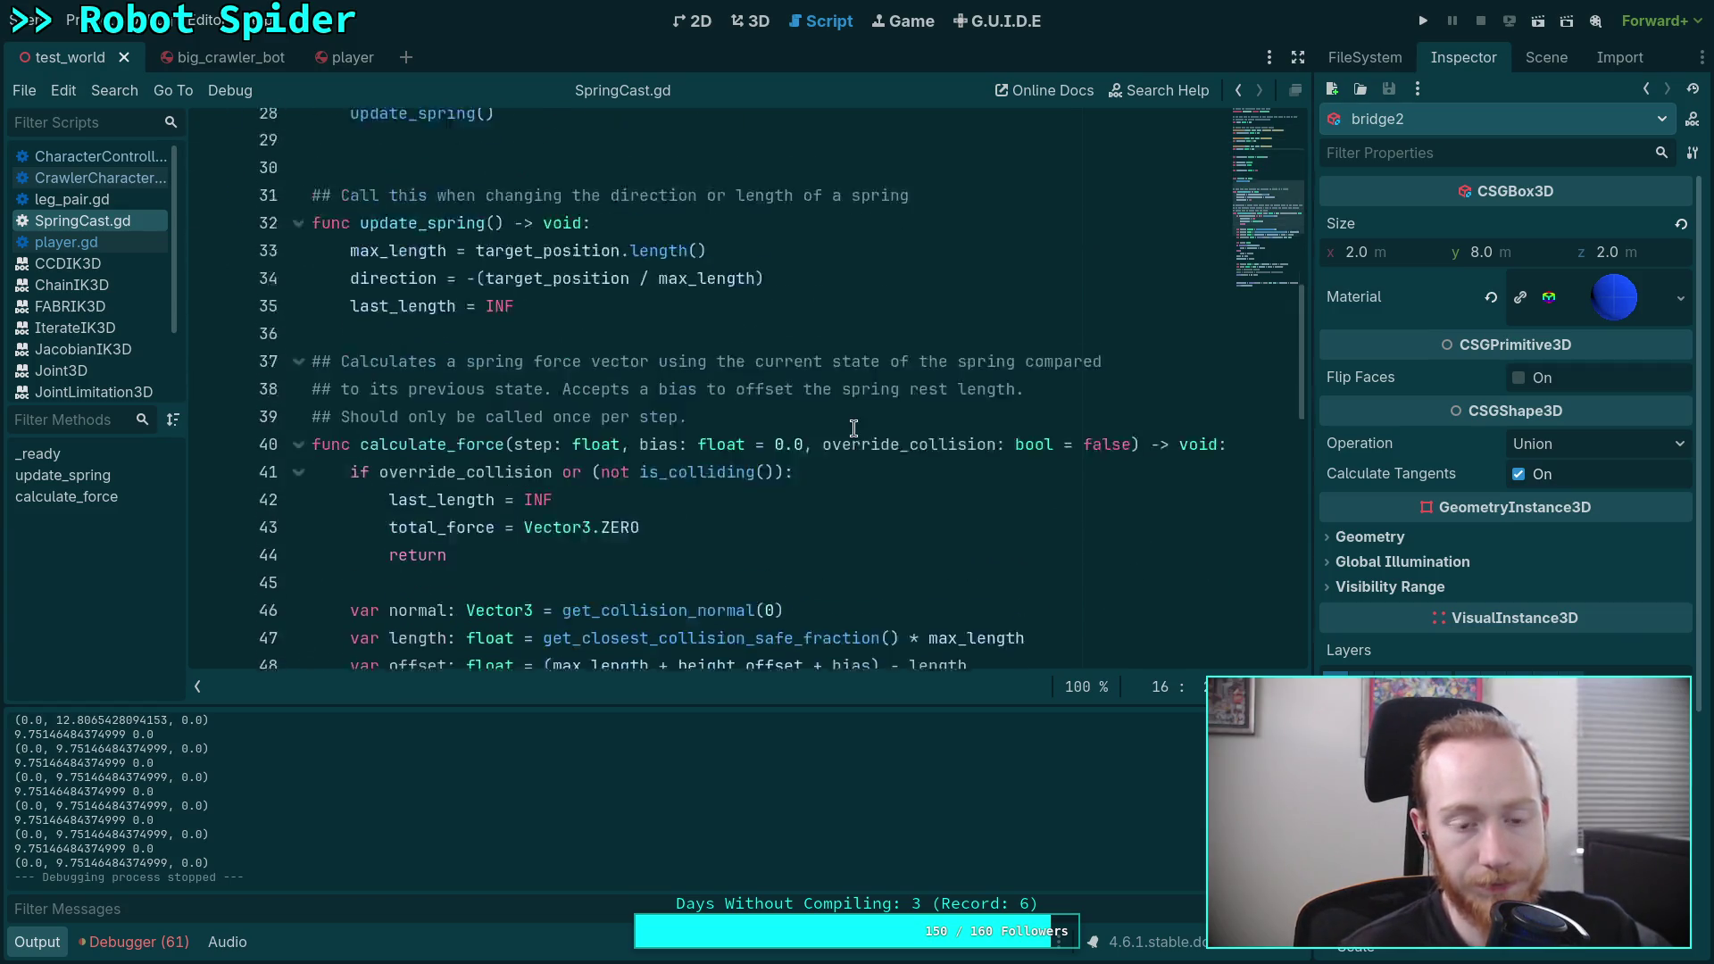
pyautogui.scroll(3, 844, 426)
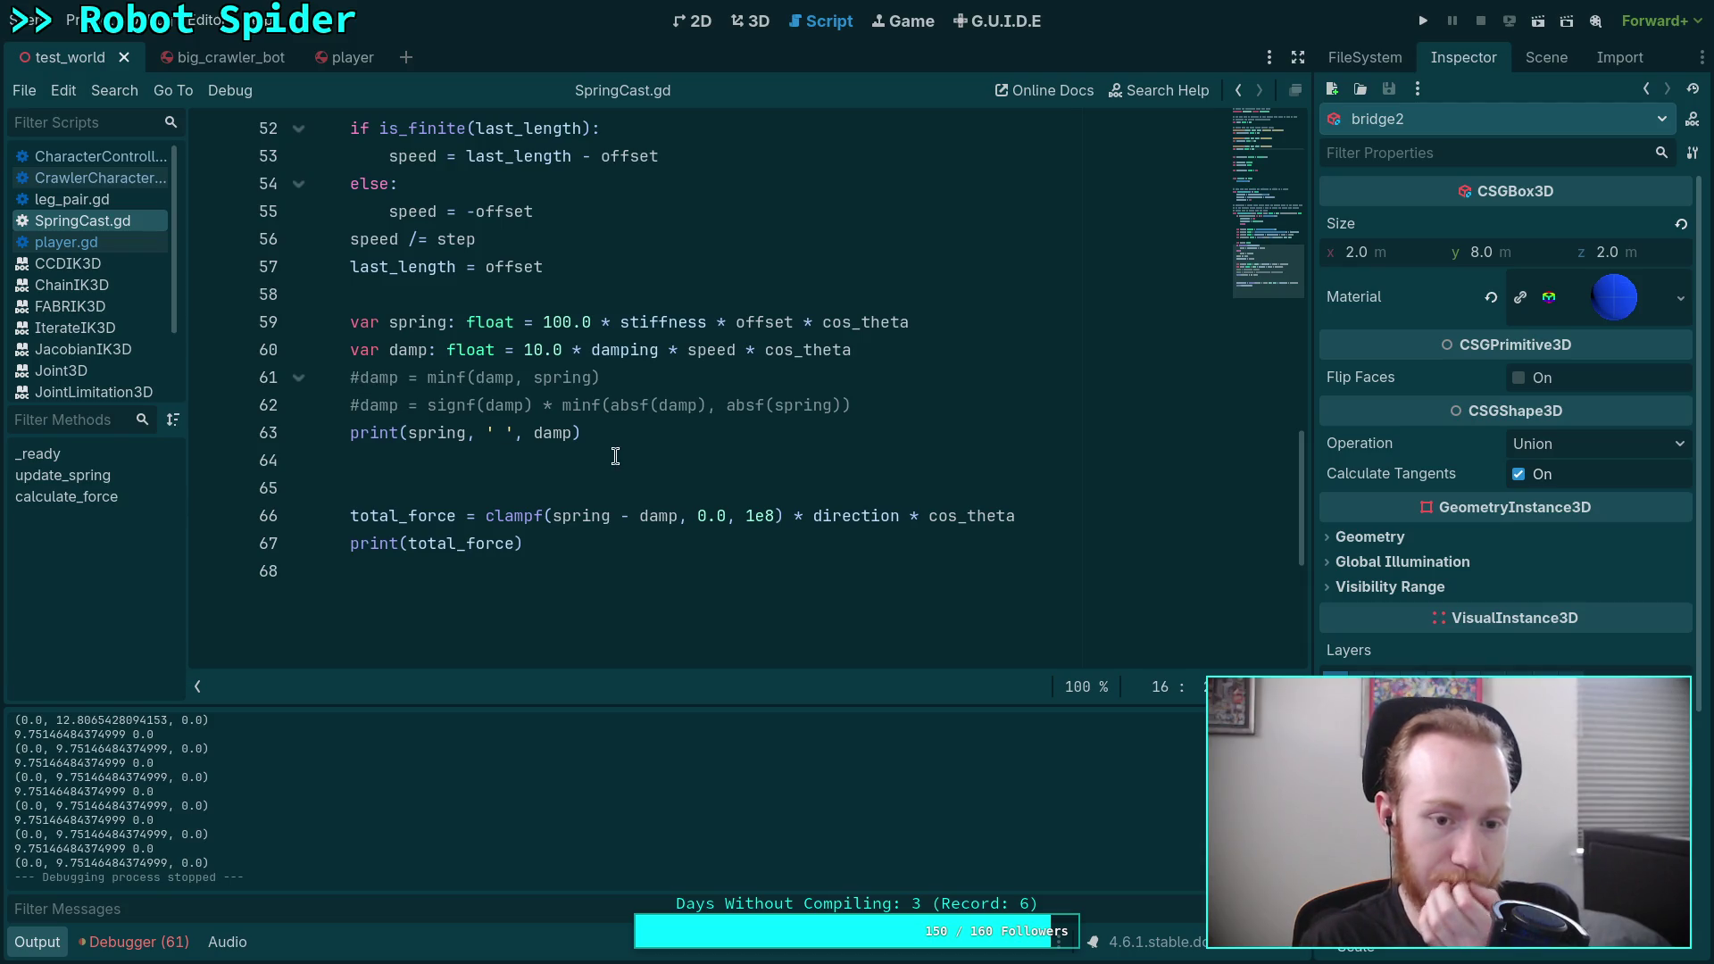
pyautogui.press('F5')
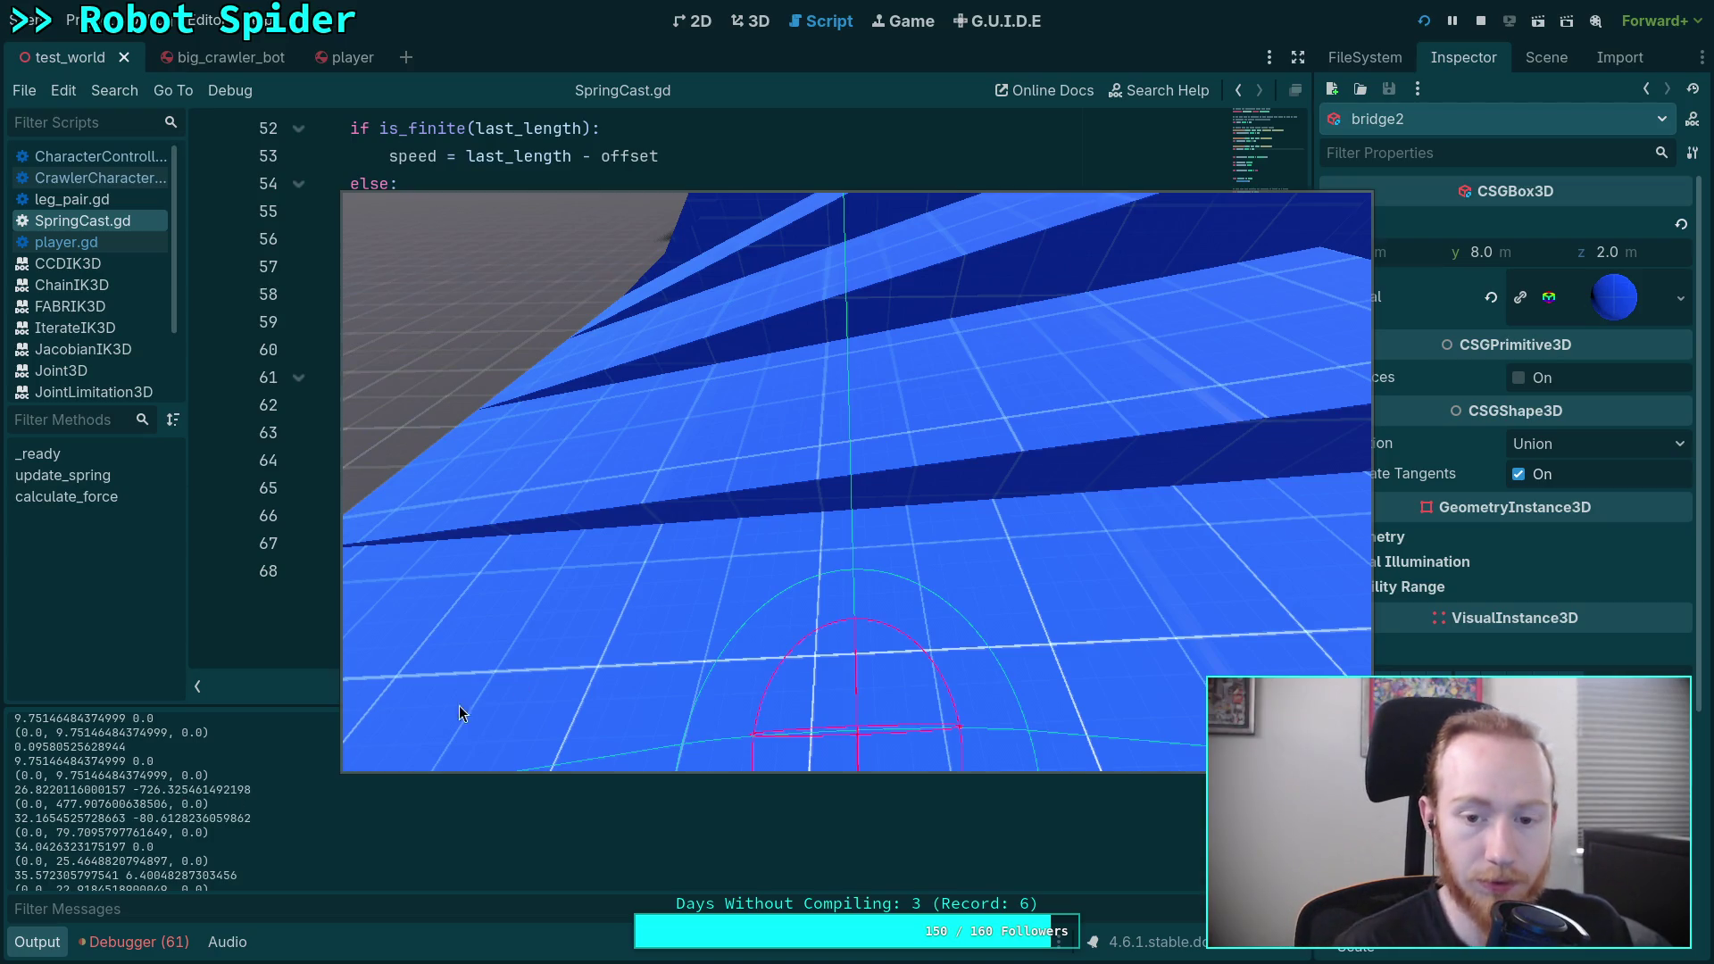
# Step: Stop the play-test with the toolbar Stop button
pyautogui.click(1481, 21)
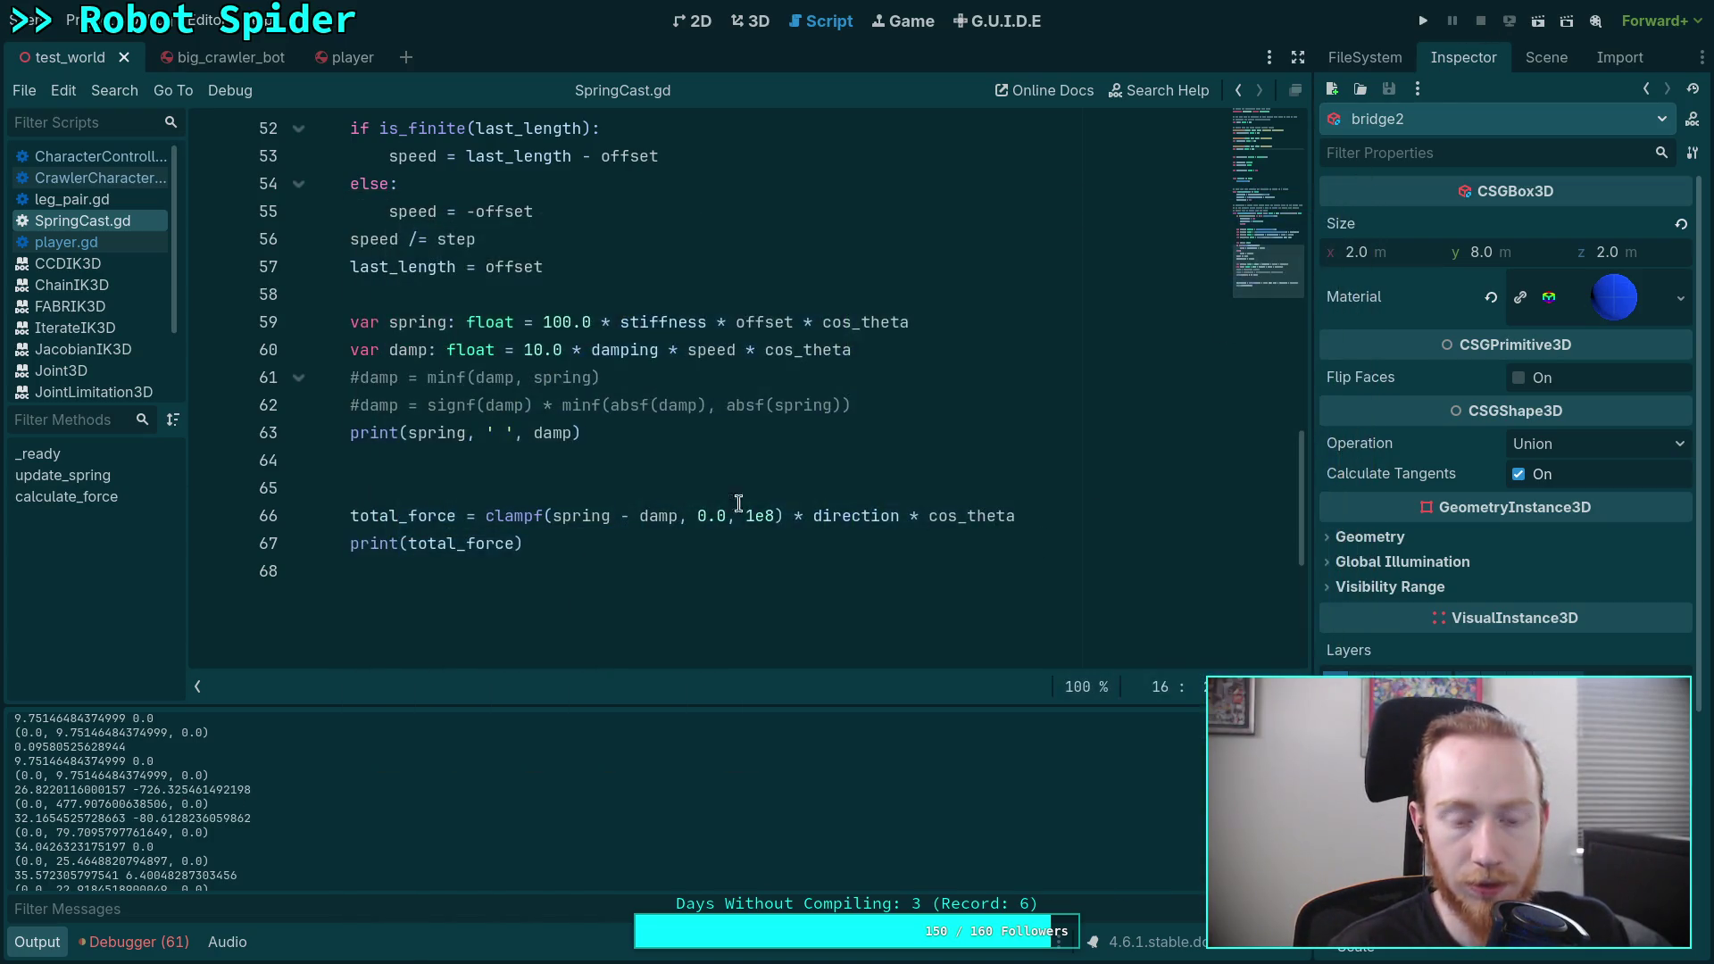
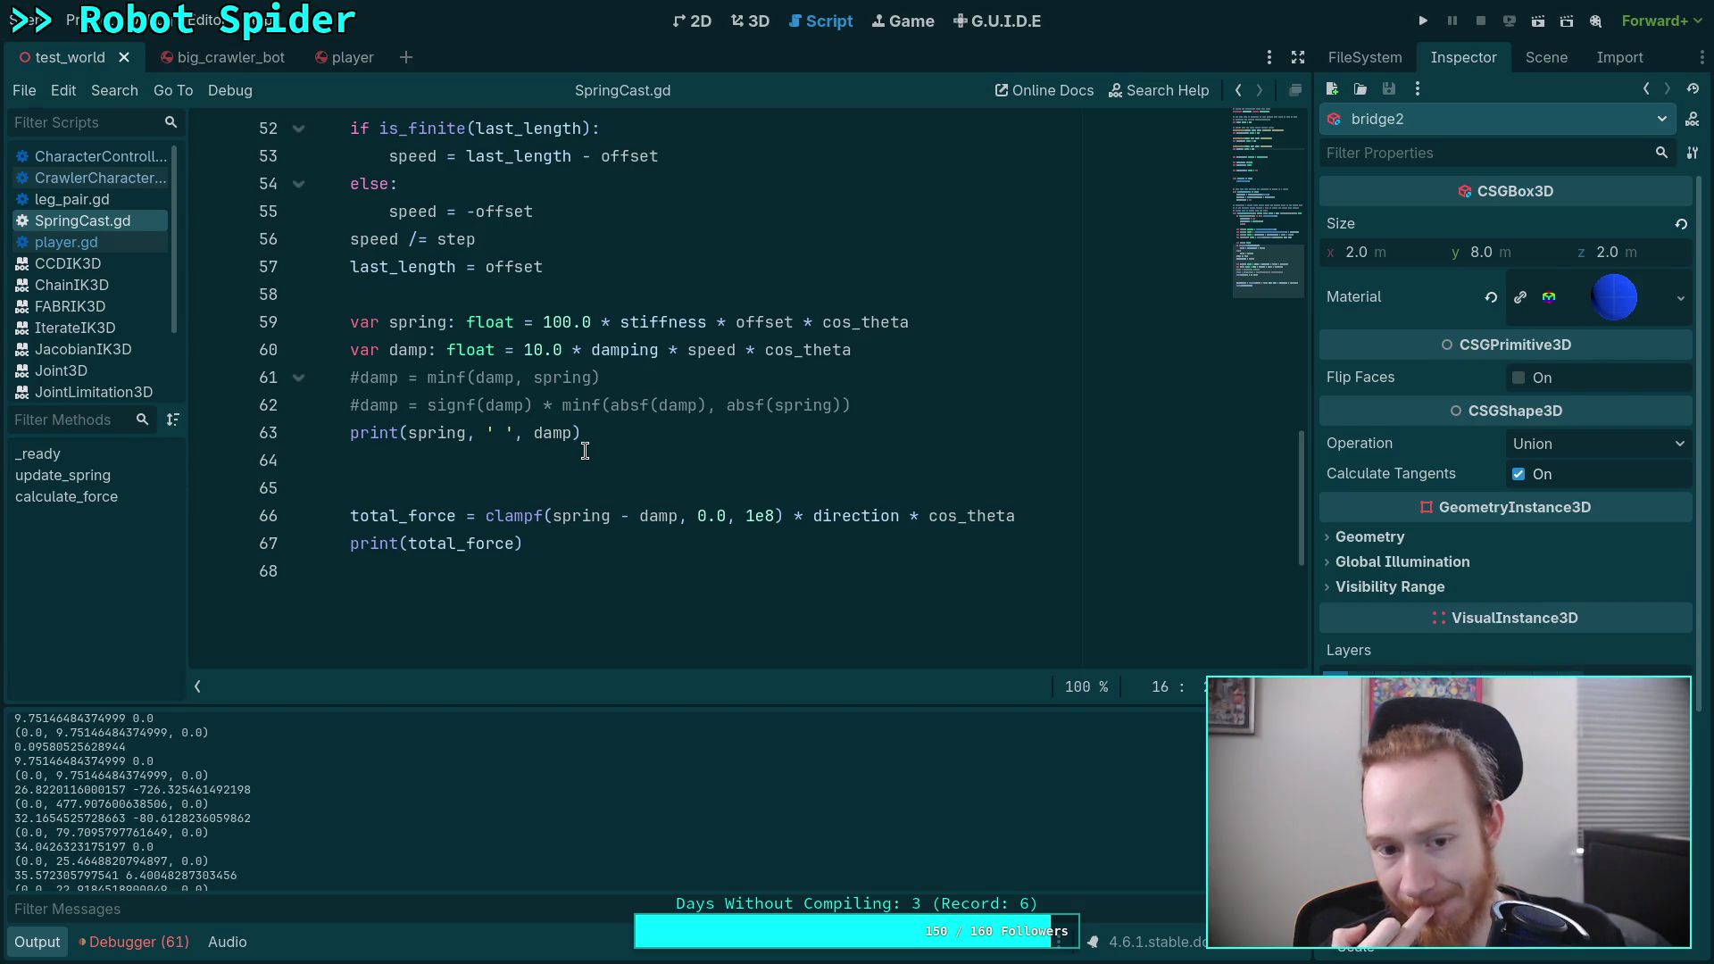
# Step: Below the print line, add 'if damp < 0.0 and spring >= 0.0:' with 'damp = 0.0', and save
pyautogui.click(1017, 431)
pyautogui.press('Return')
pyautogui.write('if ')
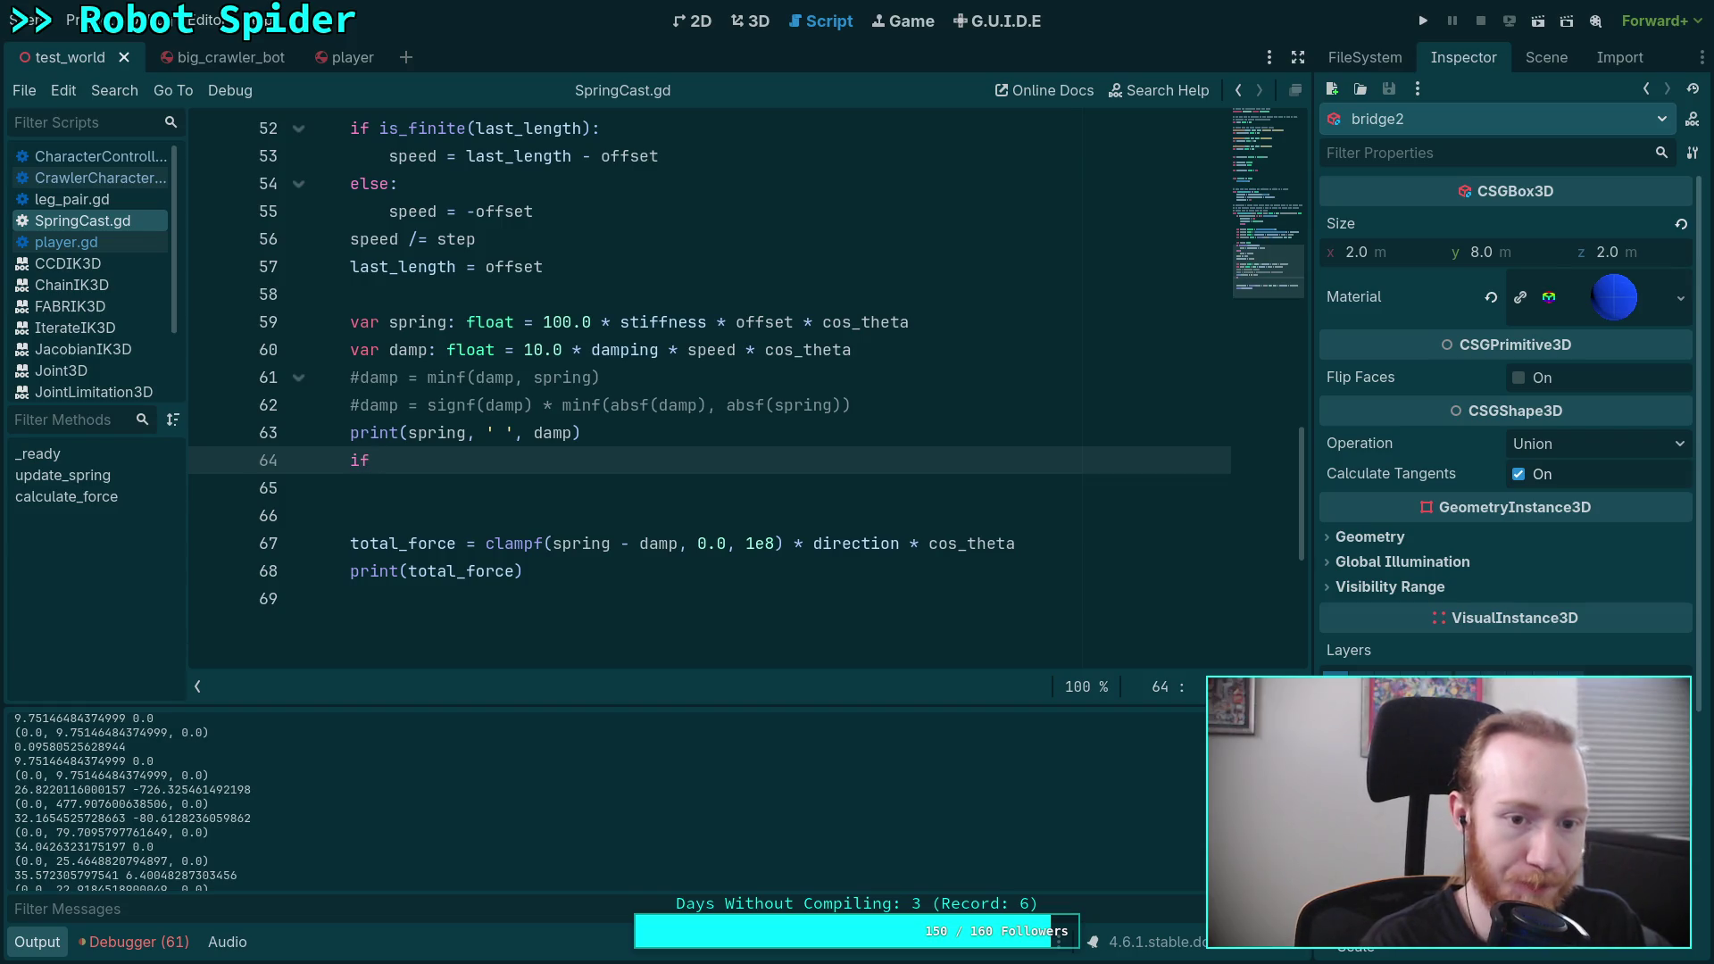
pyautogui.write('damp < 0.0 and l')
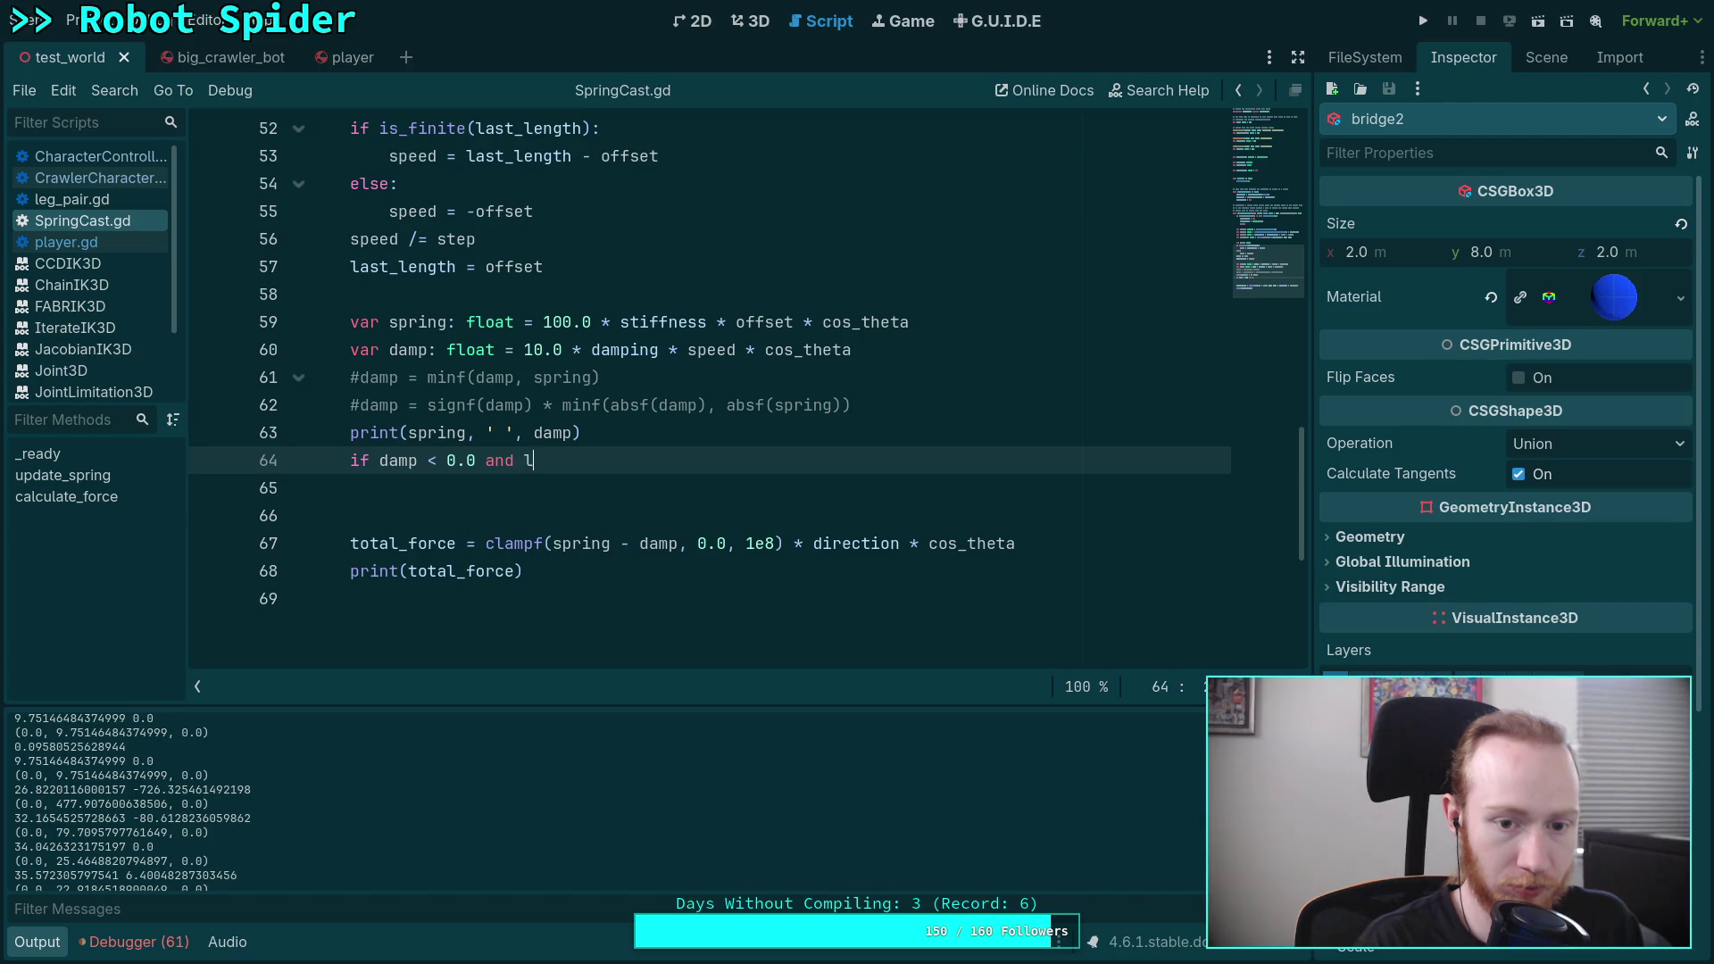
pyautogui.press('BackSpace')
pyautogui.write('spring >= 0.0:')
pyautogui.press('Return')
pyautogui.write('da')
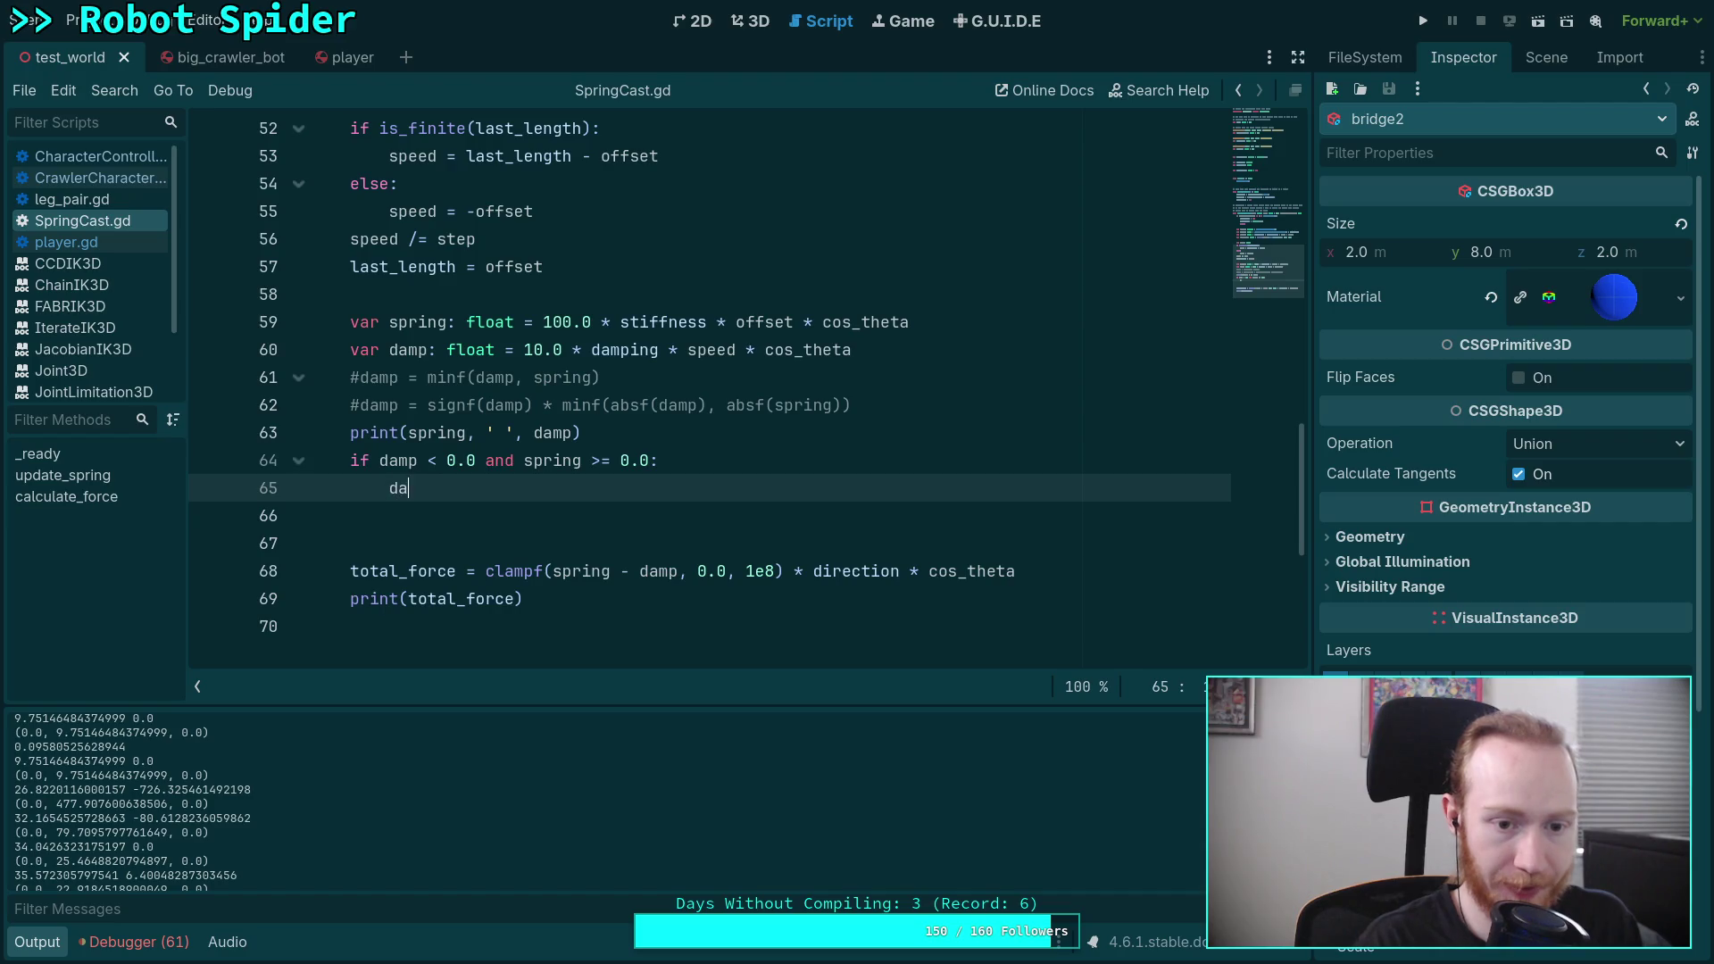
pyautogui.write('mp = 0.')
pyautogui.hotkey('ctrl', 's')
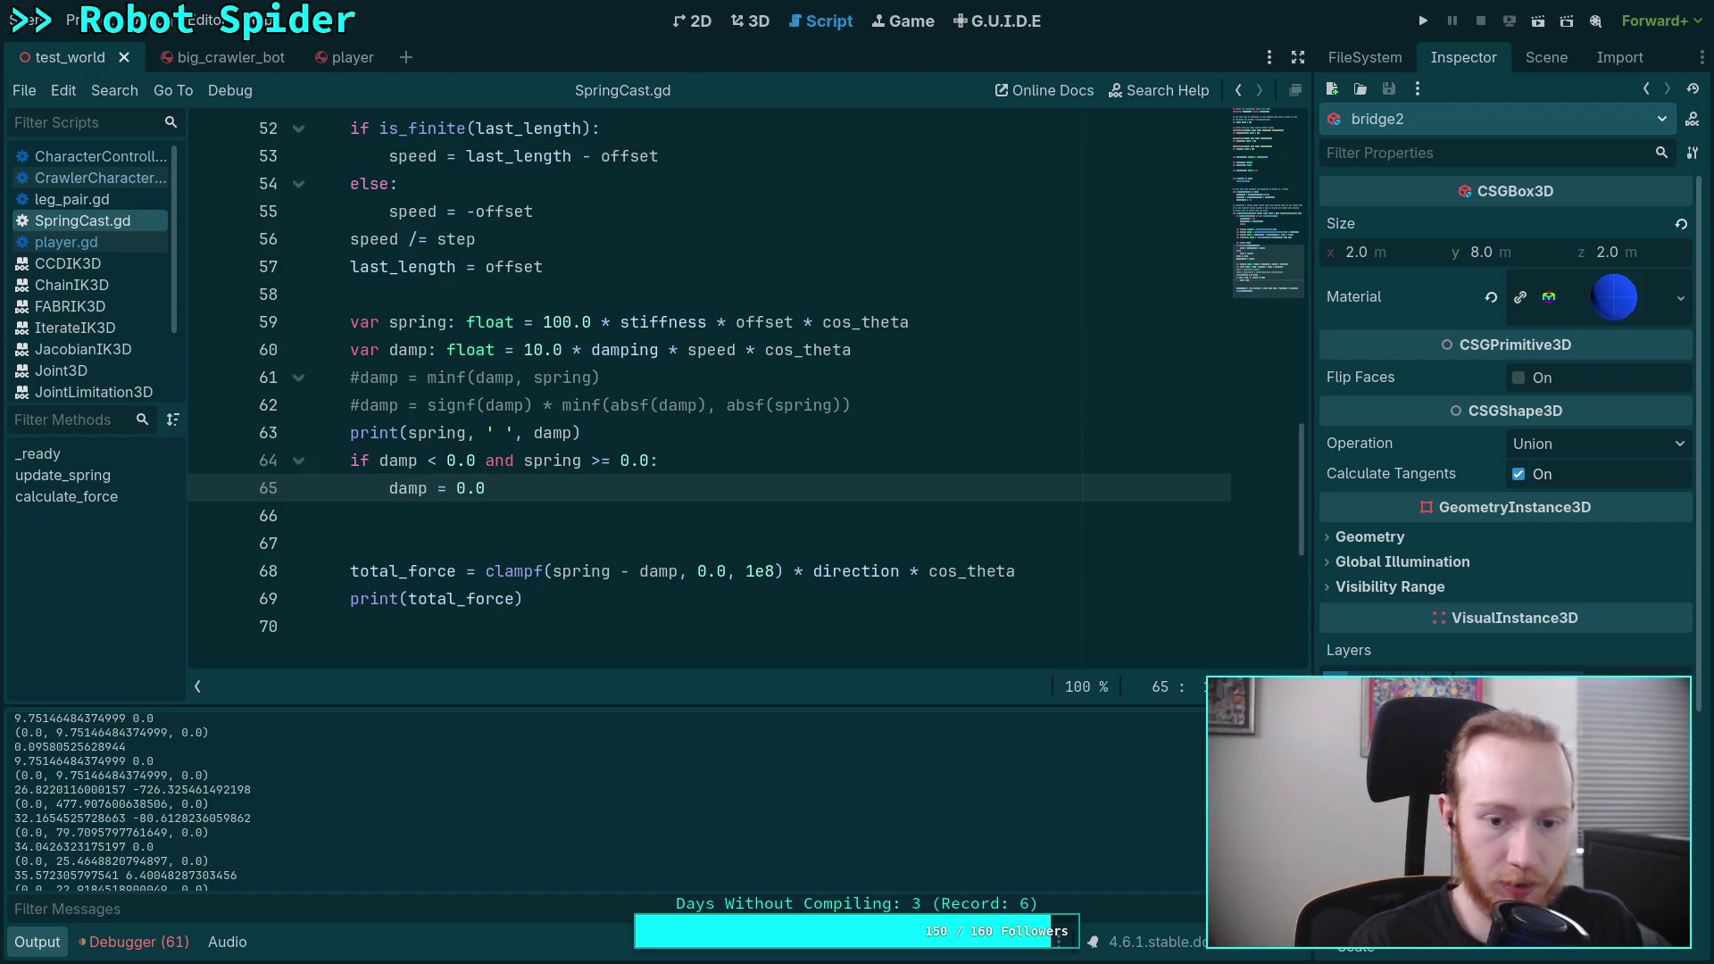
# Step: Run the project, walk the robot forward with W over the blue bridge, then stop the game
pyautogui.click(1424, 20)
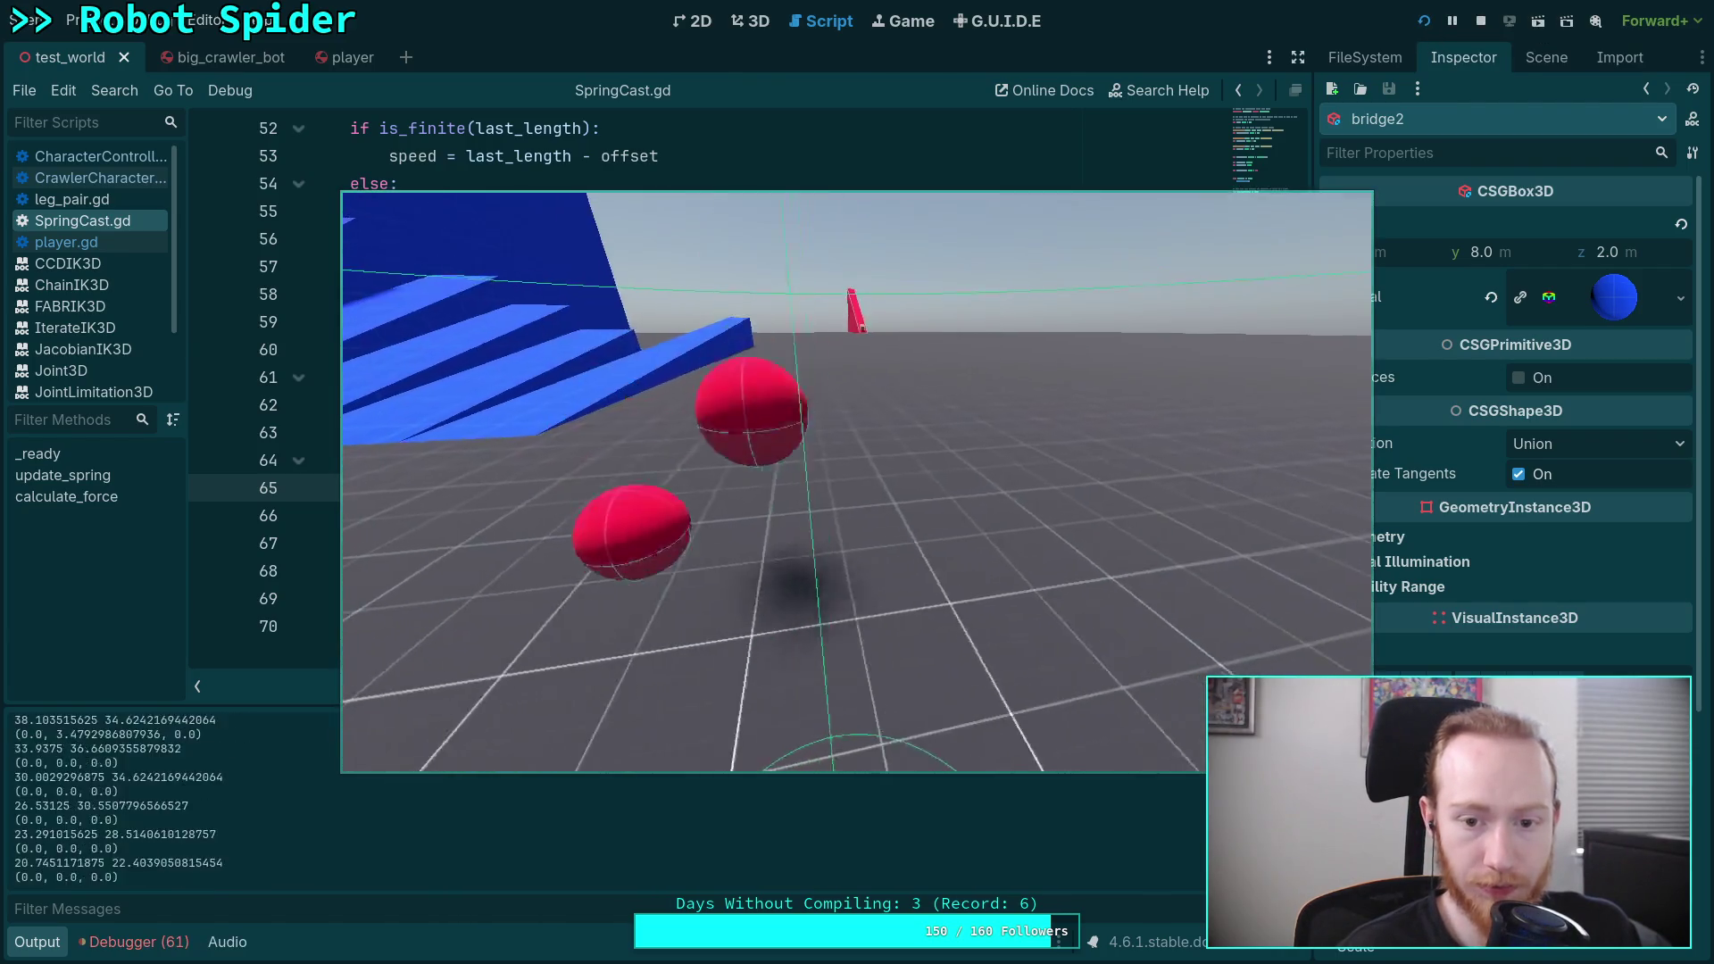
pyautogui.press('w')
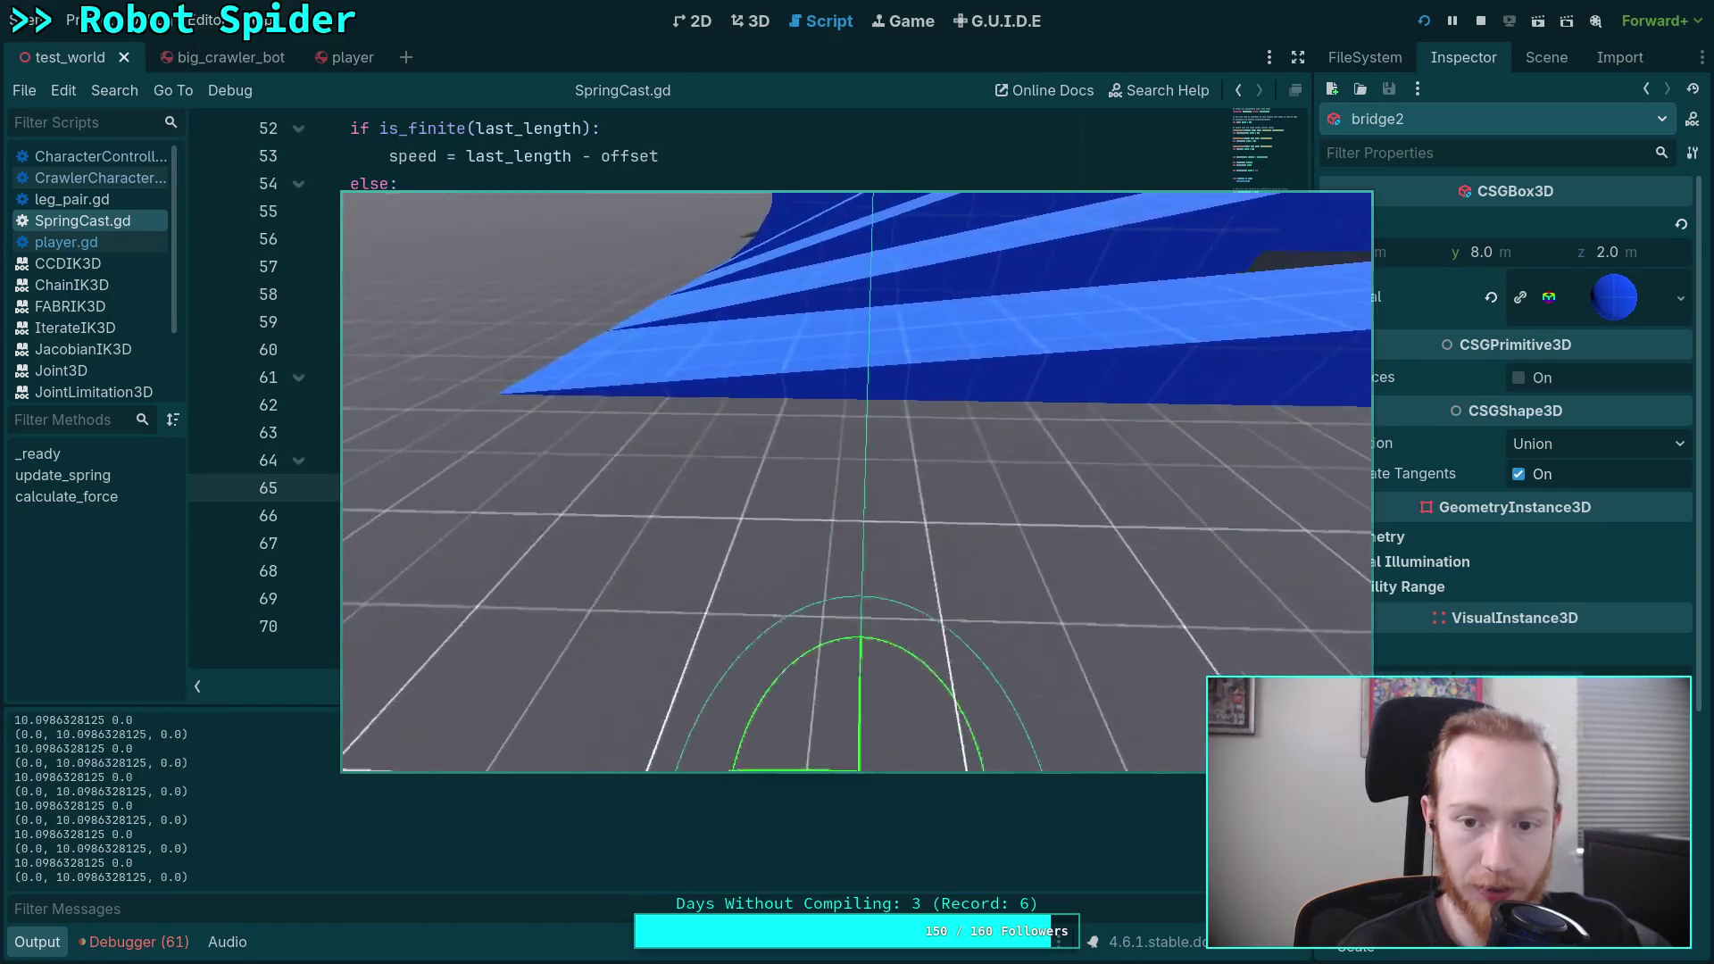
pyautogui.press('w')
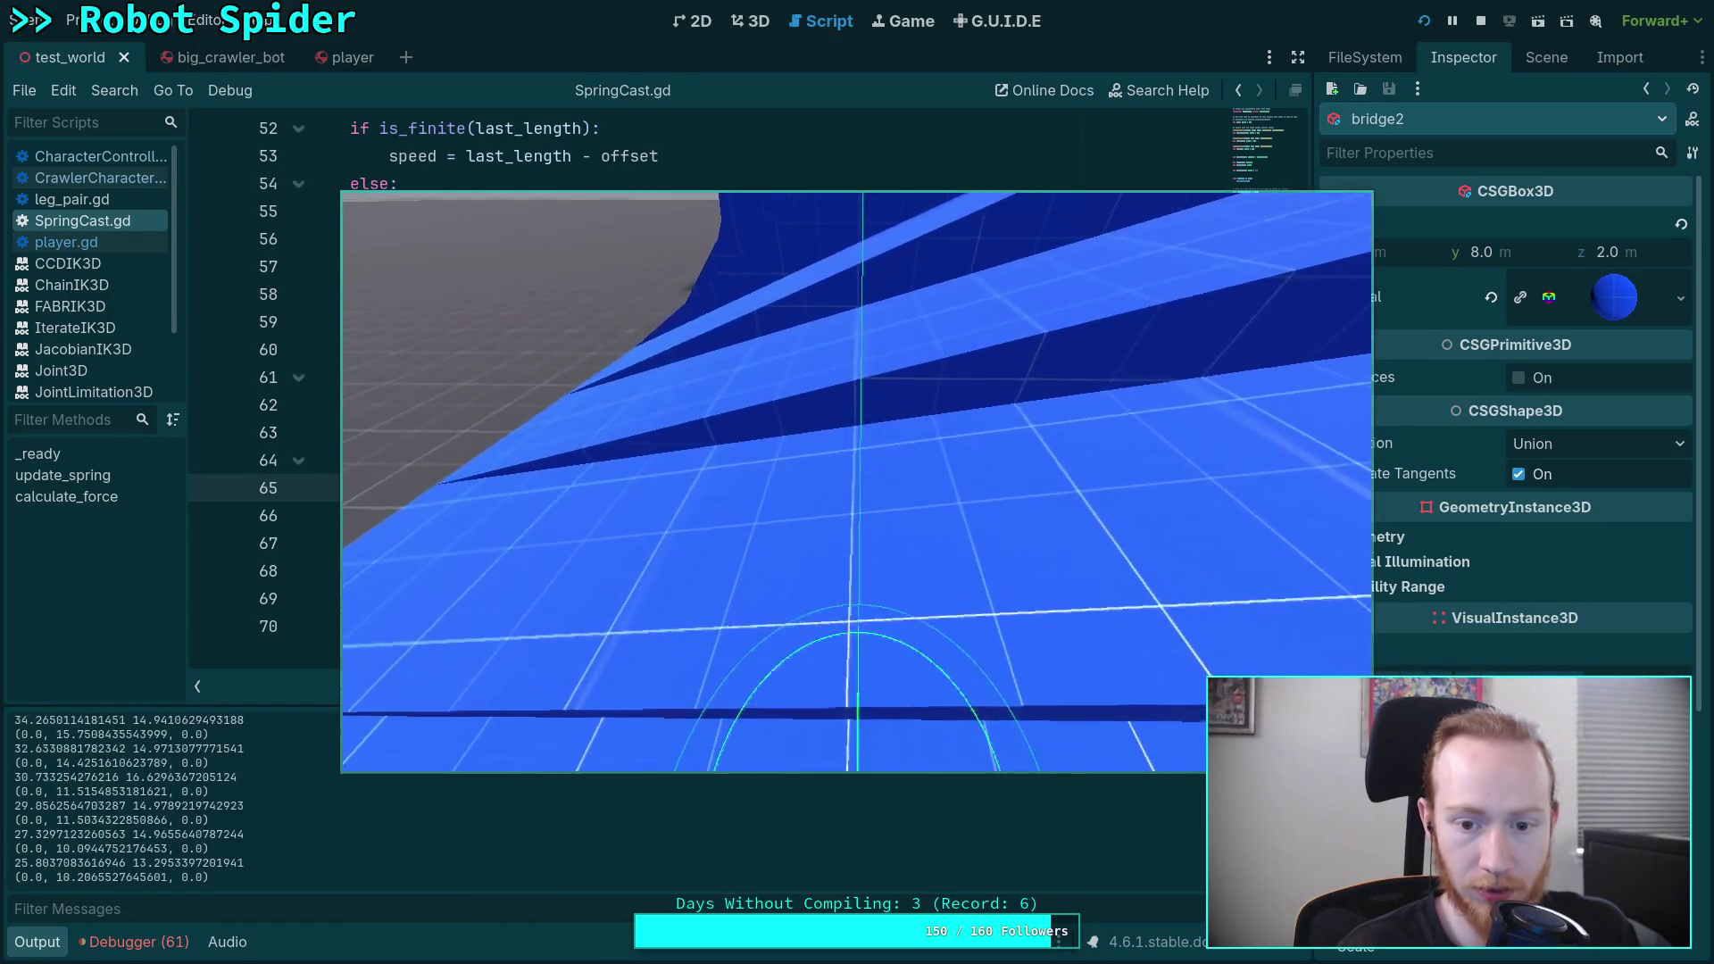
pyautogui.press('w')
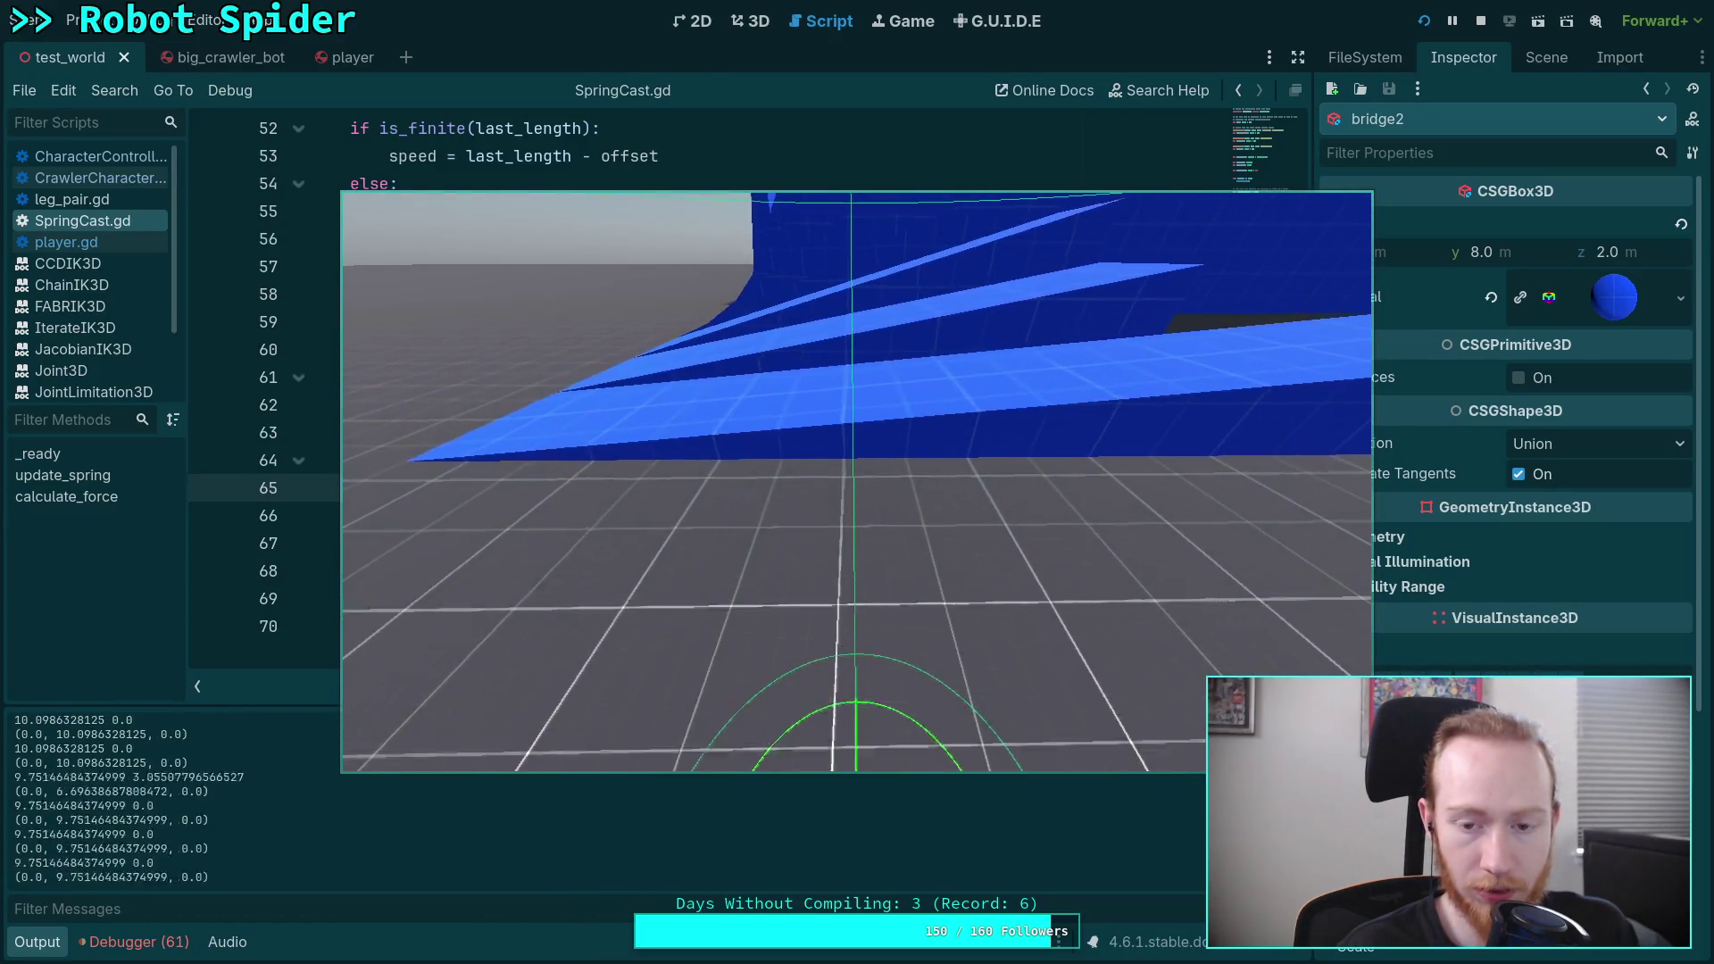
pyautogui.press('w')
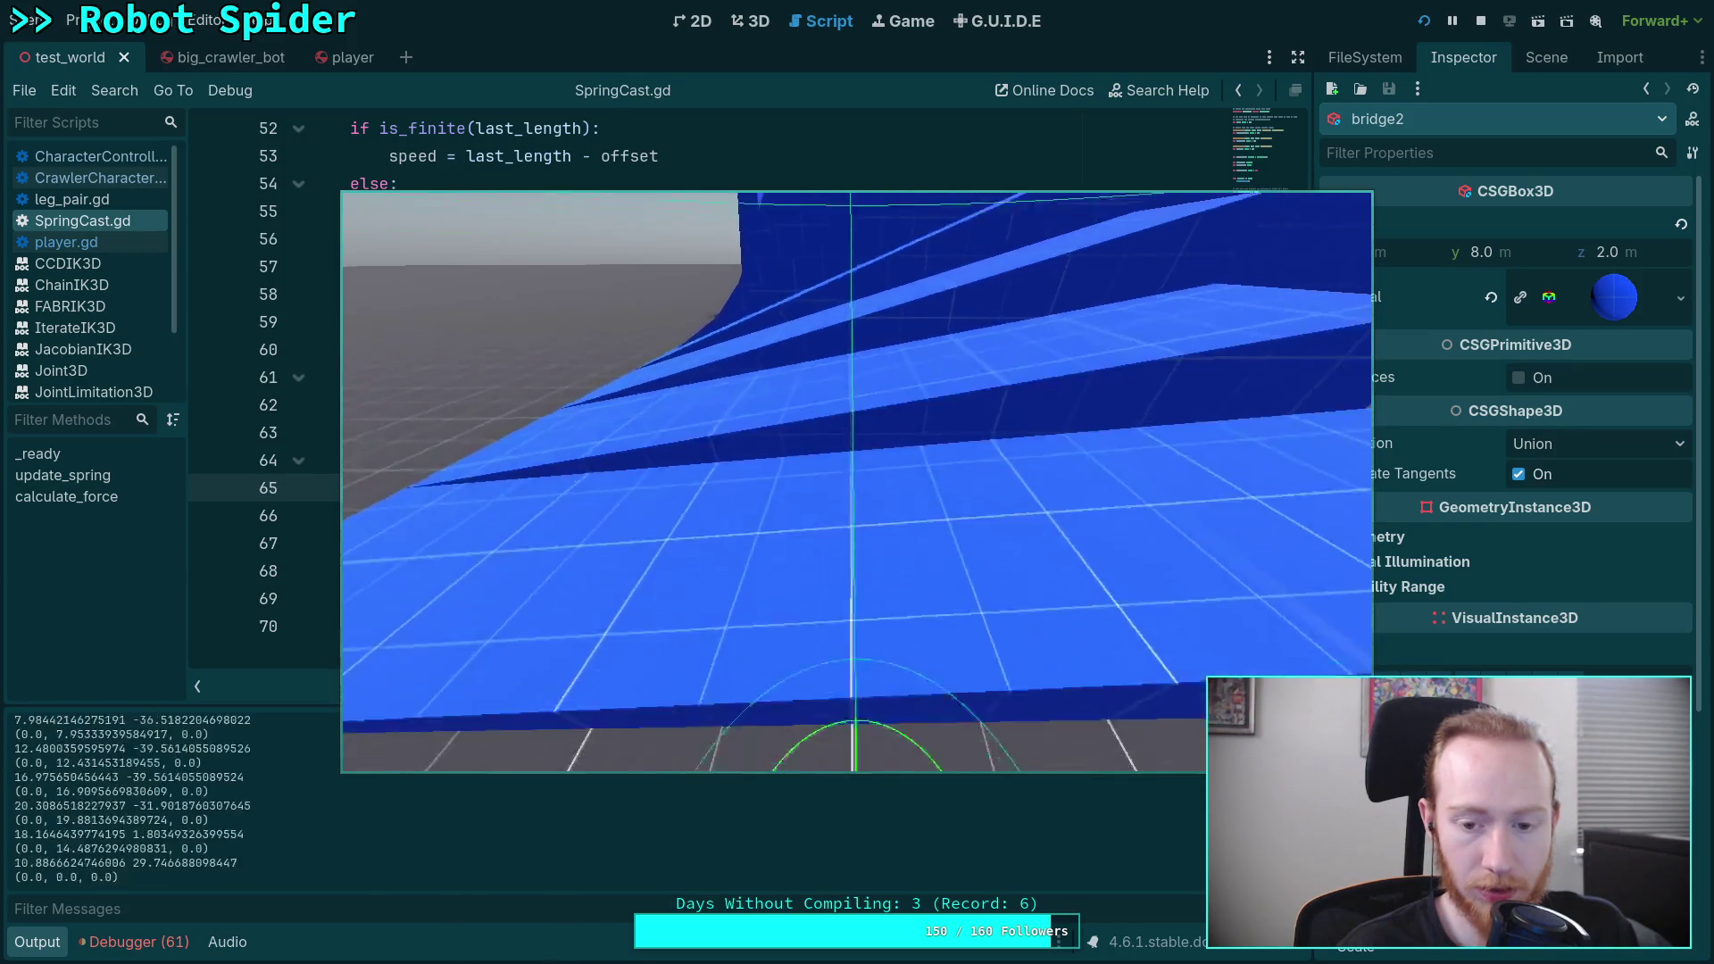
pyautogui.press('w')
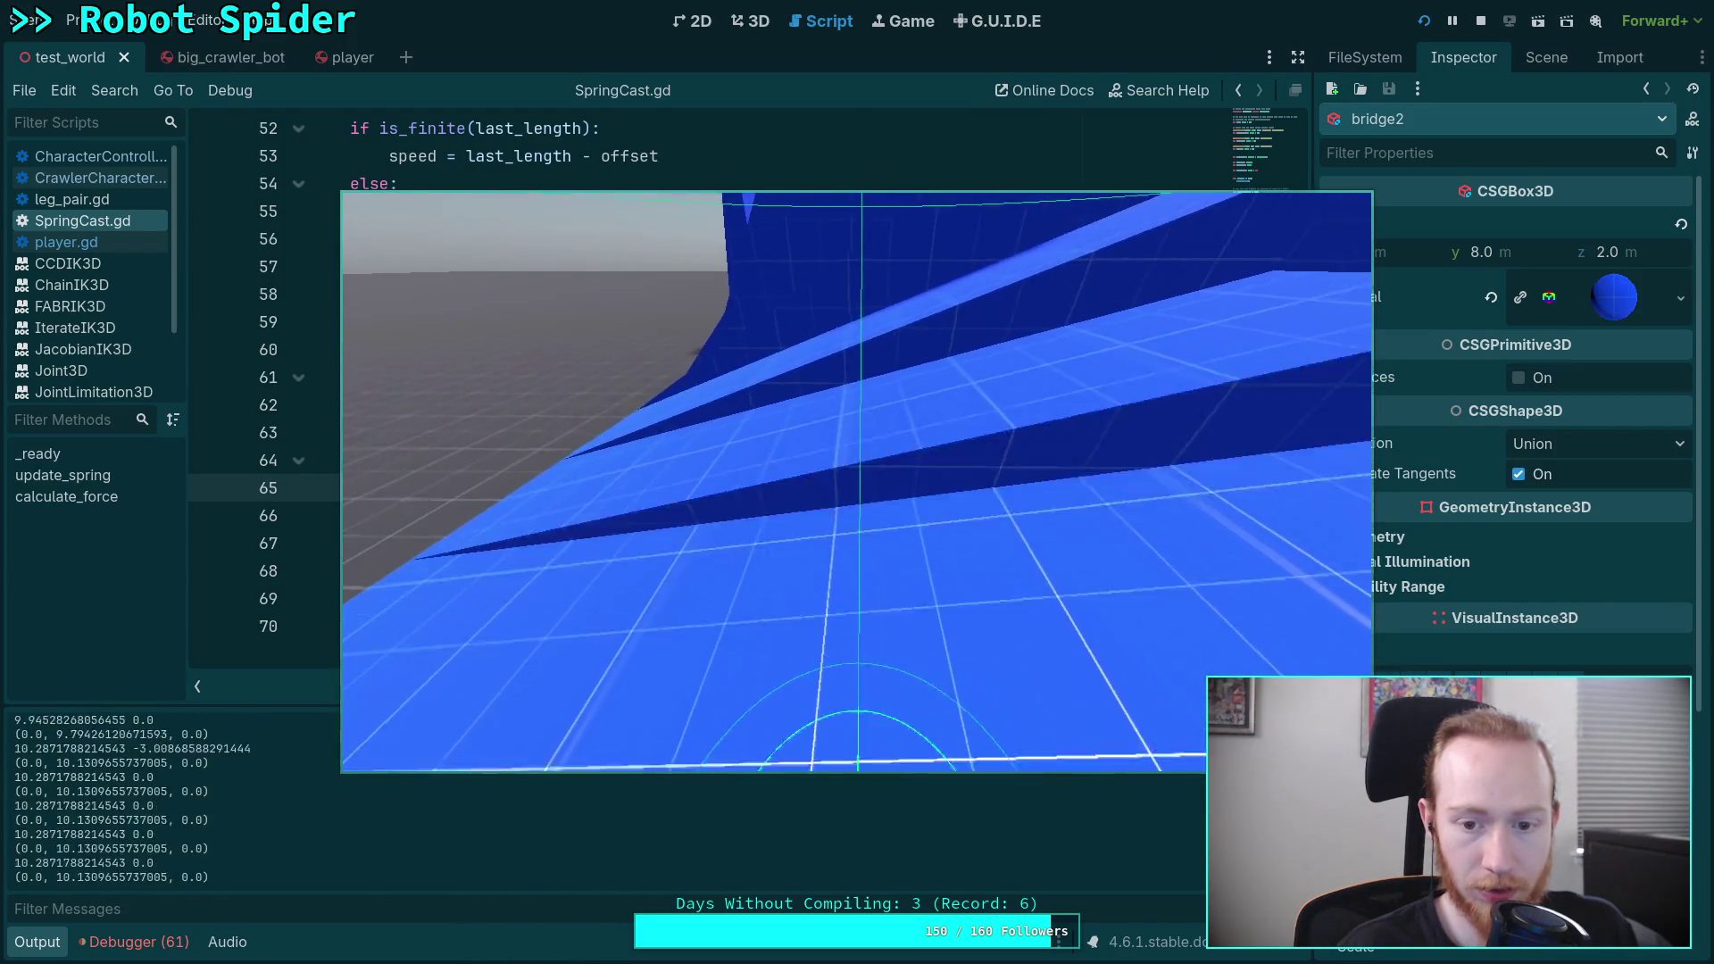
pyautogui.press('w')
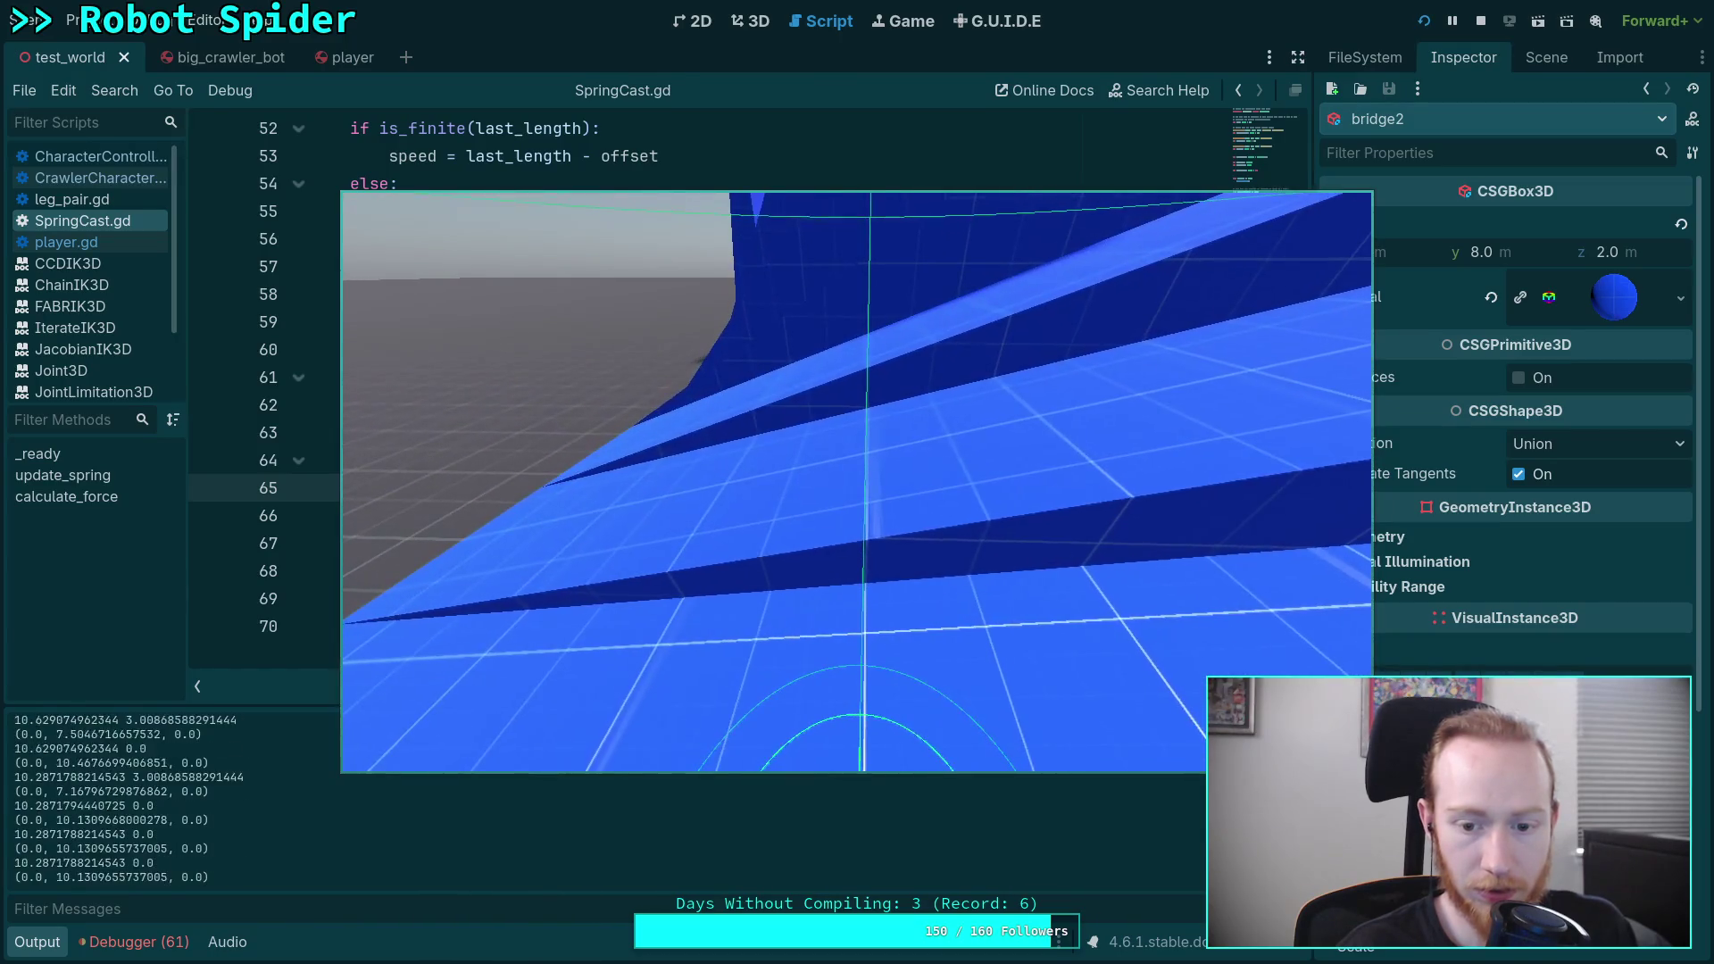
pyautogui.click(1474, 24)
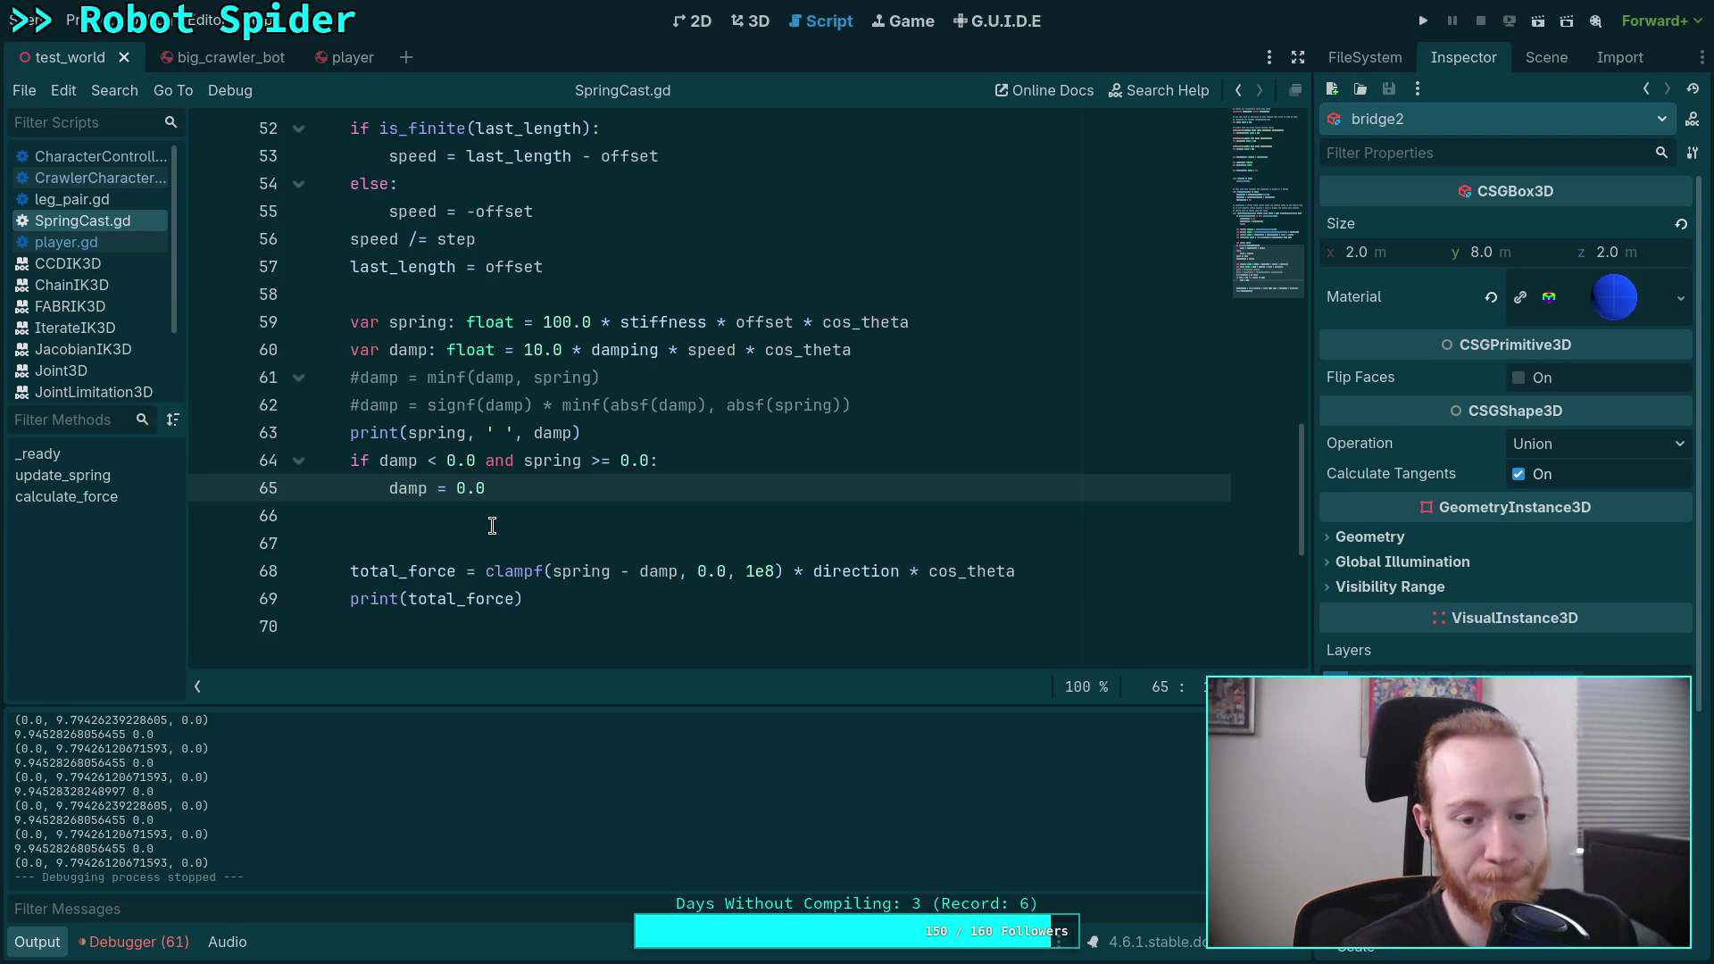
# Step: Replace the if condition on line 64 with 'signf(spring) != signf(damp)'
pyautogui.moveTo(378, 466); pyautogui.dragTo(646, 456)
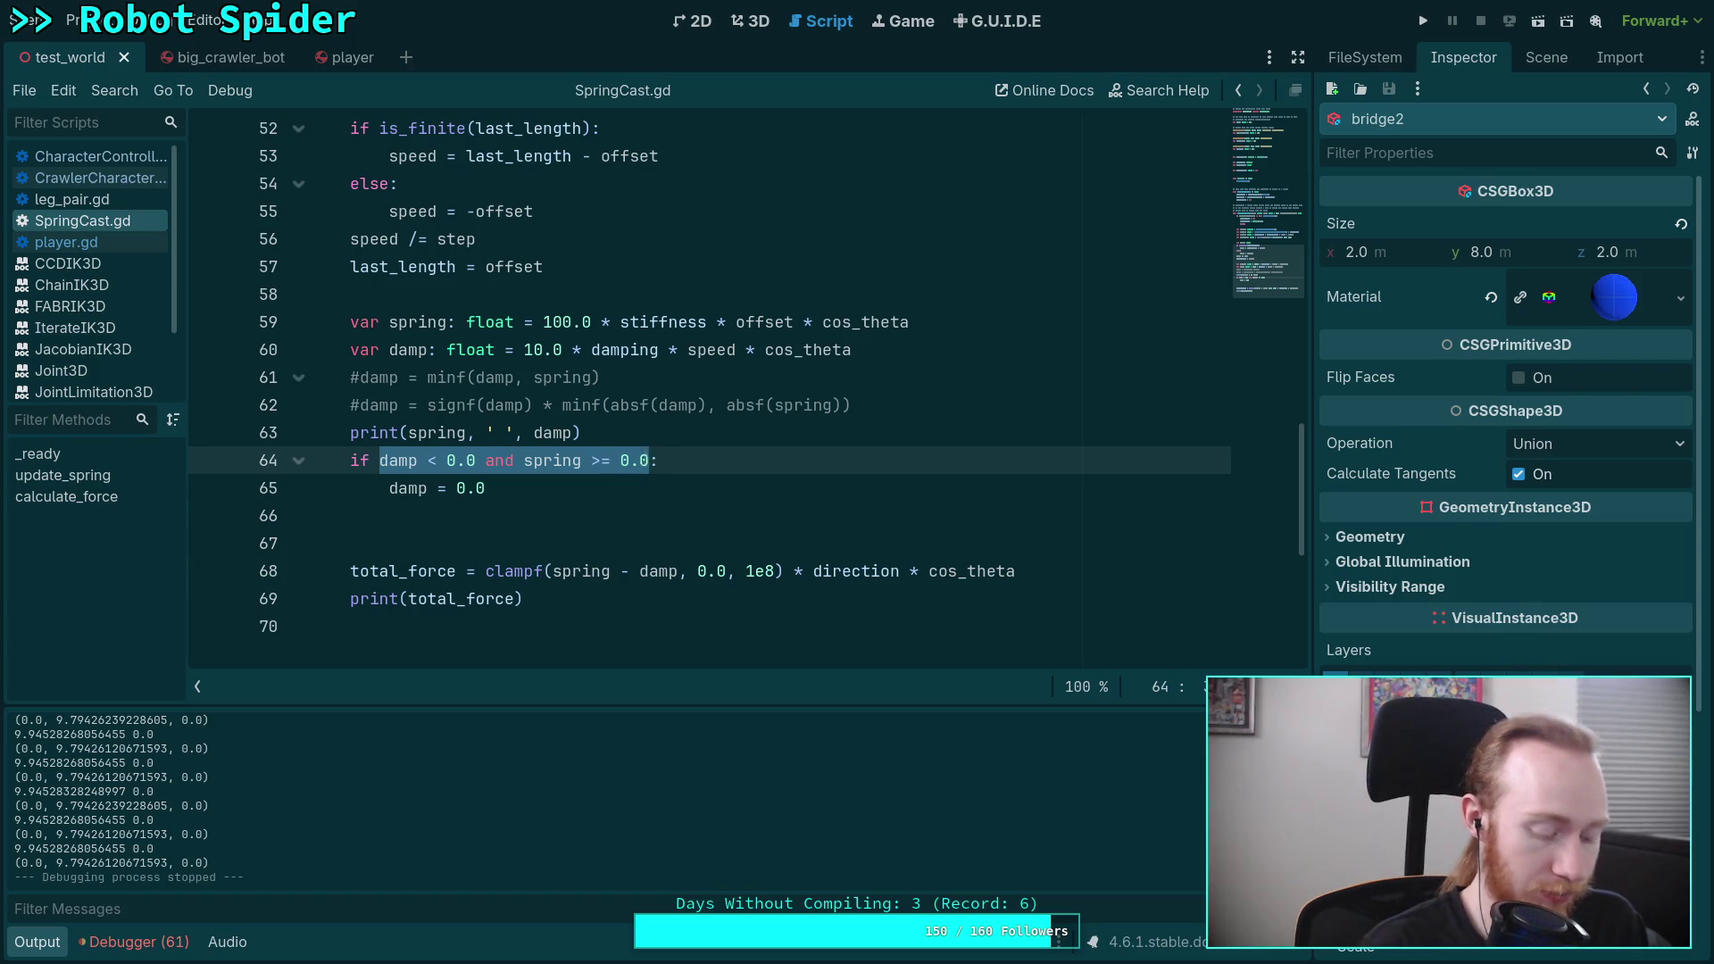
pyautogui.write('sinf:')
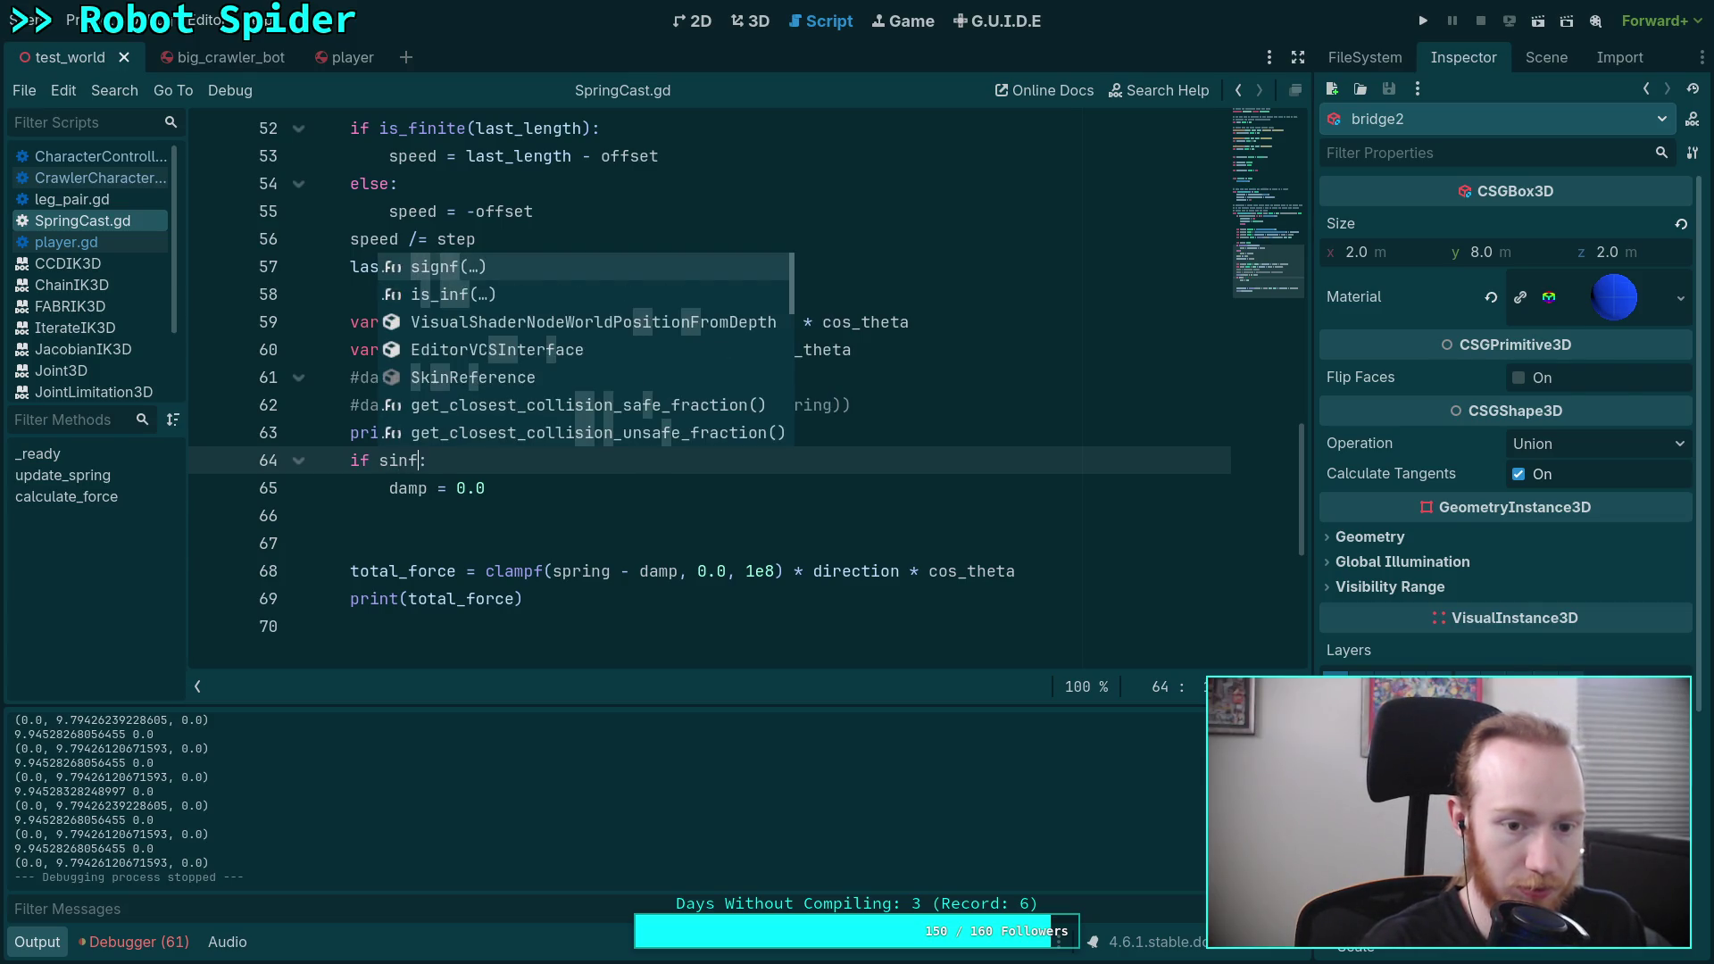
pyautogui.press('BackSpace')
pyautogui.press('BackSpace')
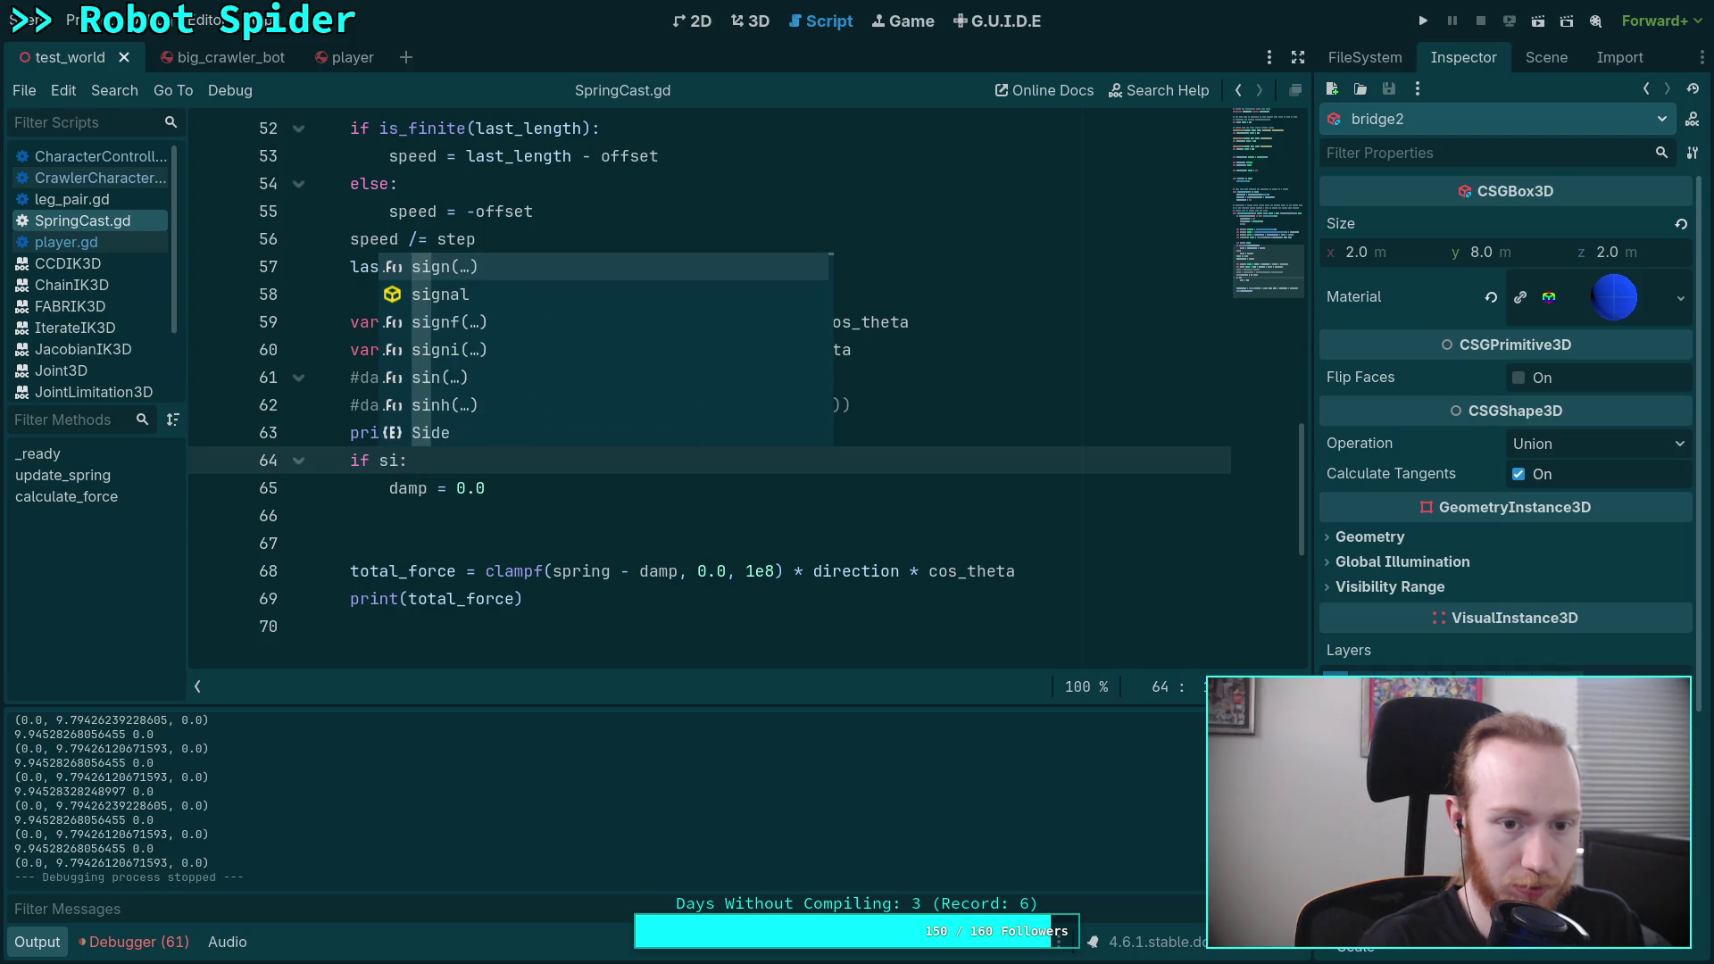
pyautogui.write('gn')
pyautogui.press('Down')
pyautogui.press('Down')
pyautogui.press('Return')
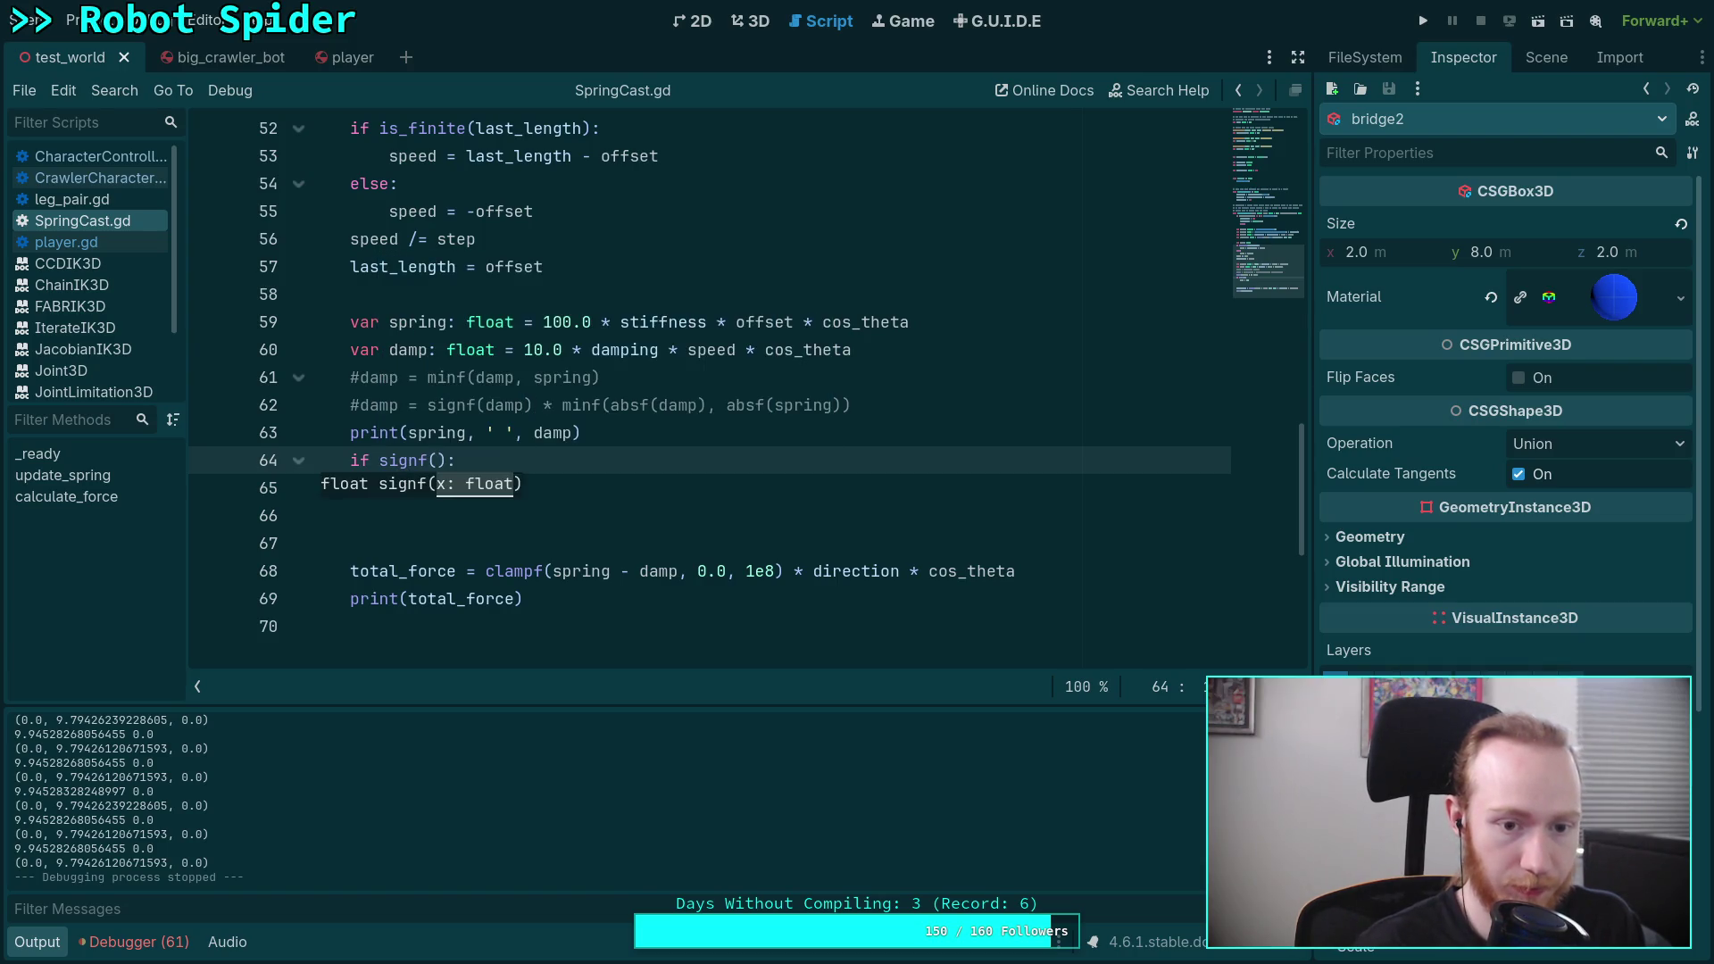
pyautogui.write('spring) != ')
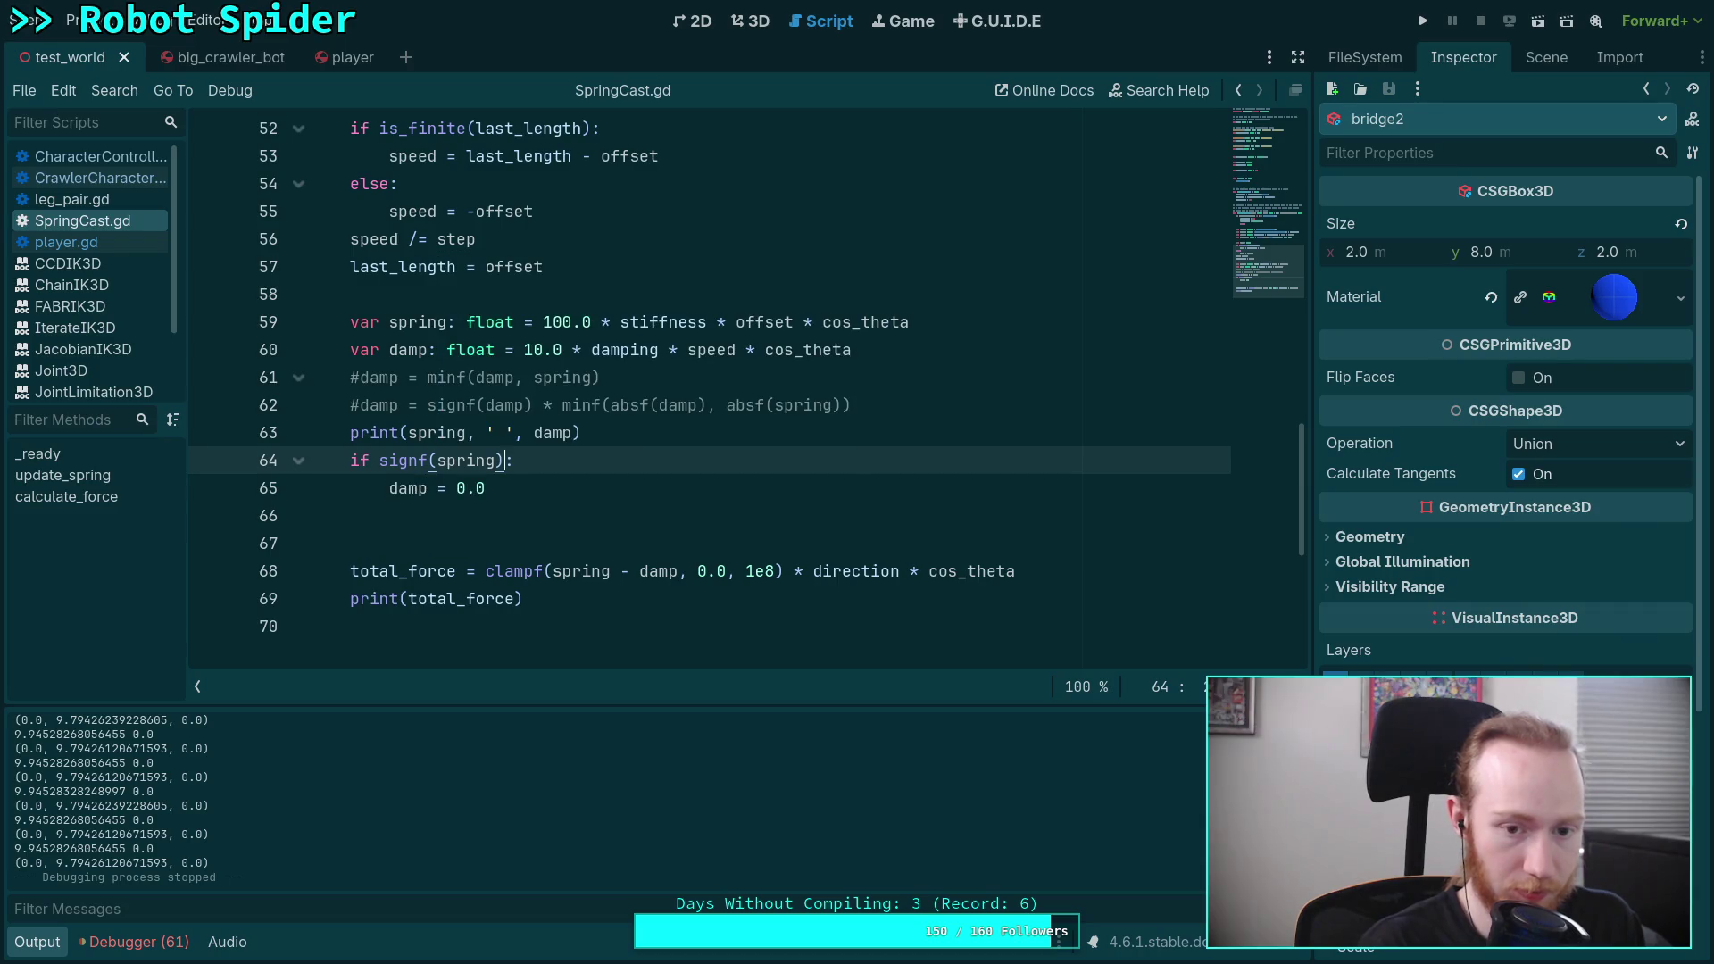
pyautogui.write('si')
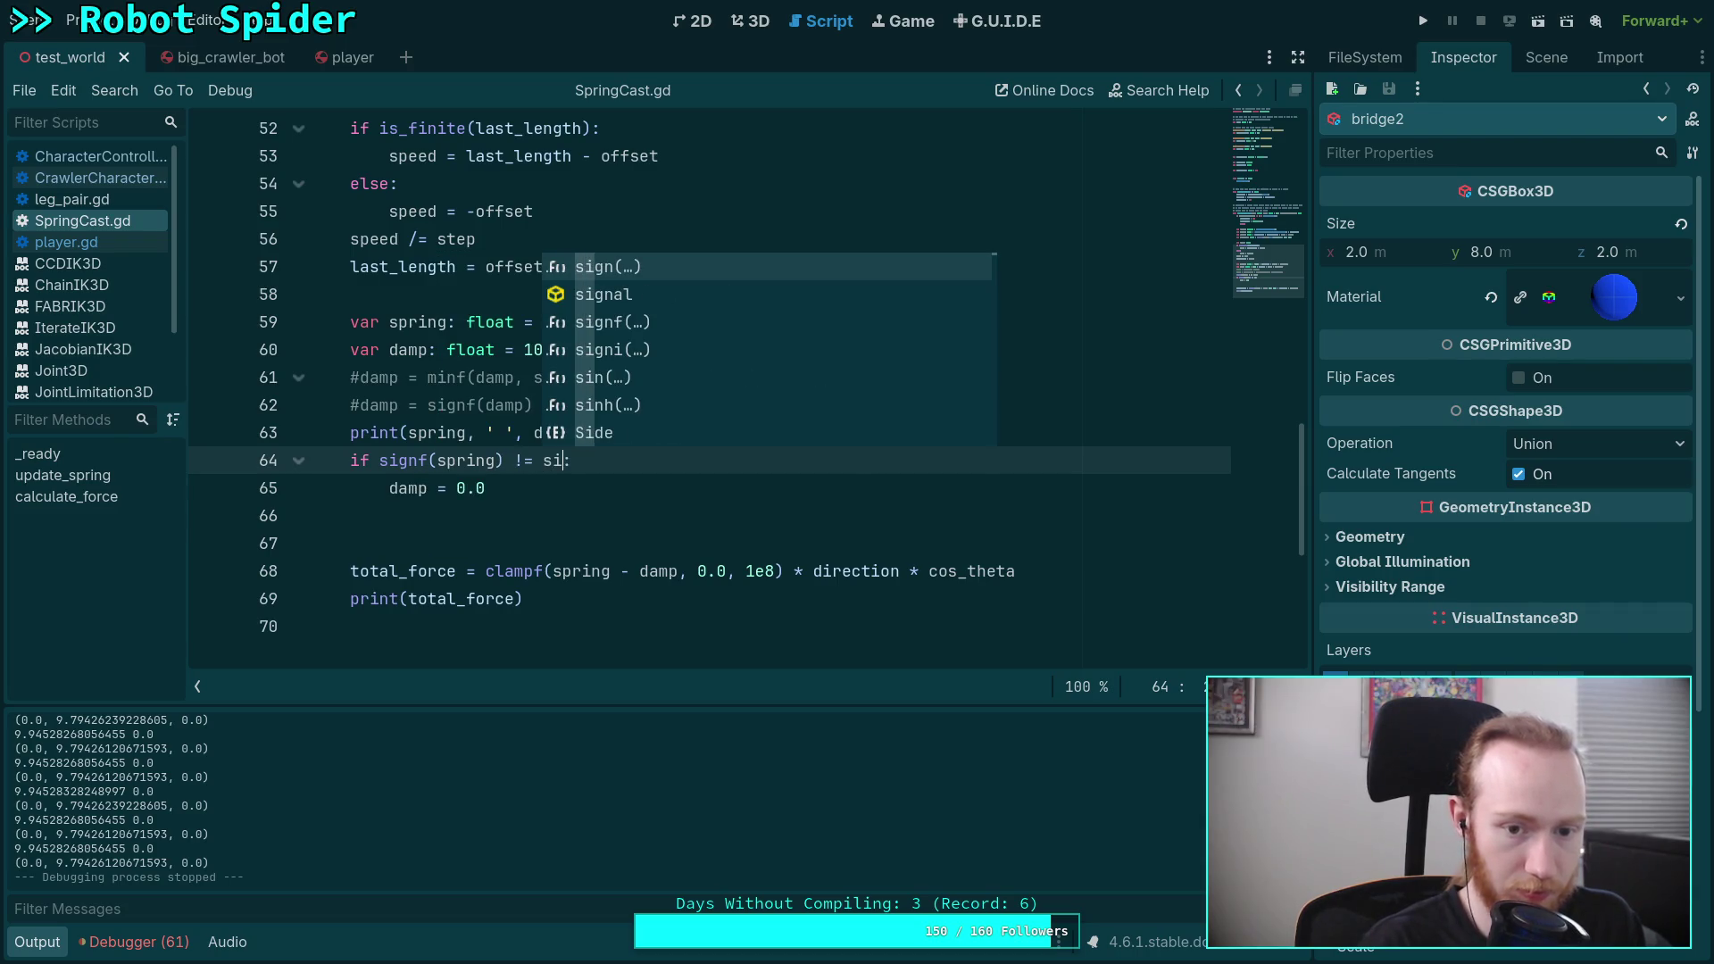
pyautogui.press('Down')
pyautogui.press('Down')
pyautogui.press('Return')
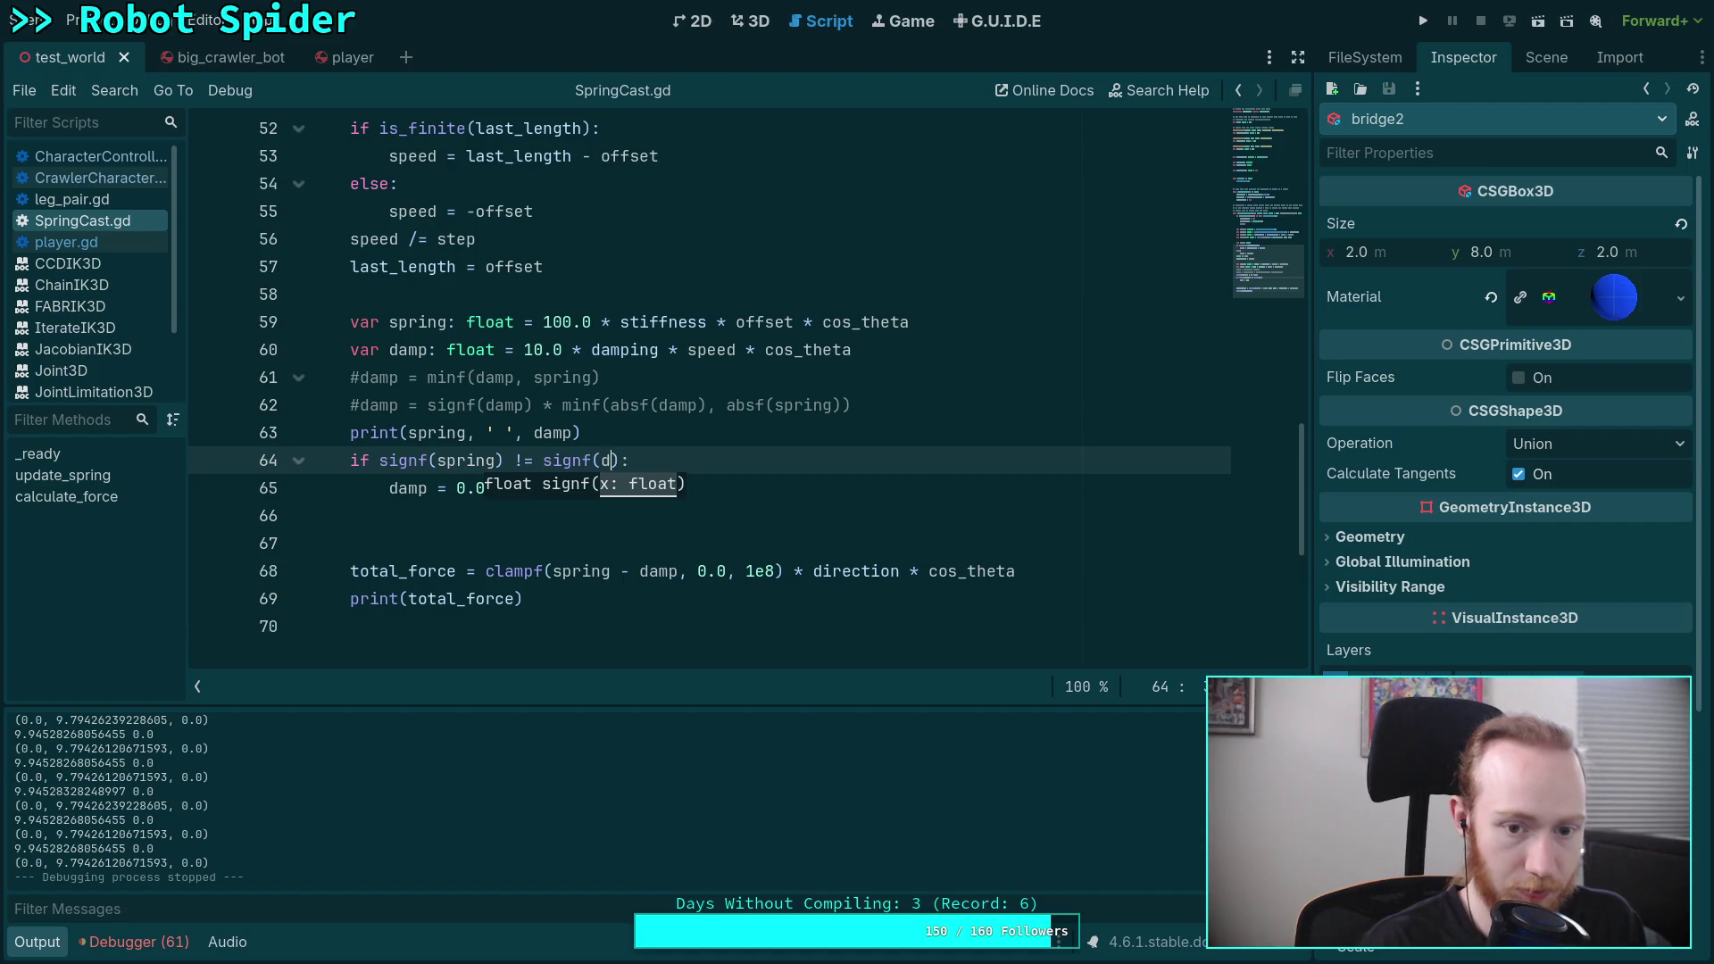
pyautogui.write('amp)')
# Step: Add an else branch with 'damp = minf(damp, spring)' and save SpringCast.gd
pyautogui.click(486, 487)
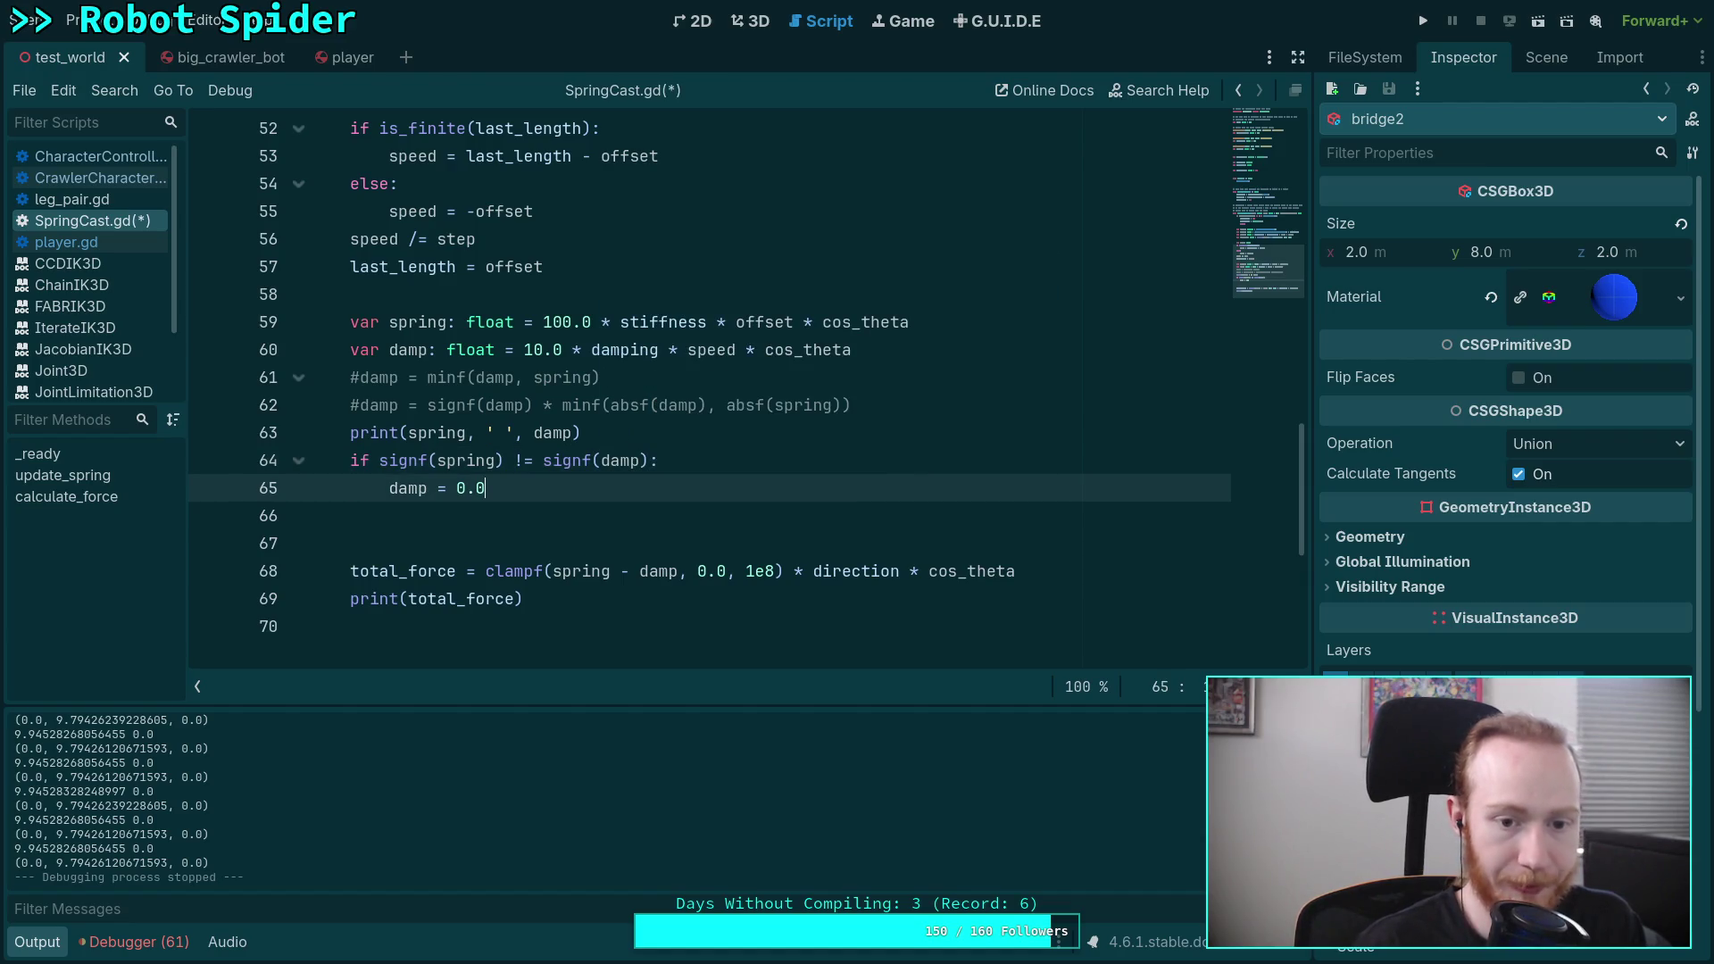
pyautogui.press('Return')
pyautogui.press('BackSpace')
pyautogui.write('ern')
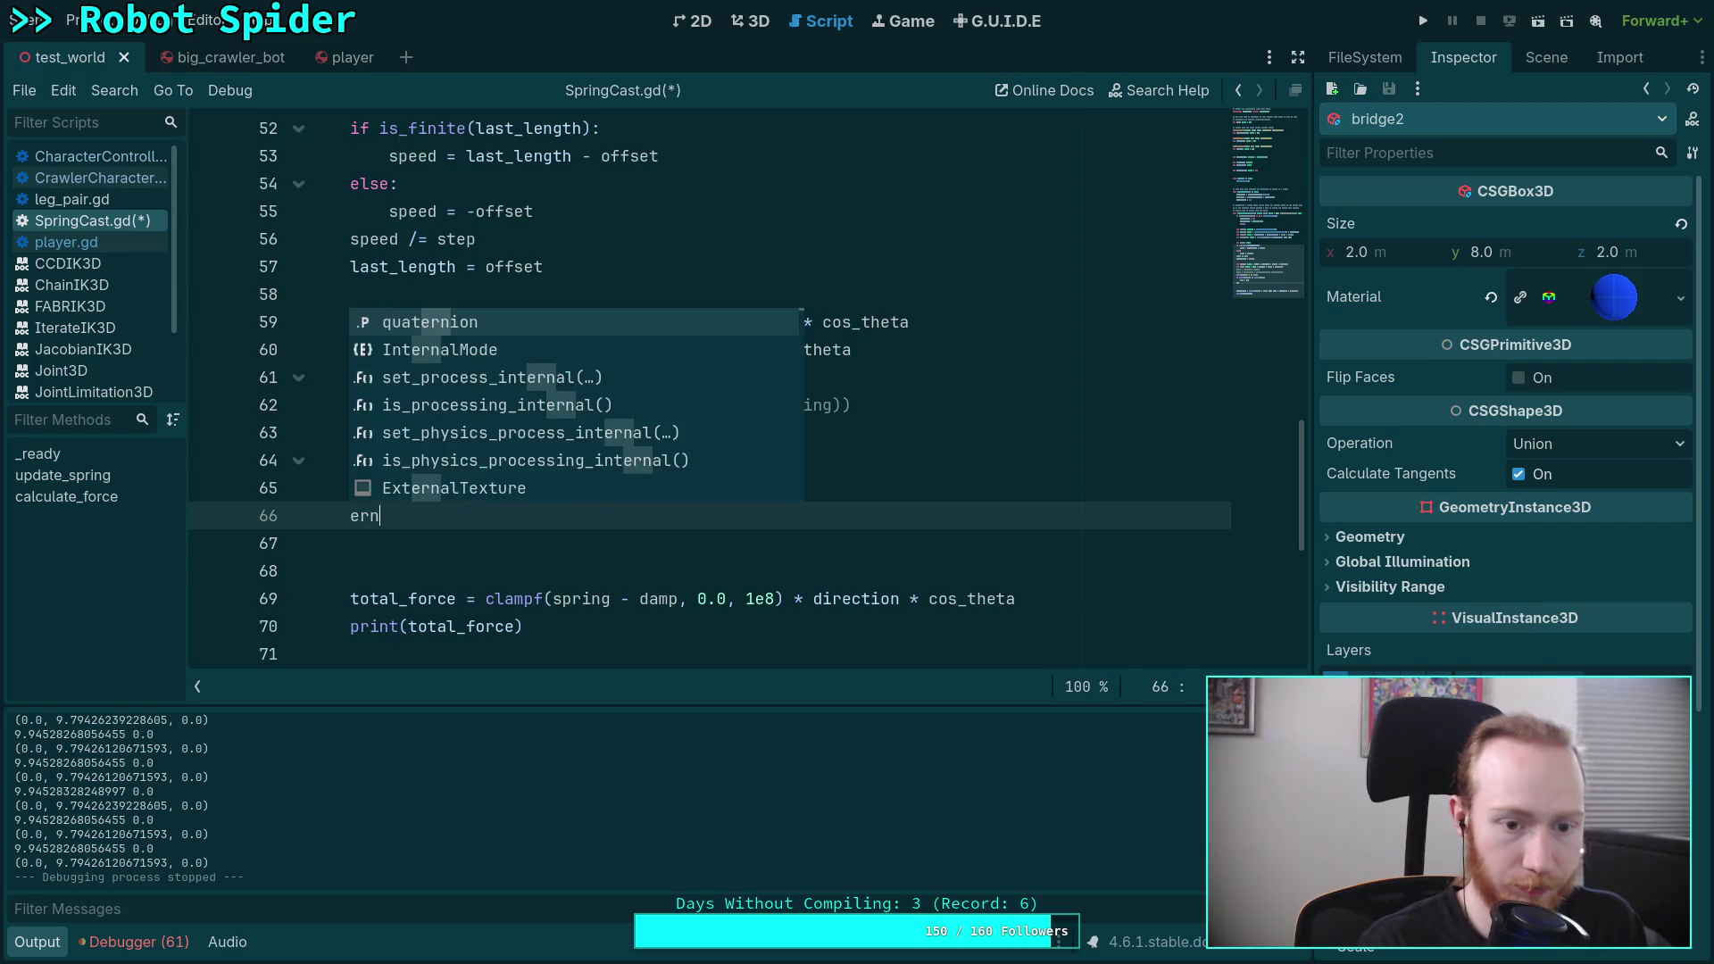
pyautogui.write('lse:')
pyautogui.press('Return')
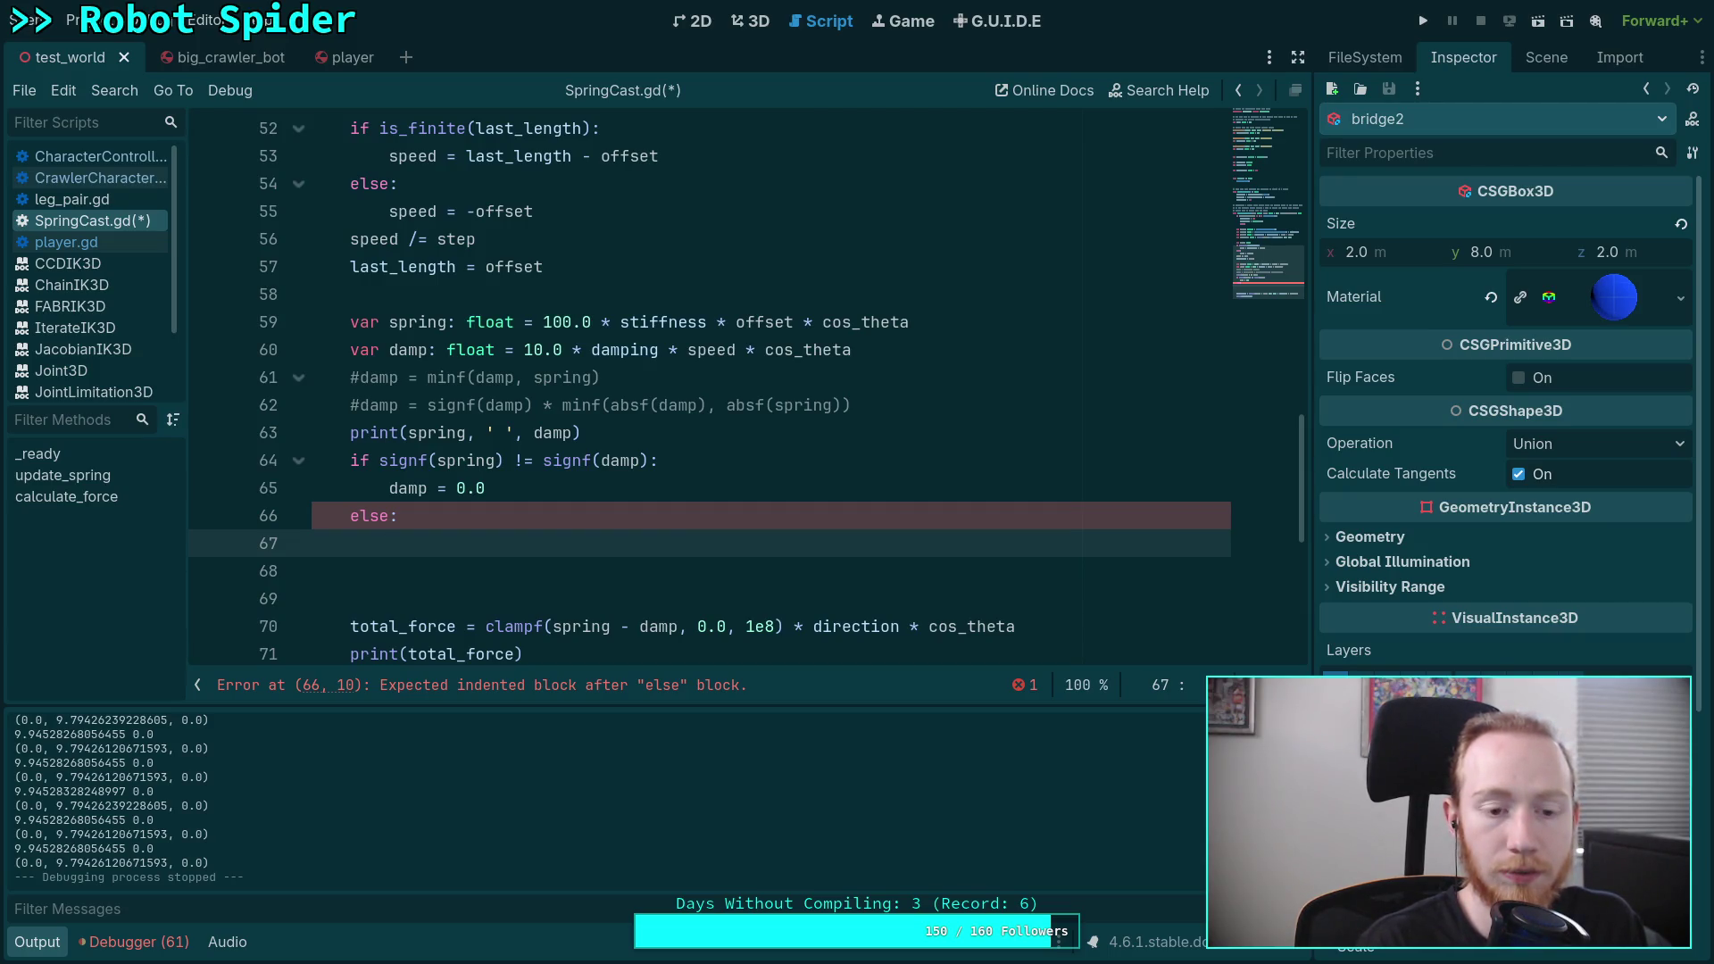
pyautogui.write('damp = ')
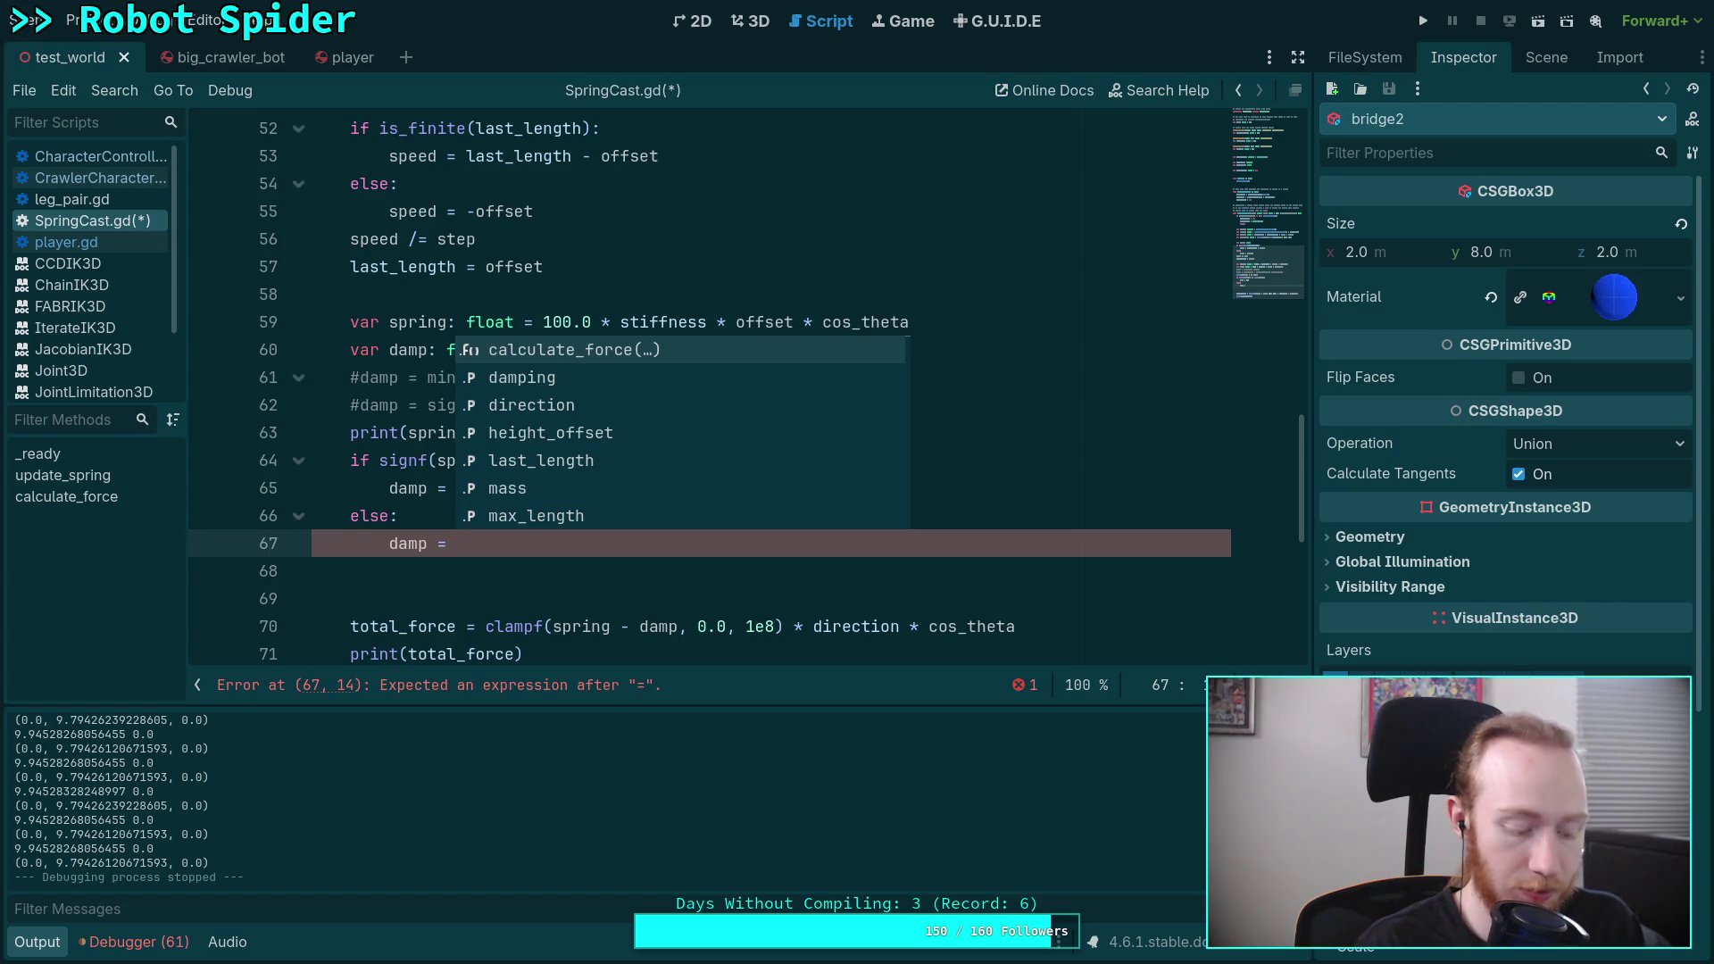
pyautogui.write('minf(dam')
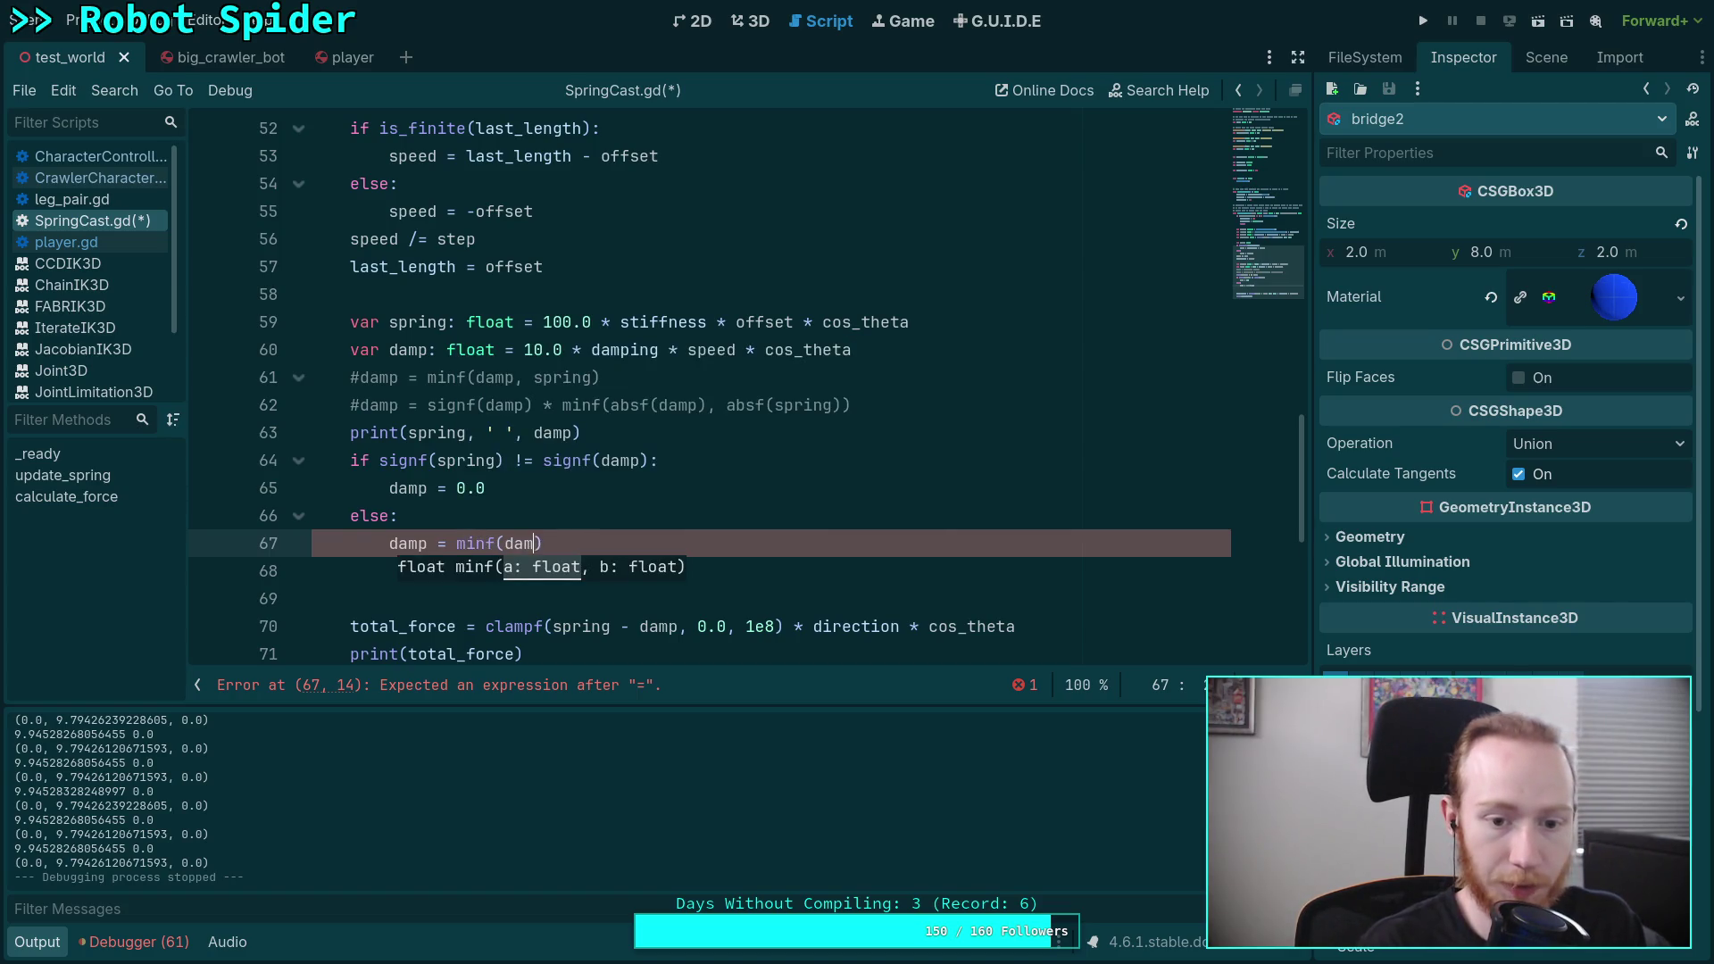
pyautogui.write('p, spring)')
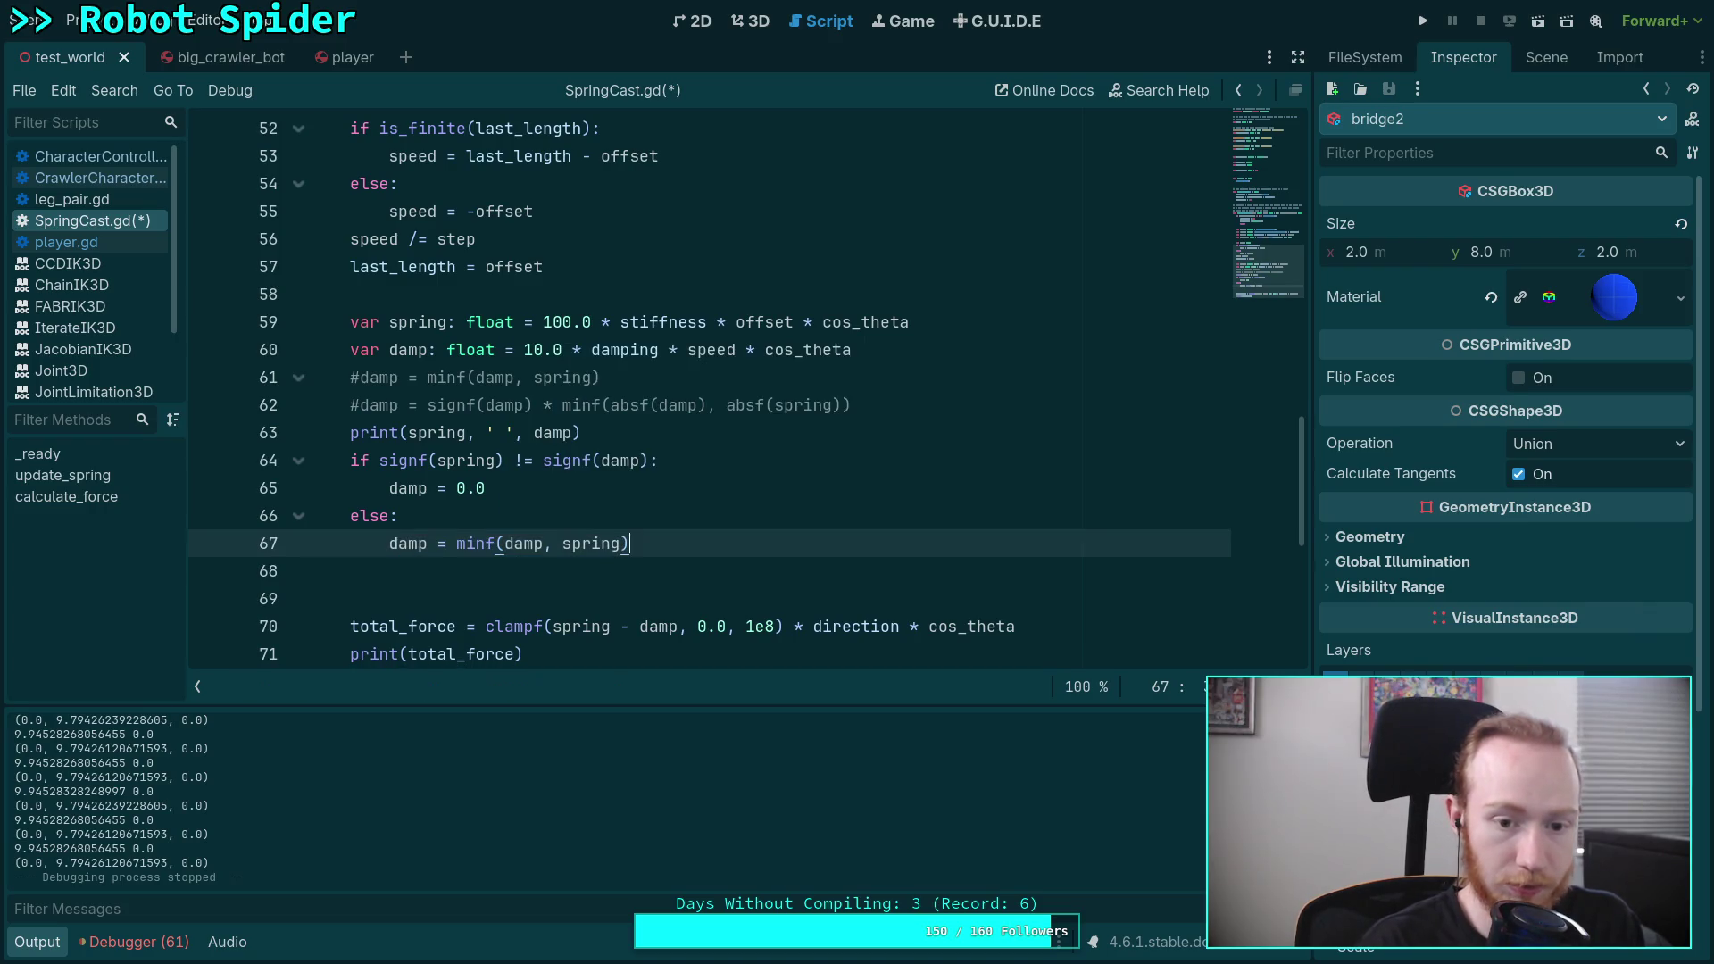
pyautogui.hotkey('ctrl', 's')
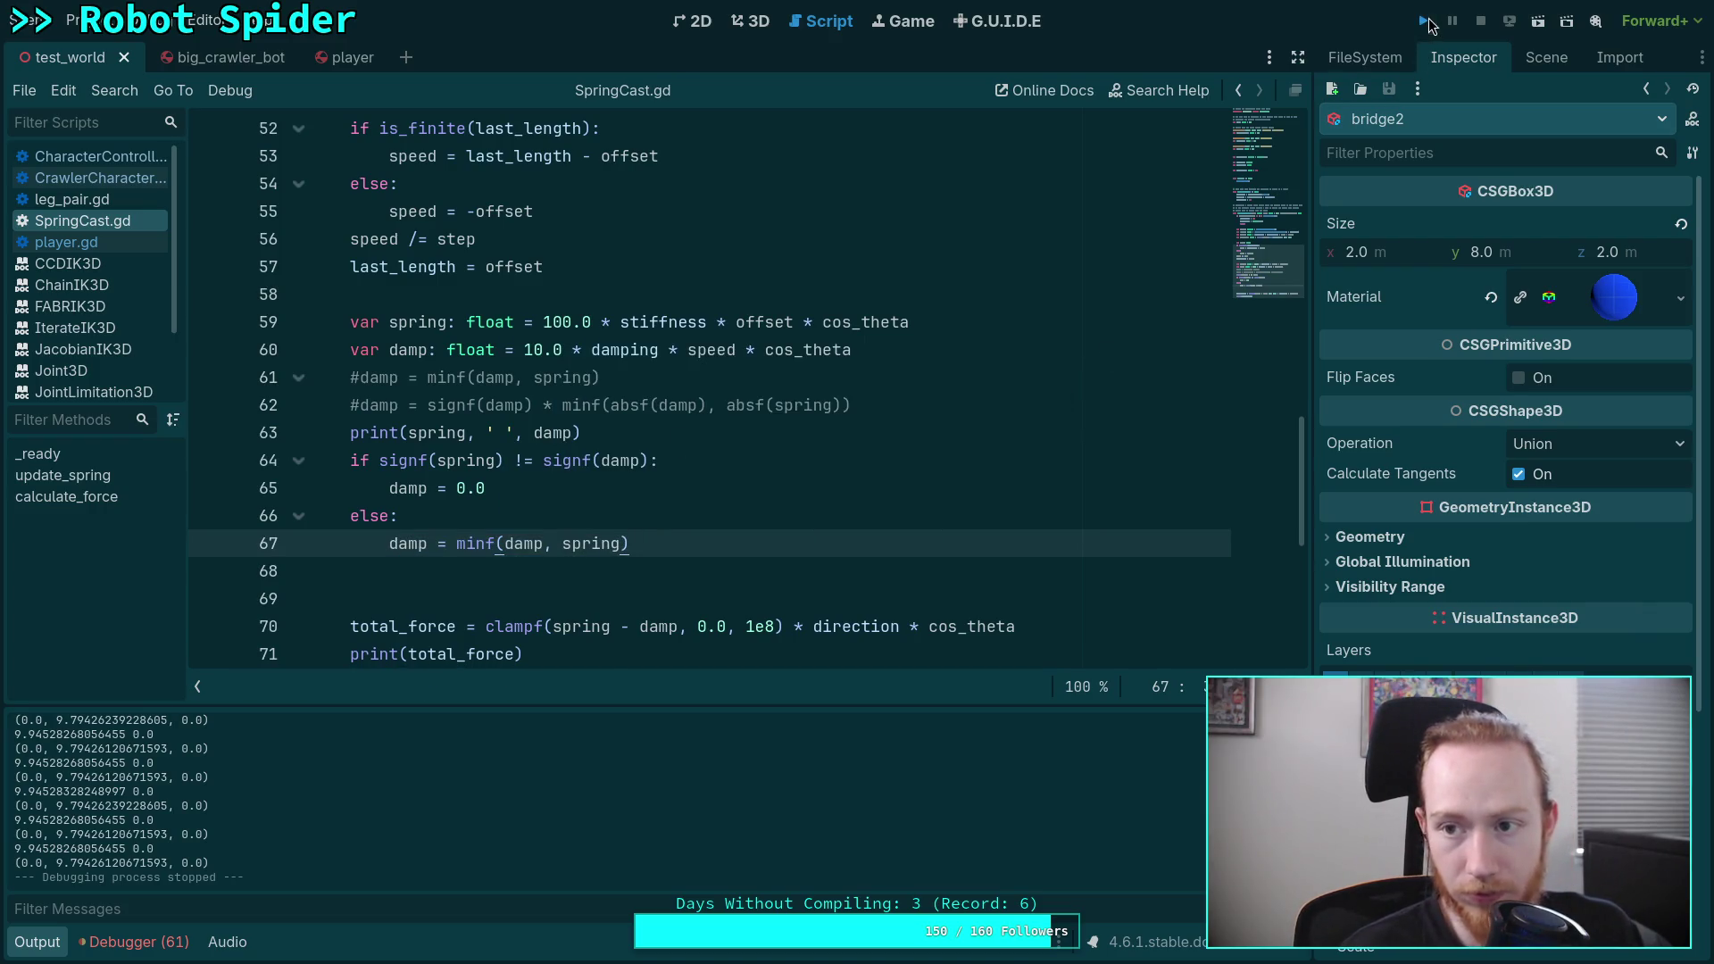
# Step: Briefly run and stop the game, then insert signf(damp) before minf on line 67
pyautogui.click(1426, 20)
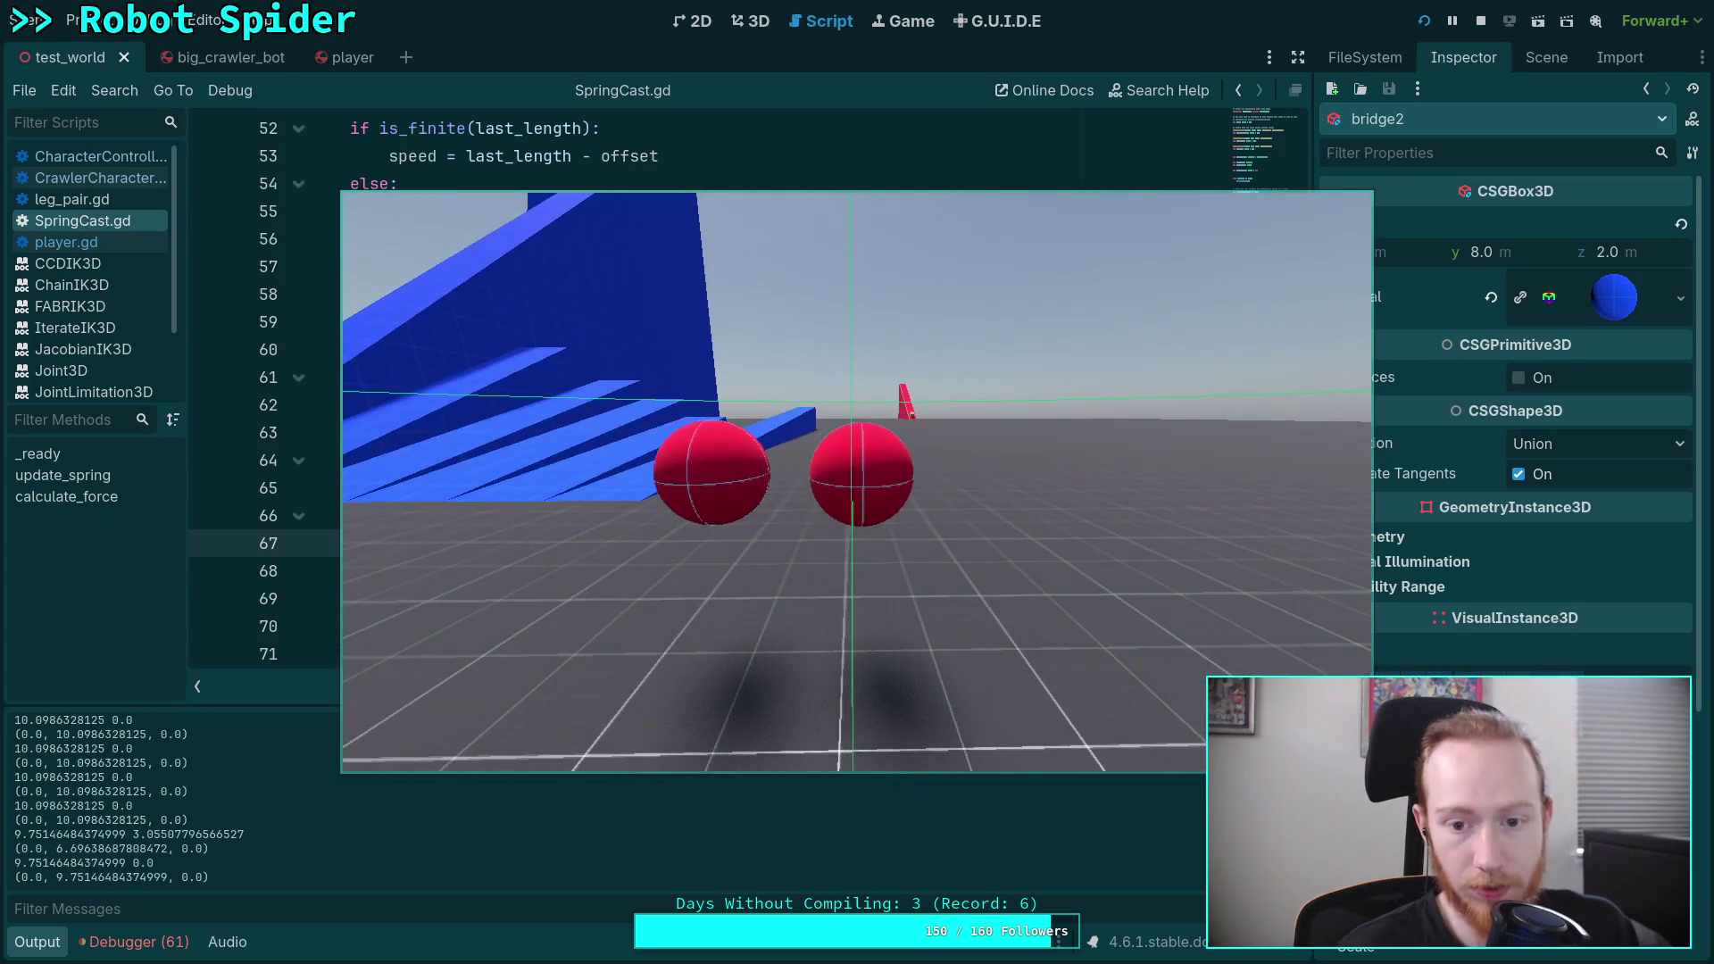
pyautogui.click(1481, 20)
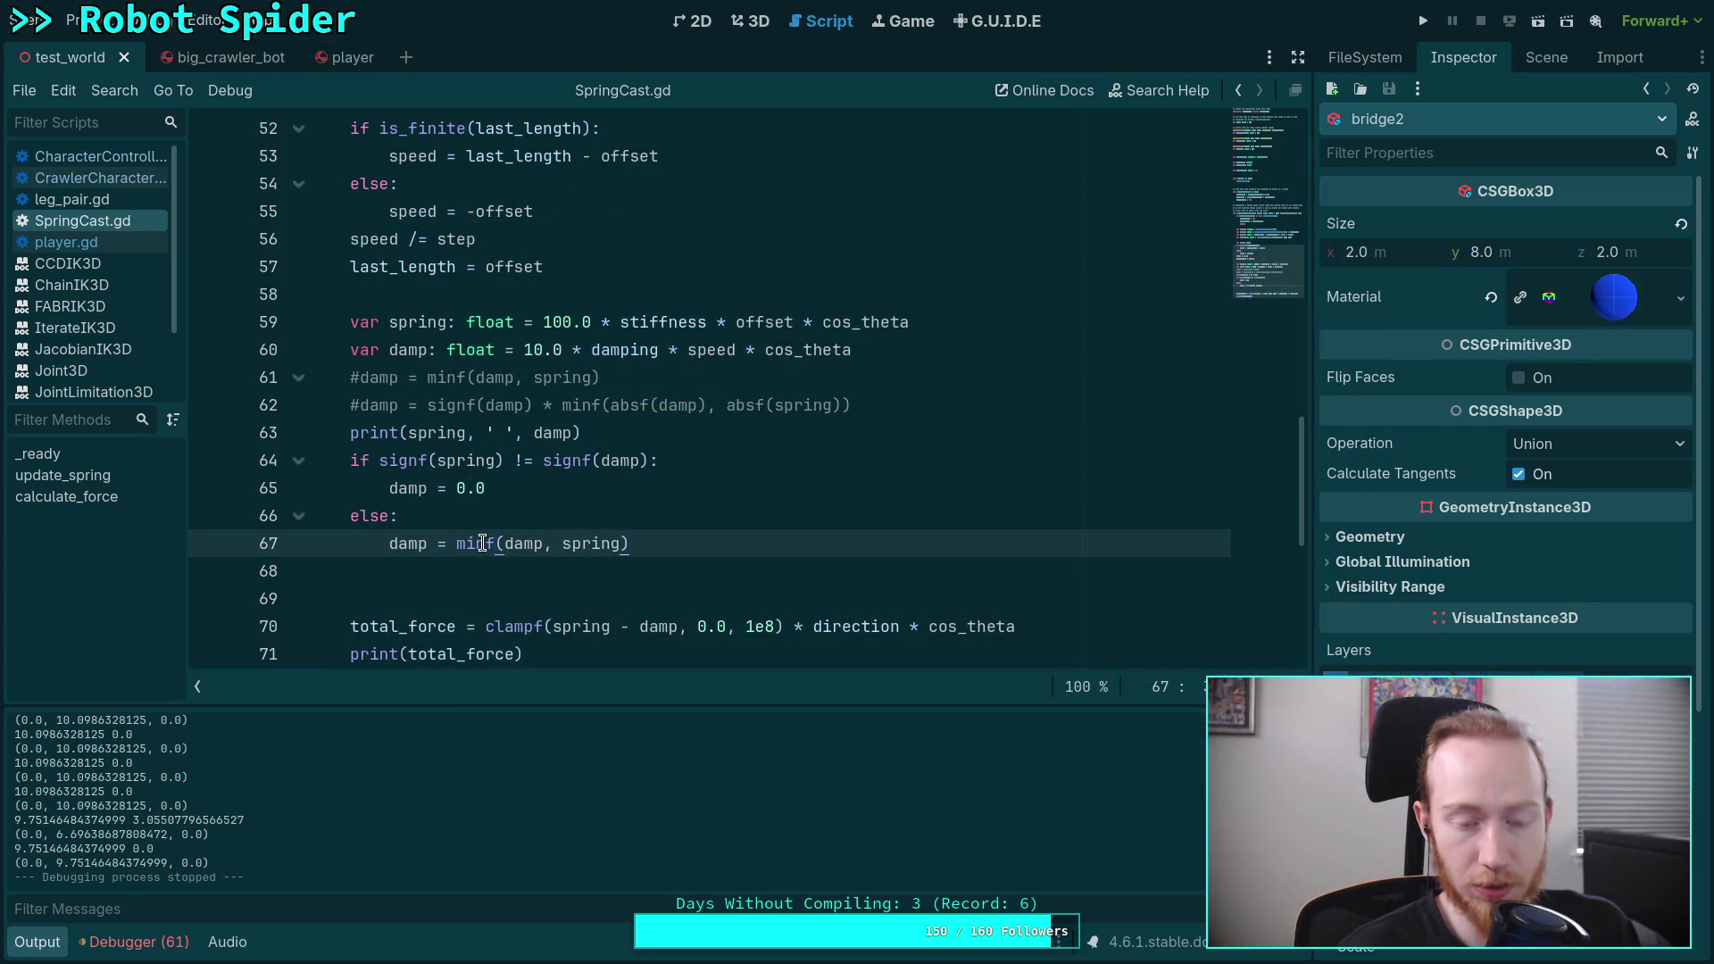
pyautogui.moveTo(489, 555)
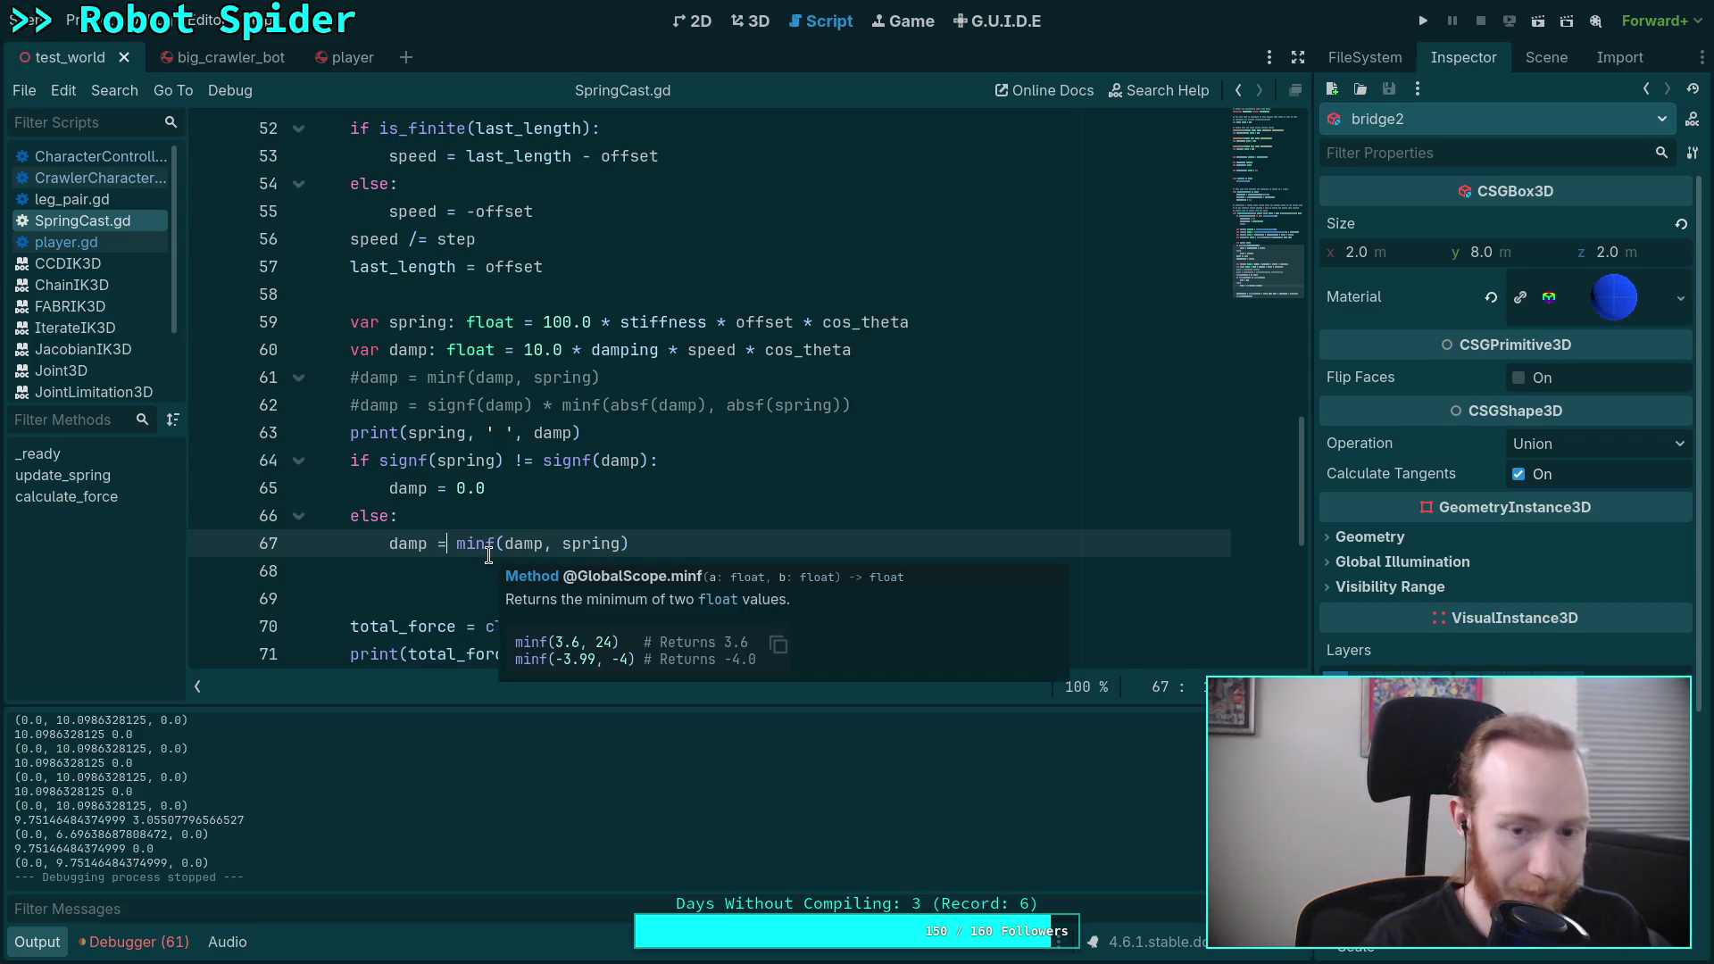
pyautogui.click(447, 544)
pyautogui.write('as')
pyautogui.press('BackSpace')
pyautogui.press('BackSpace')
pyautogui.write('signf')
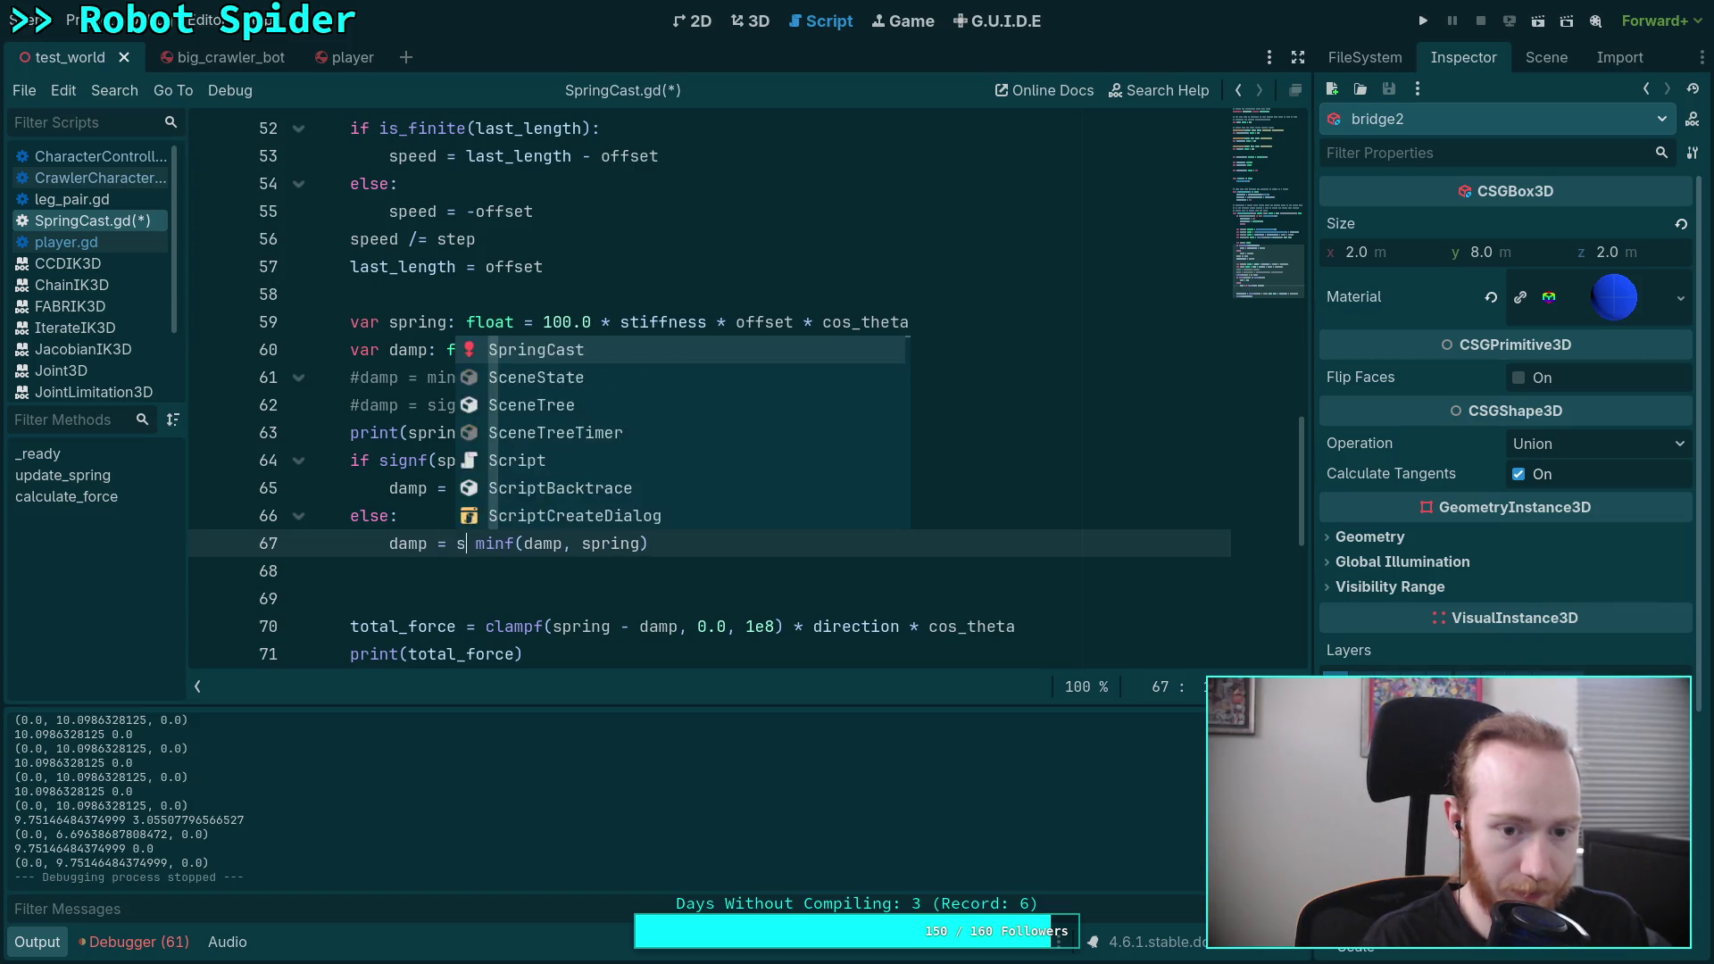
pyautogui.write('(damy')
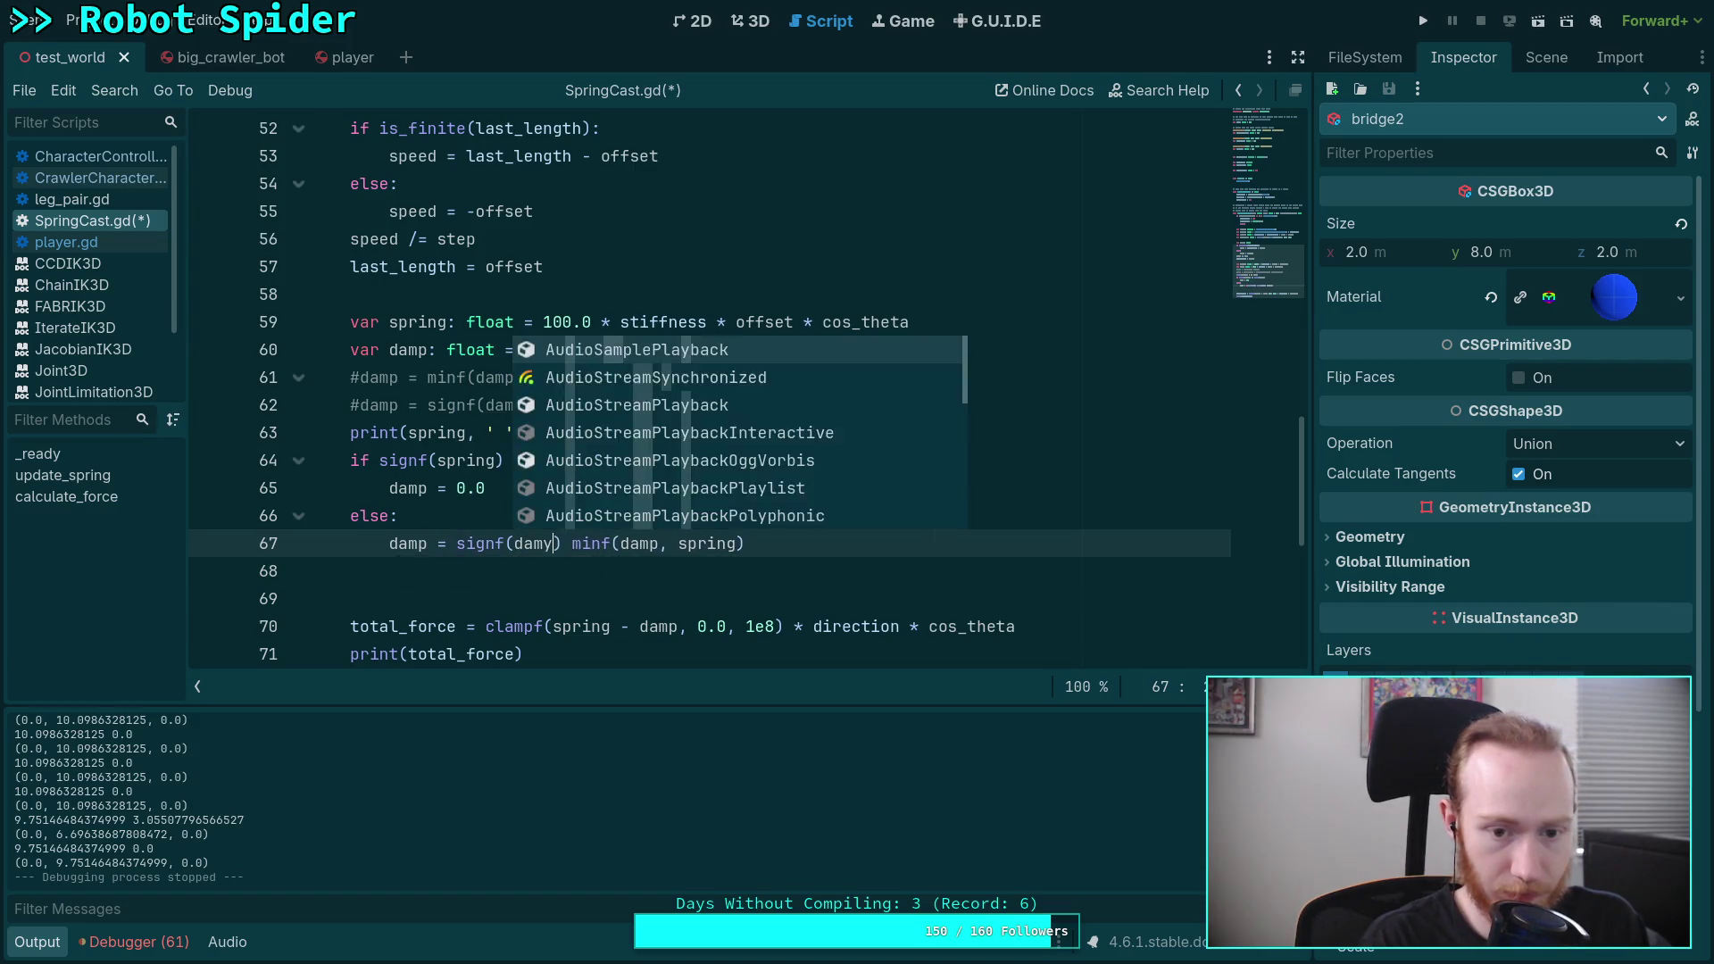
pyautogui.press('BackSpace')
pyautogui.write('p')
# Step: Finish line 67 as signf(damp) * minf(absf(damp), absf(spring)), save, and launch the game
pyautogui.press('Right')
pyautogui.write('*')
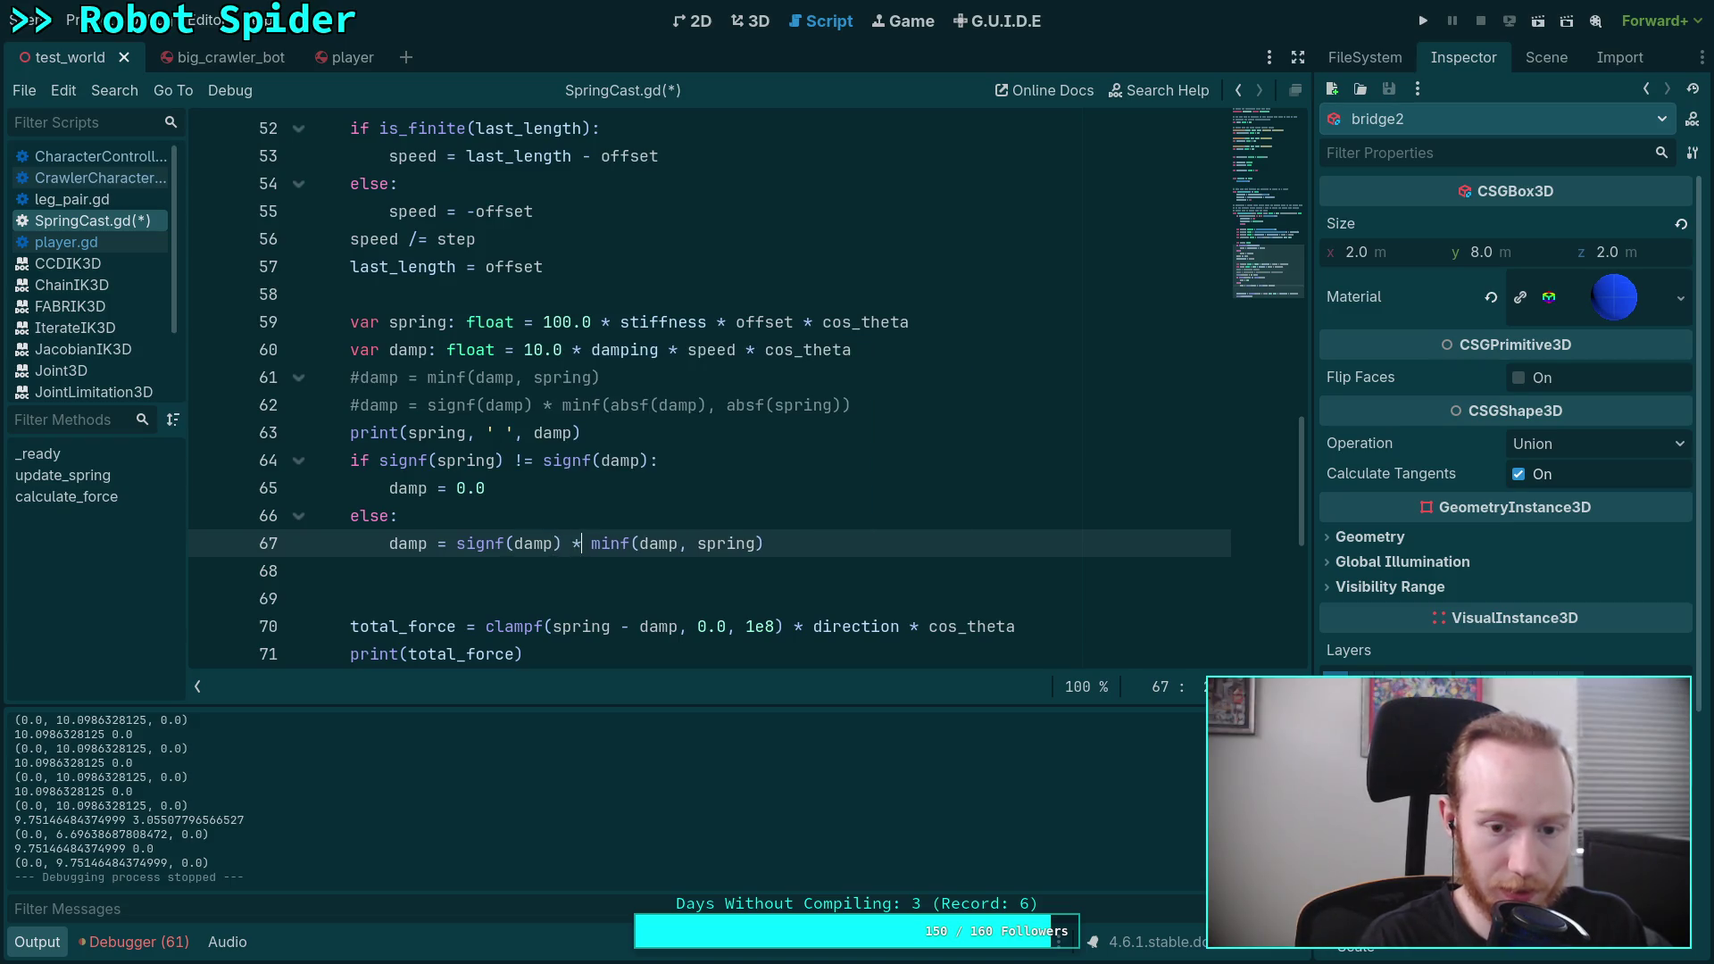
pyautogui.write('absf(')
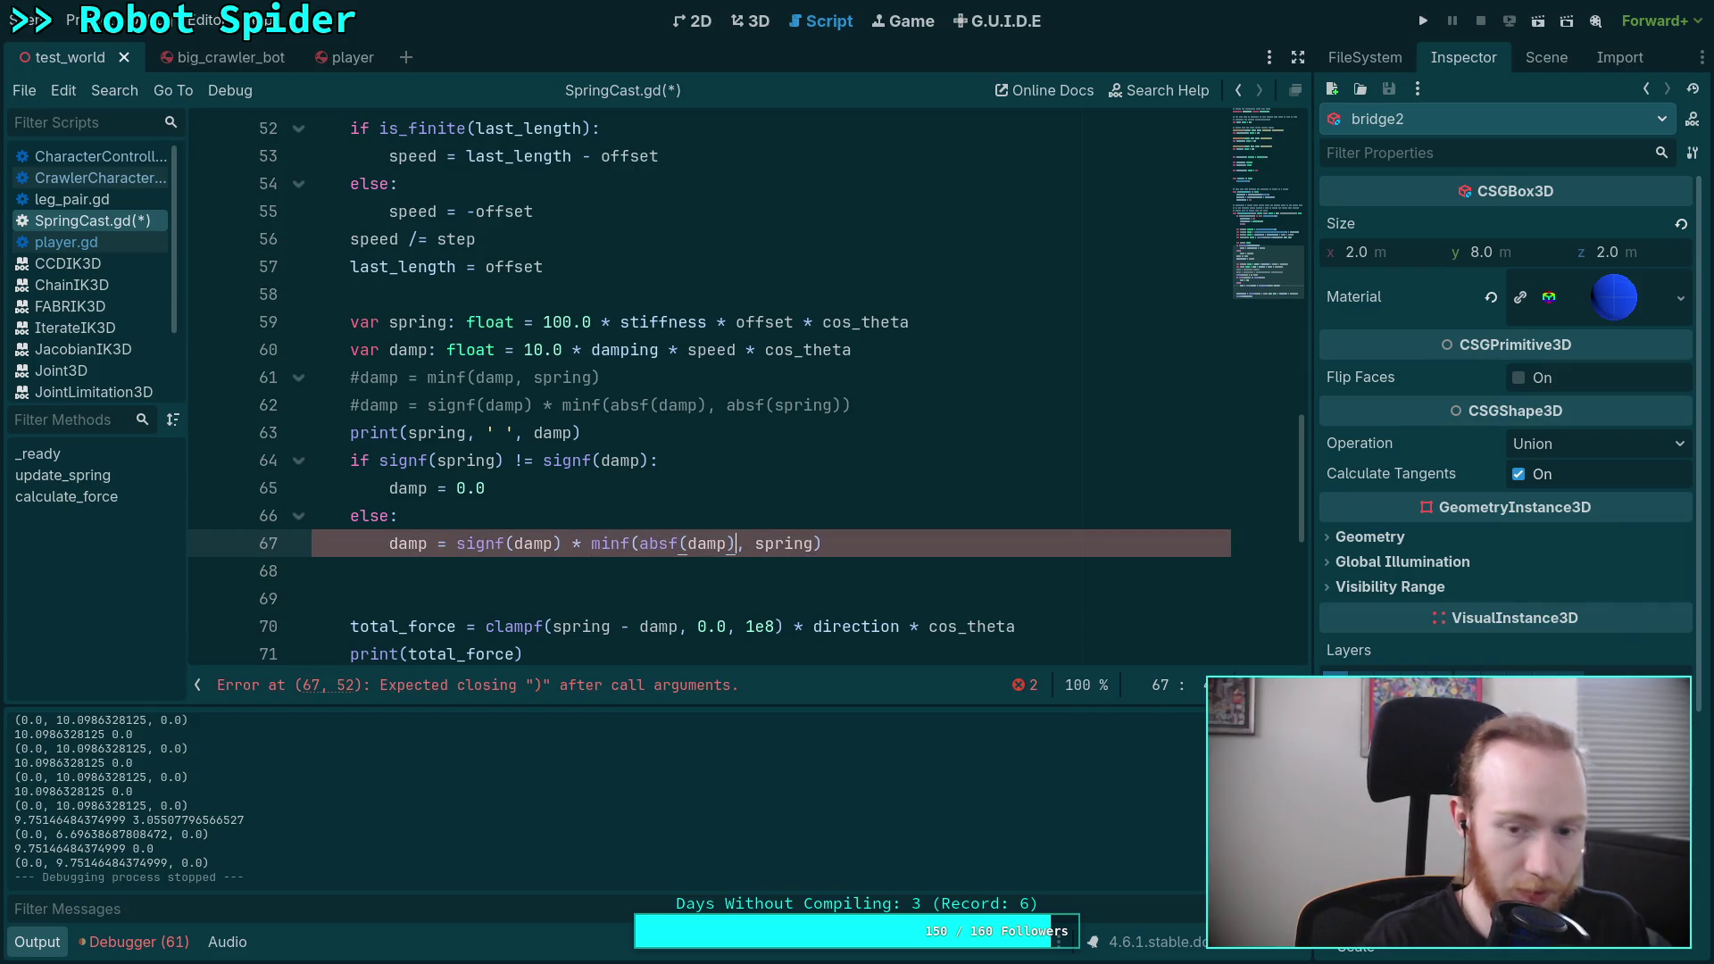
pyautogui.write(')')
pyautogui.press('Right')
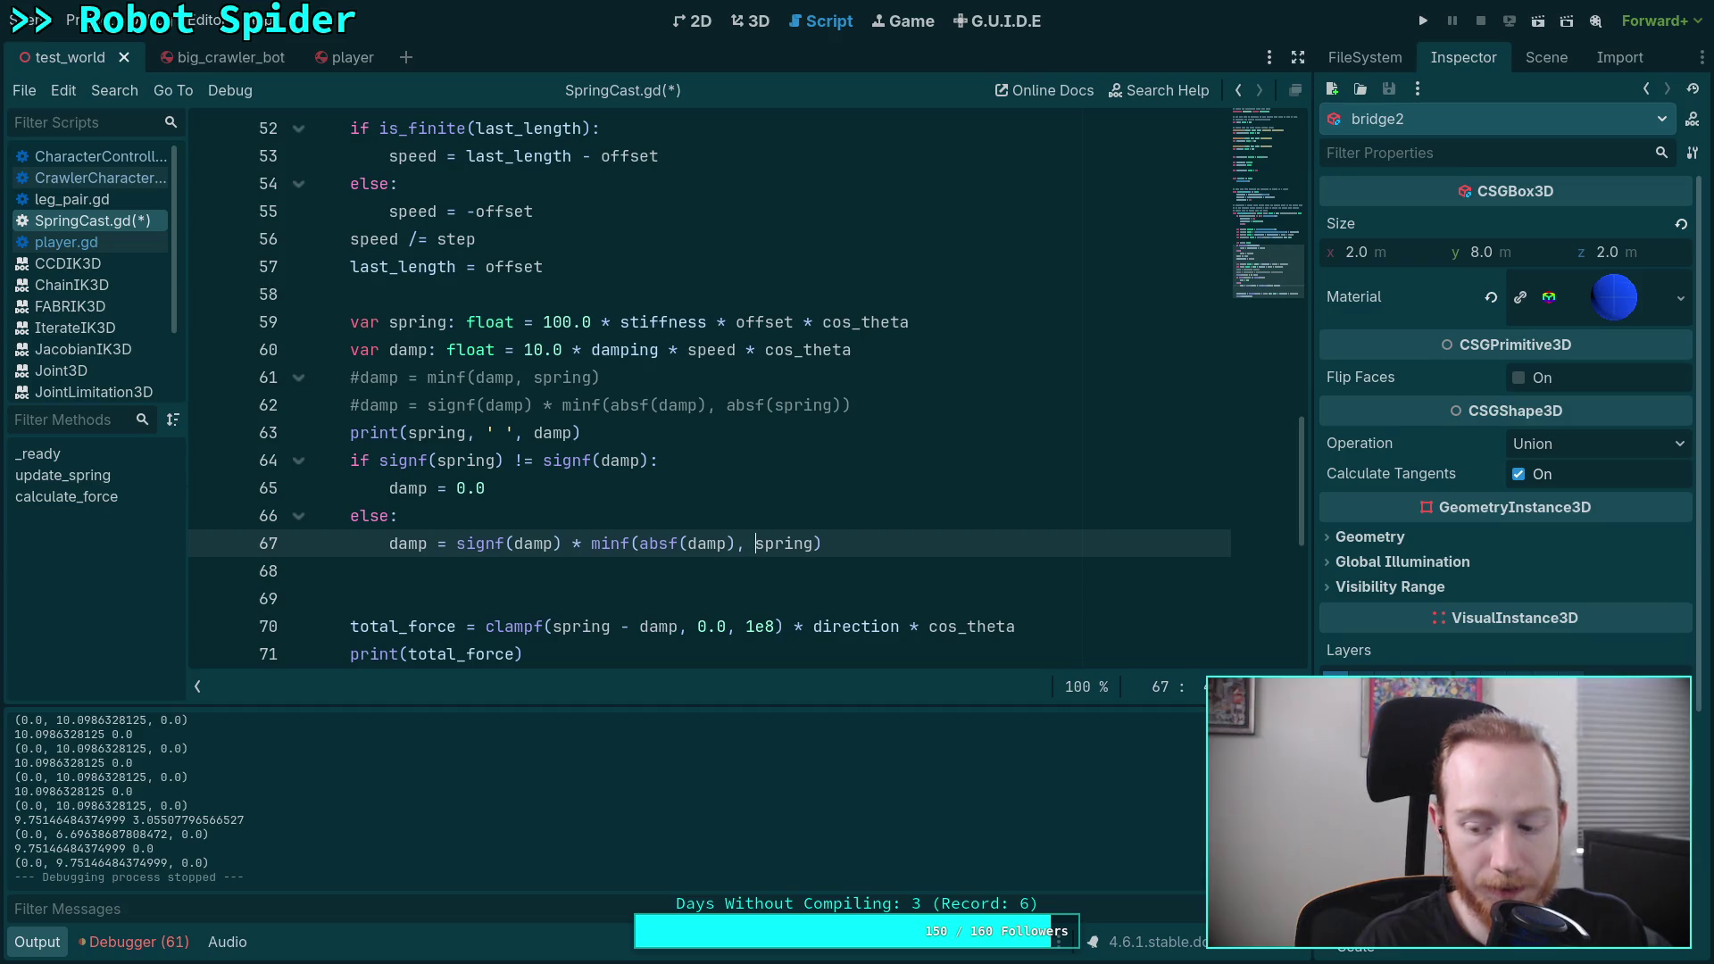
pyautogui.write('absf(spring')
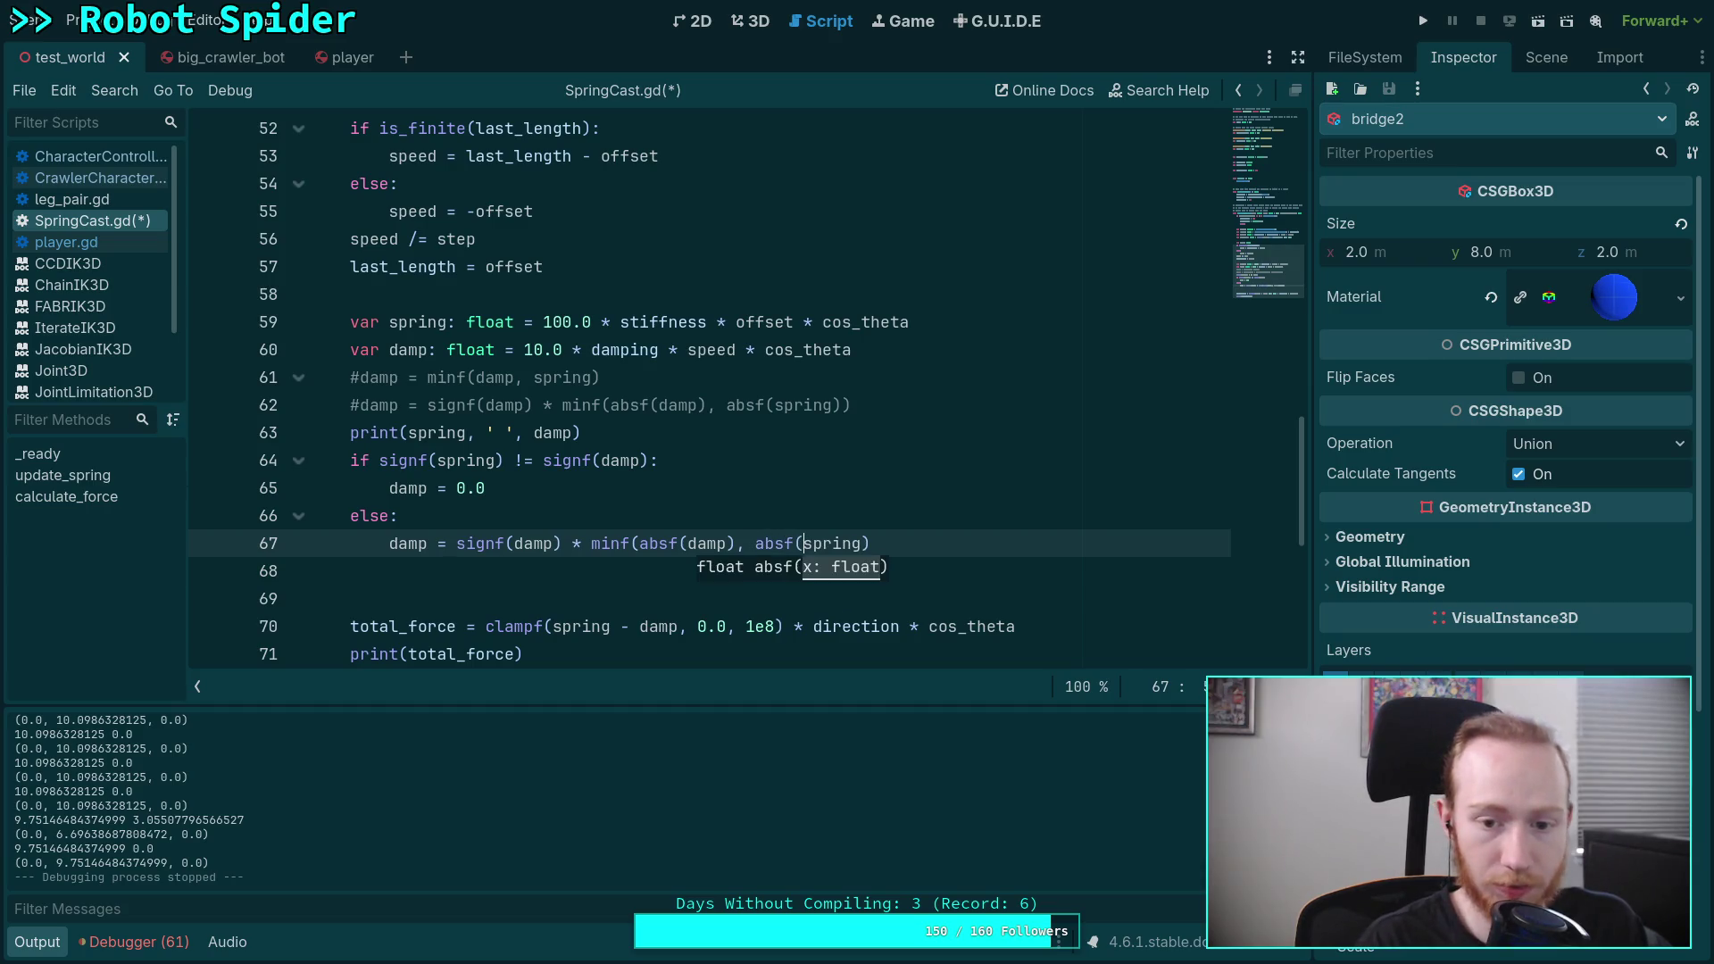
pyautogui.write('))')
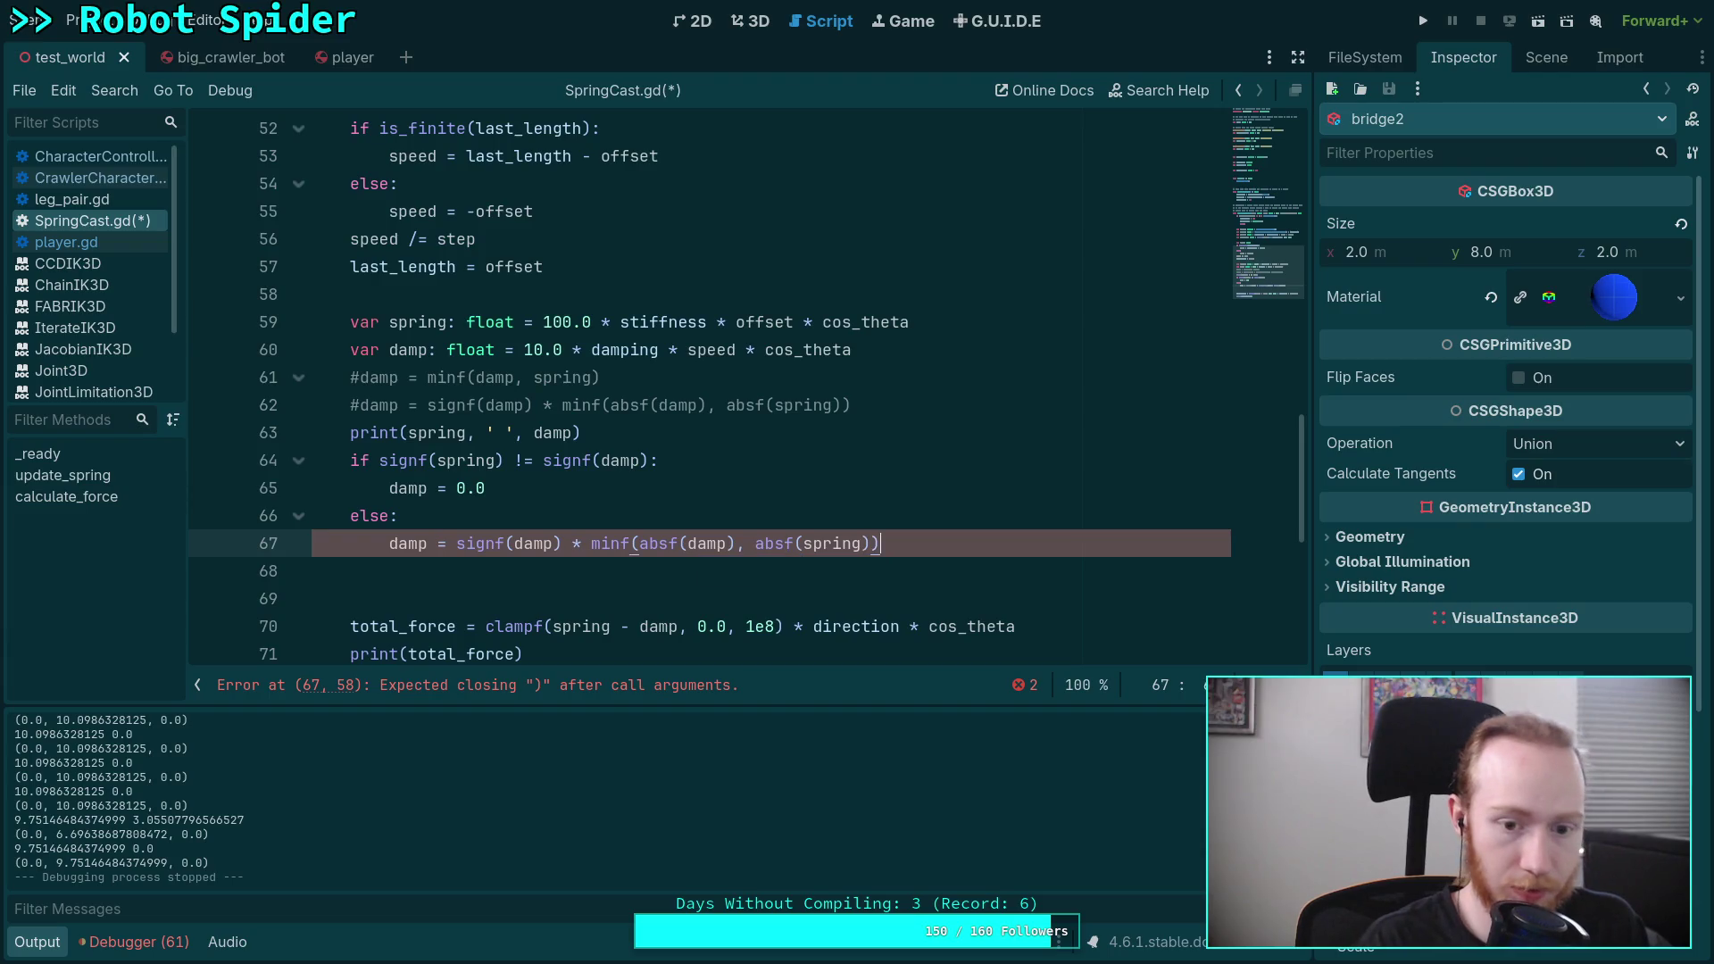
pyautogui.hotkey('ctrl', 's')
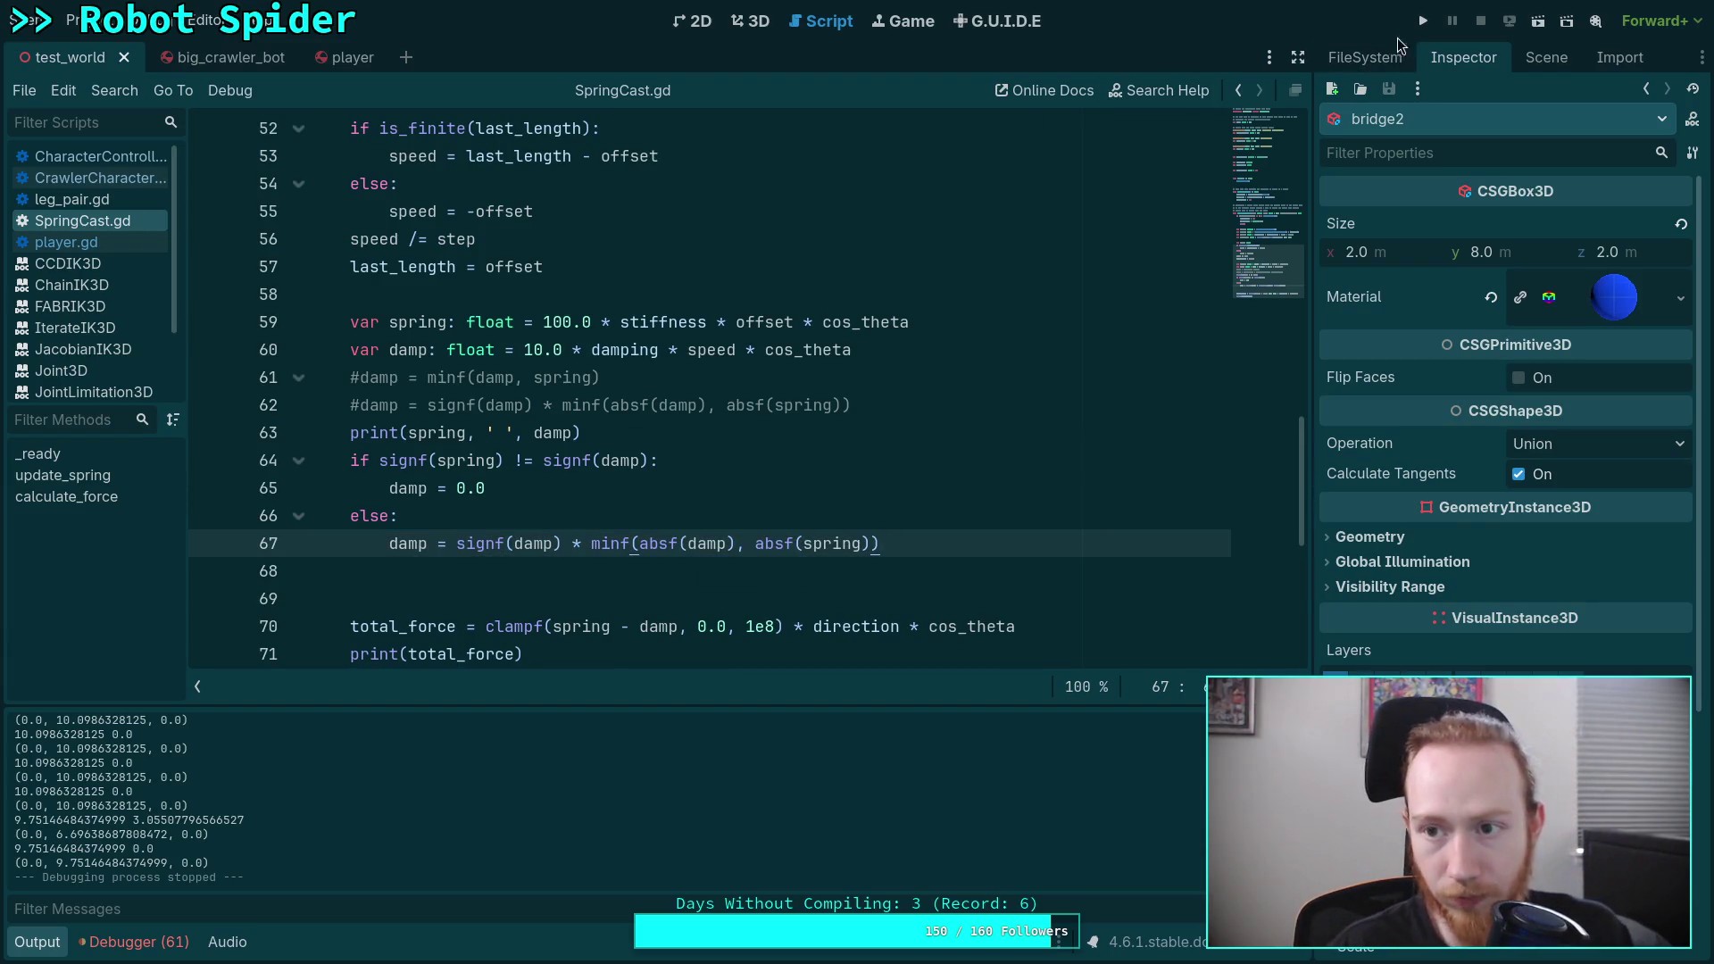
pyautogui.press('F5')
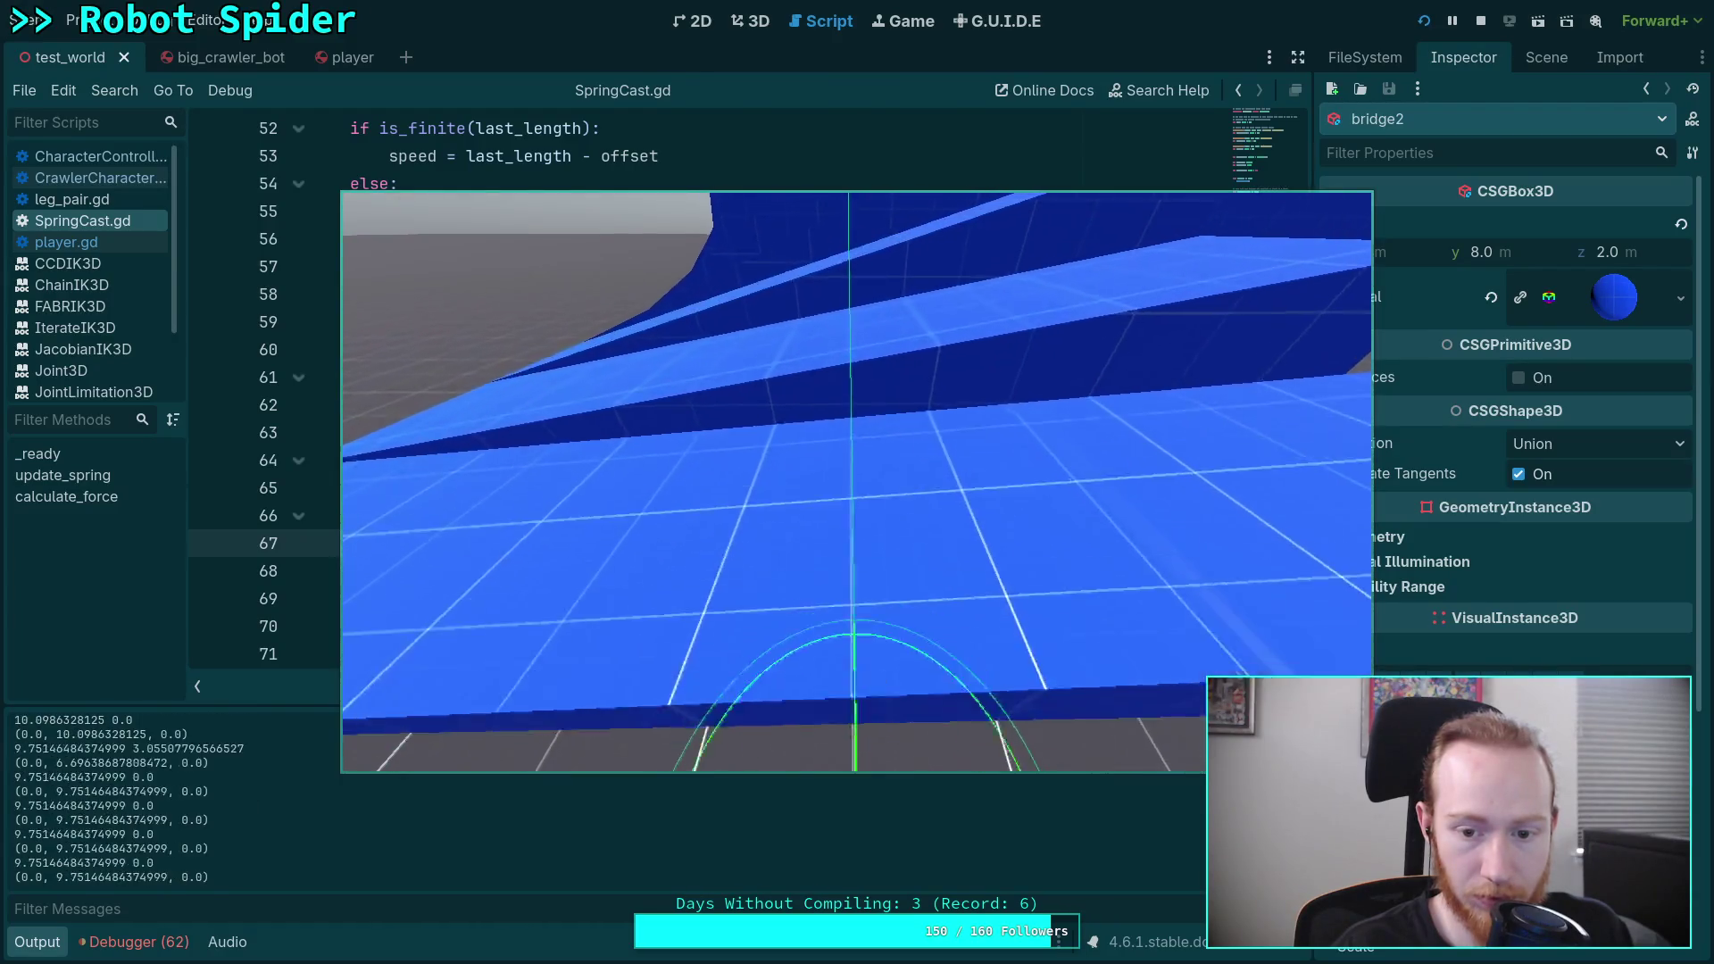
# Step: Watch the robot settle on the blue bridge, then stop the game with F8
pyautogui.press('F8')
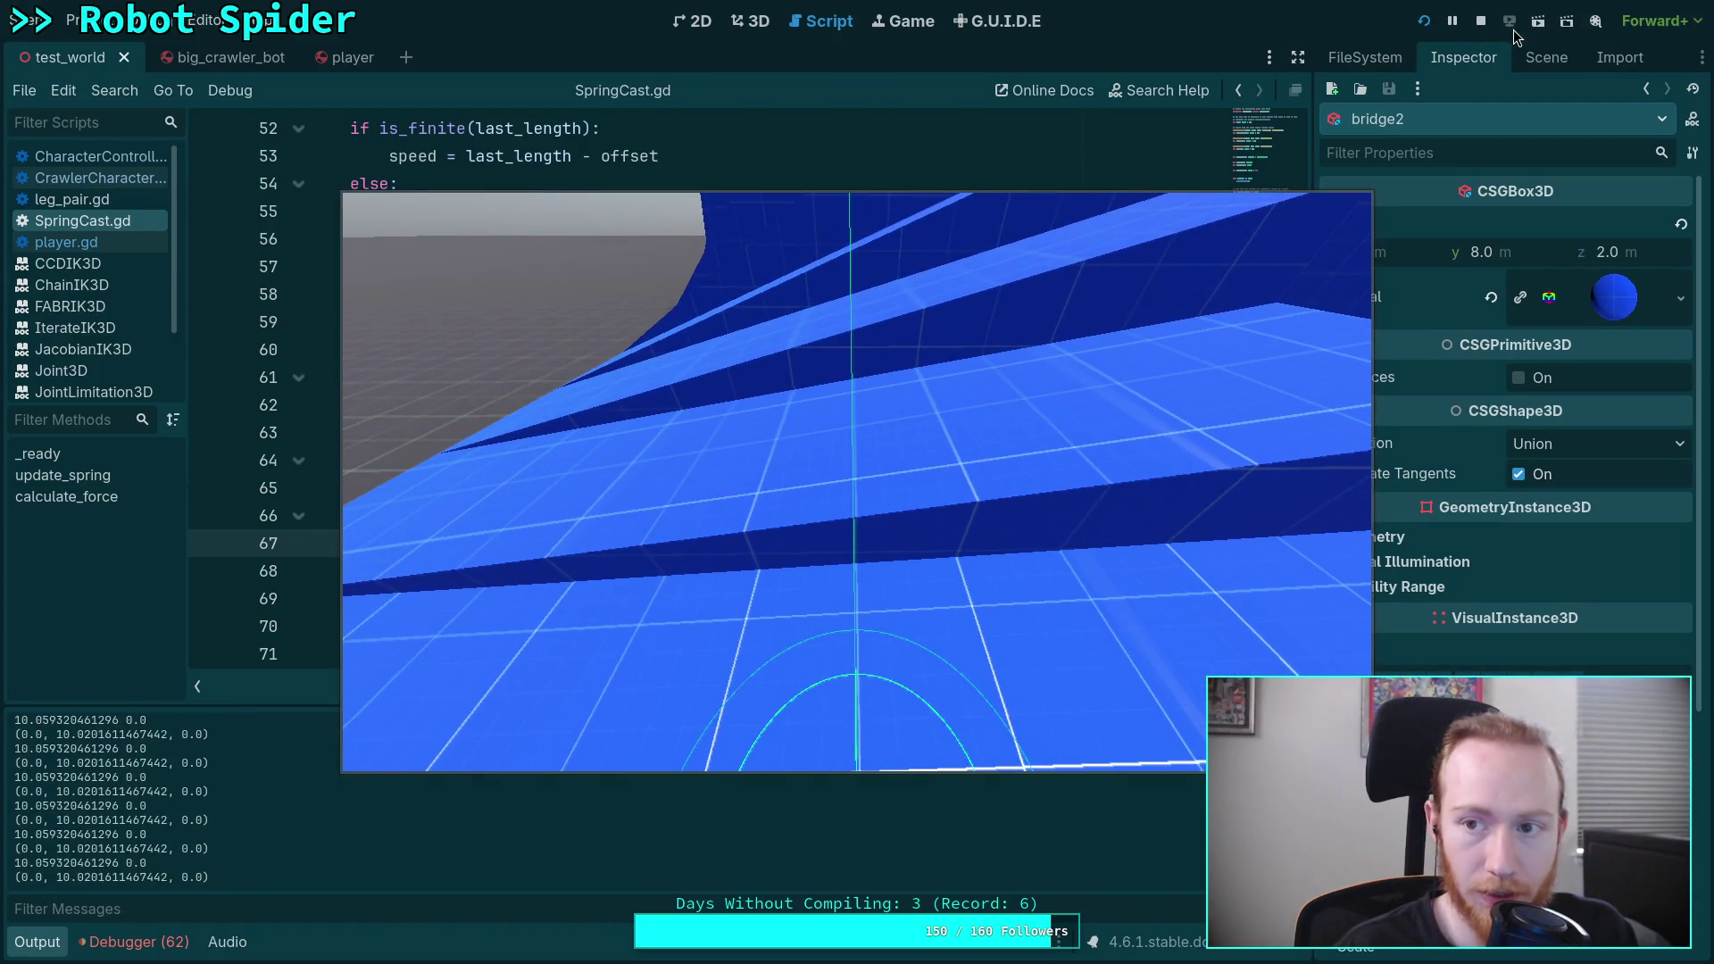
# Step: Remove the signf(damp) * factor from line 67 and start turning the else into an elif
pyautogui.moveTo(456, 543)
pyautogui.mouseDown()
pyautogui.moveTo(587, 543)
pyautogui.moveTo(555, 544)
pyautogui.mouseUp()
pyautogui.press('BackSpace')
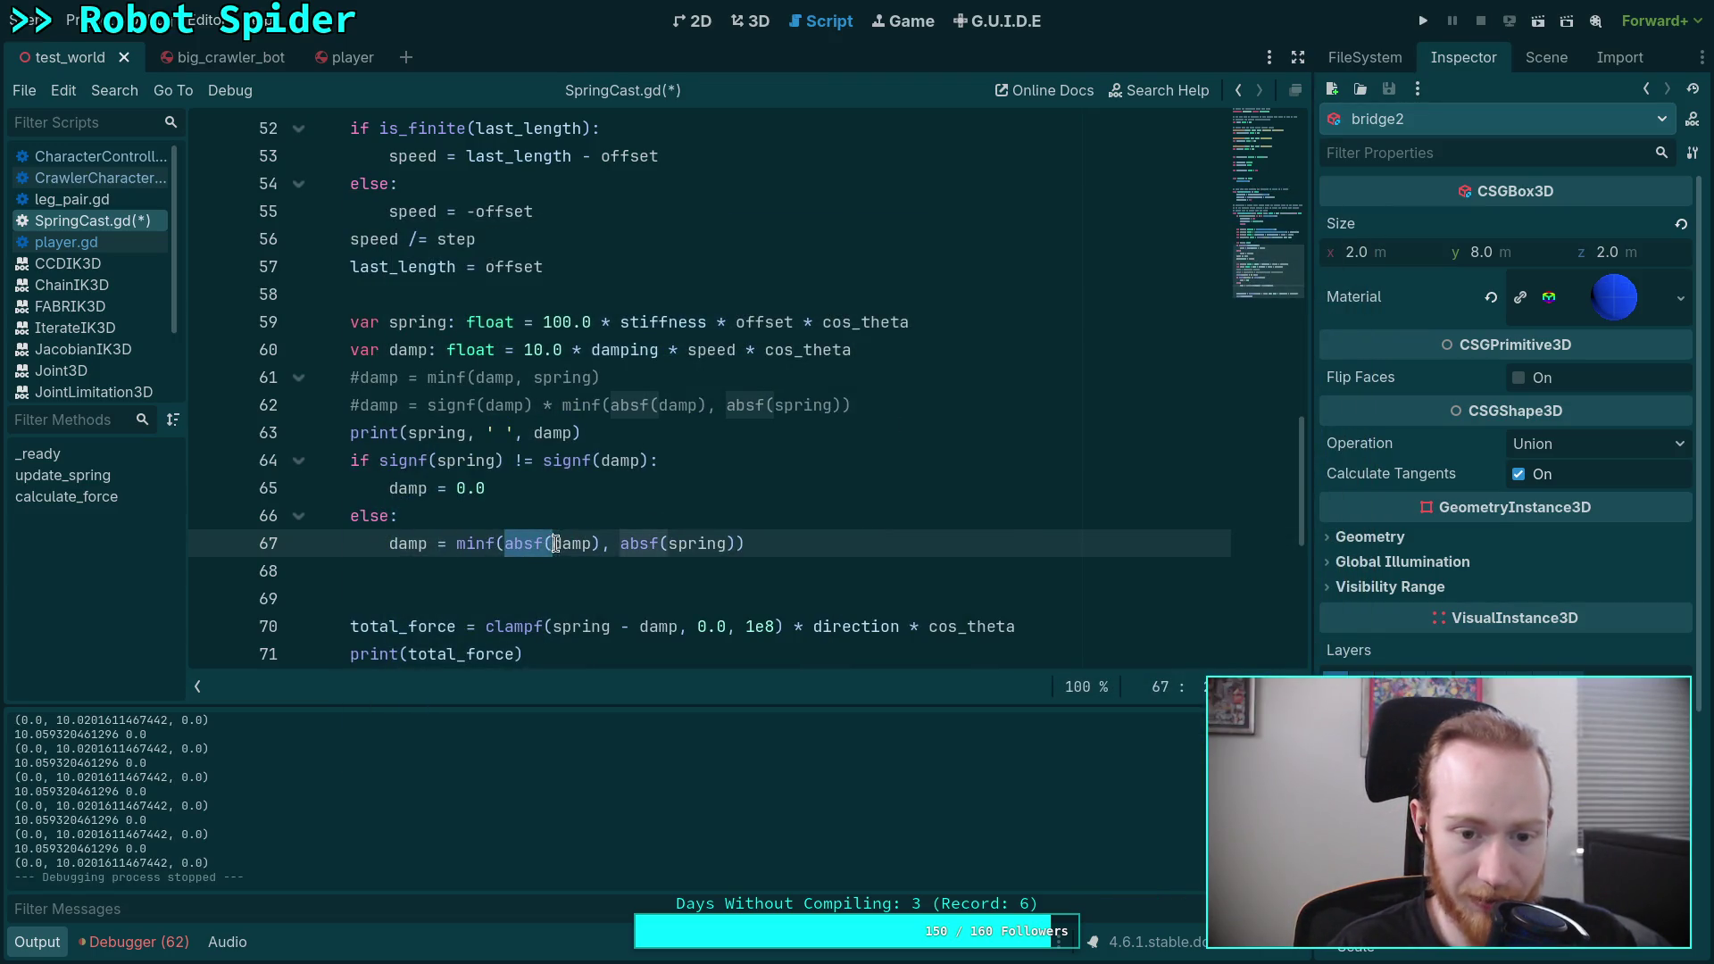
pyautogui.click(726, 516)
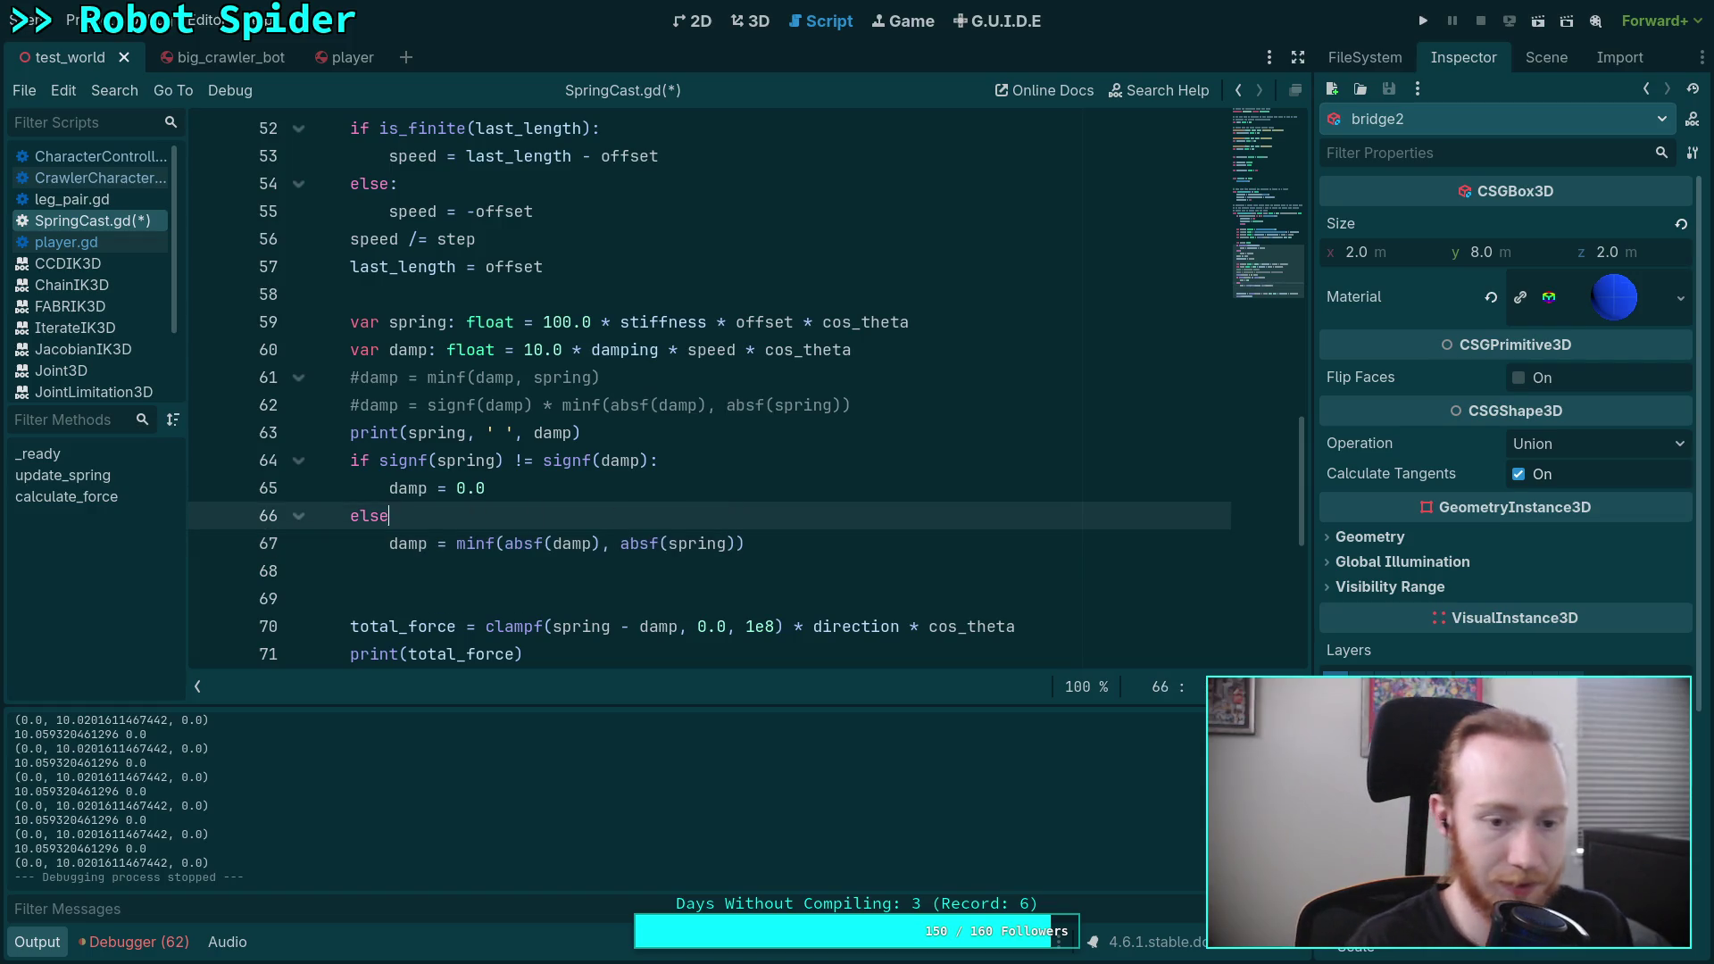
pyautogui.press('BackSpace')
pyautogui.press('BackSpace')
pyautogui.press('BackSpace')
pyautogui.write('if')
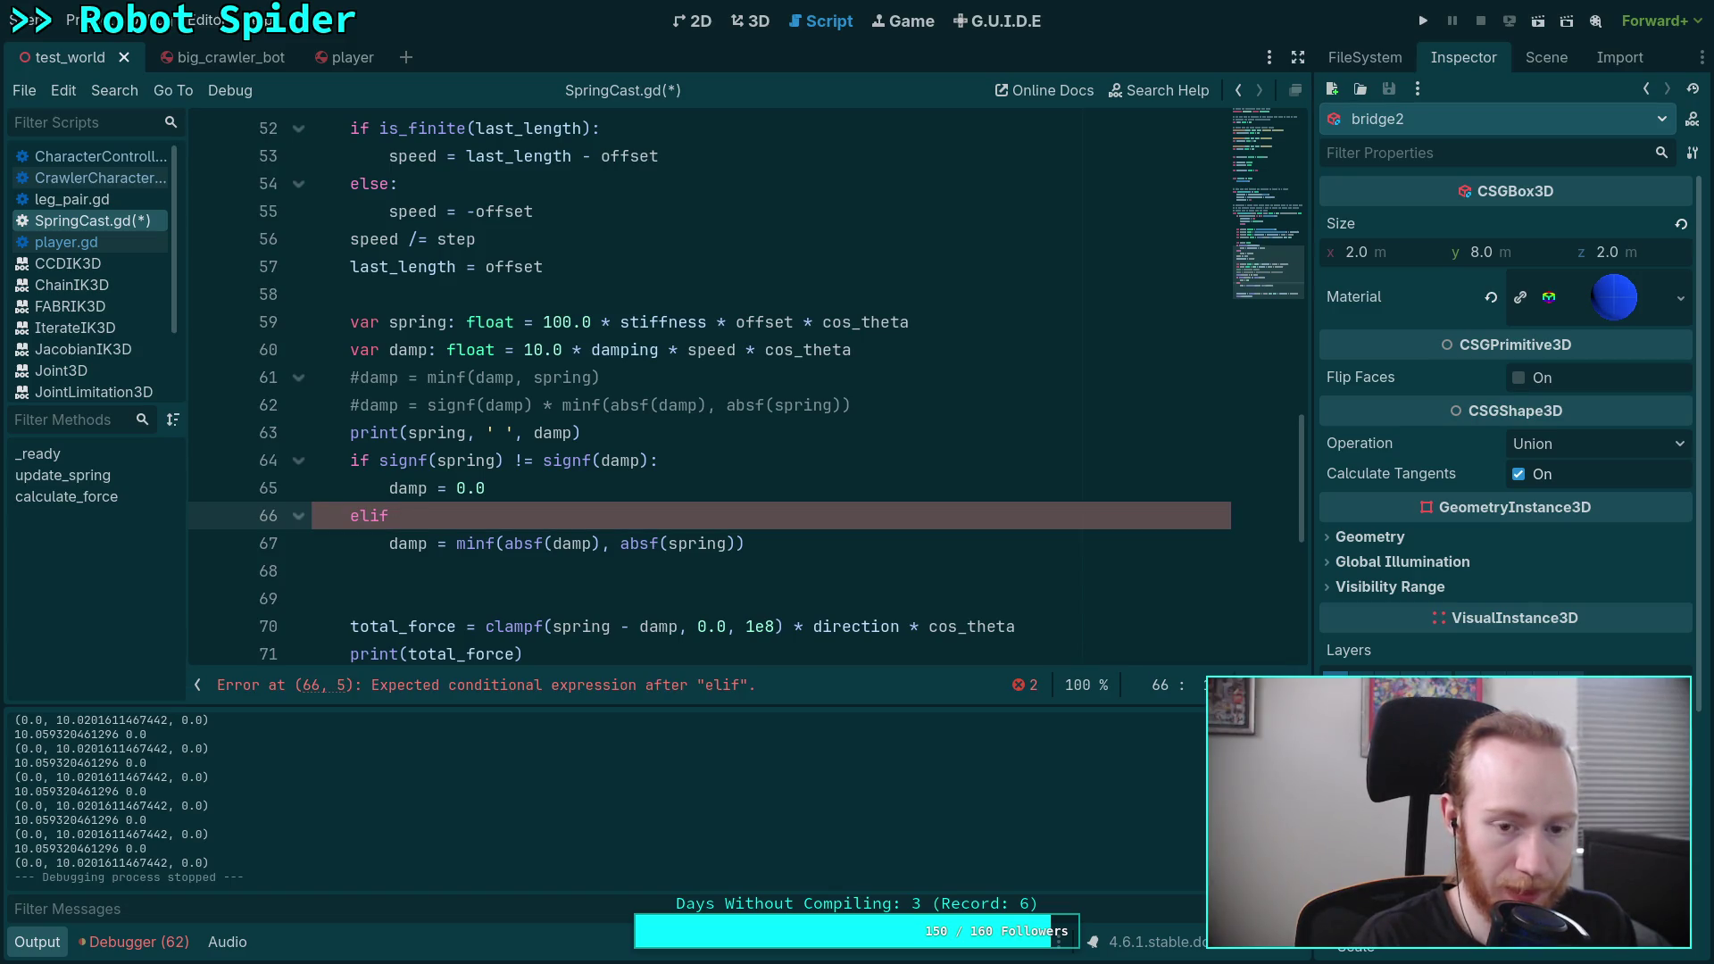
pyautogui.write(' damp')
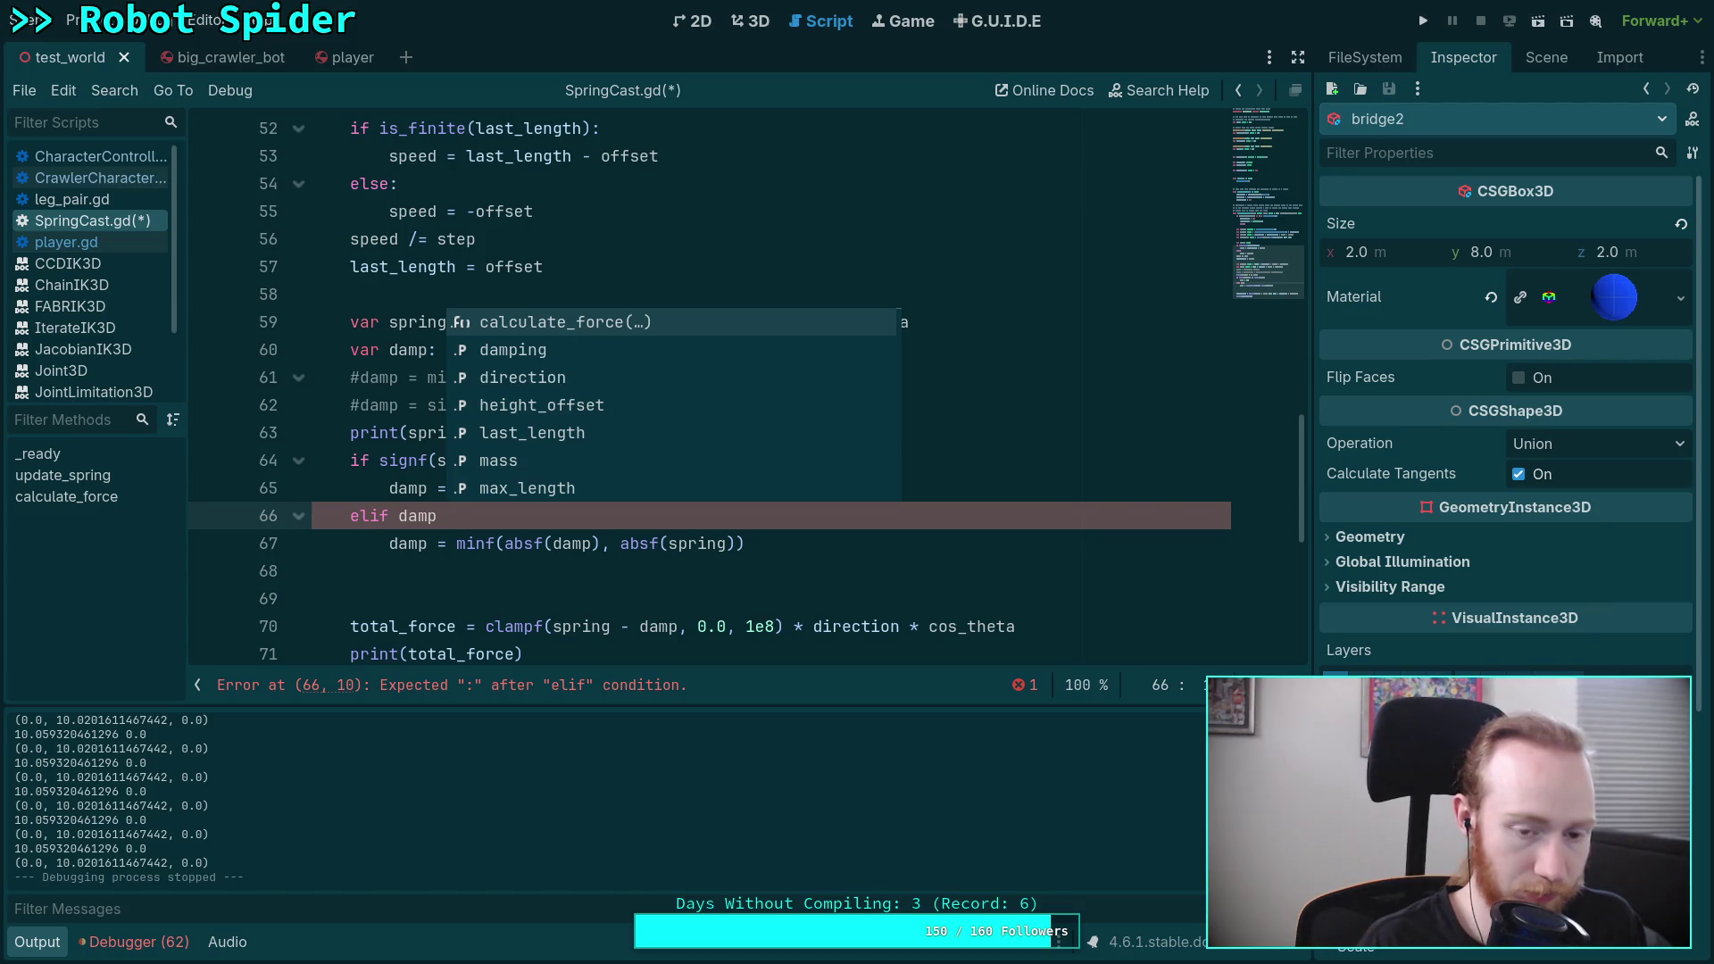
pyautogui.write(' >= 0.0')
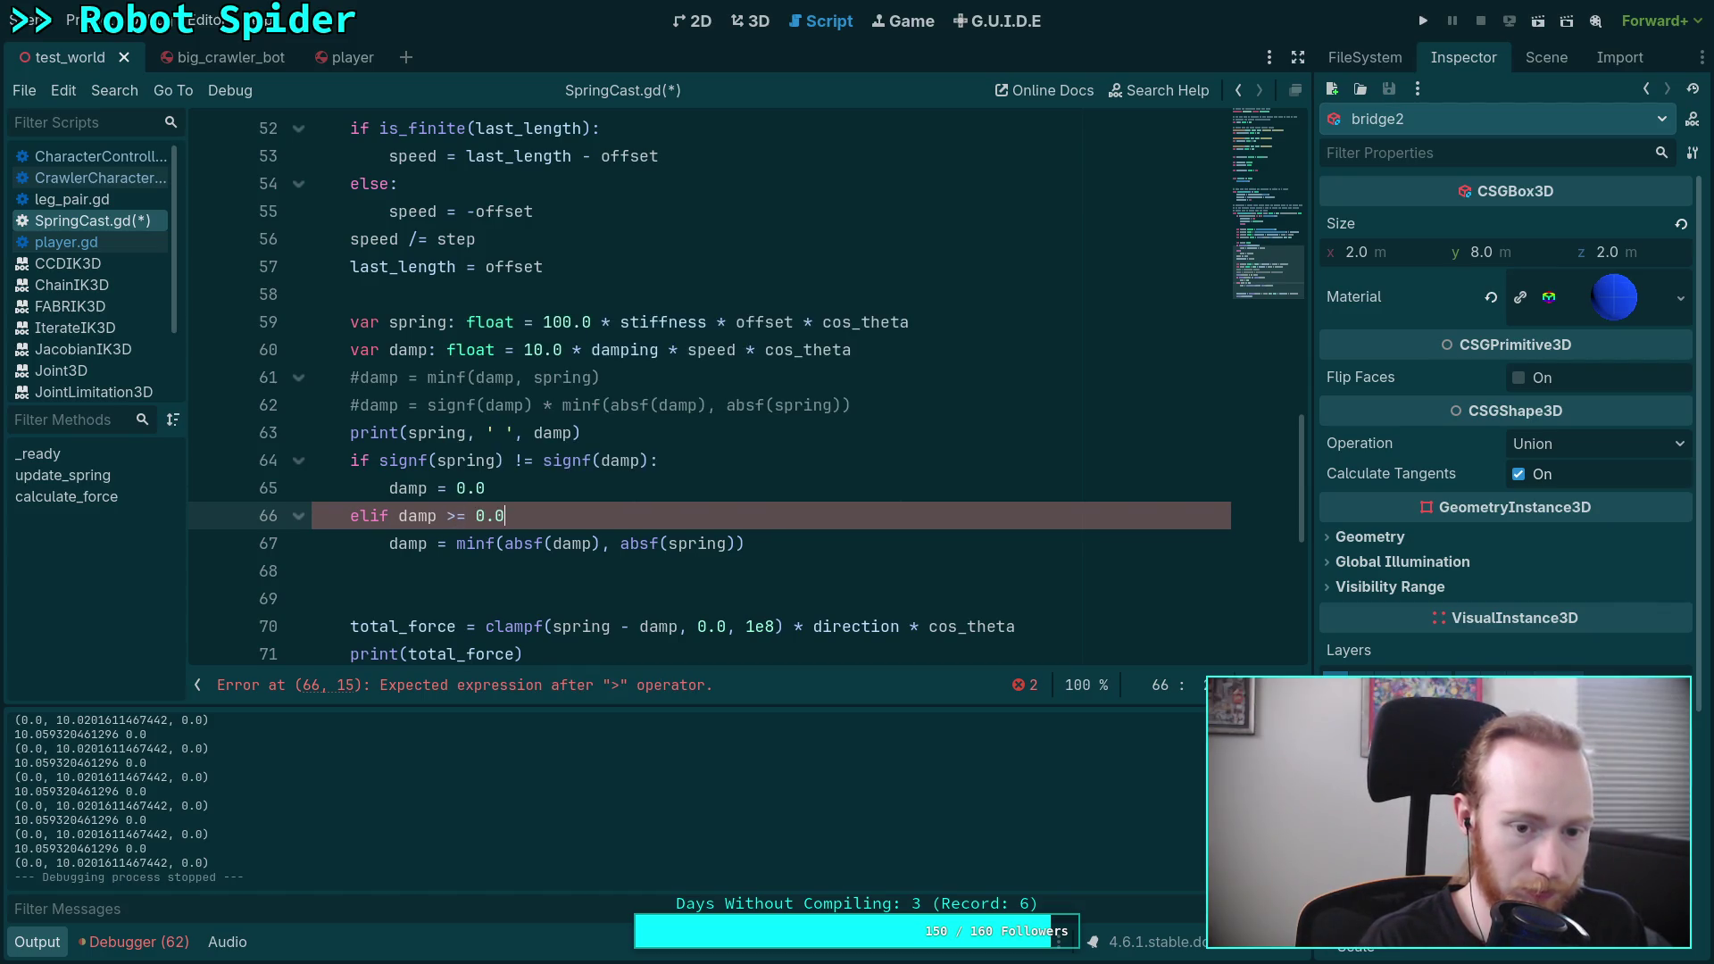
# Step: Make the elif condition read 'damp >= 0.0:'
pyautogui.doubleClick(418, 516)
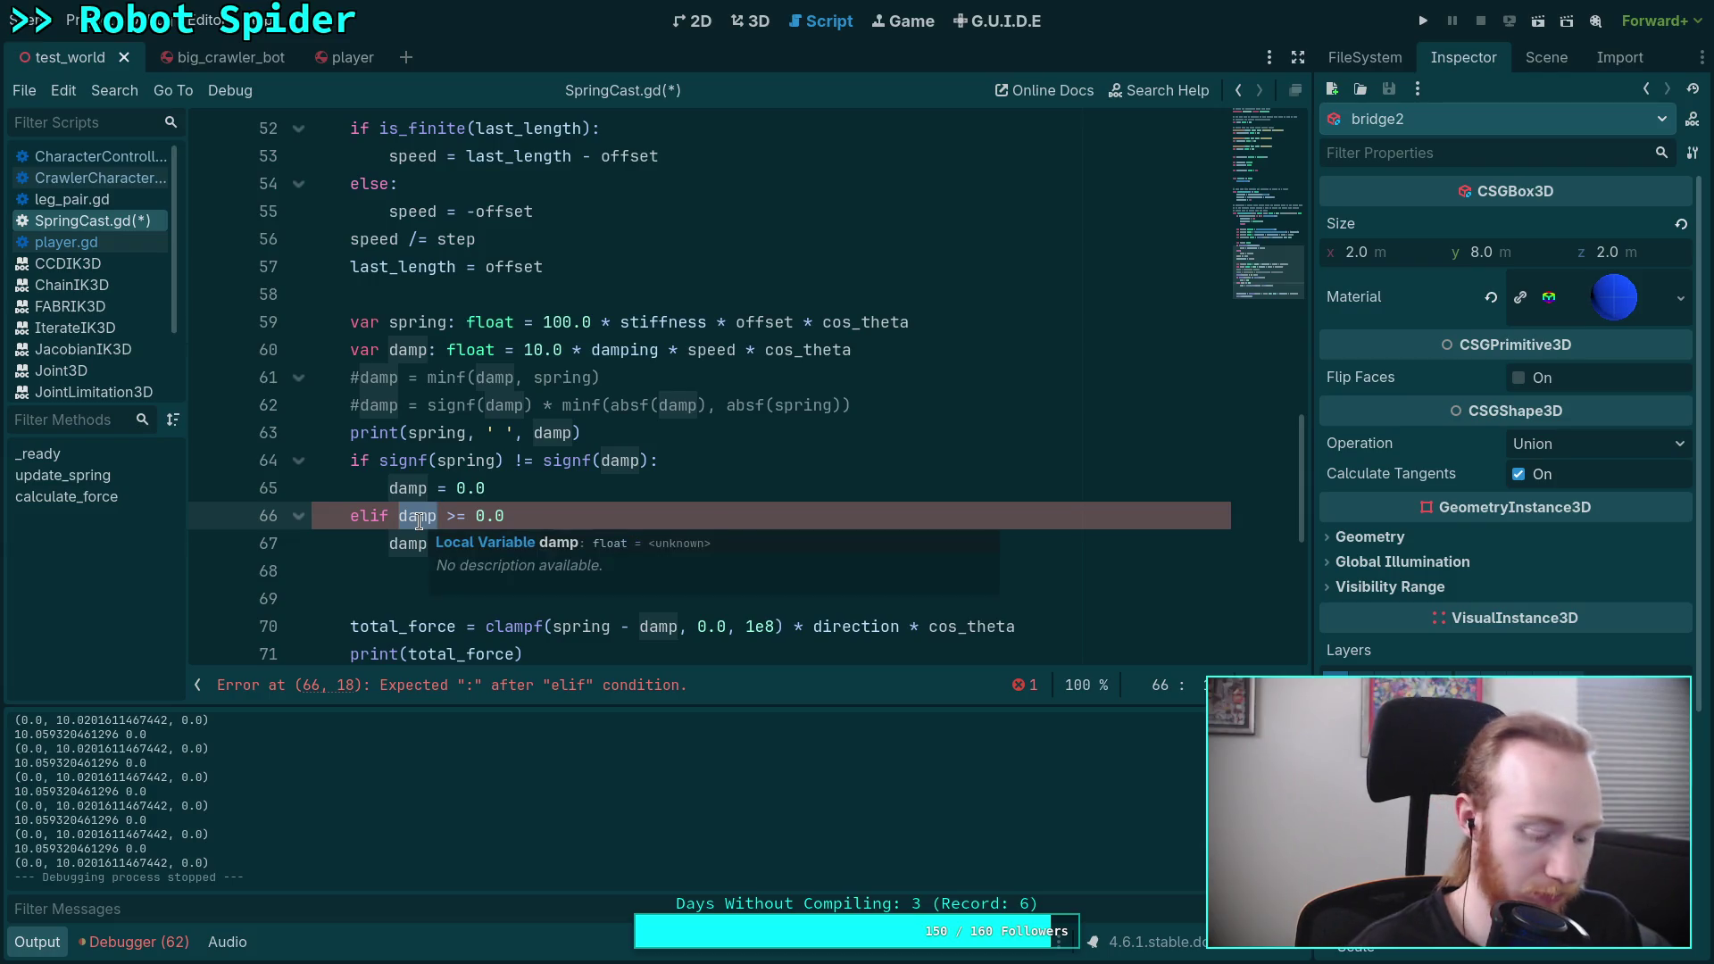
pyautogui.write('spring')
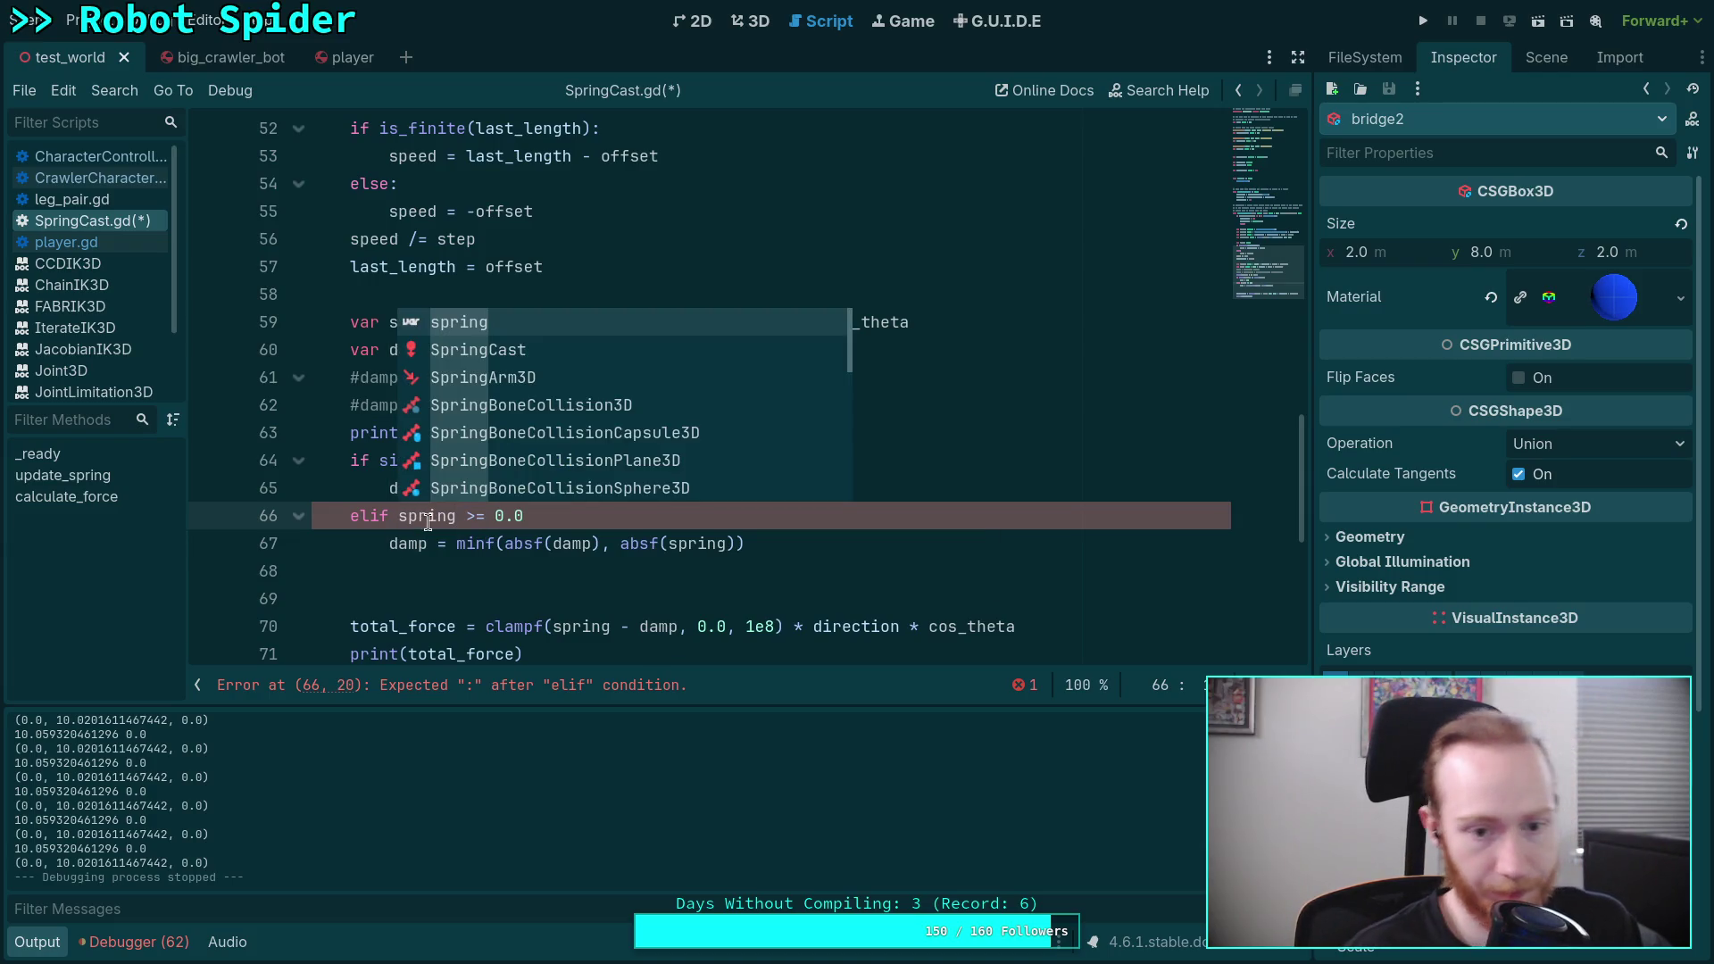
pyautogui.click(531, 546)
pyautogui.doubleClick(457, 544)
pyautogui.click(513, 544)
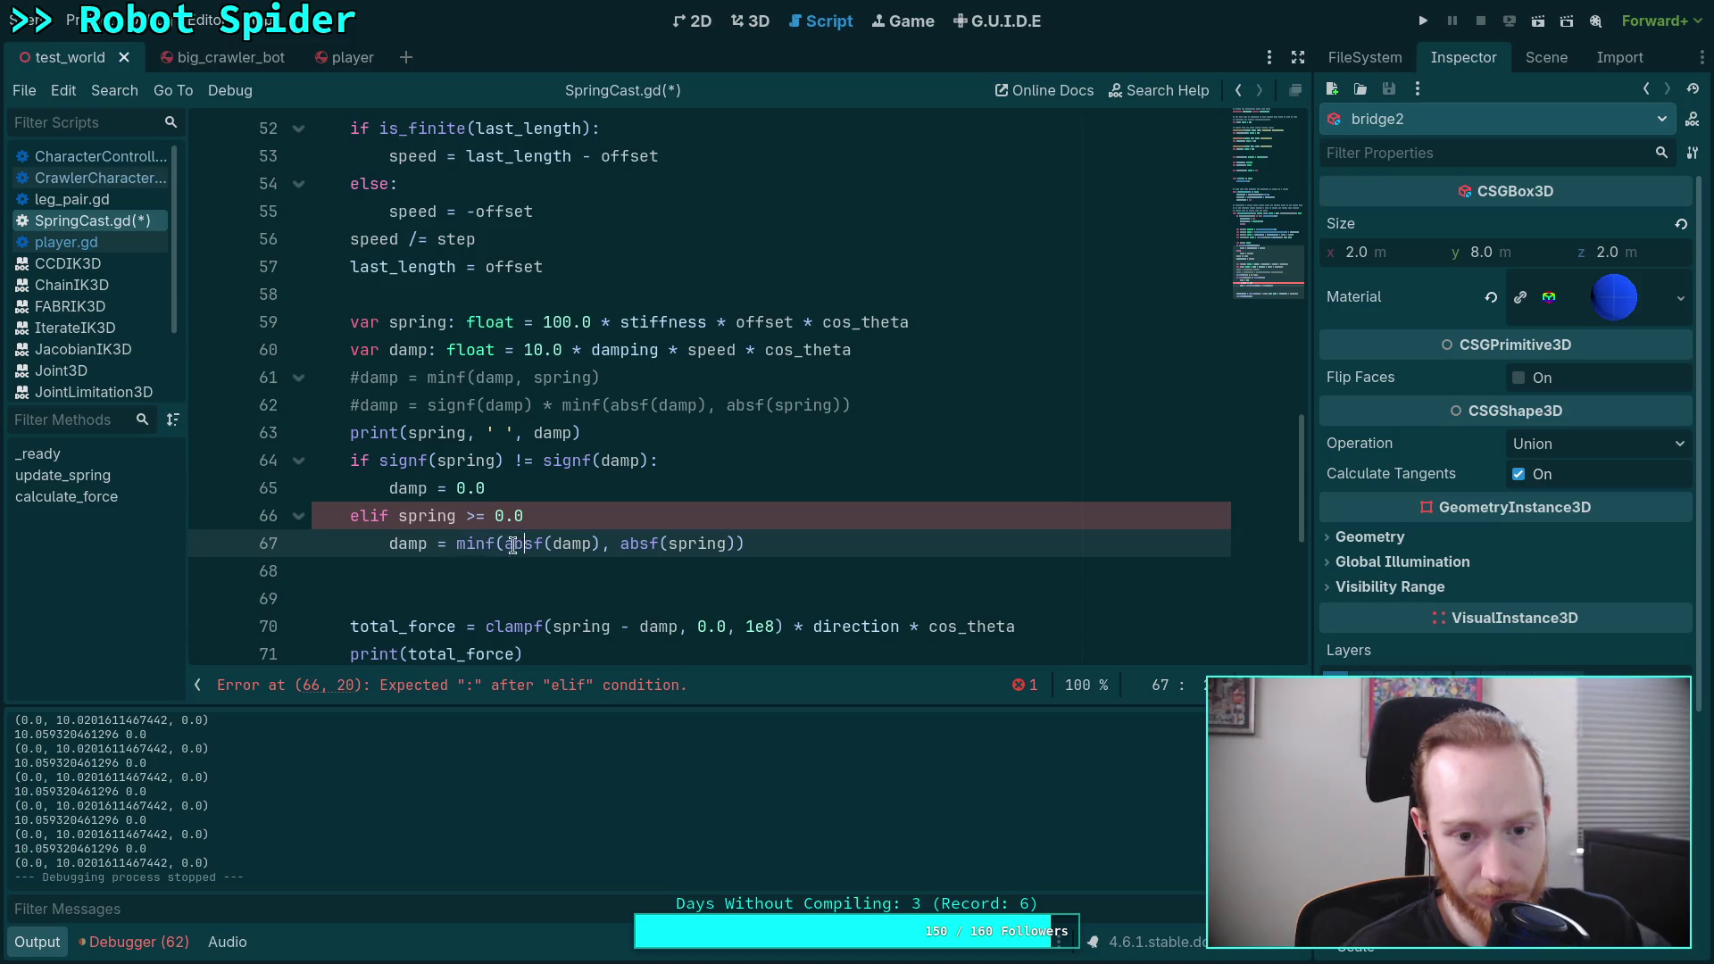
pyautogui.doubleClick(513, 544)
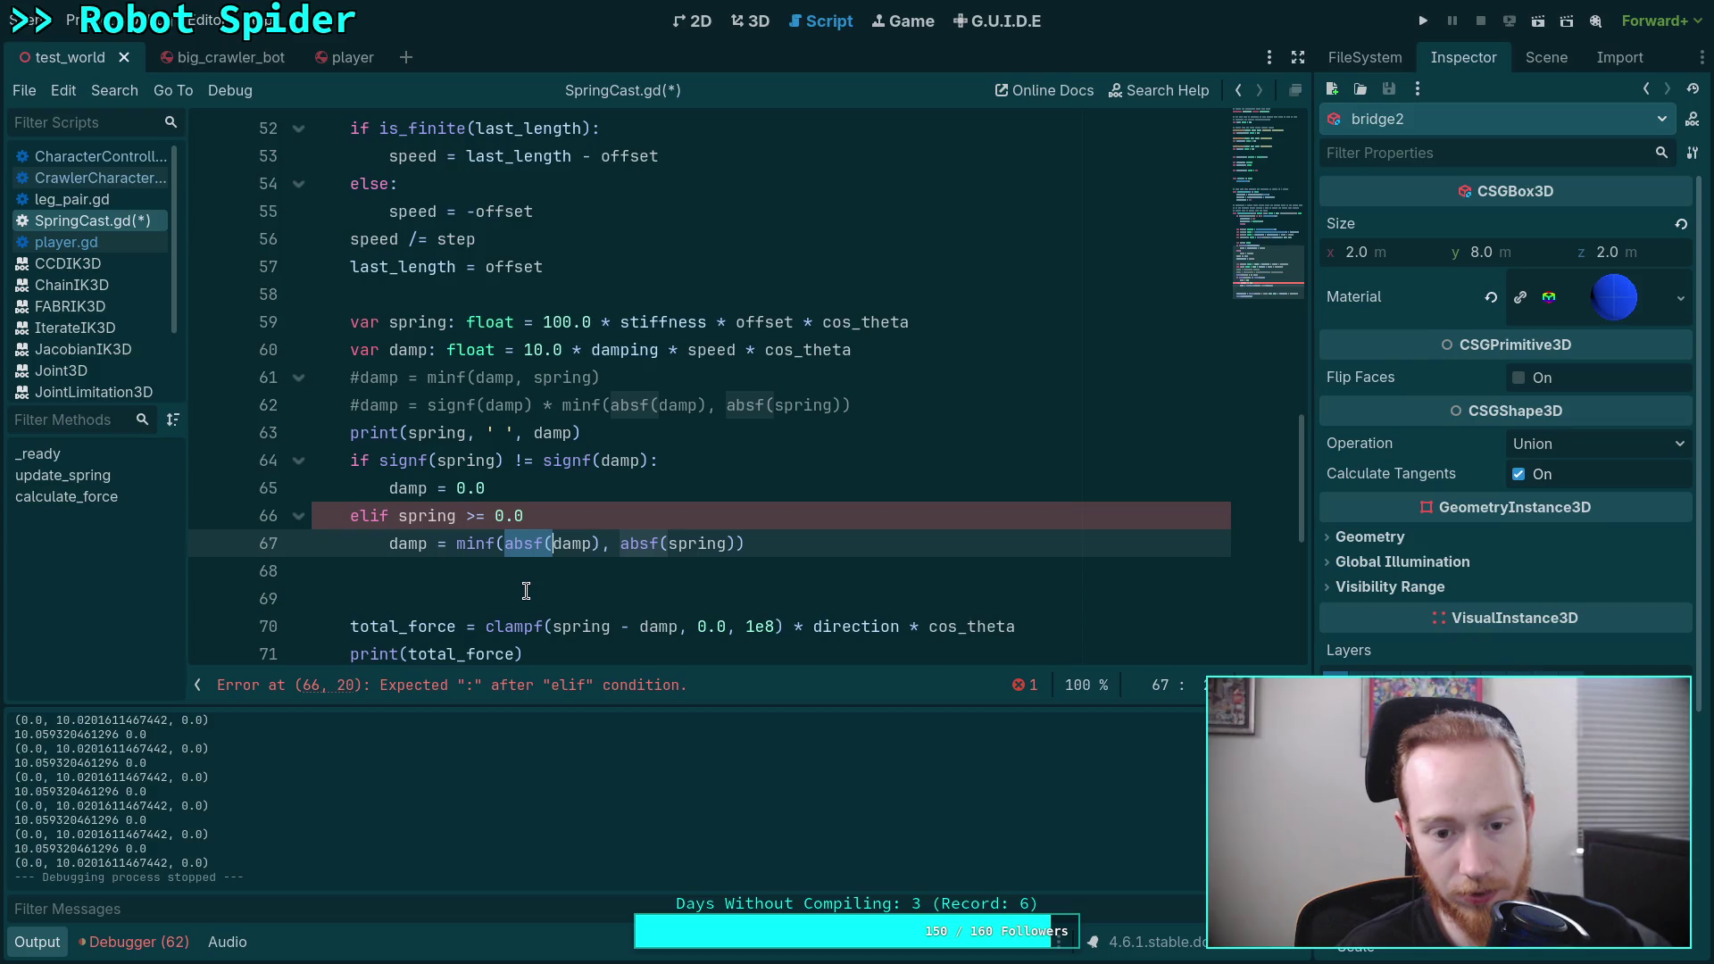
pyautogui.doubleClick(427, 516)
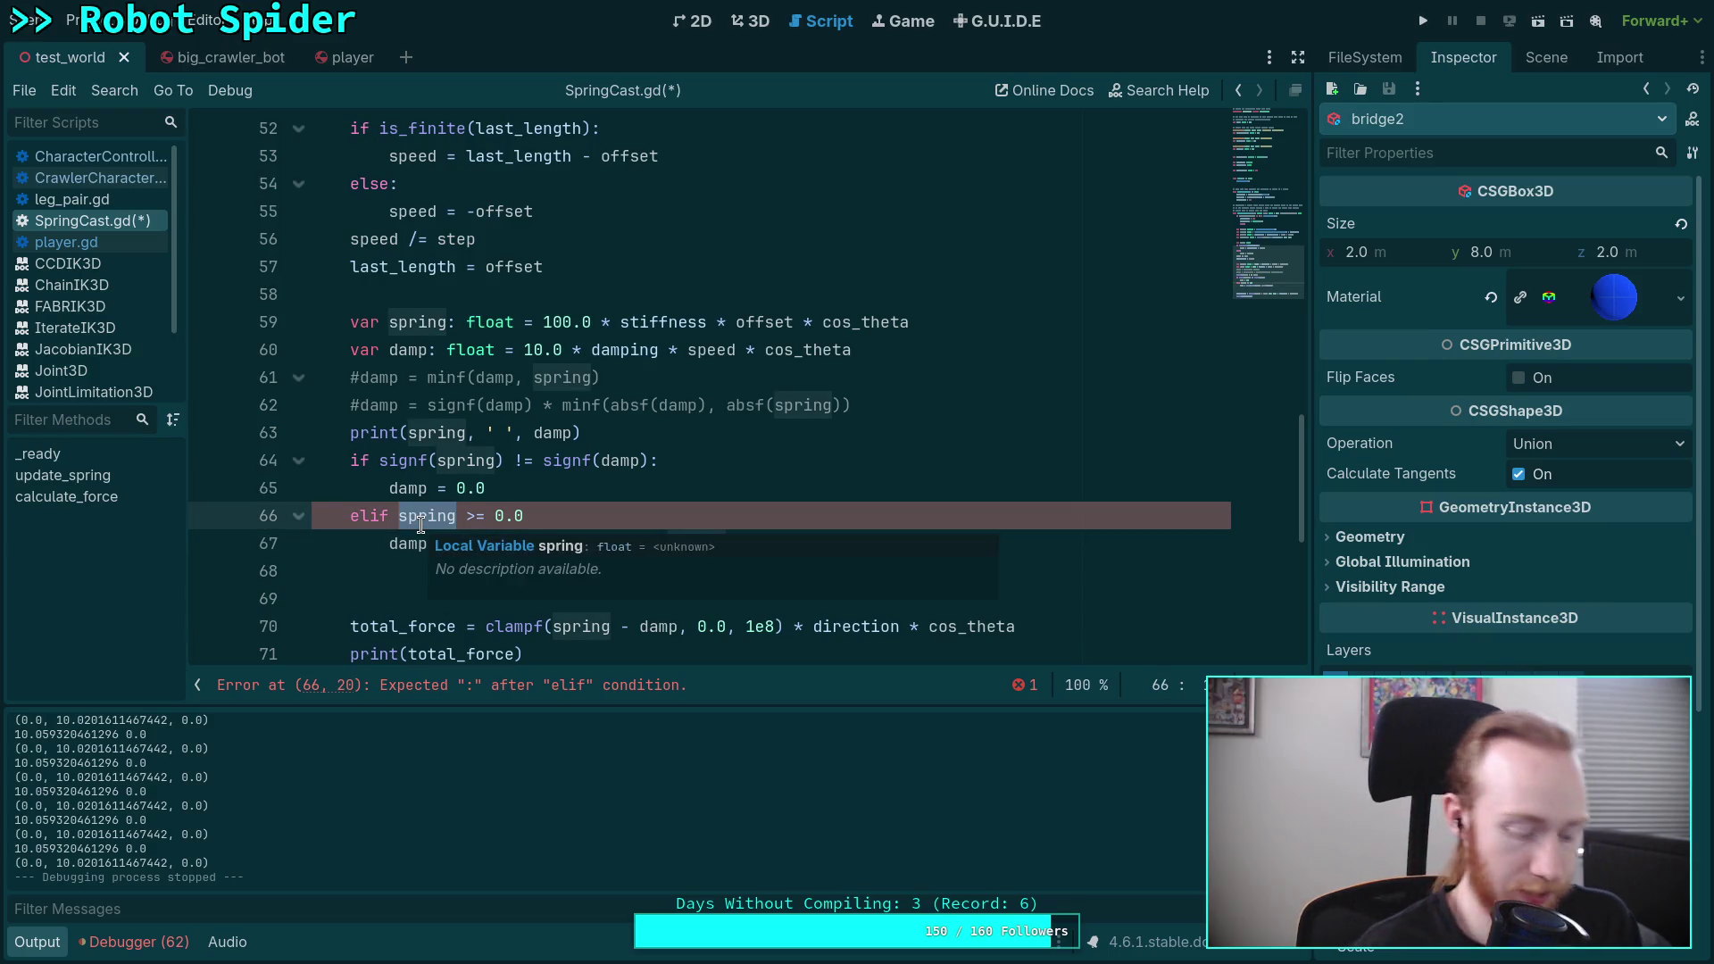
pyautogui.write('damp')
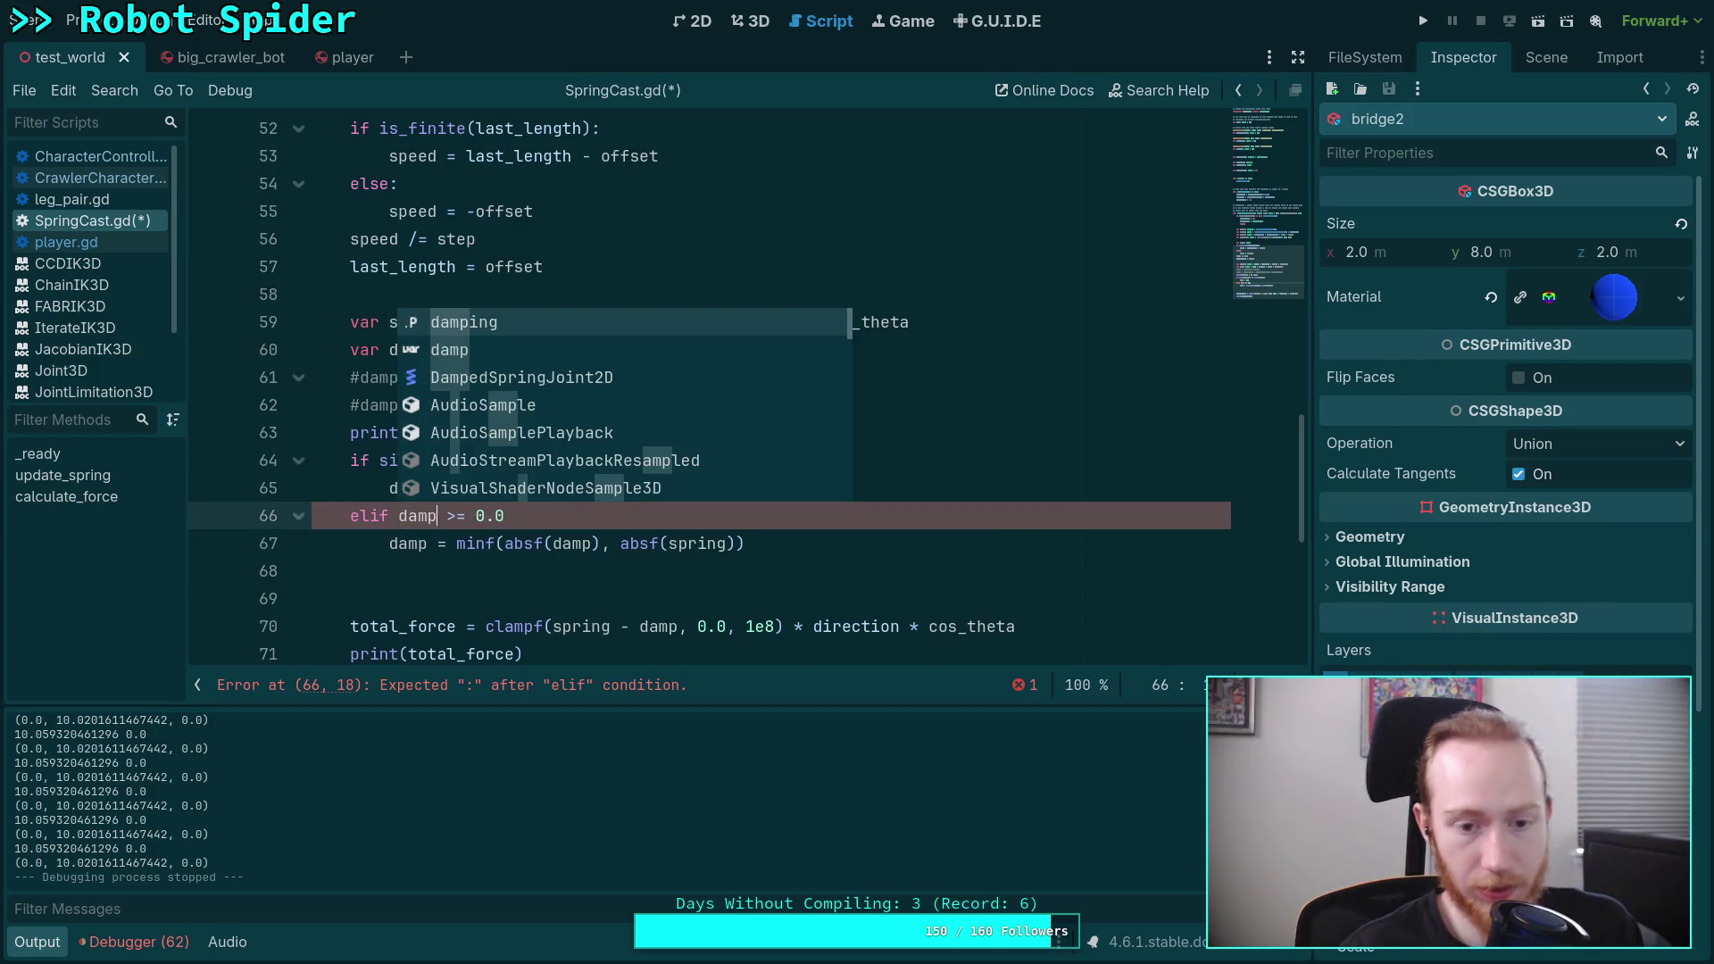
pyautogui.click(534, 568)
pyautogui.click(539, 516)
pyautogui.write(':')
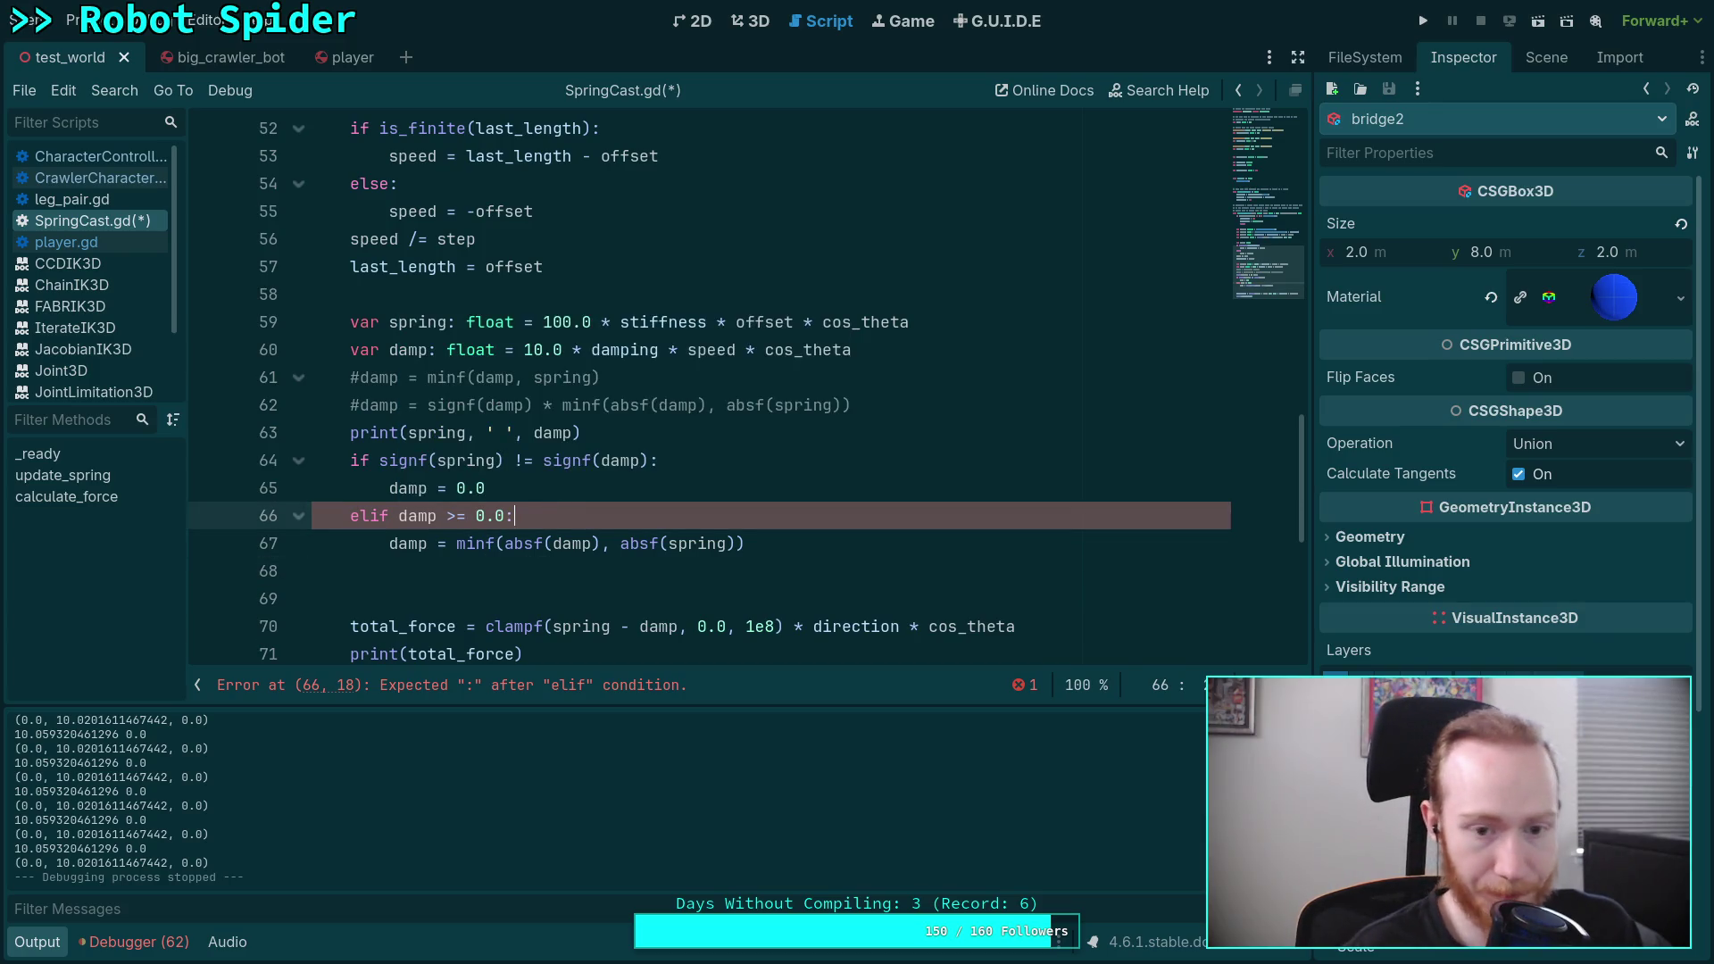
# Step: Change line 67 to 'damp = maxf(damp, spring)', dropping the absf wrappers
pyautogui.doubleClick(463, 545)
pyautogui.write('maxf')
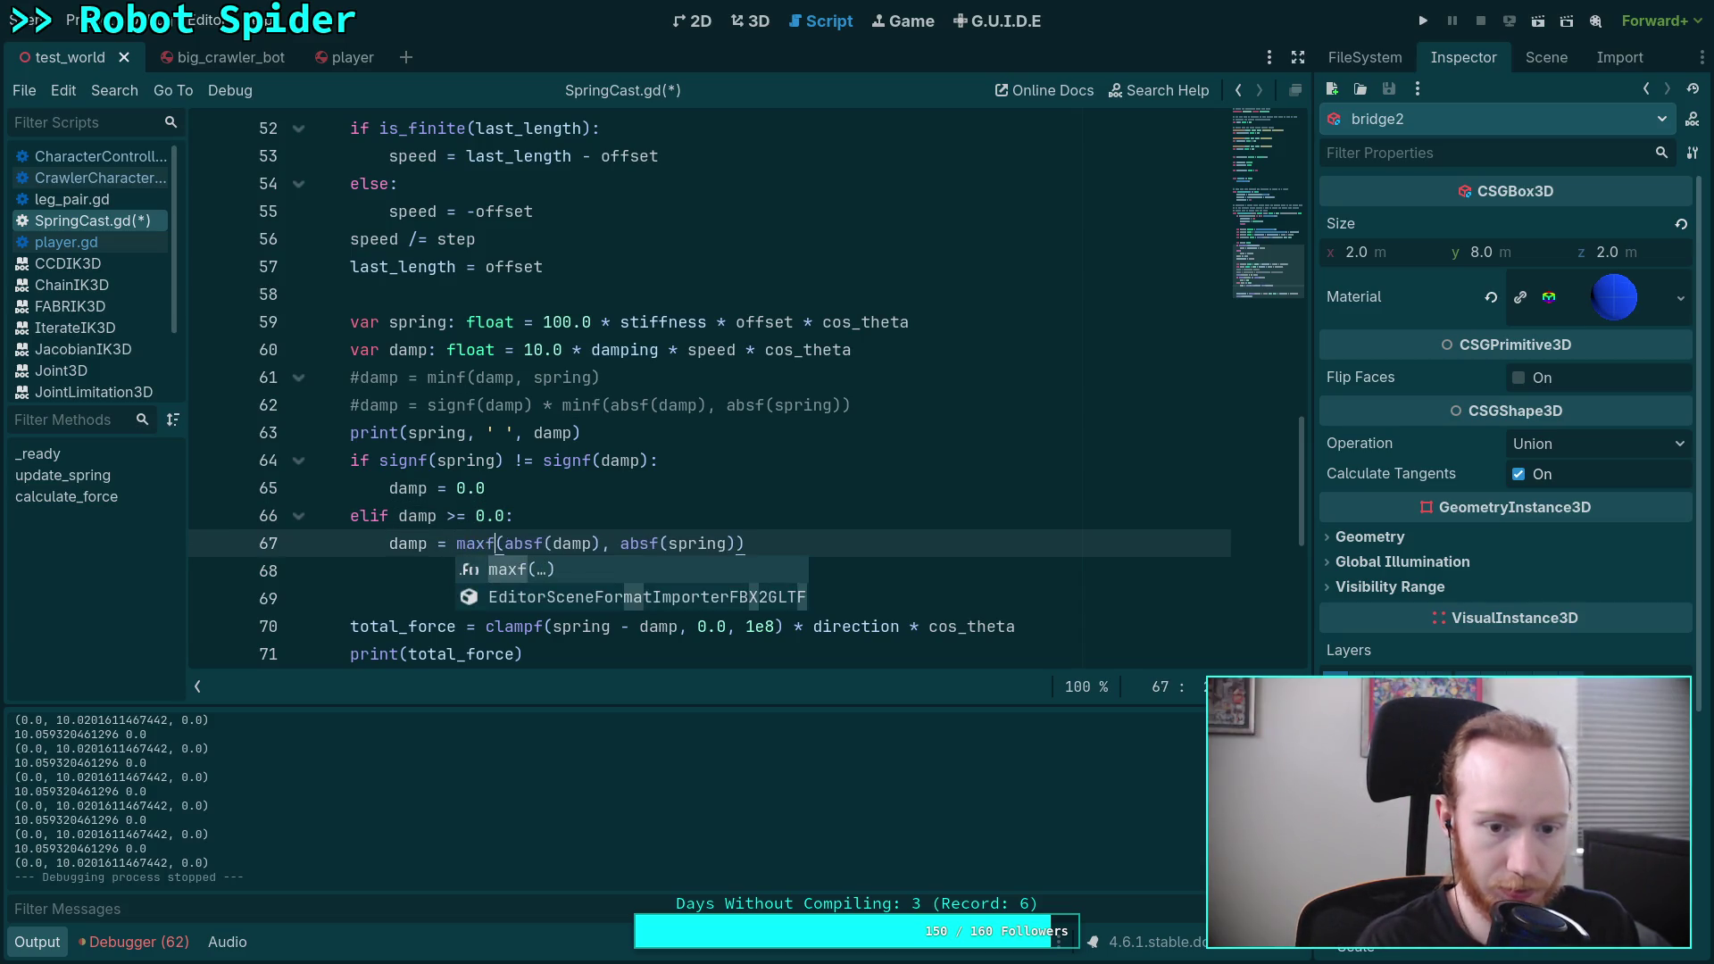
pyautogui.doubleClick(551, 545)
pyautogui.press('BackSpace')
pyautogui.press('Delete')
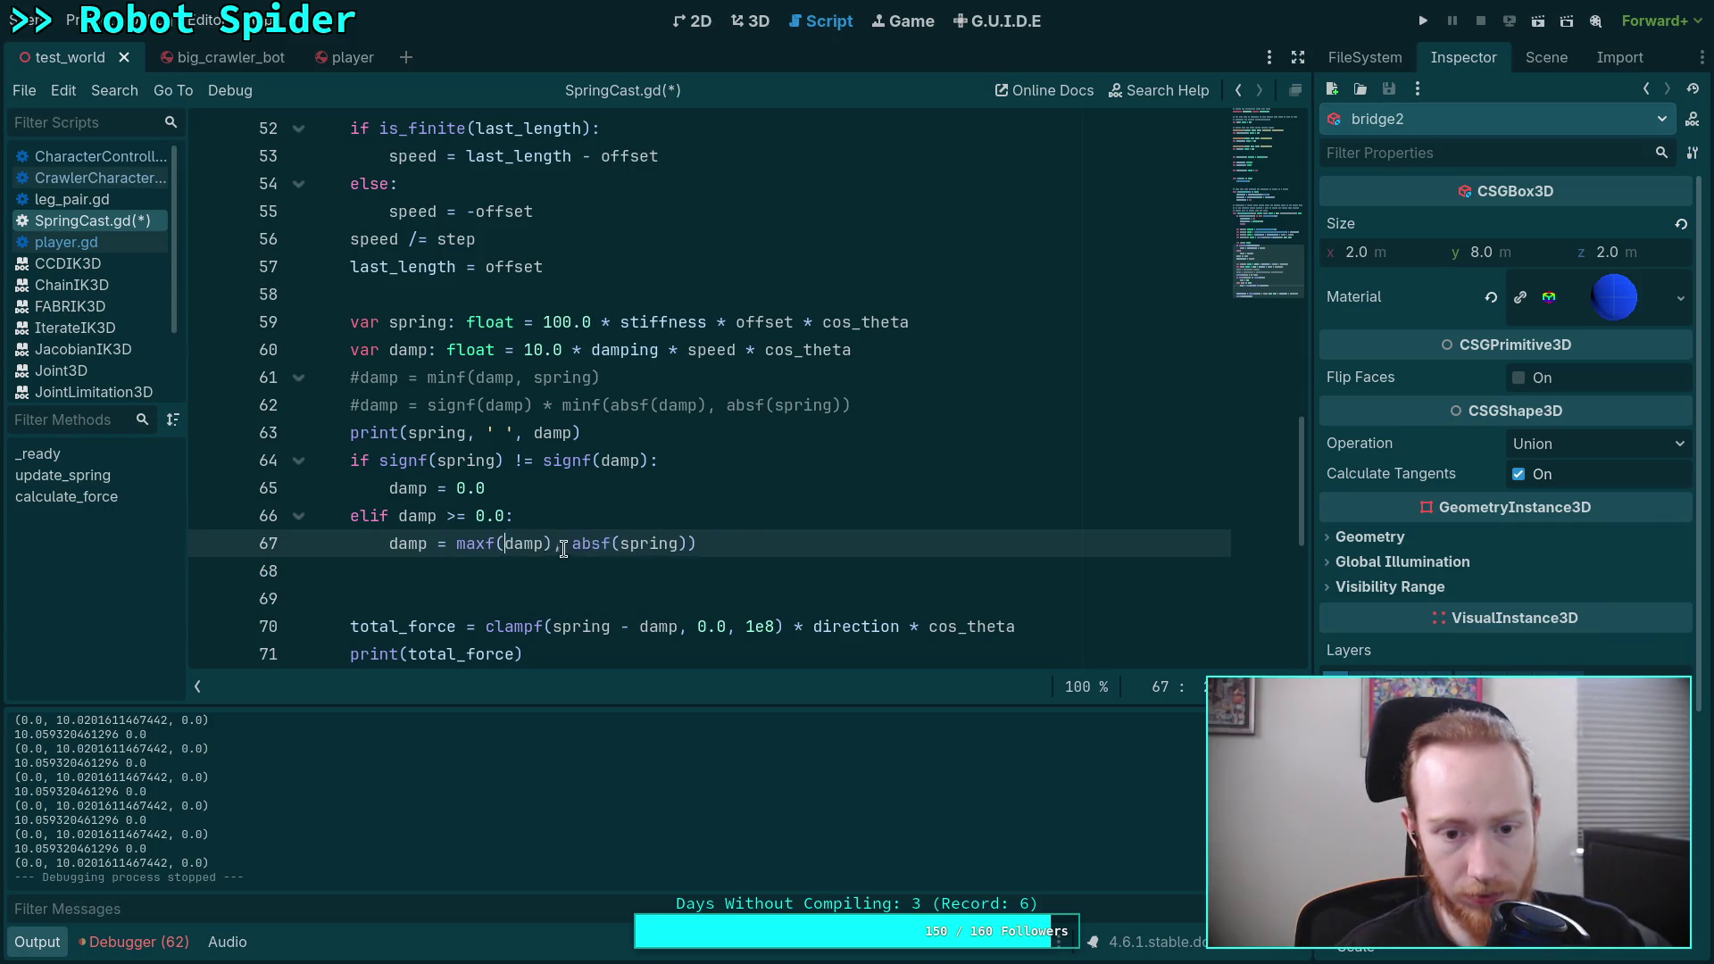
pyautogui.click(552, 545)
pyautogui.press('BackSpace')
pyautogui.moveTo(565, 545); pyautogui.dragTo(604, 544)
pyautogui.press('BackSpace')
pyautogui.press('Delete')
pyautogui.click(632, 544)
pyautogui.press('Delete')
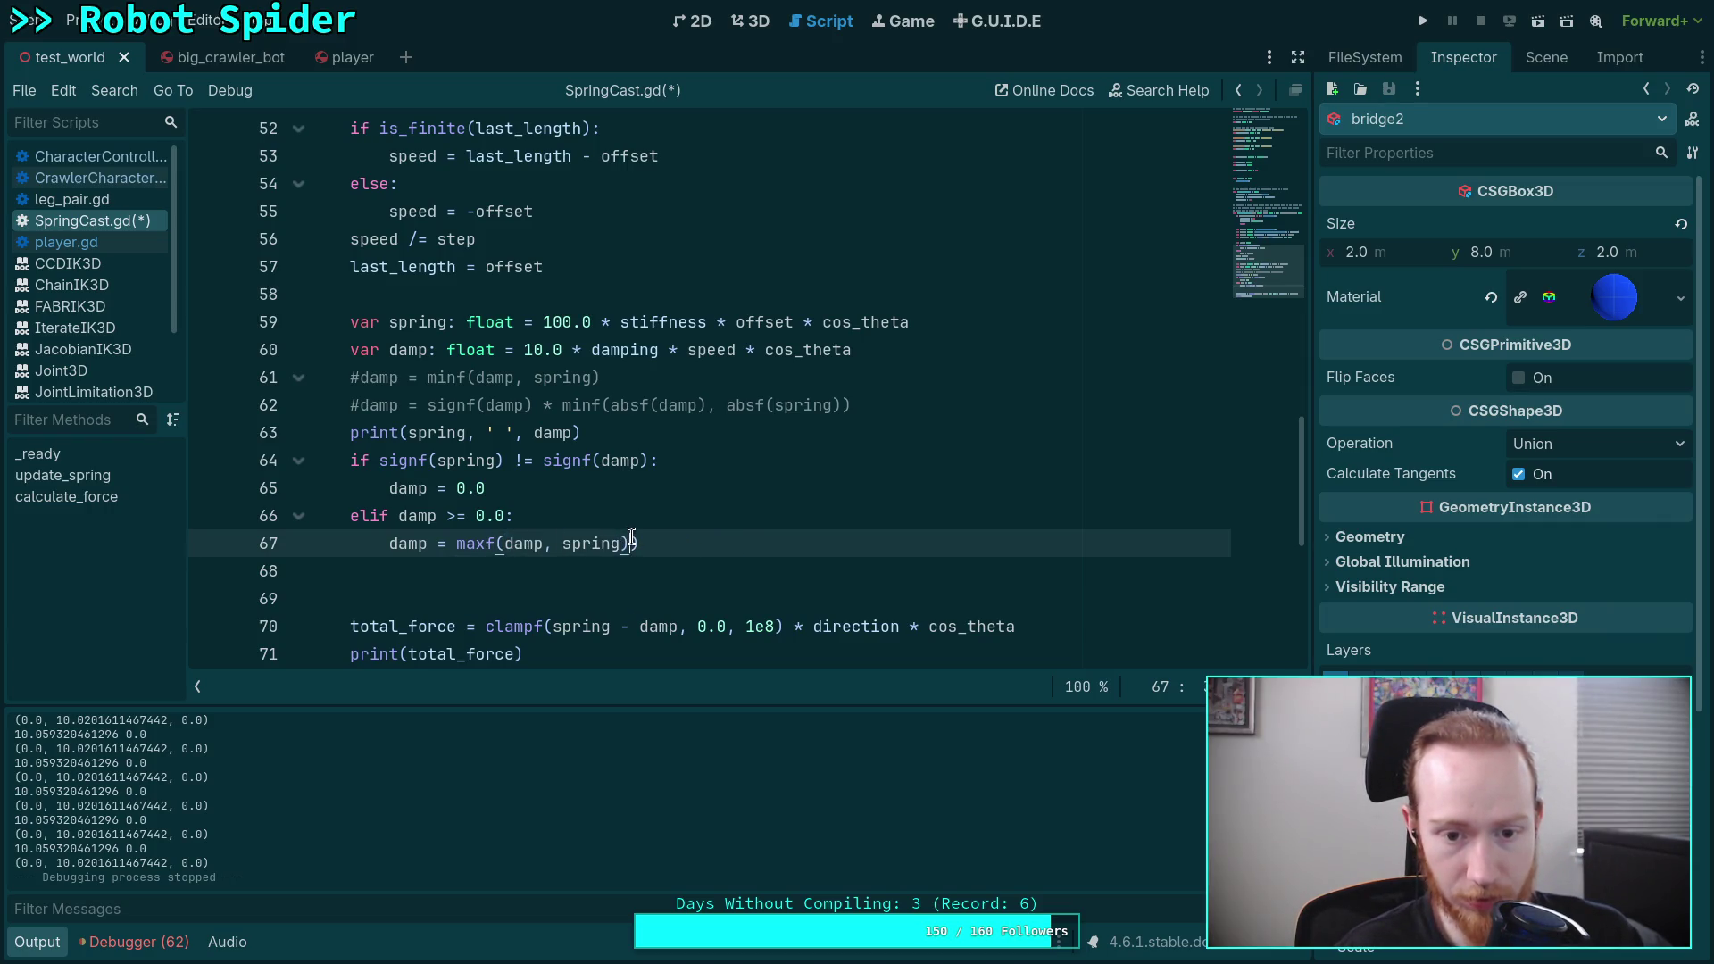
# Step: Add 'else: damp = minf(damp, spring)', save, and remove the extra blank line
pyautogui.press('Return')
pyautogui.write('else:')
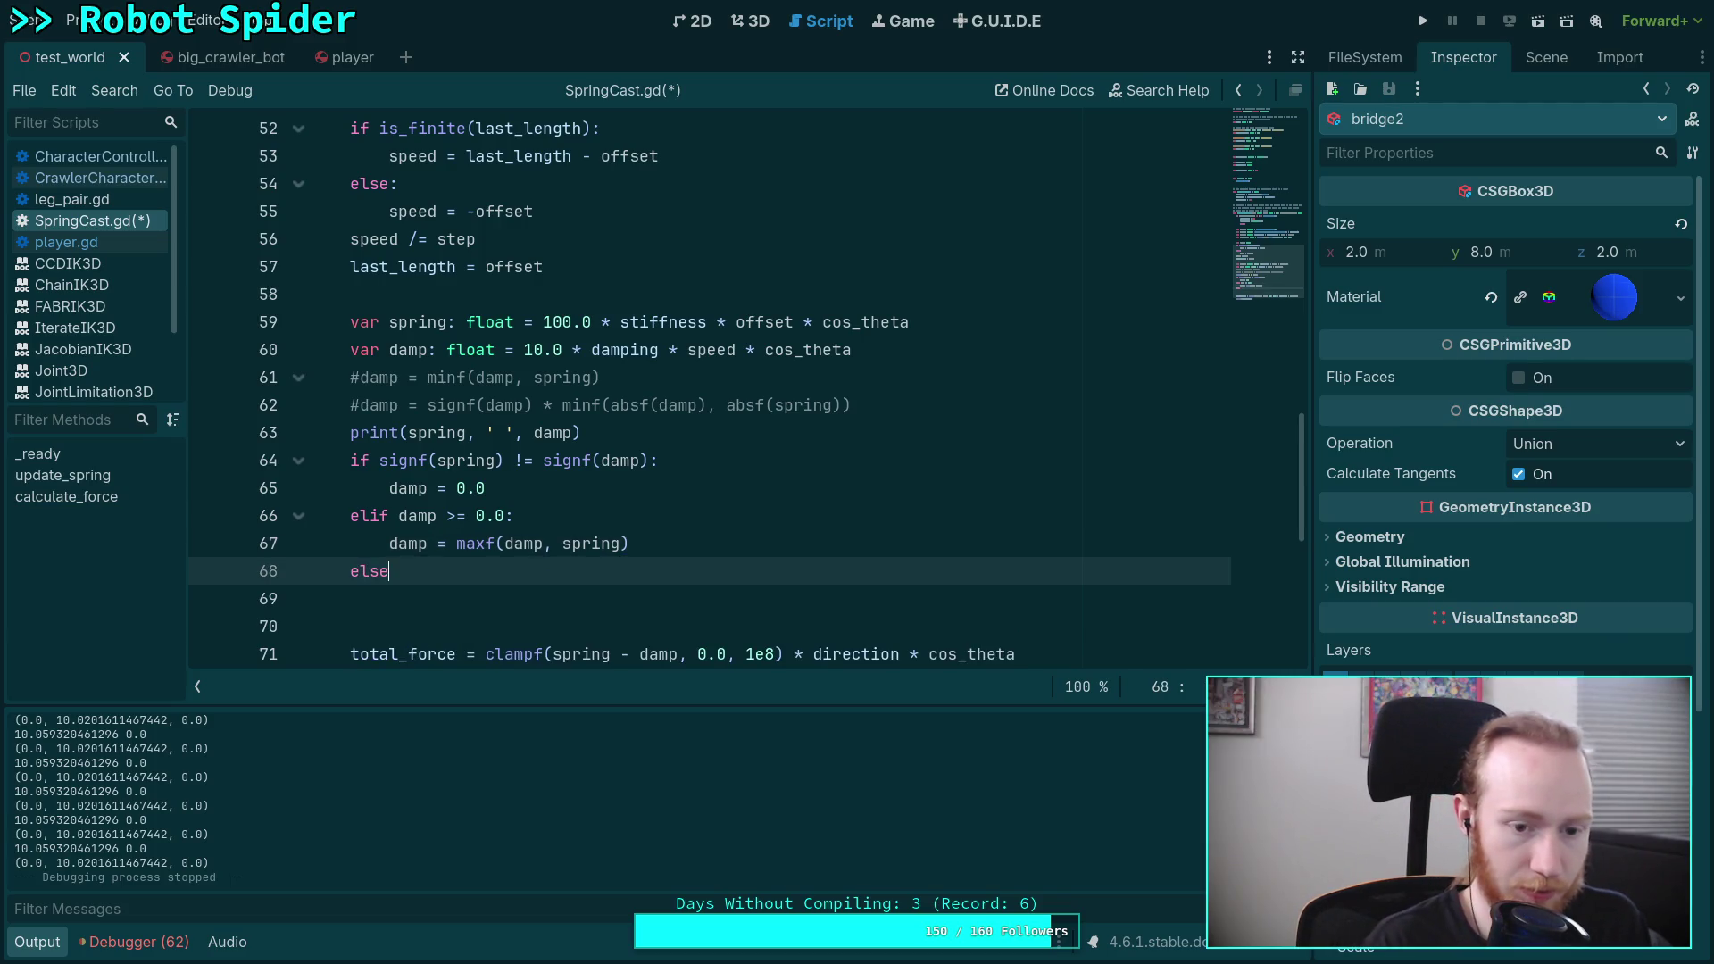
pyautogui.press('Return')
pyautogui.write('damp = minf(dam')
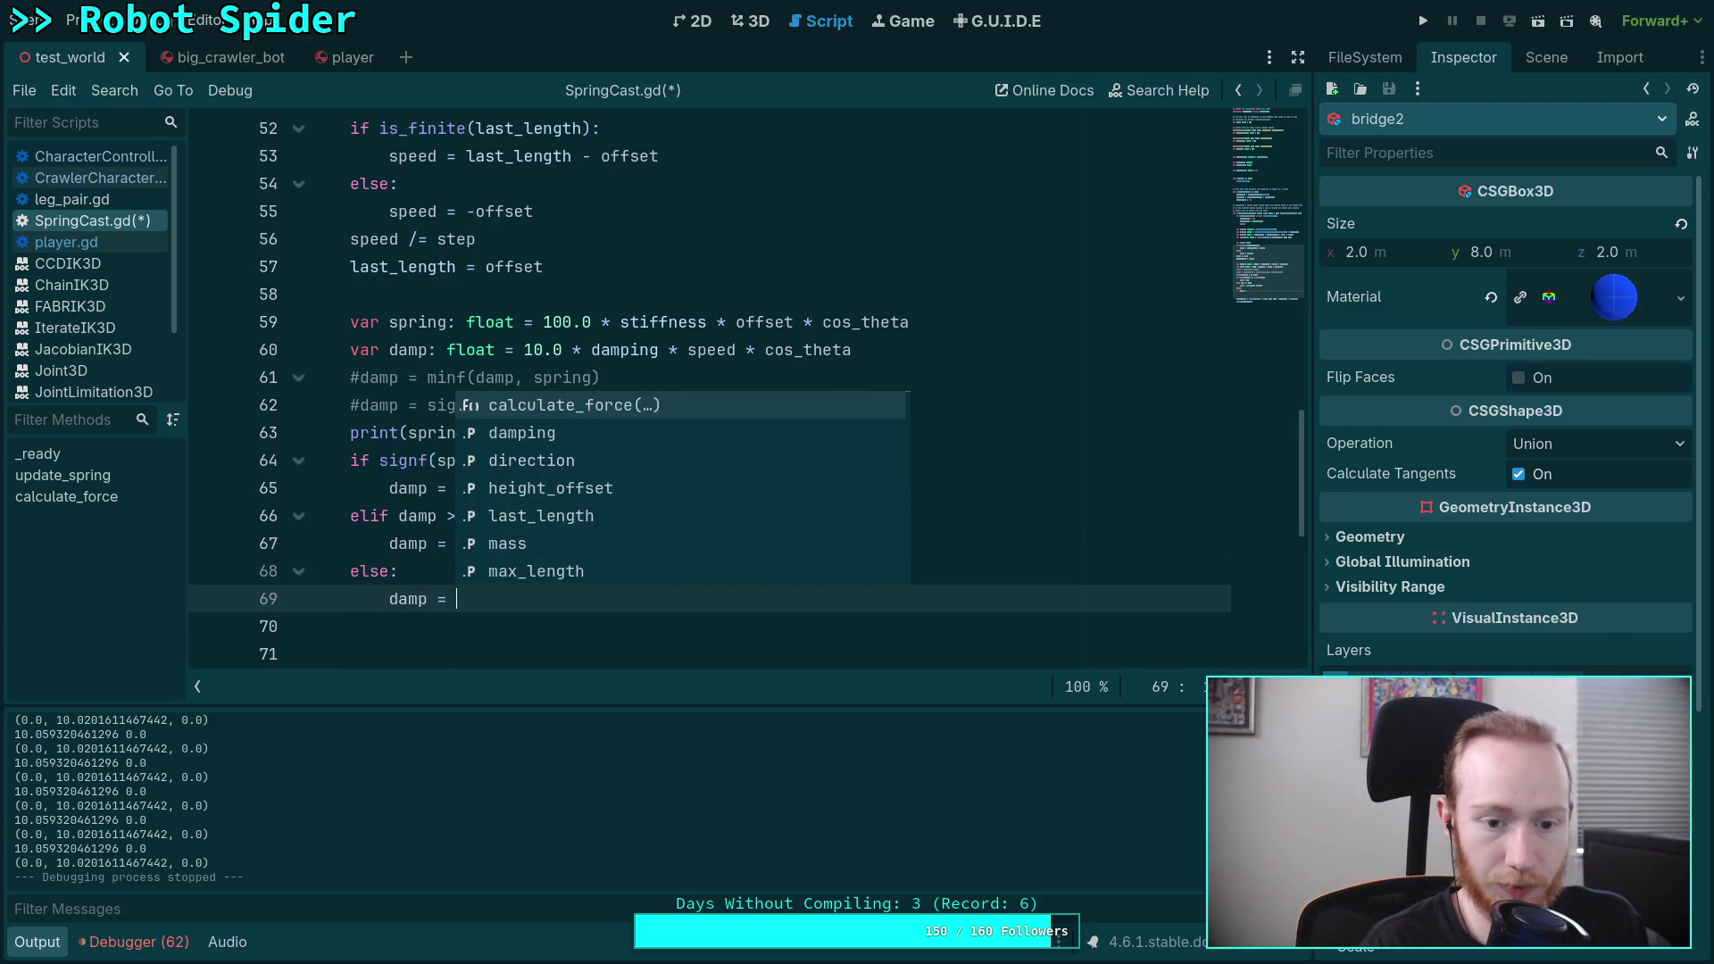
pyautogui.write('p.')
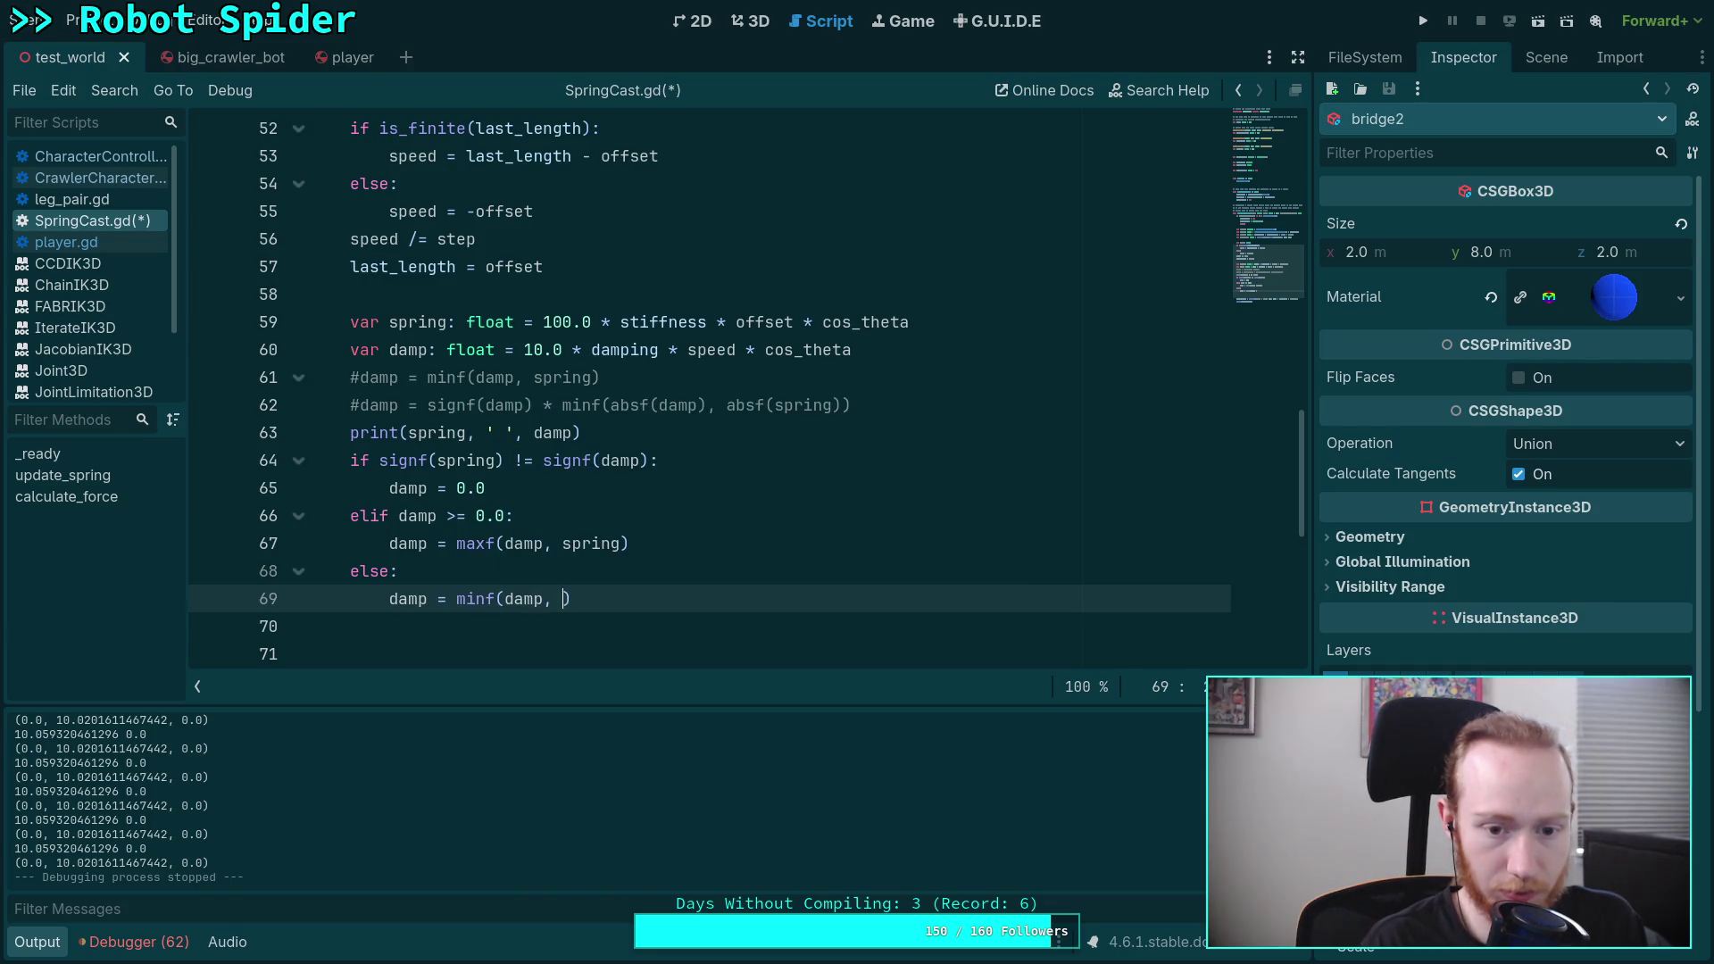
pyautogui.press('BackSpace')
pyautogui.write('pring')
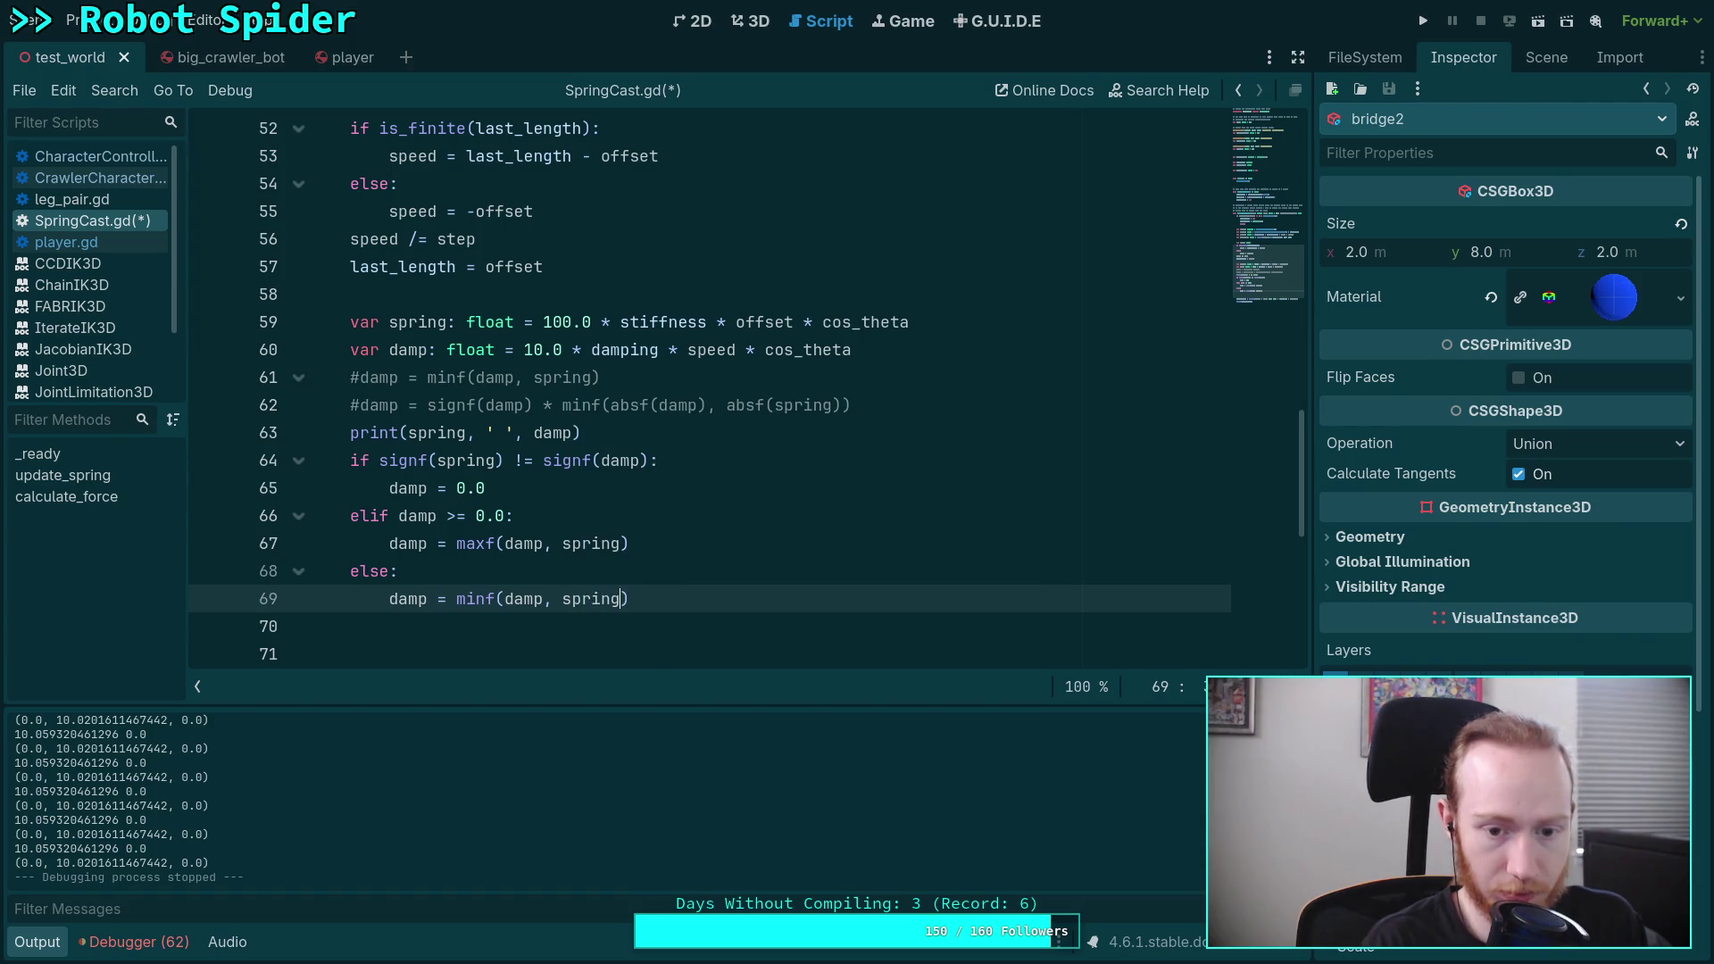
pyautogui.hotkey('ctrl', 's')
pyautogui.scroll(-1, 621, 549)
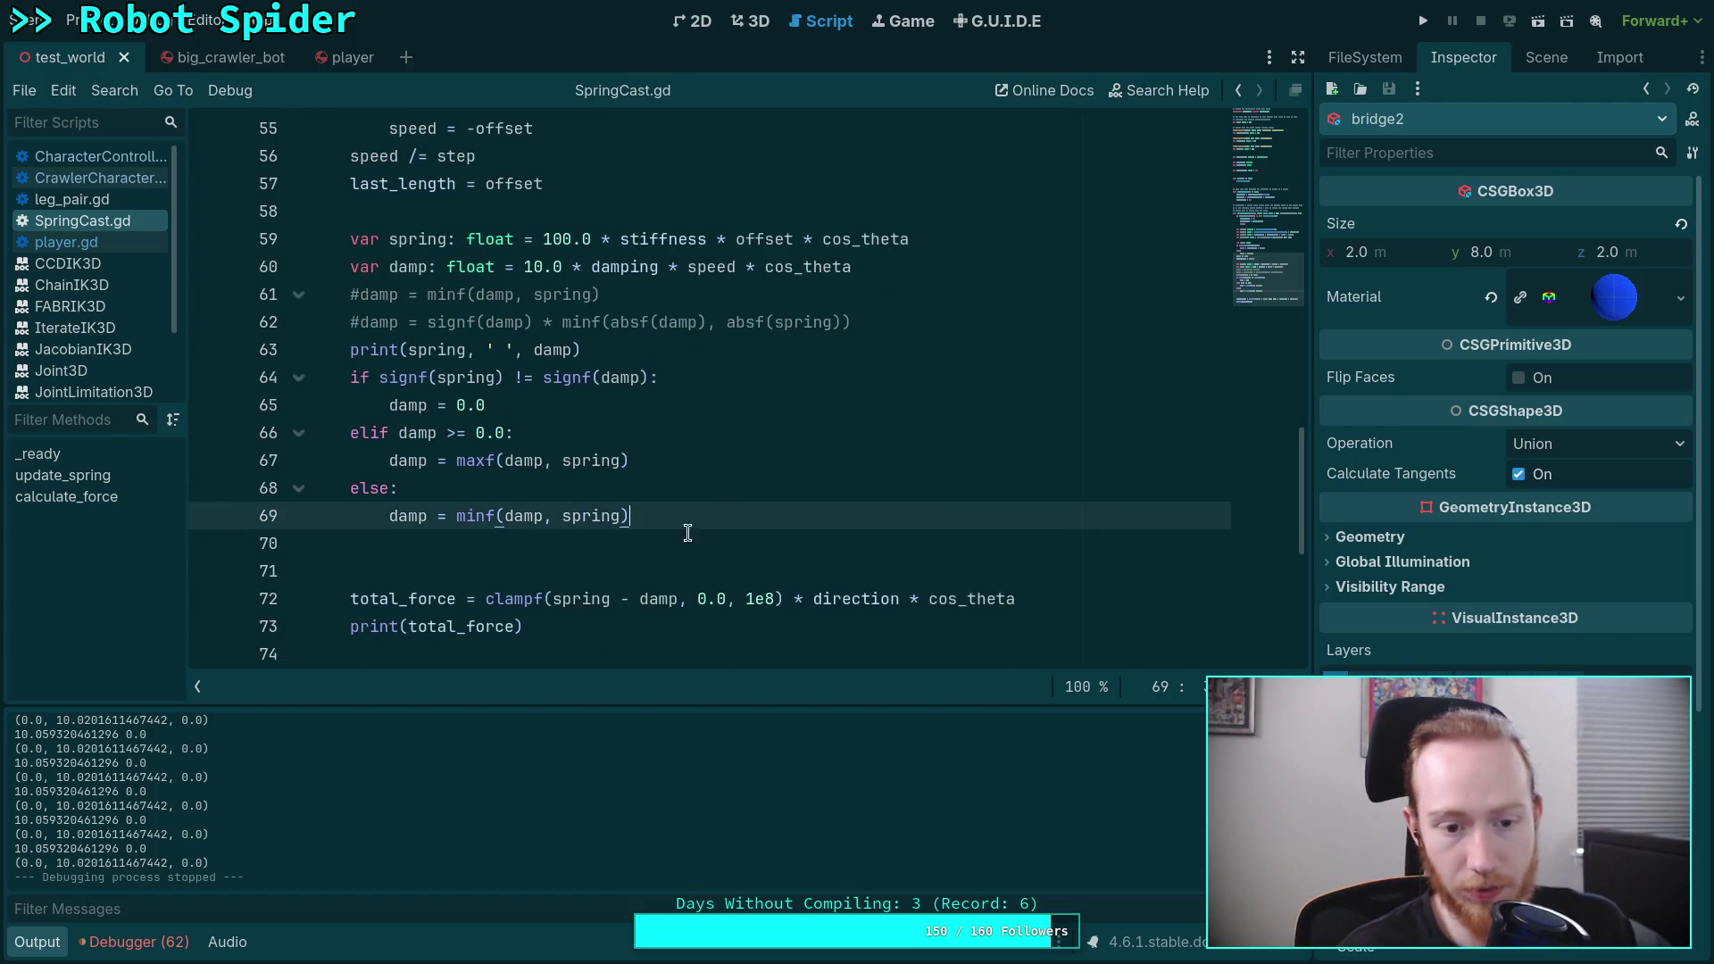
pyautogui.click(621, 547)
pyautogui.press('BackSpace')
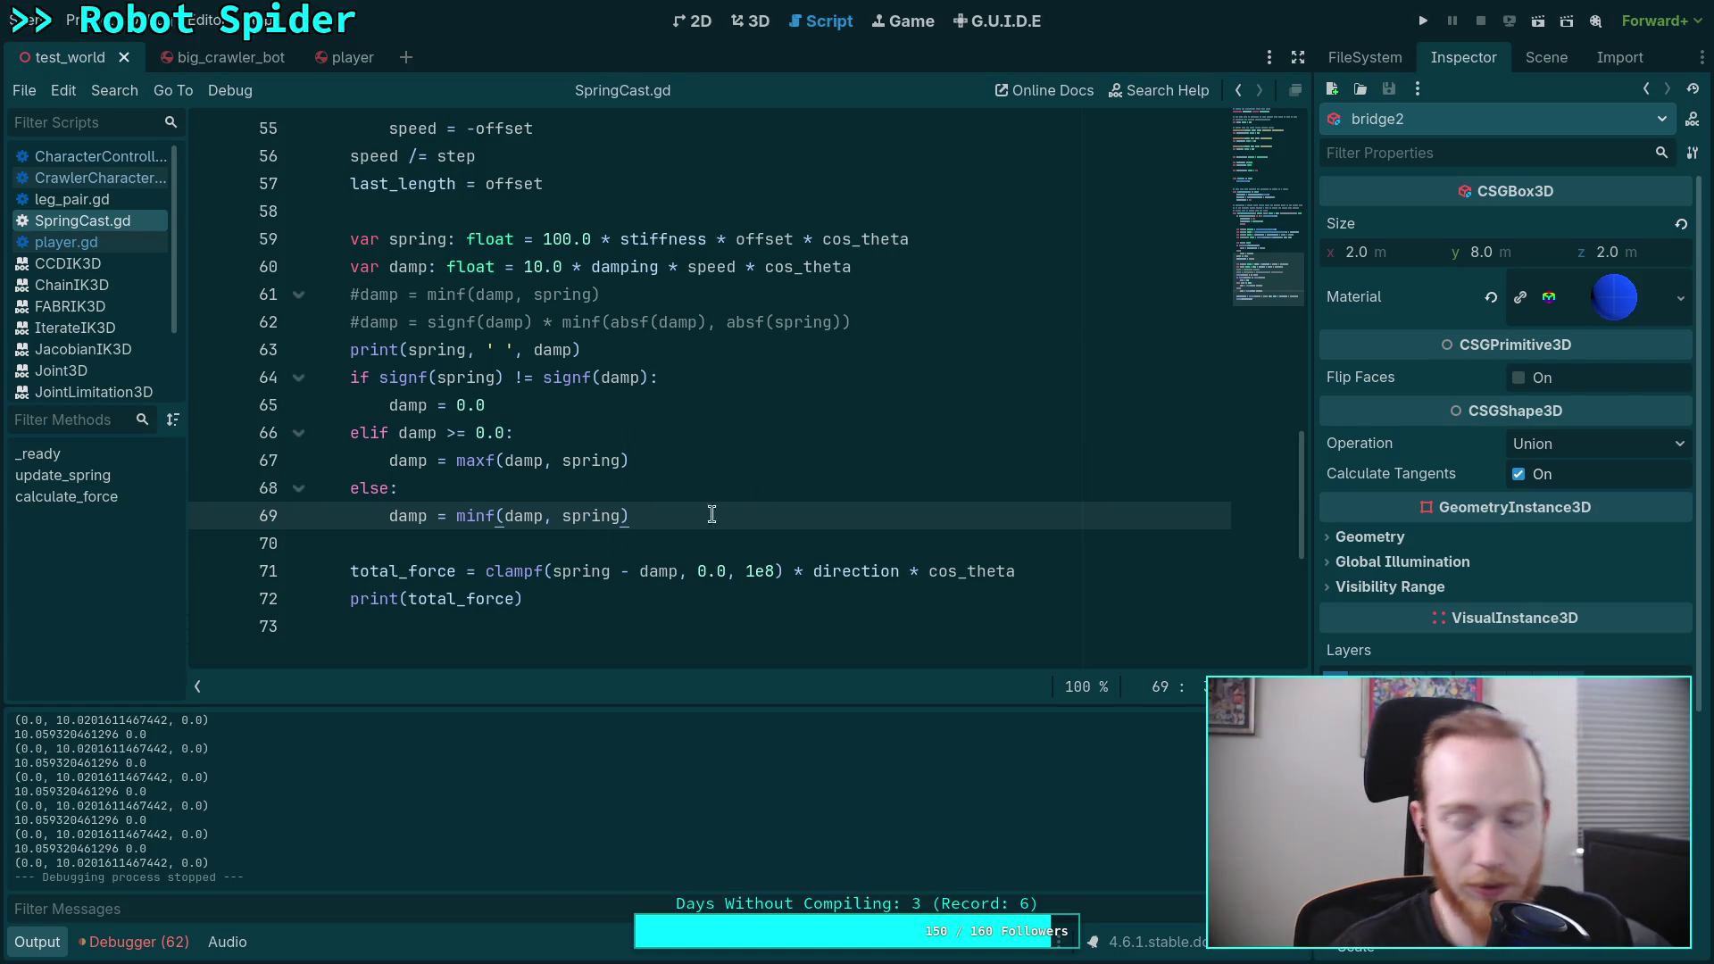
# Step: Run the project, let the robot cross the blue bridge, then stop it with F8
pyautogui.click(1423, 20)
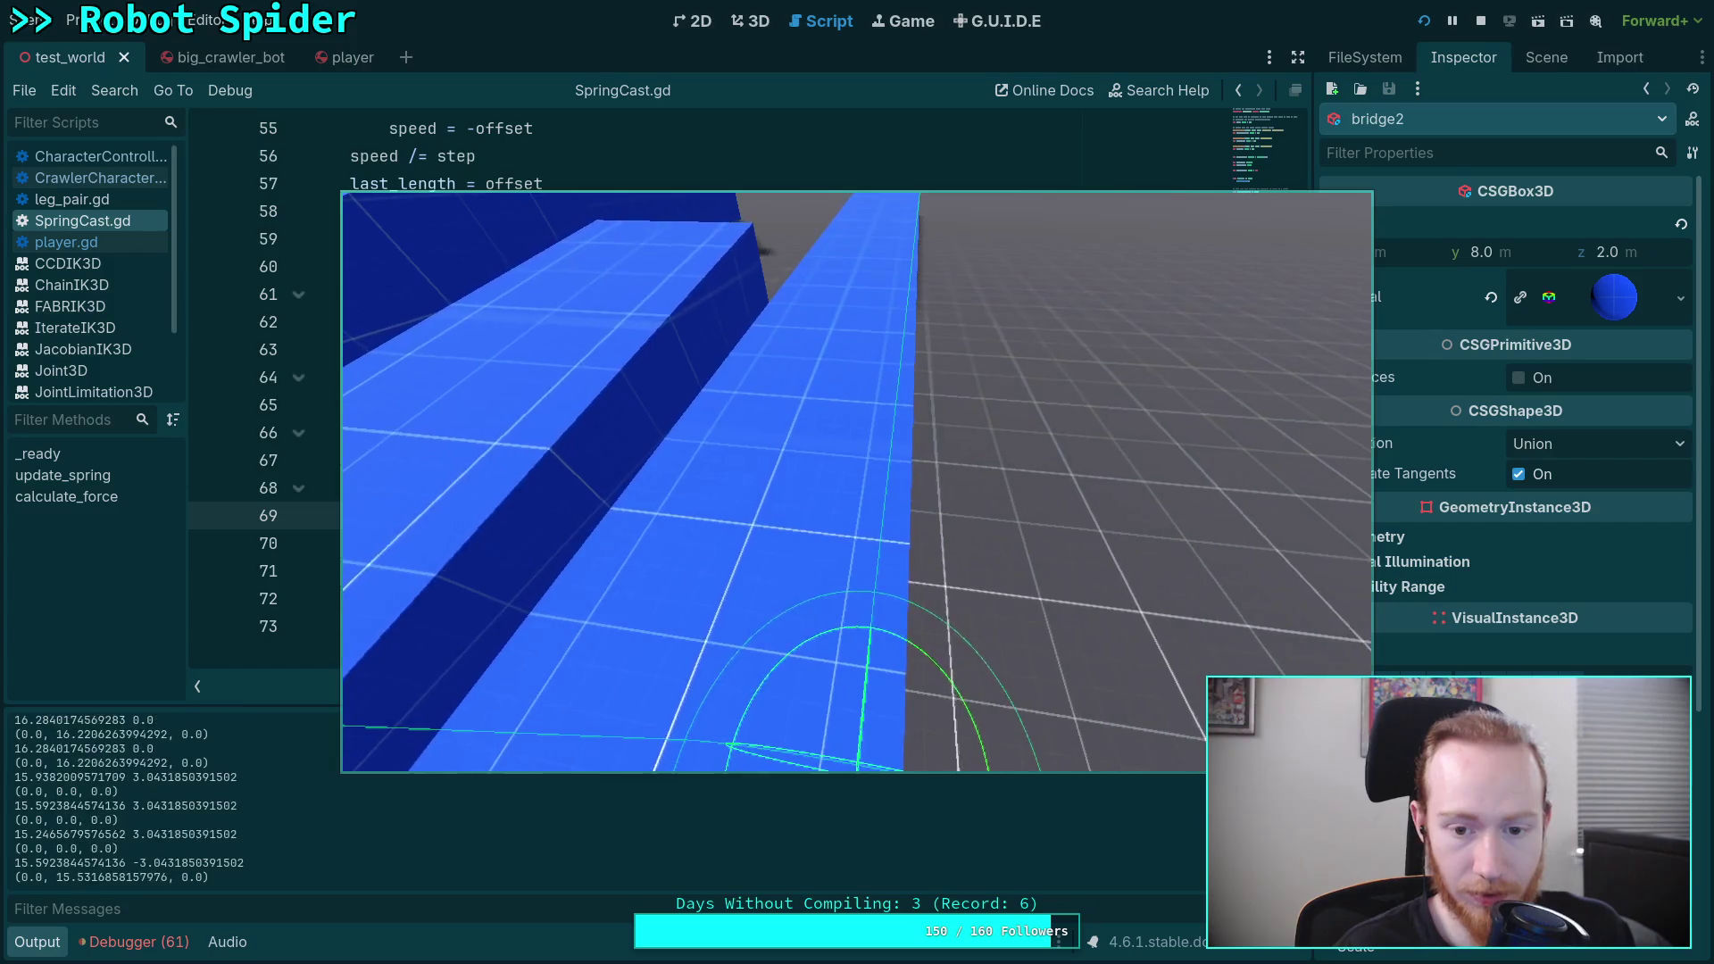
pyautogui.press('F8')
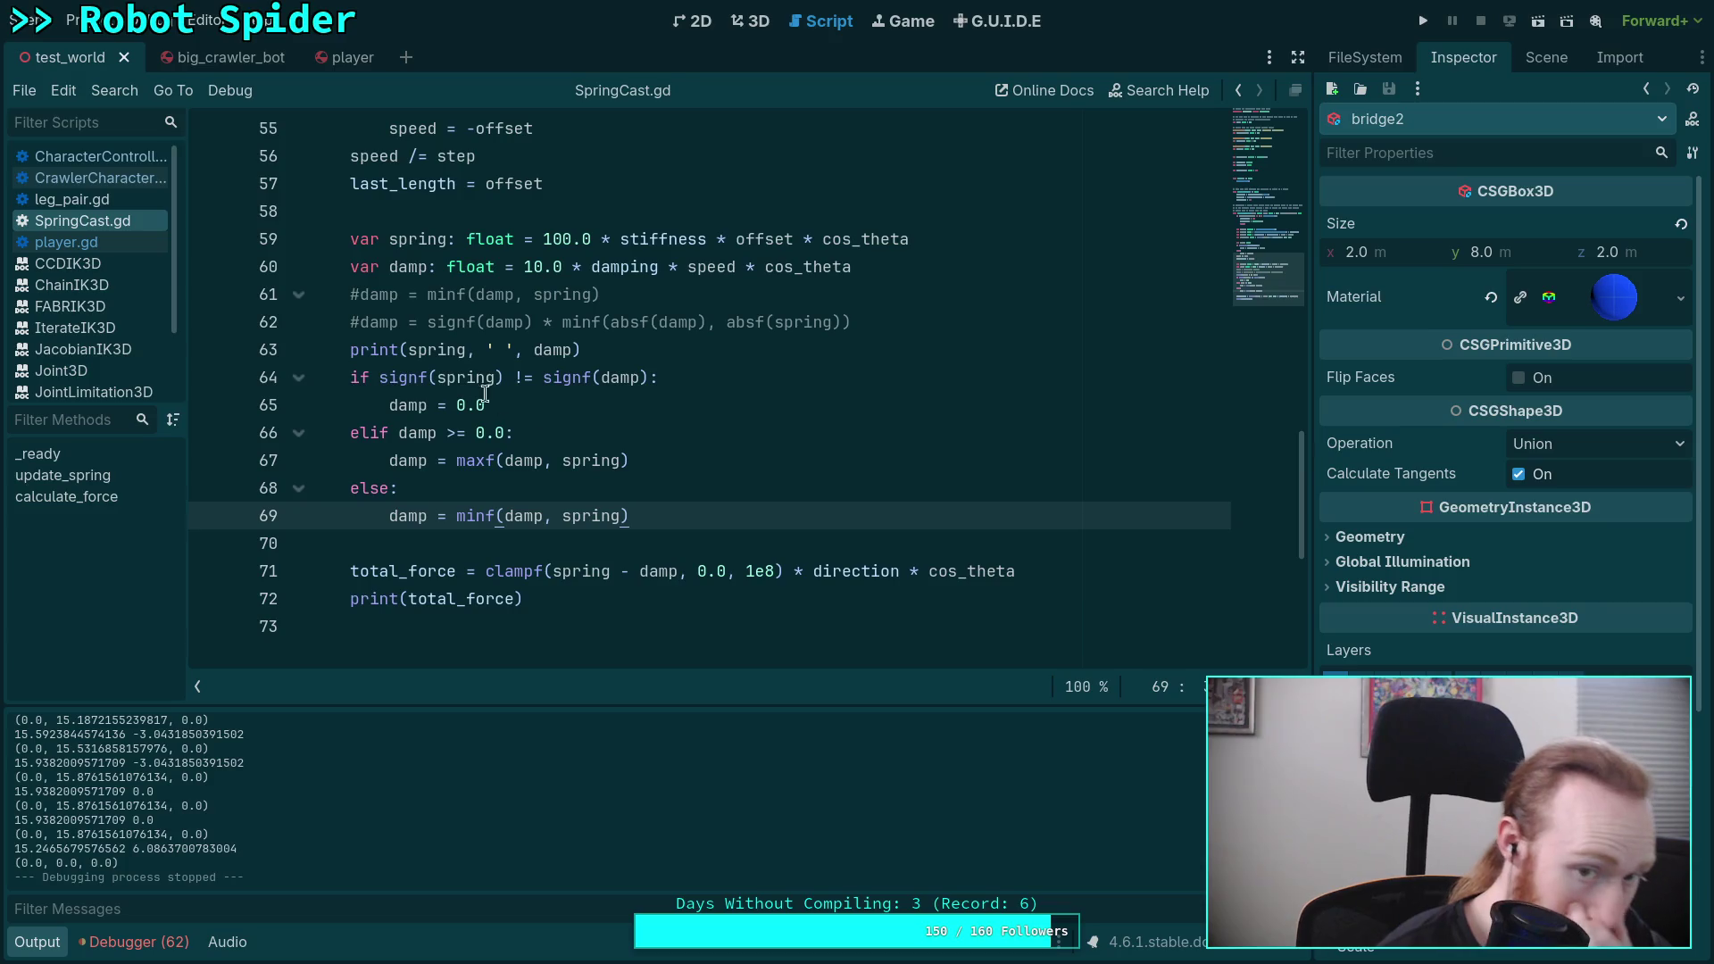
# Step: Check signf's documentation and the line 64 sign comparison, then run the game with F5
pyautogui.moveTo(408, 382)
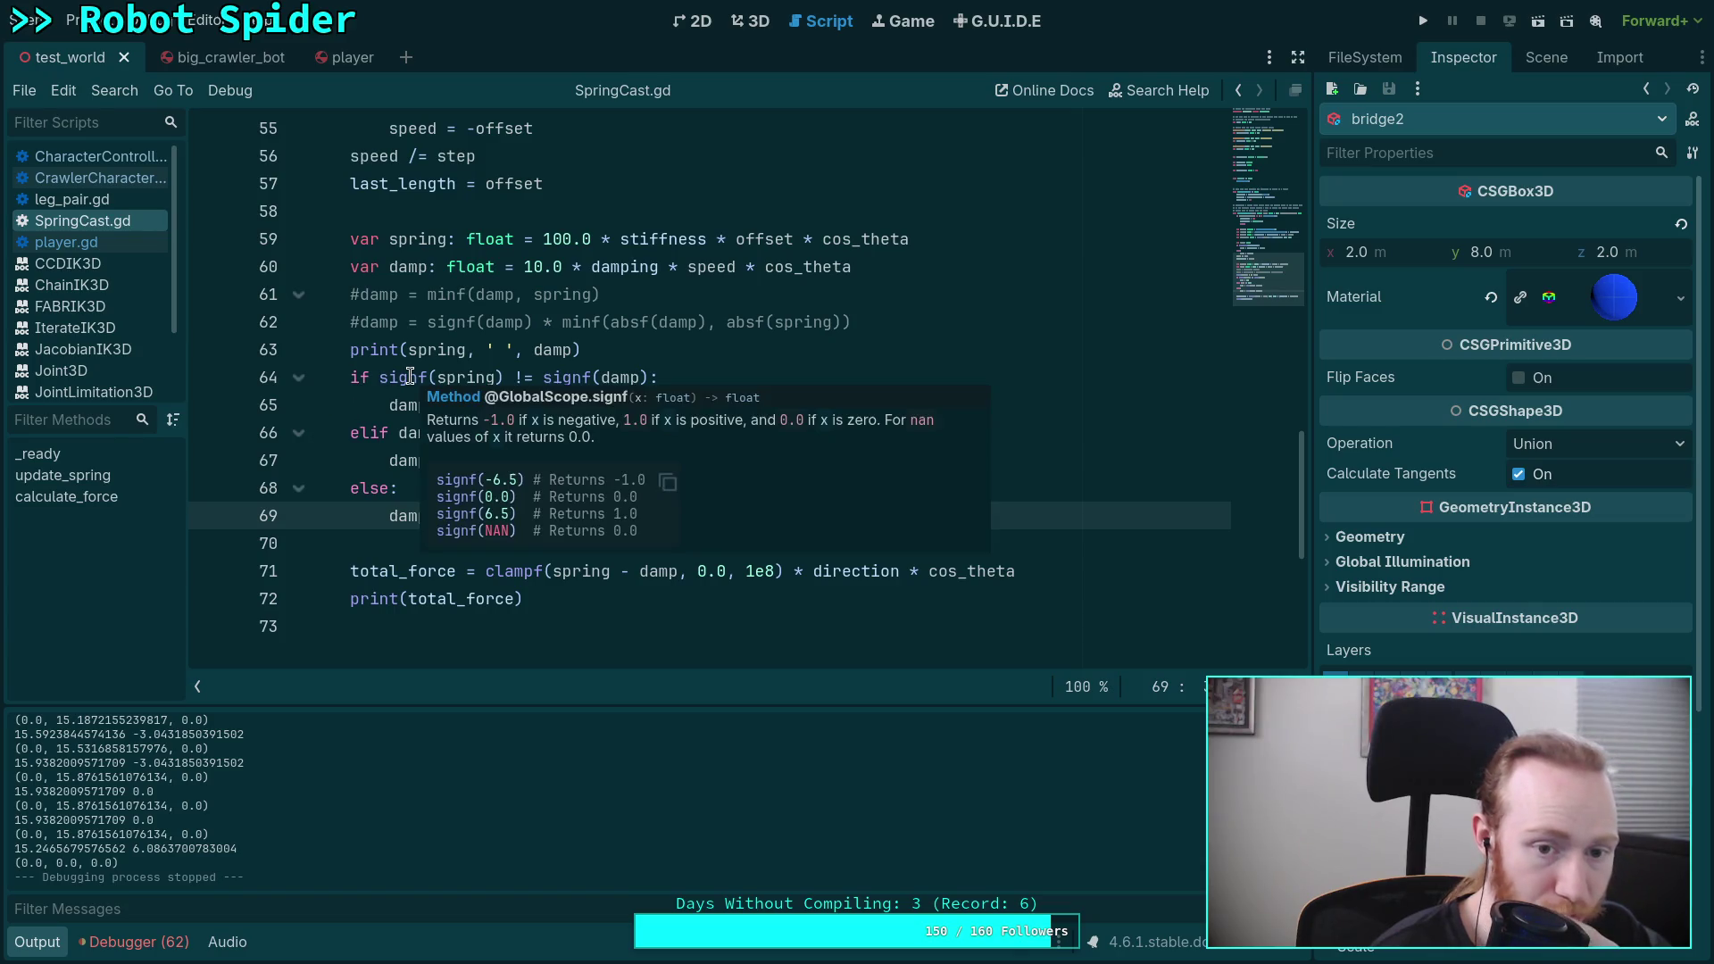
pyautogui.moveTo(381, 377); pyautogui.dragTo(651, 376)
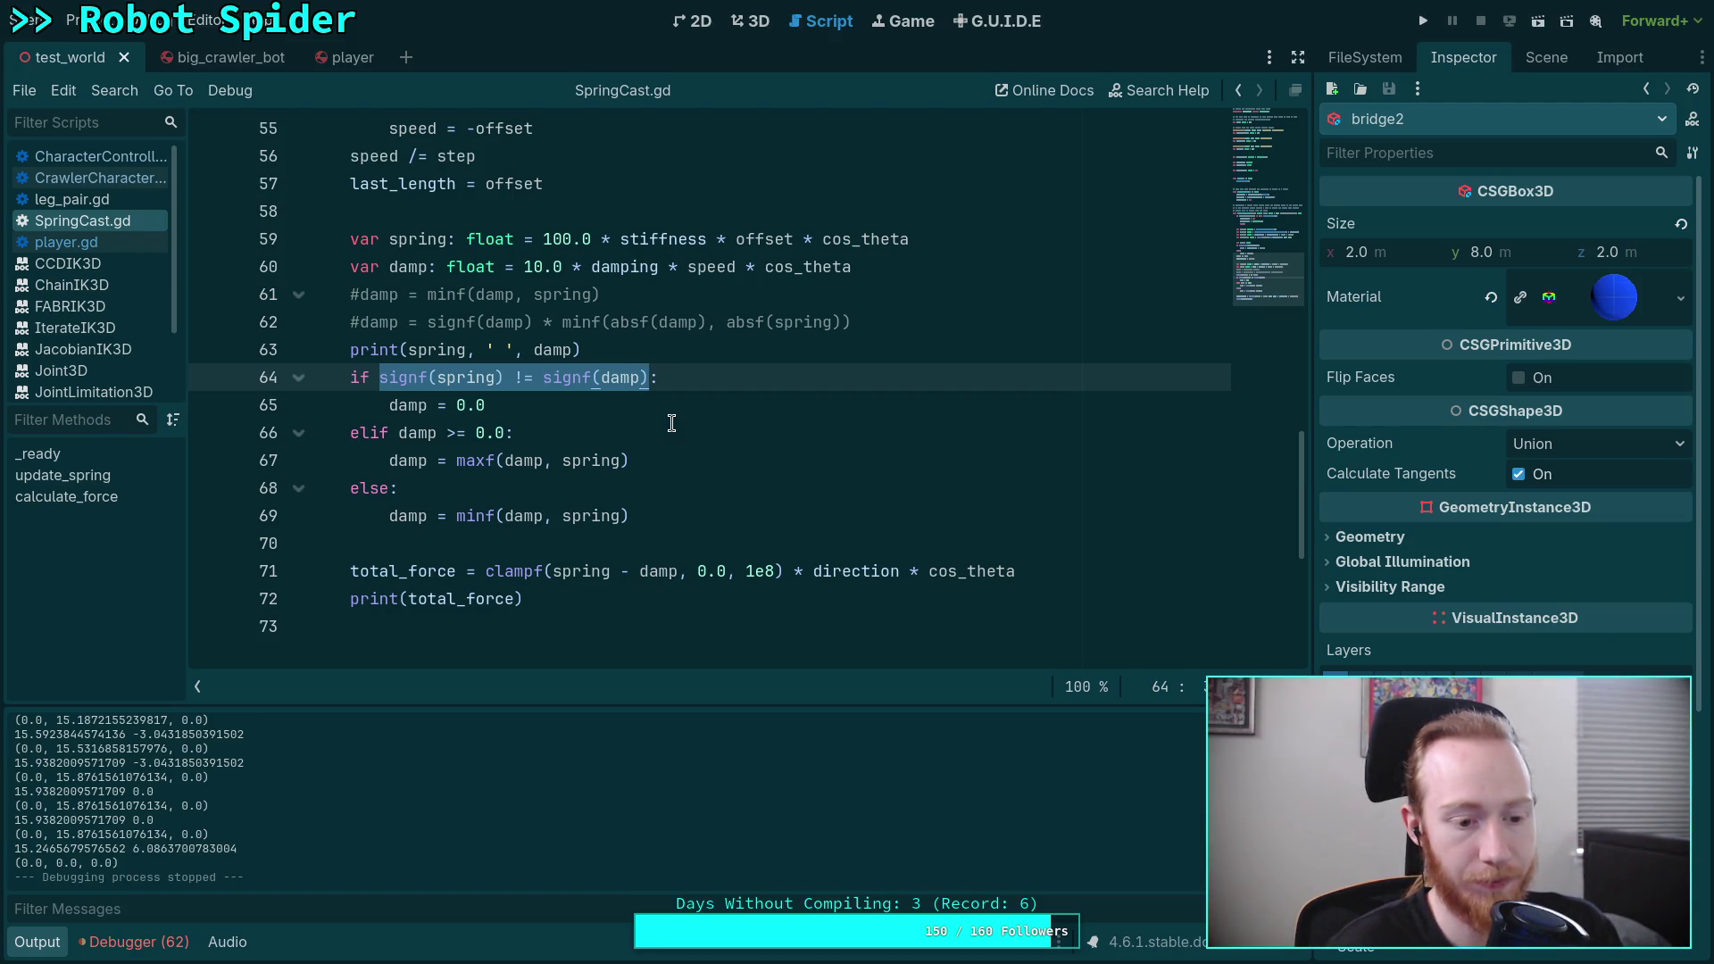
pyautogui.press('F5')
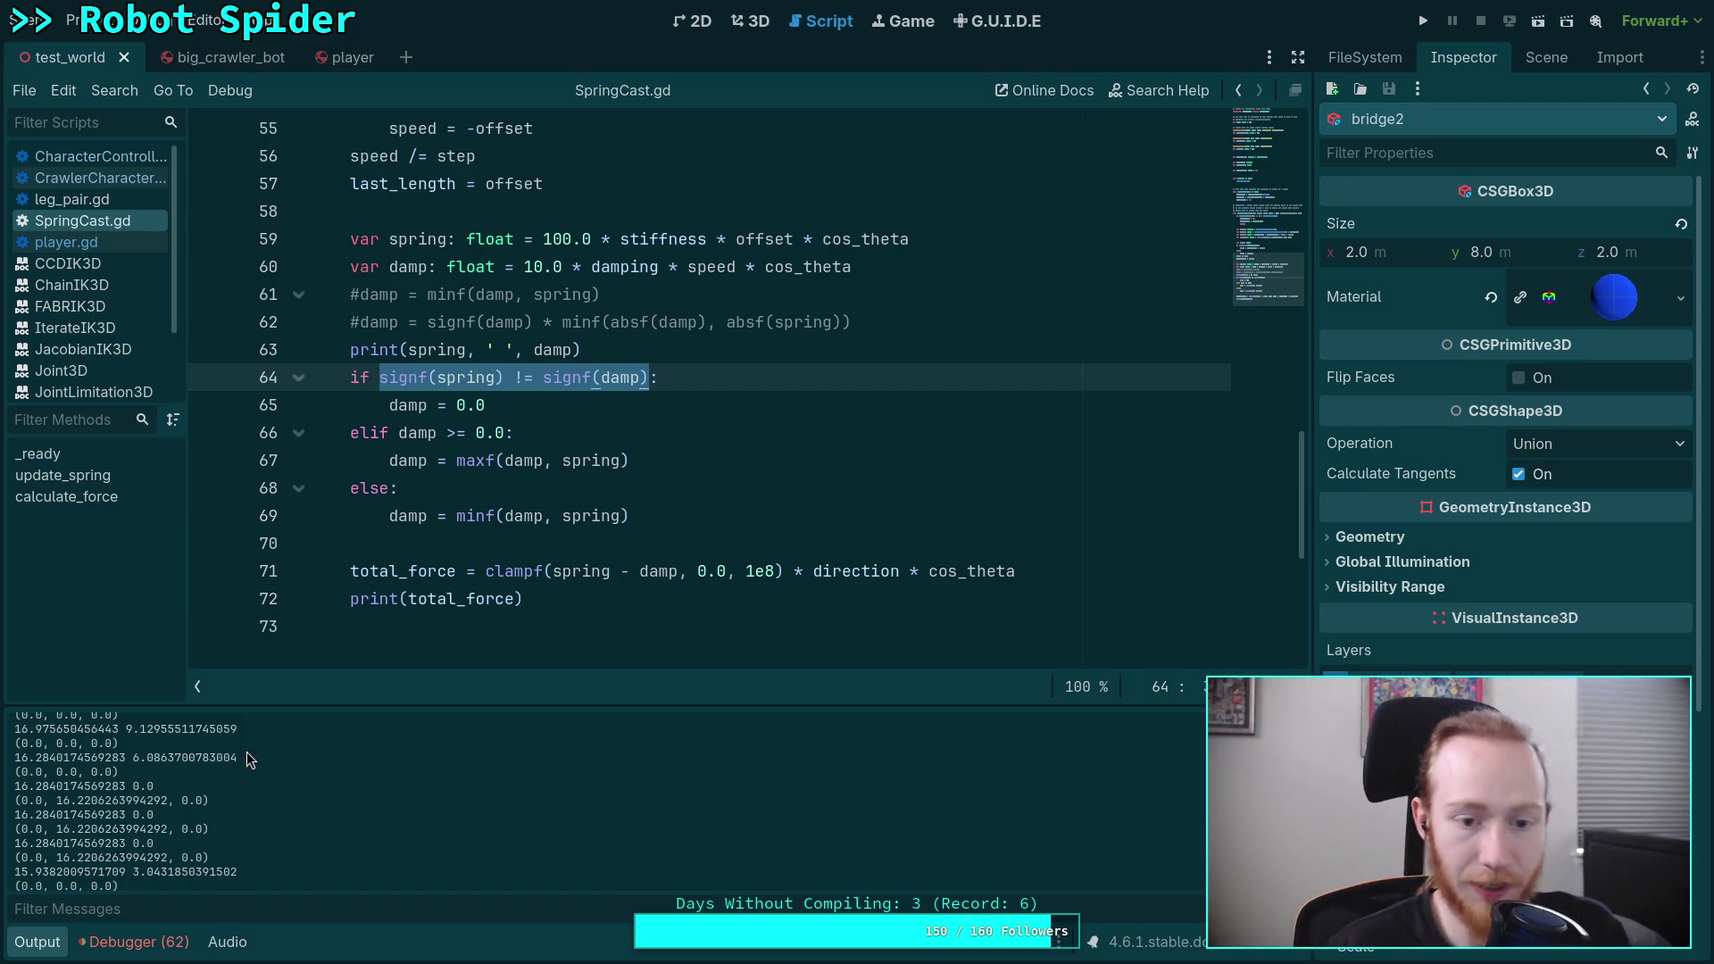
# Step: Scroll the Output log to inspect a logged spring and damp line, then run the project again
pyautogui.scroll(4, 262, 823)
pyautogui.scroll(3, 262, 822)
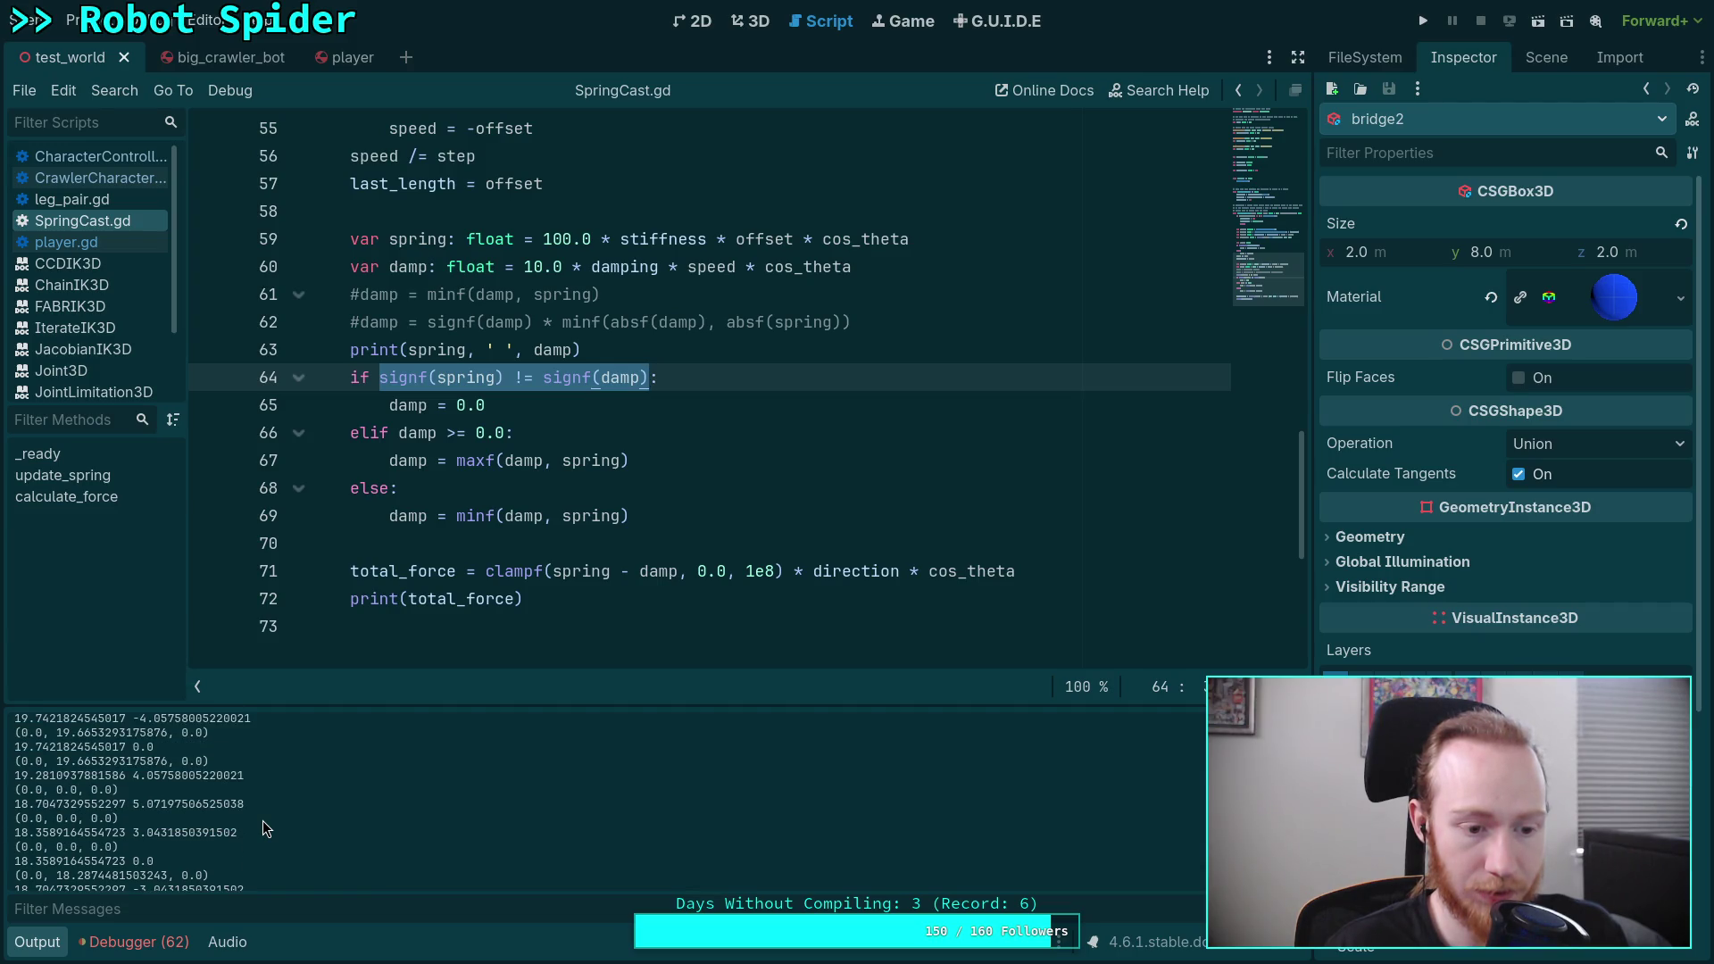
pyautogui.scroll(1, 262, 821)
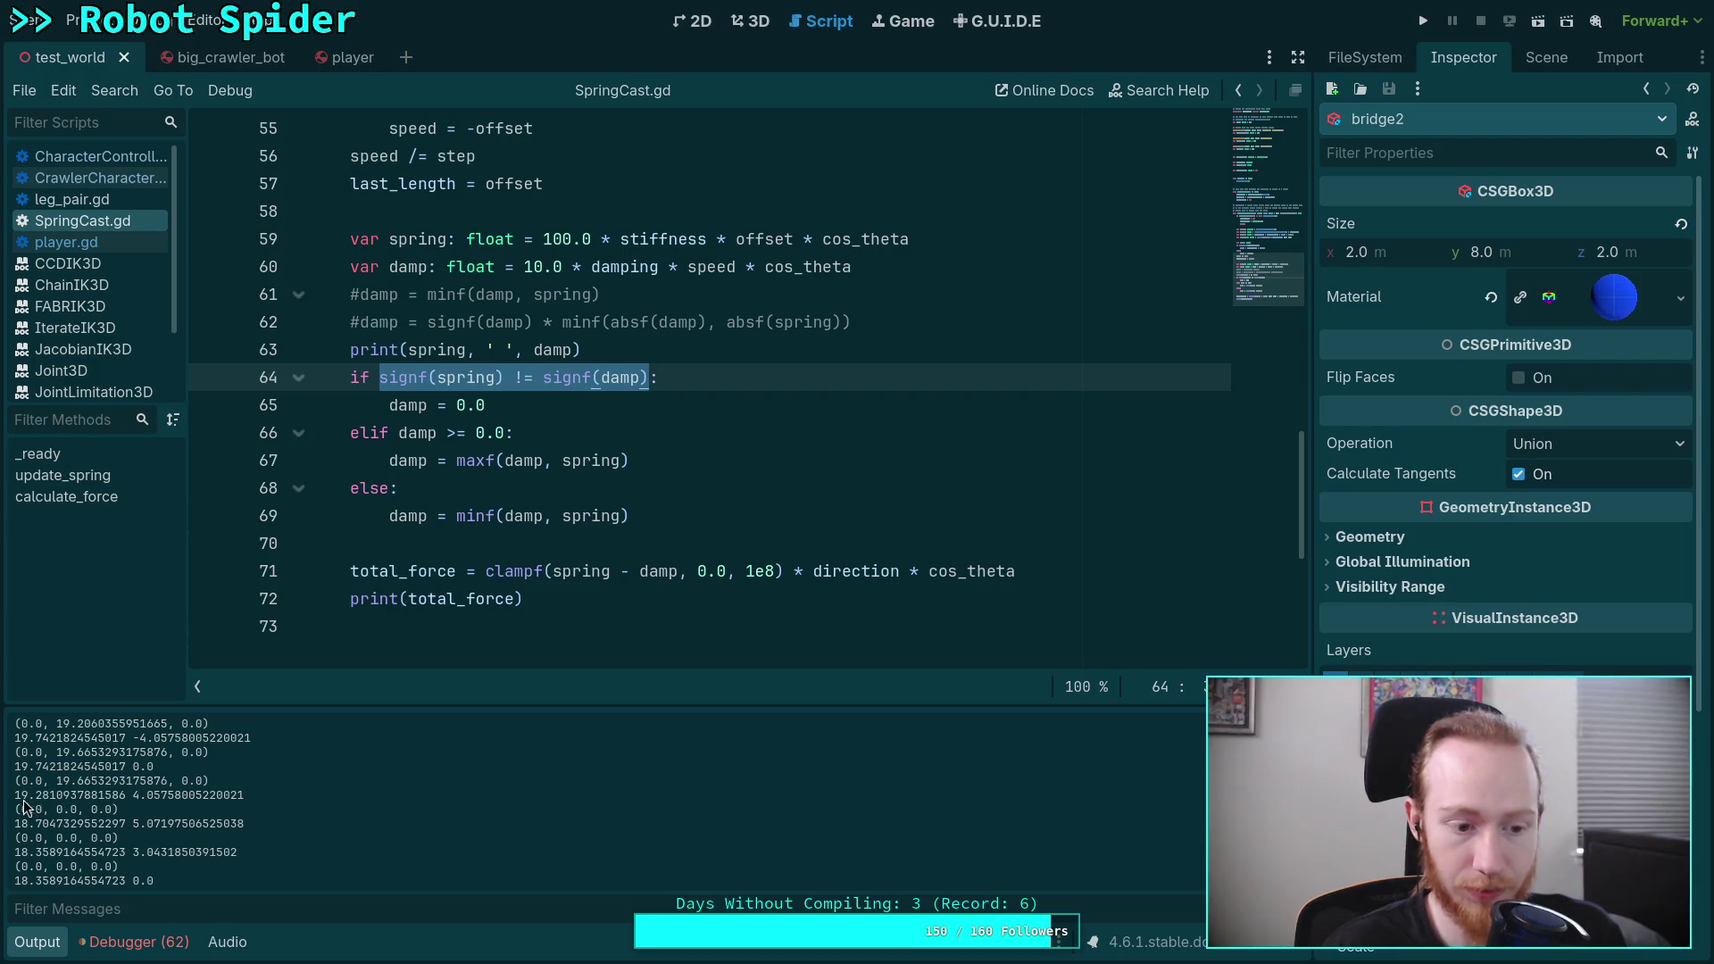
pyautogui.moveTo(14, 794); pyautogui.dragTo(258, 795)
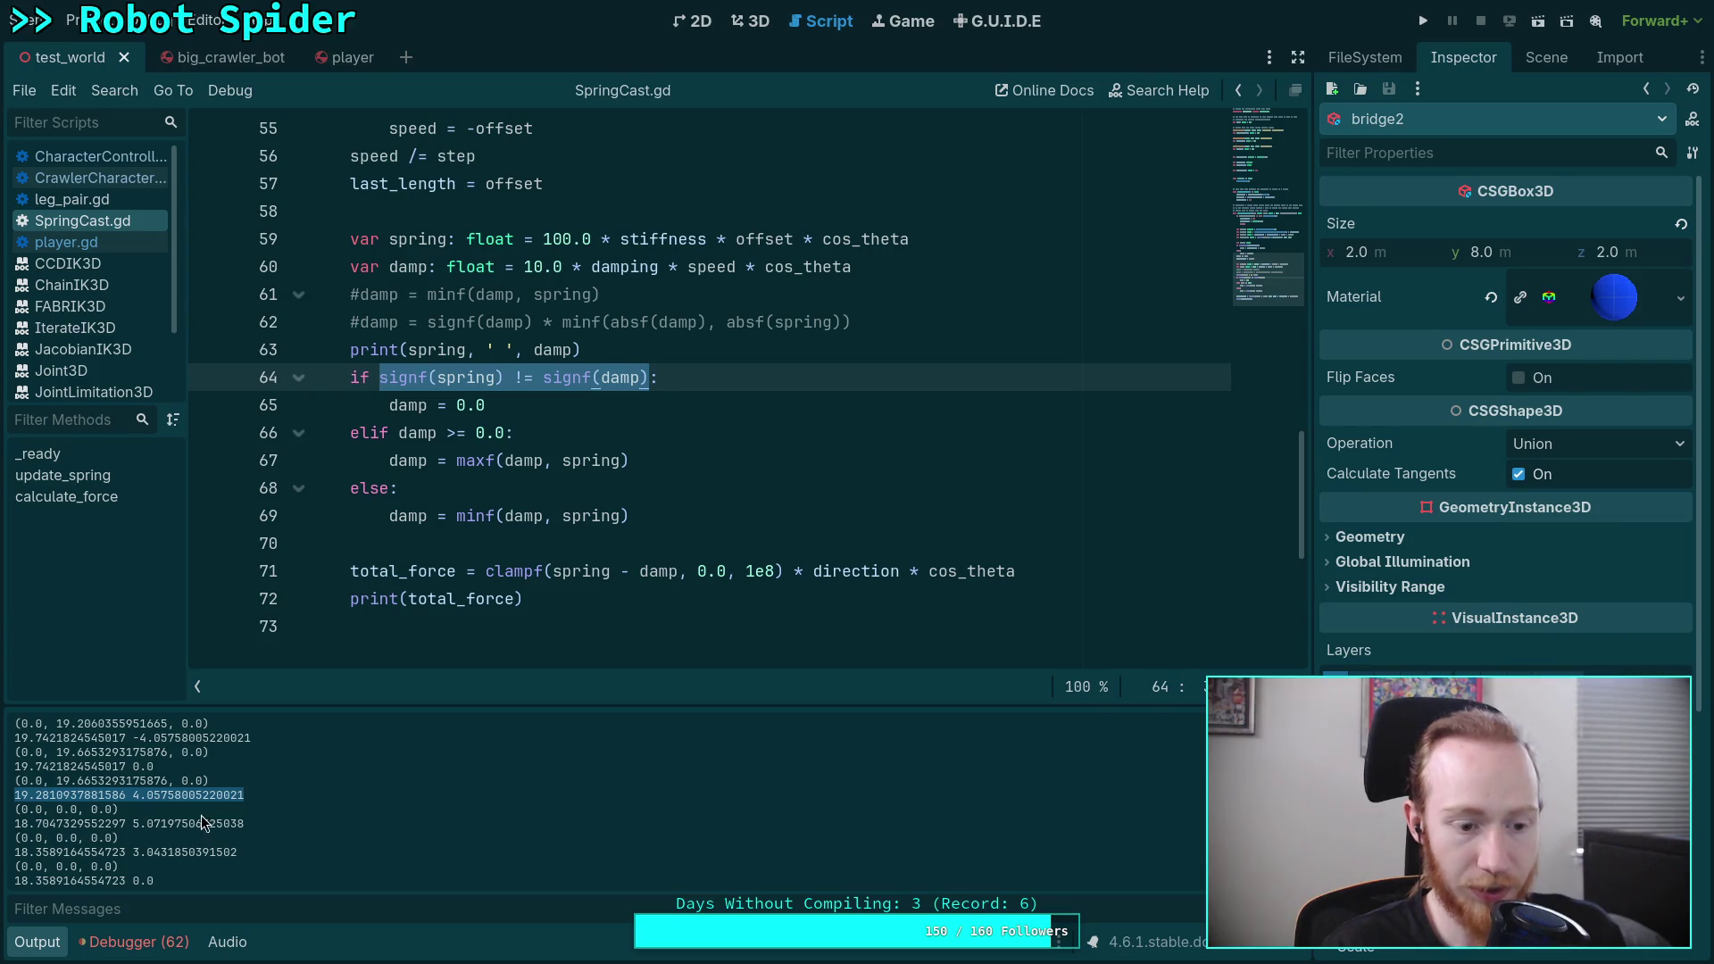
pyautogui.click(122, 814)
pyautogui.moveTo(122, 814)
pyautogui.mouseDown()
pyautogui.moveTo(14, 809)
pyautogui.moveTo(259, 795)
pyautogui.mouseUp()
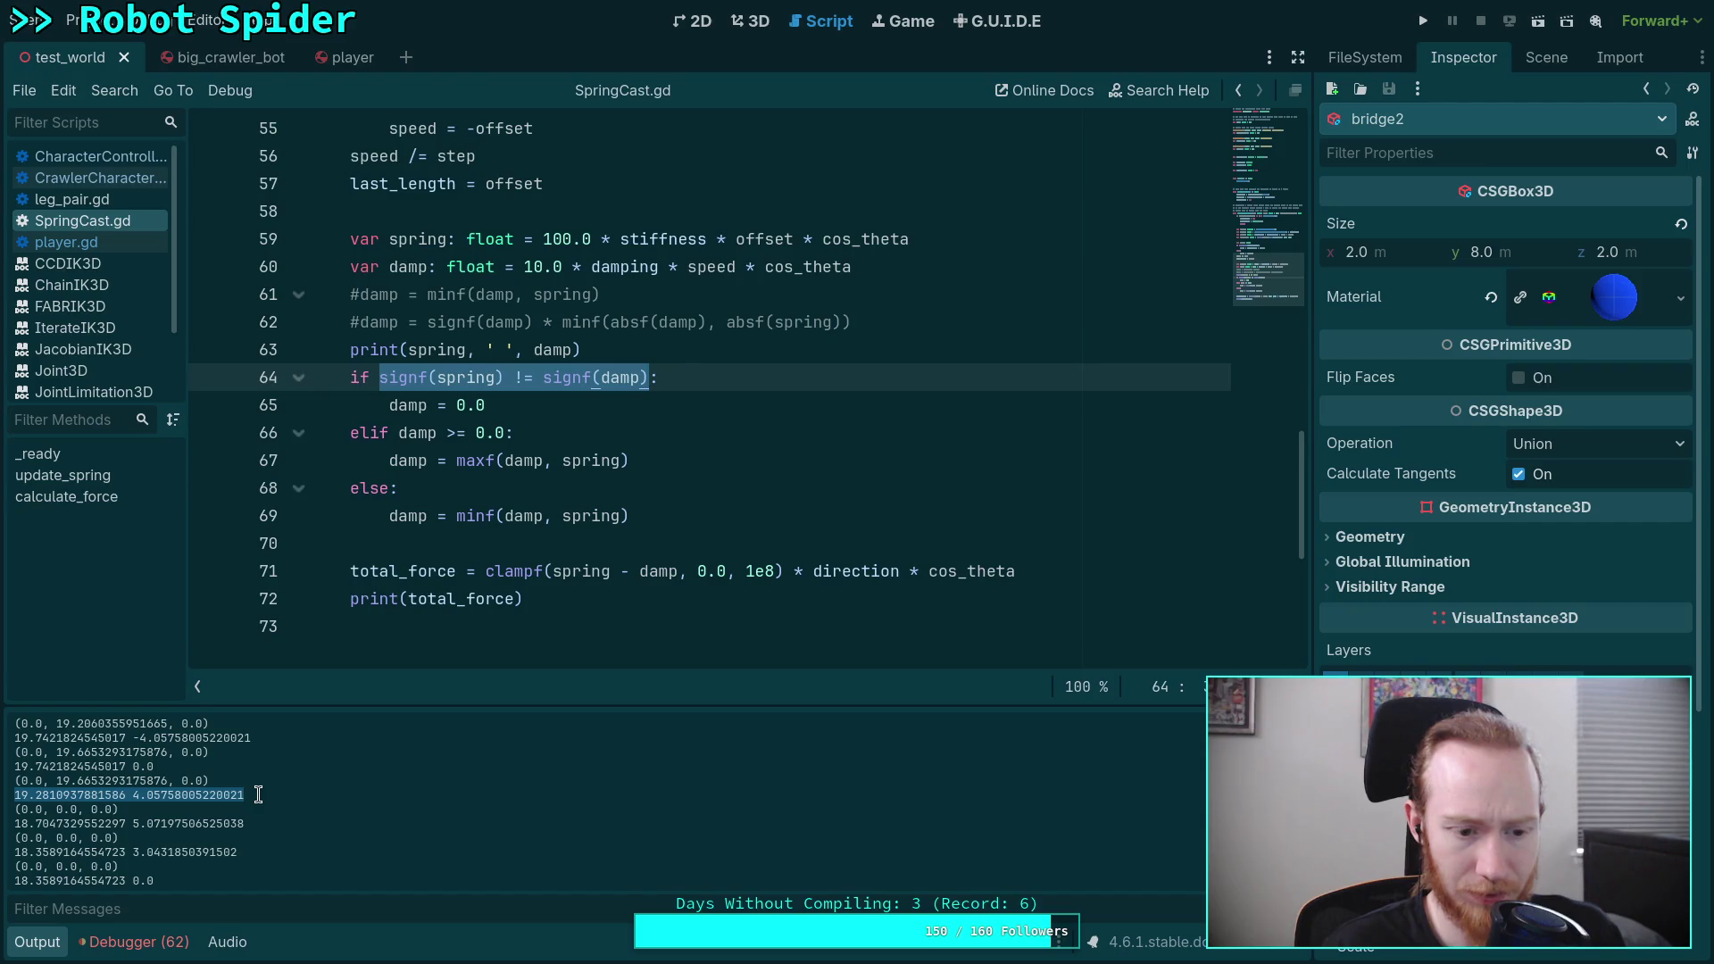
pyautogui.click(258, 795)
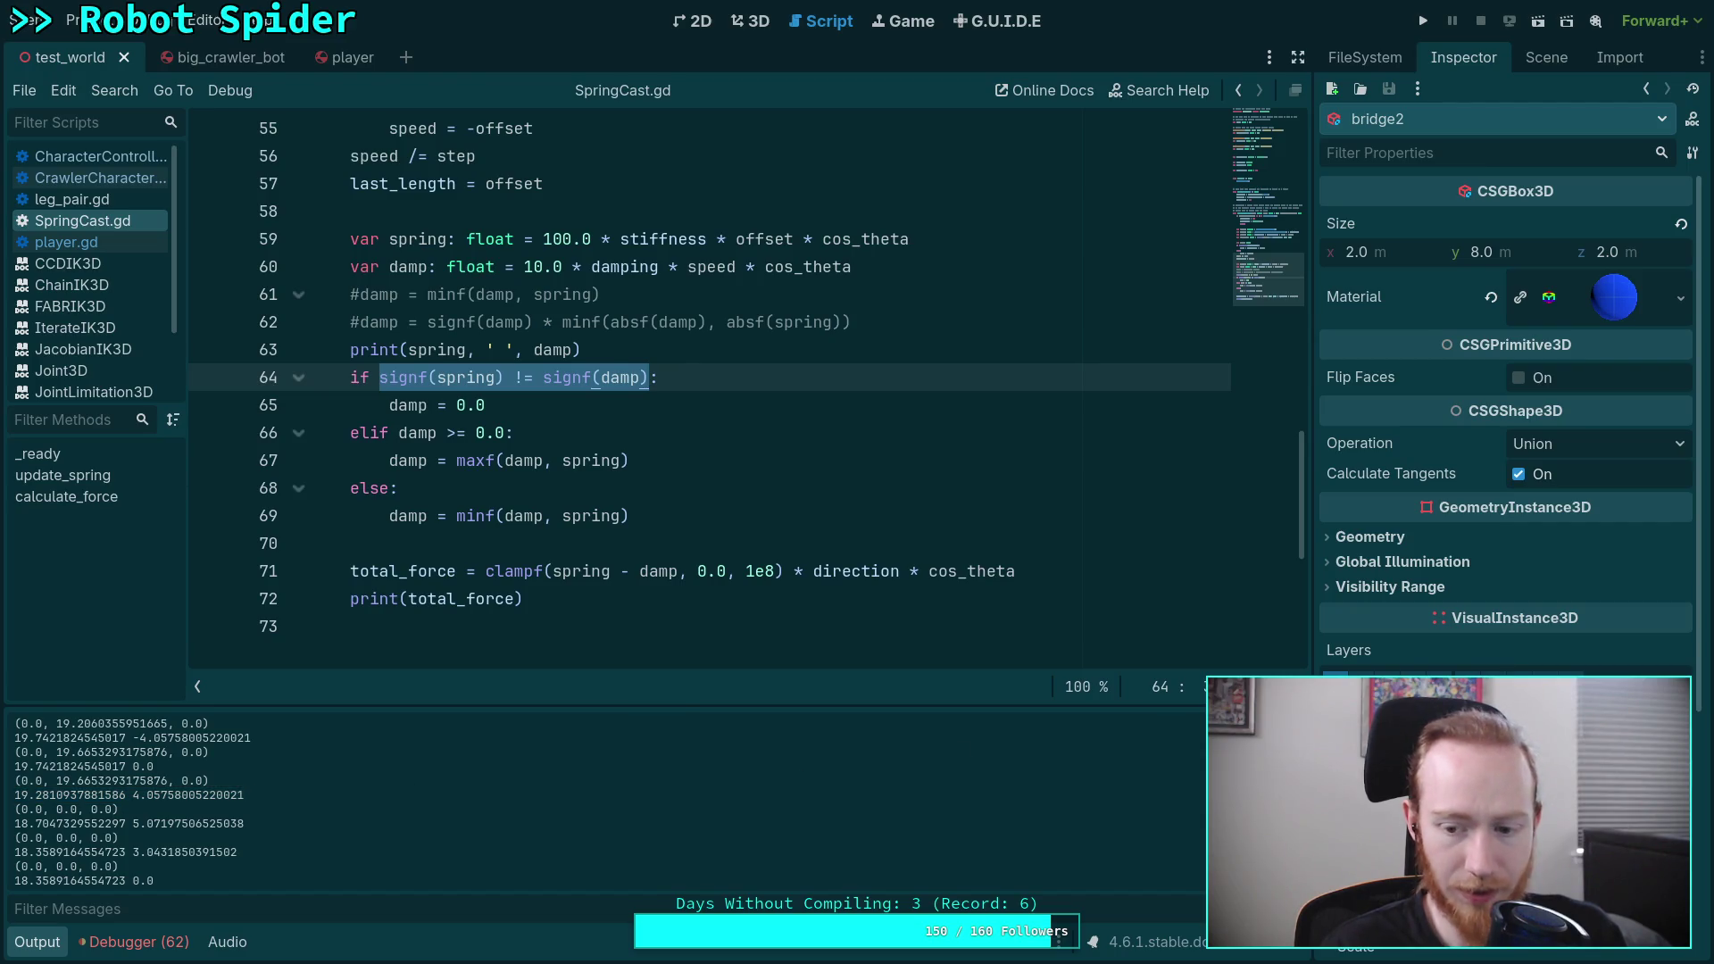
pyautogui.click(1430, 27)
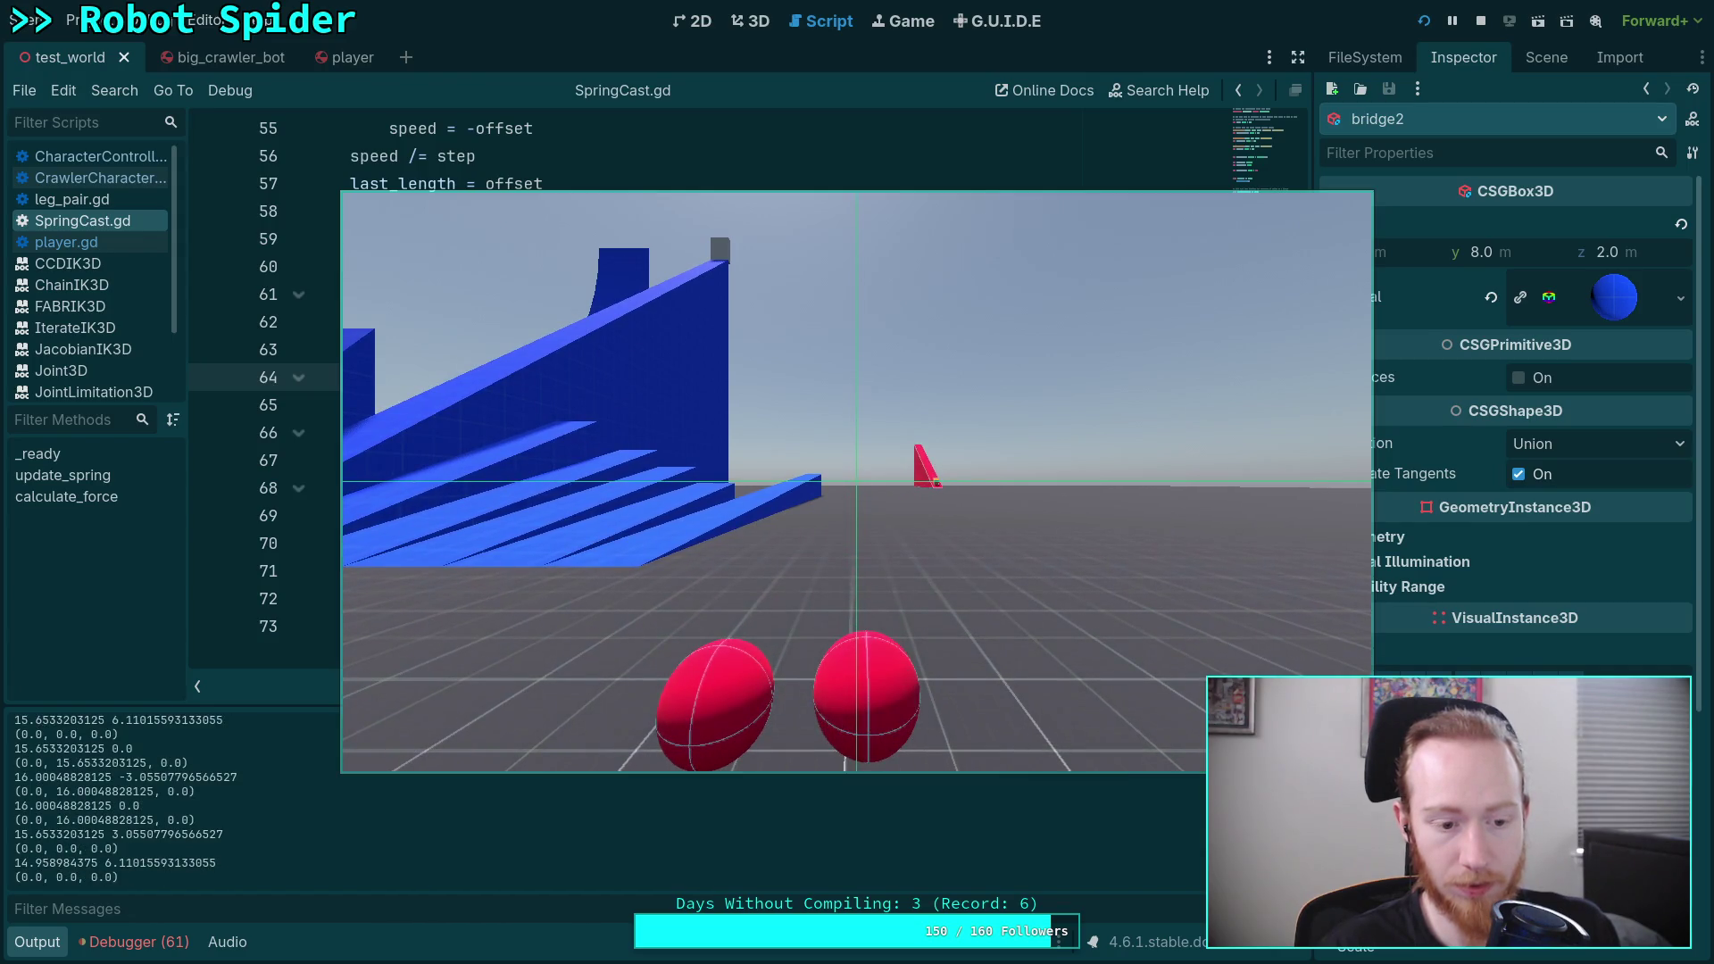
# Step: Stop the game and inspect logged values like spring 42.04, damp 26.48, and 45.046875 with zero force
pyautogui.click(1482, 21)
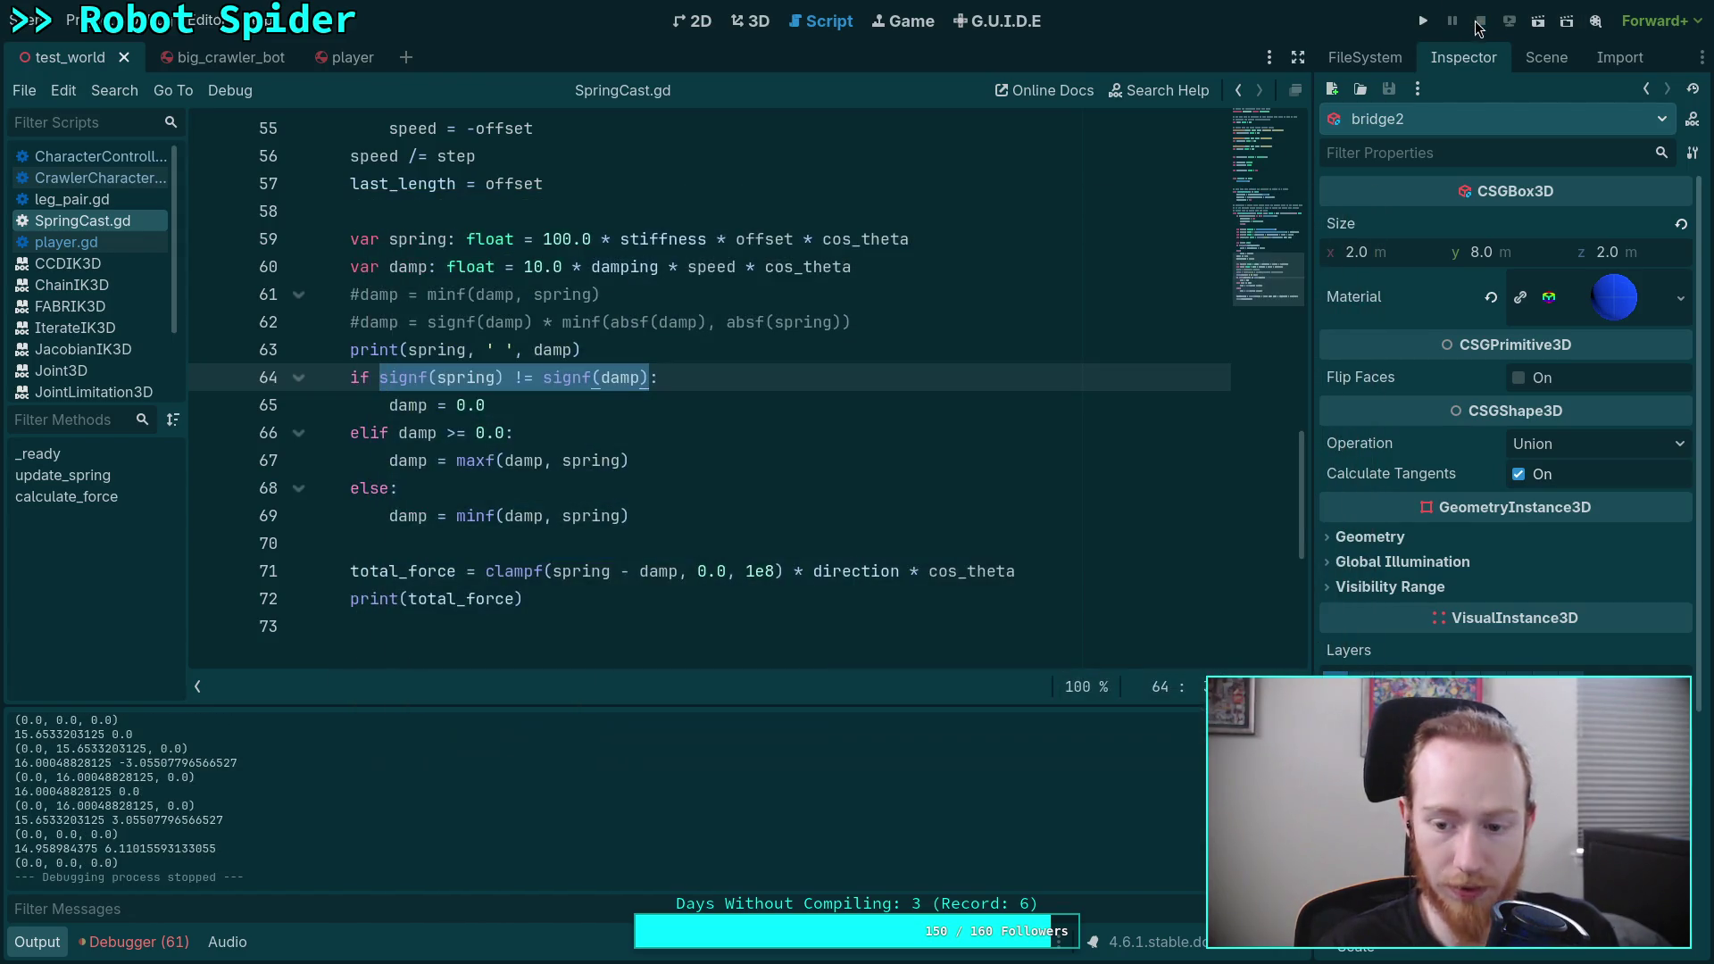
pyautogui.scroll(15, 522, 766)
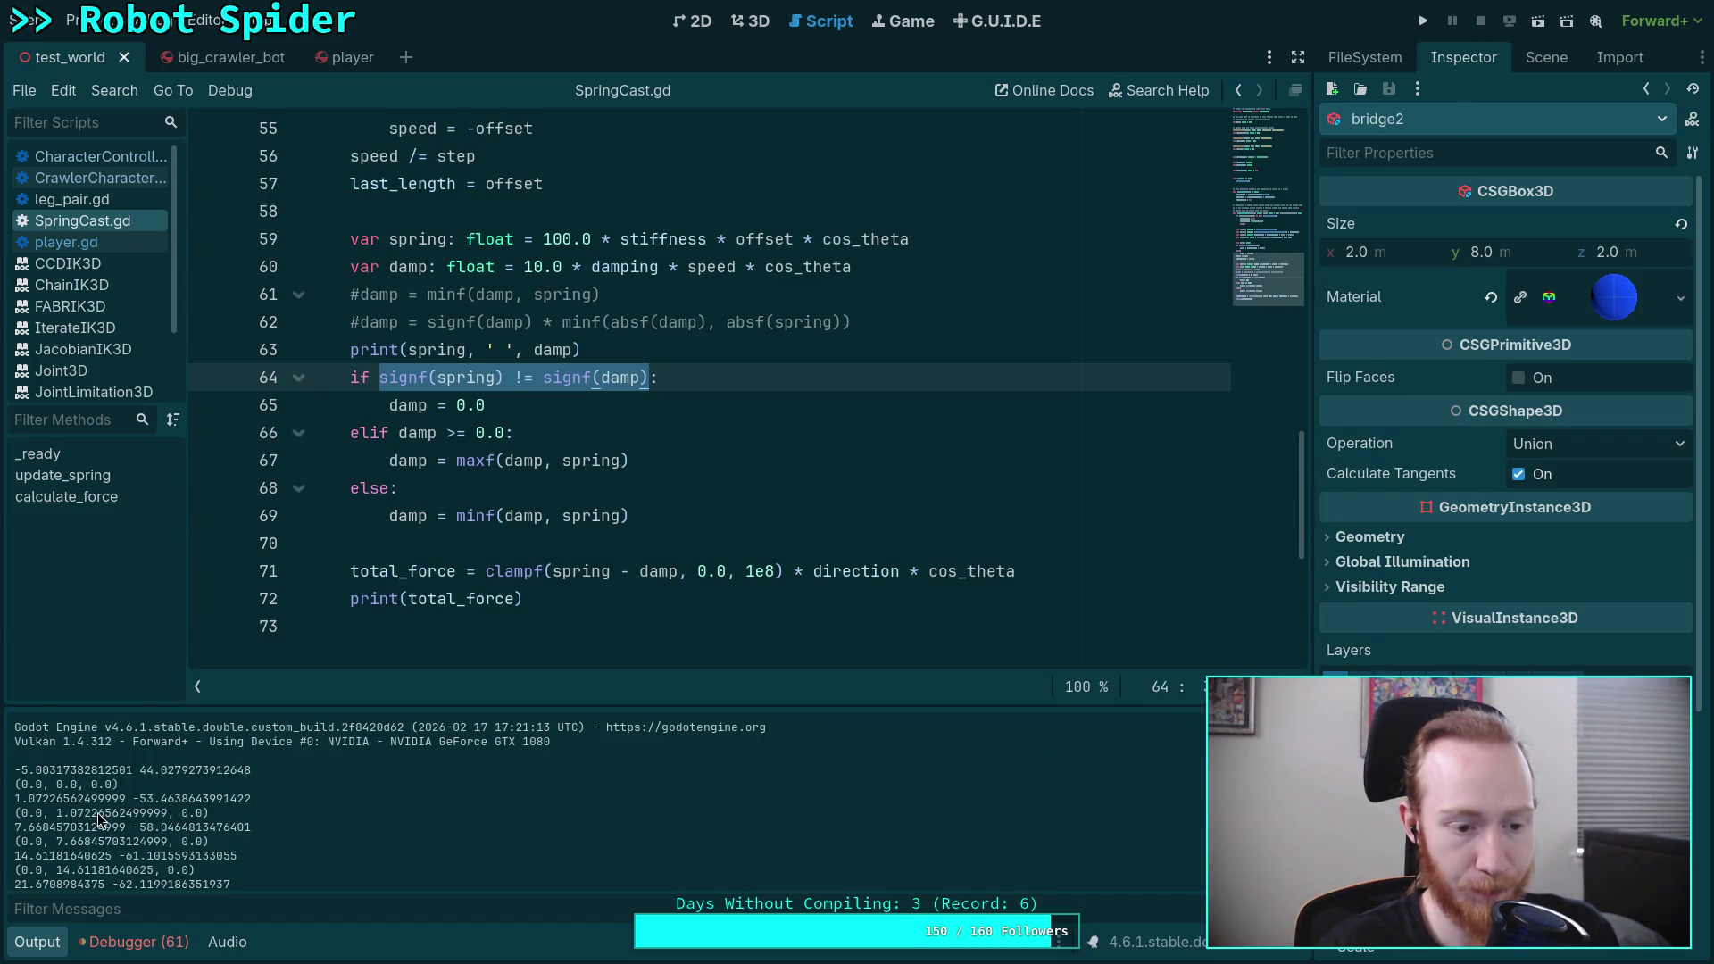
pyautogui.scroll(-1, 499, 522)
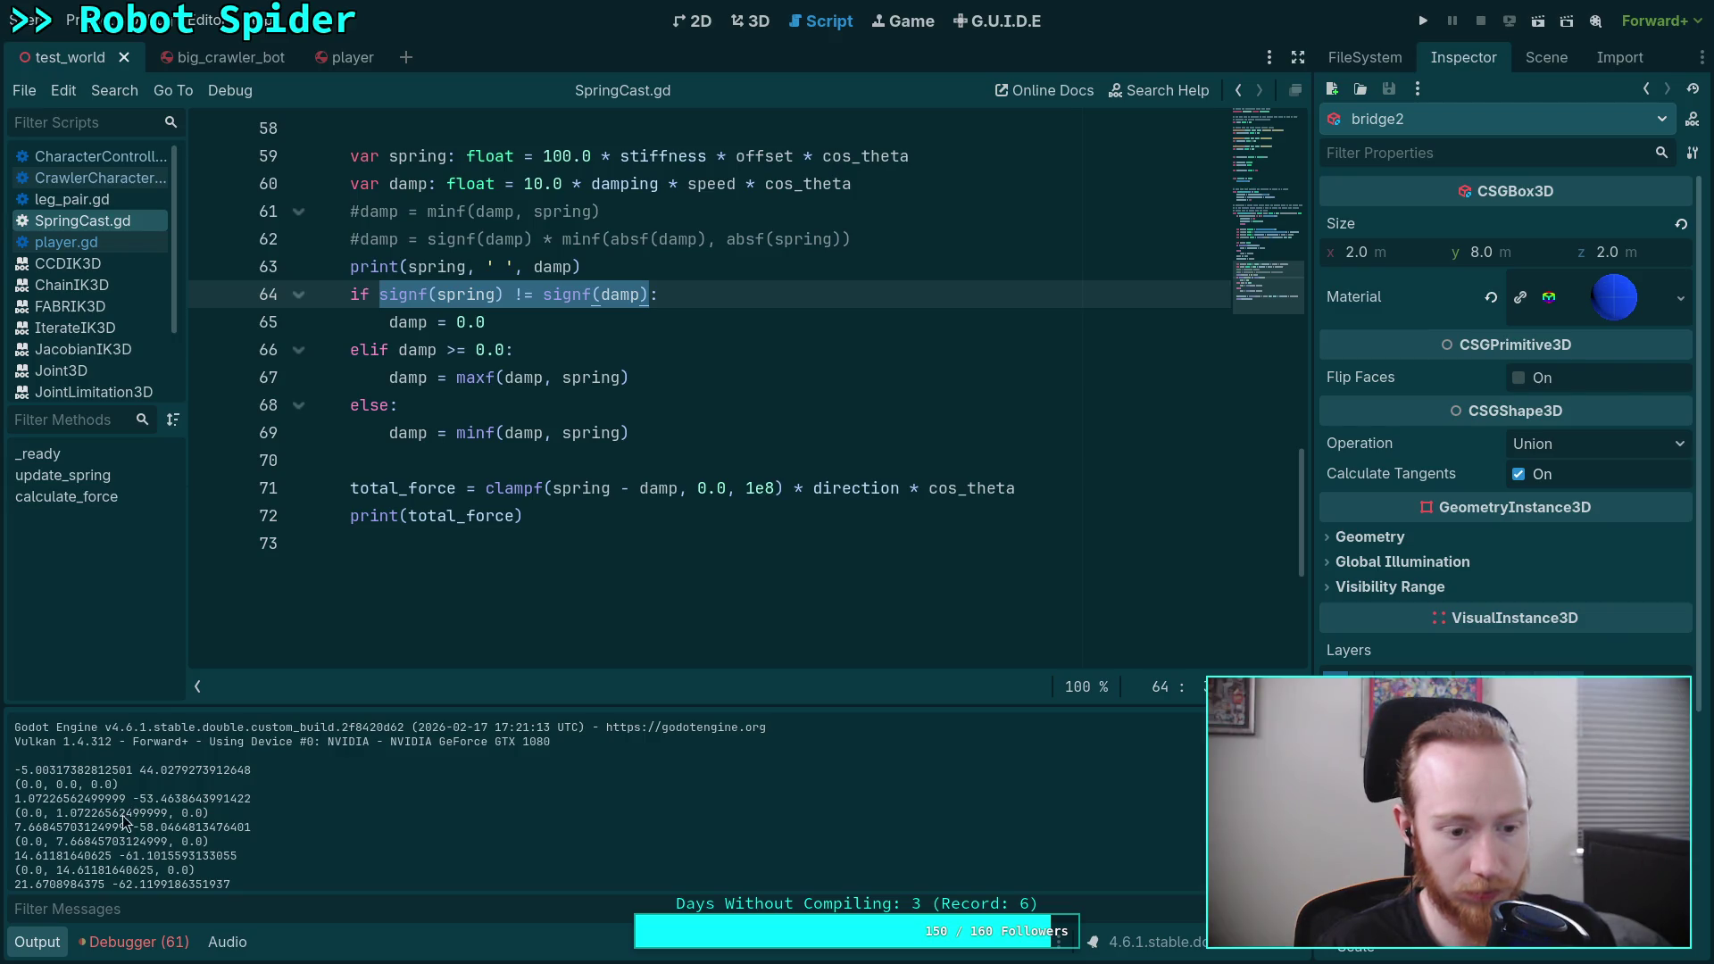
pyautogui.scroll(-1, 117, 840)
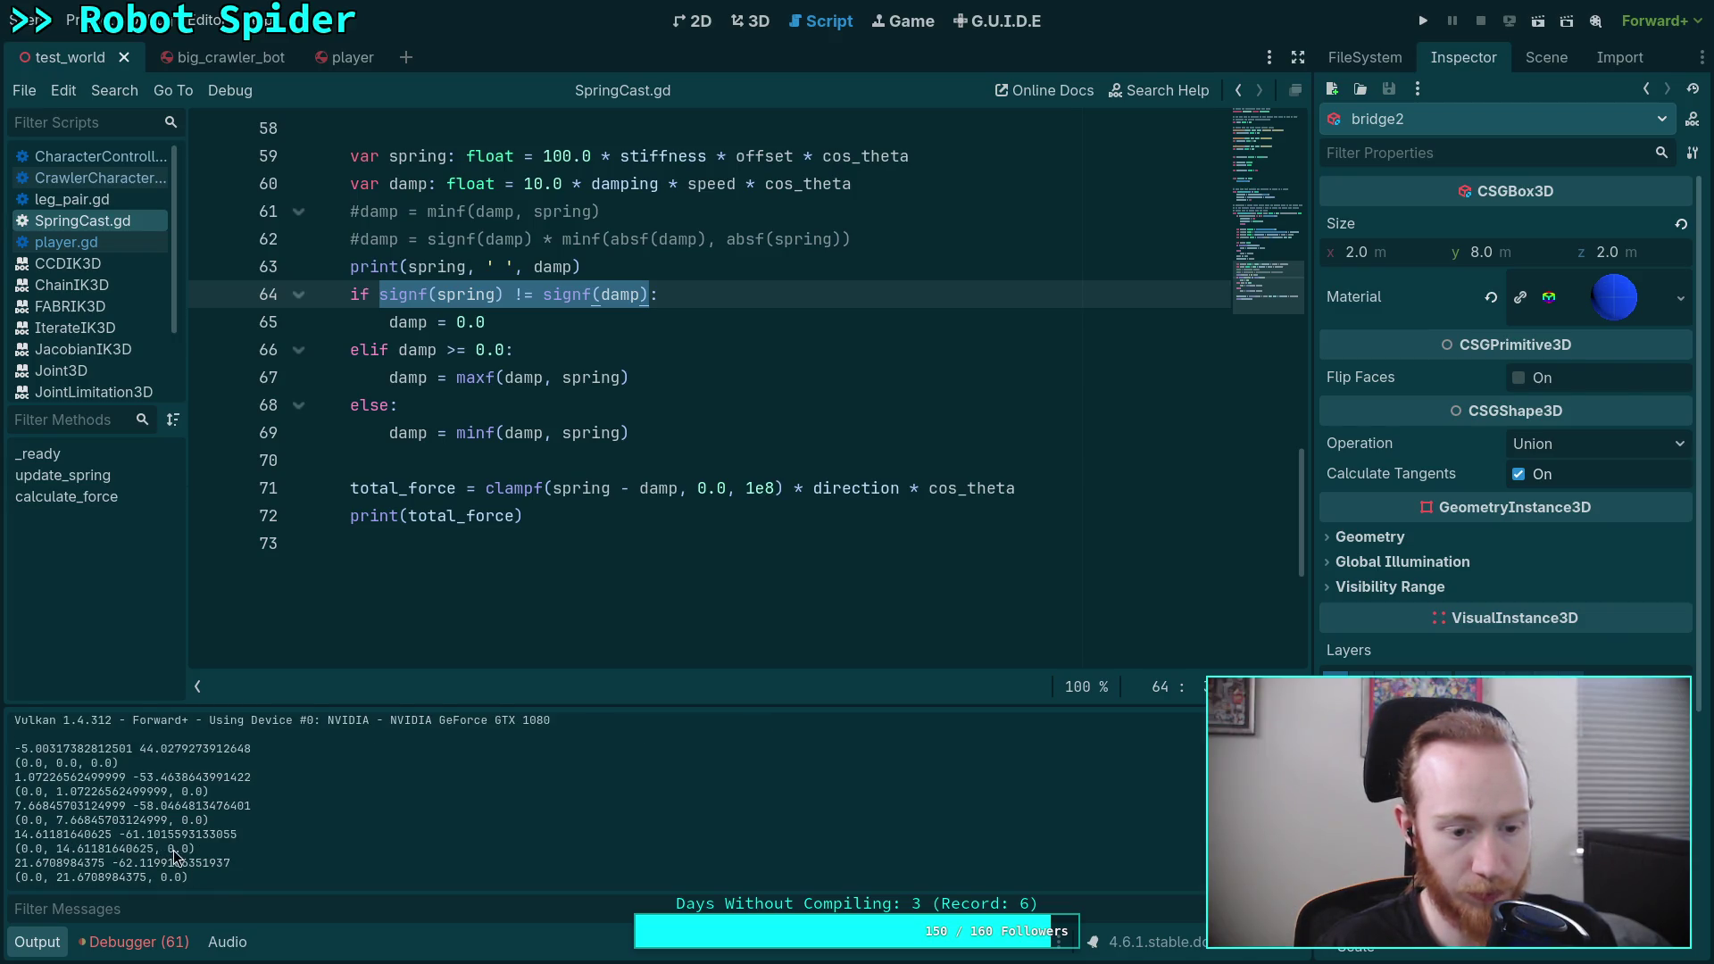
pyautogui.scroll(-2, 175, 848)
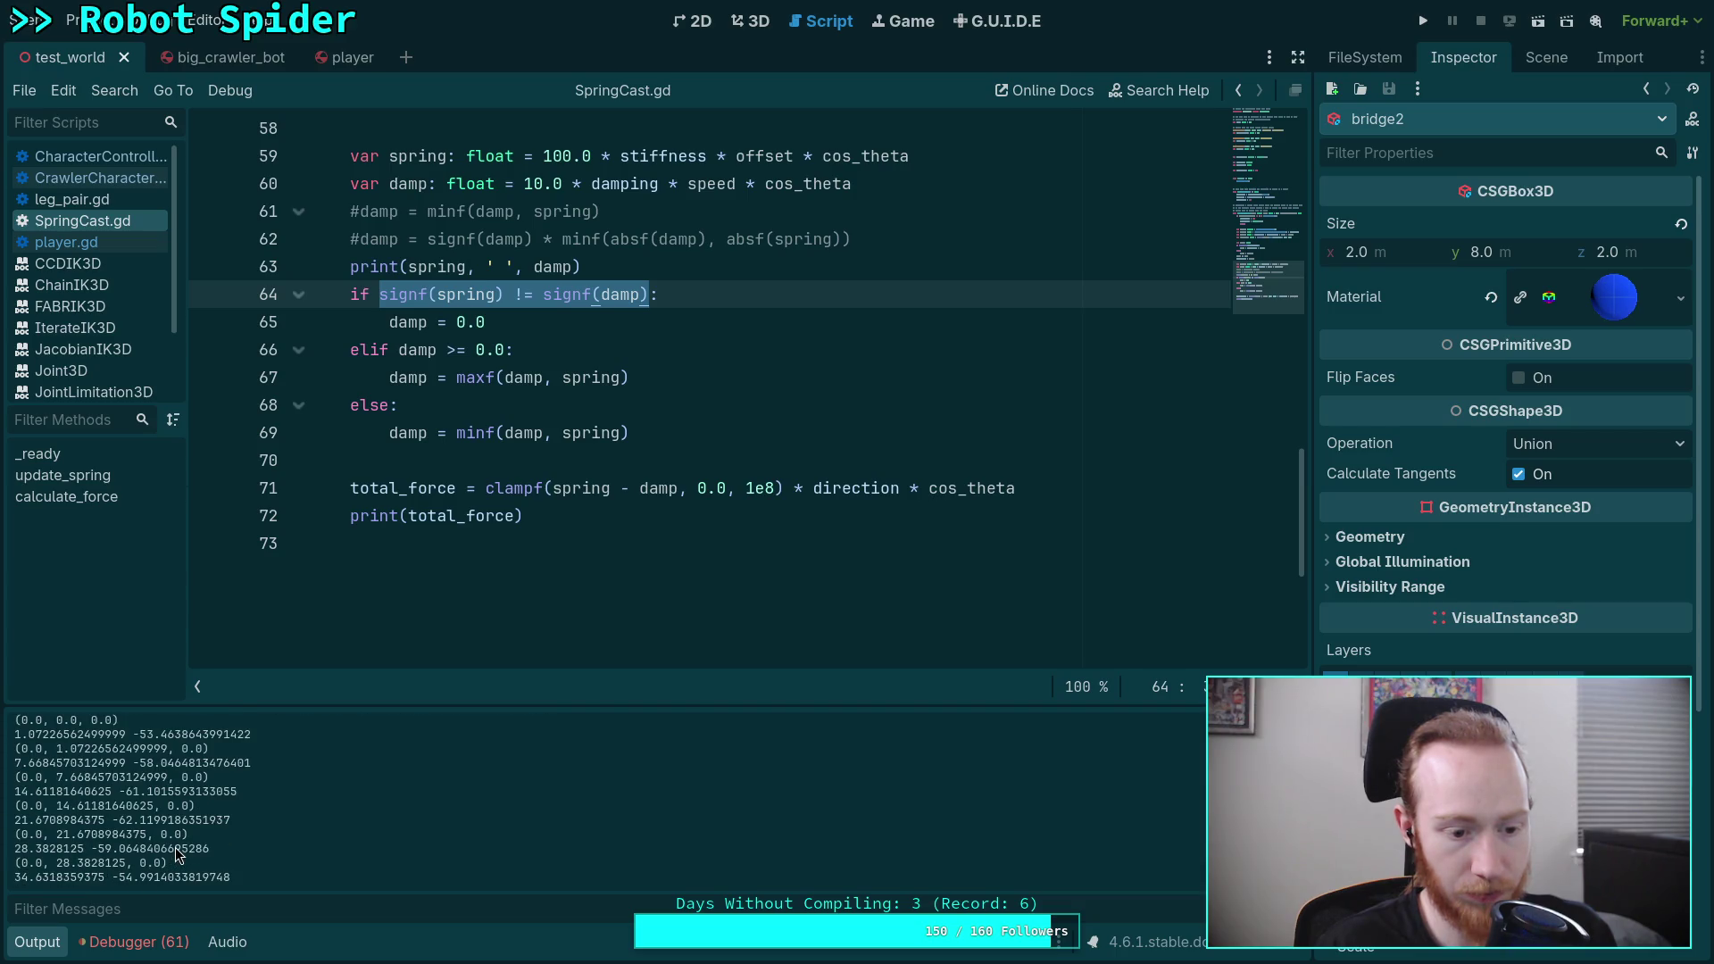
pyautogui.scroll(-1, 175, 848)
pyautogui.scroll(-4, 175, 852)
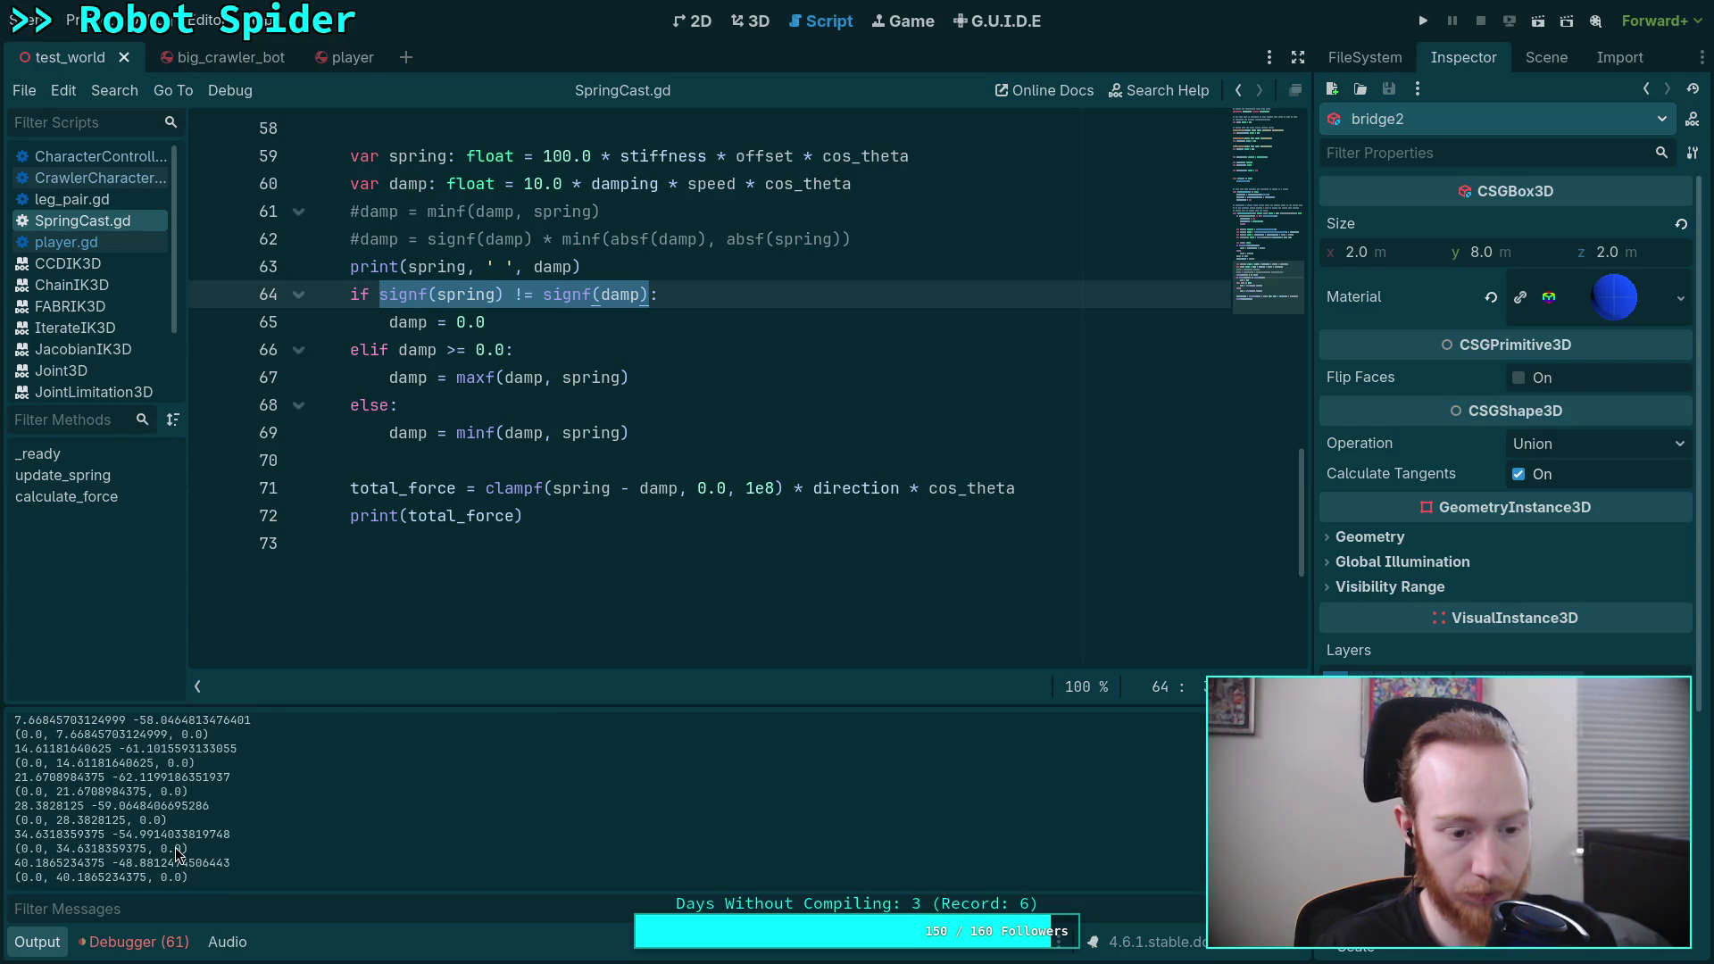
pyautogui.scroll(-2, 176, 851)
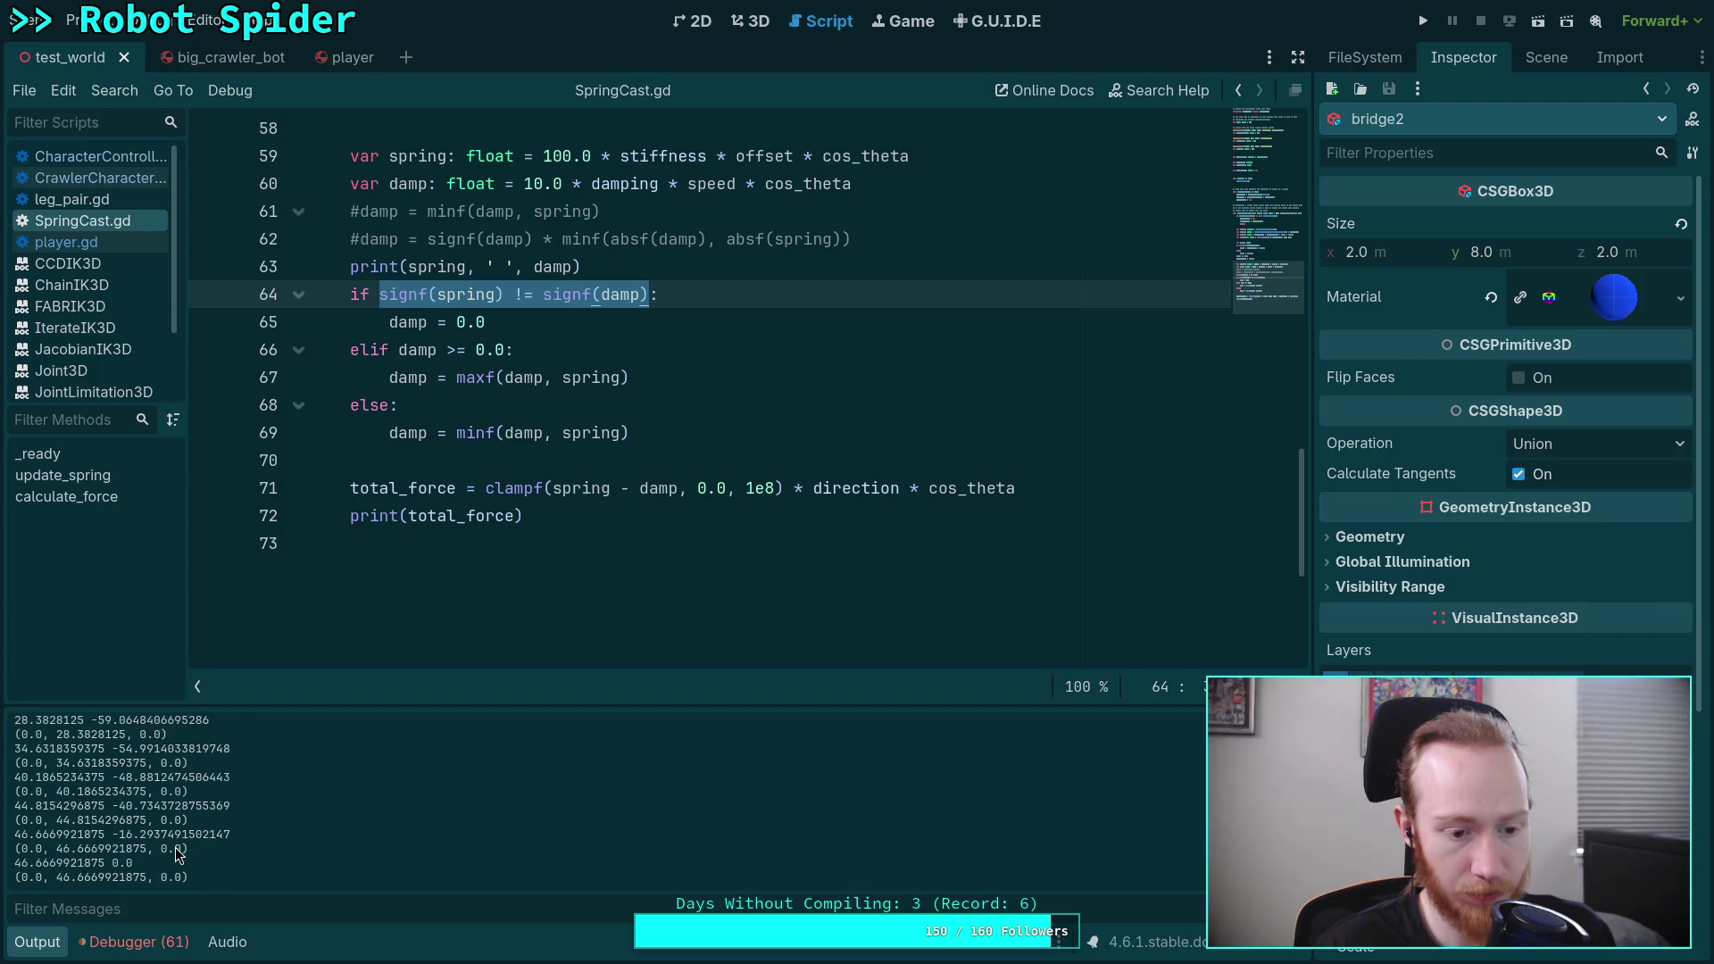
pyautogui.scroll(-1, 175, 849)
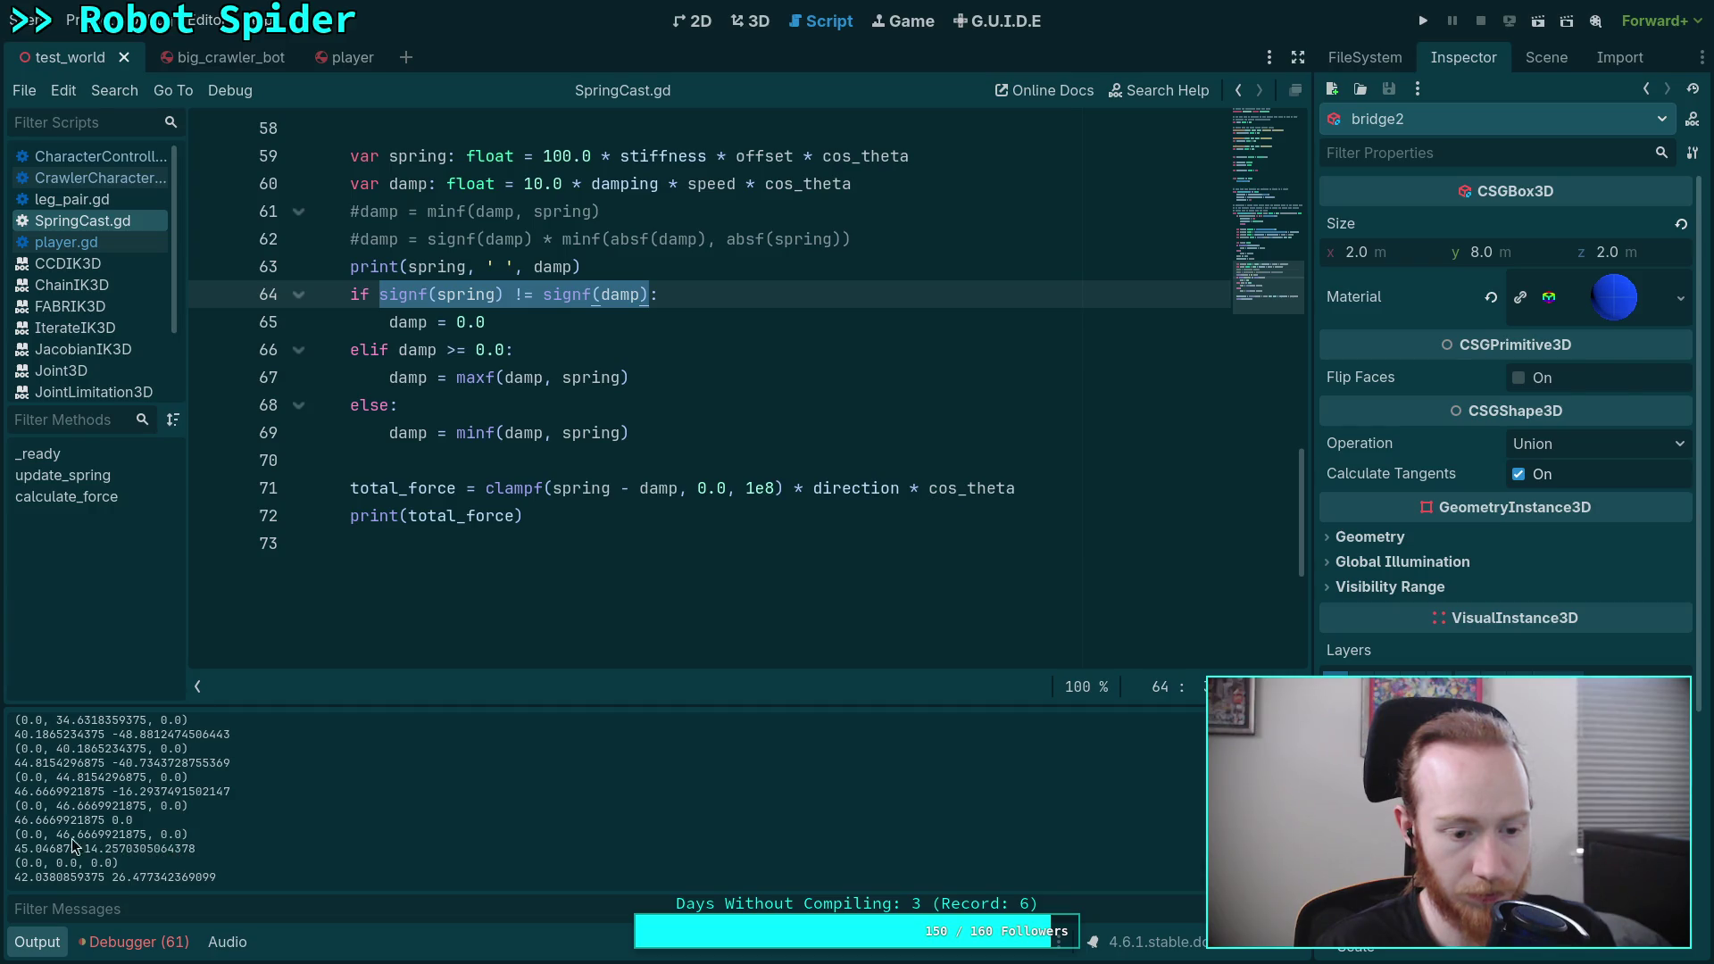
pyautogui.scroll(-1, 72, 848)
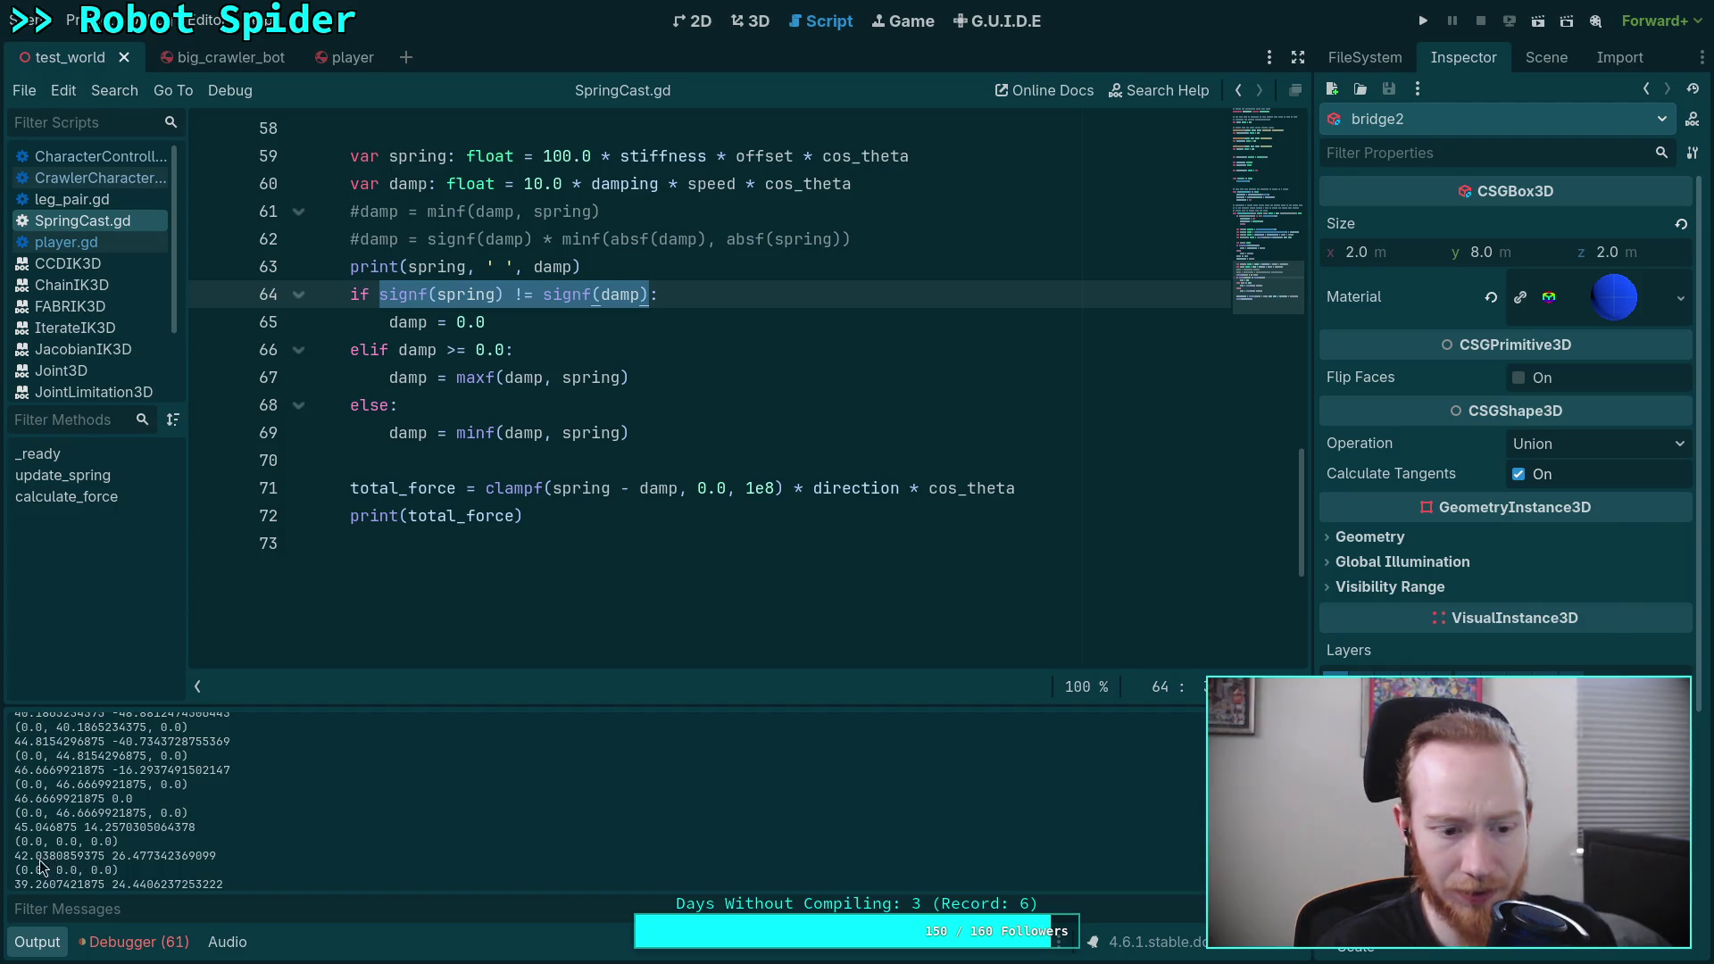
pyautogui.moveTo(16, 856); pyautogui.dragTo(193, 864)
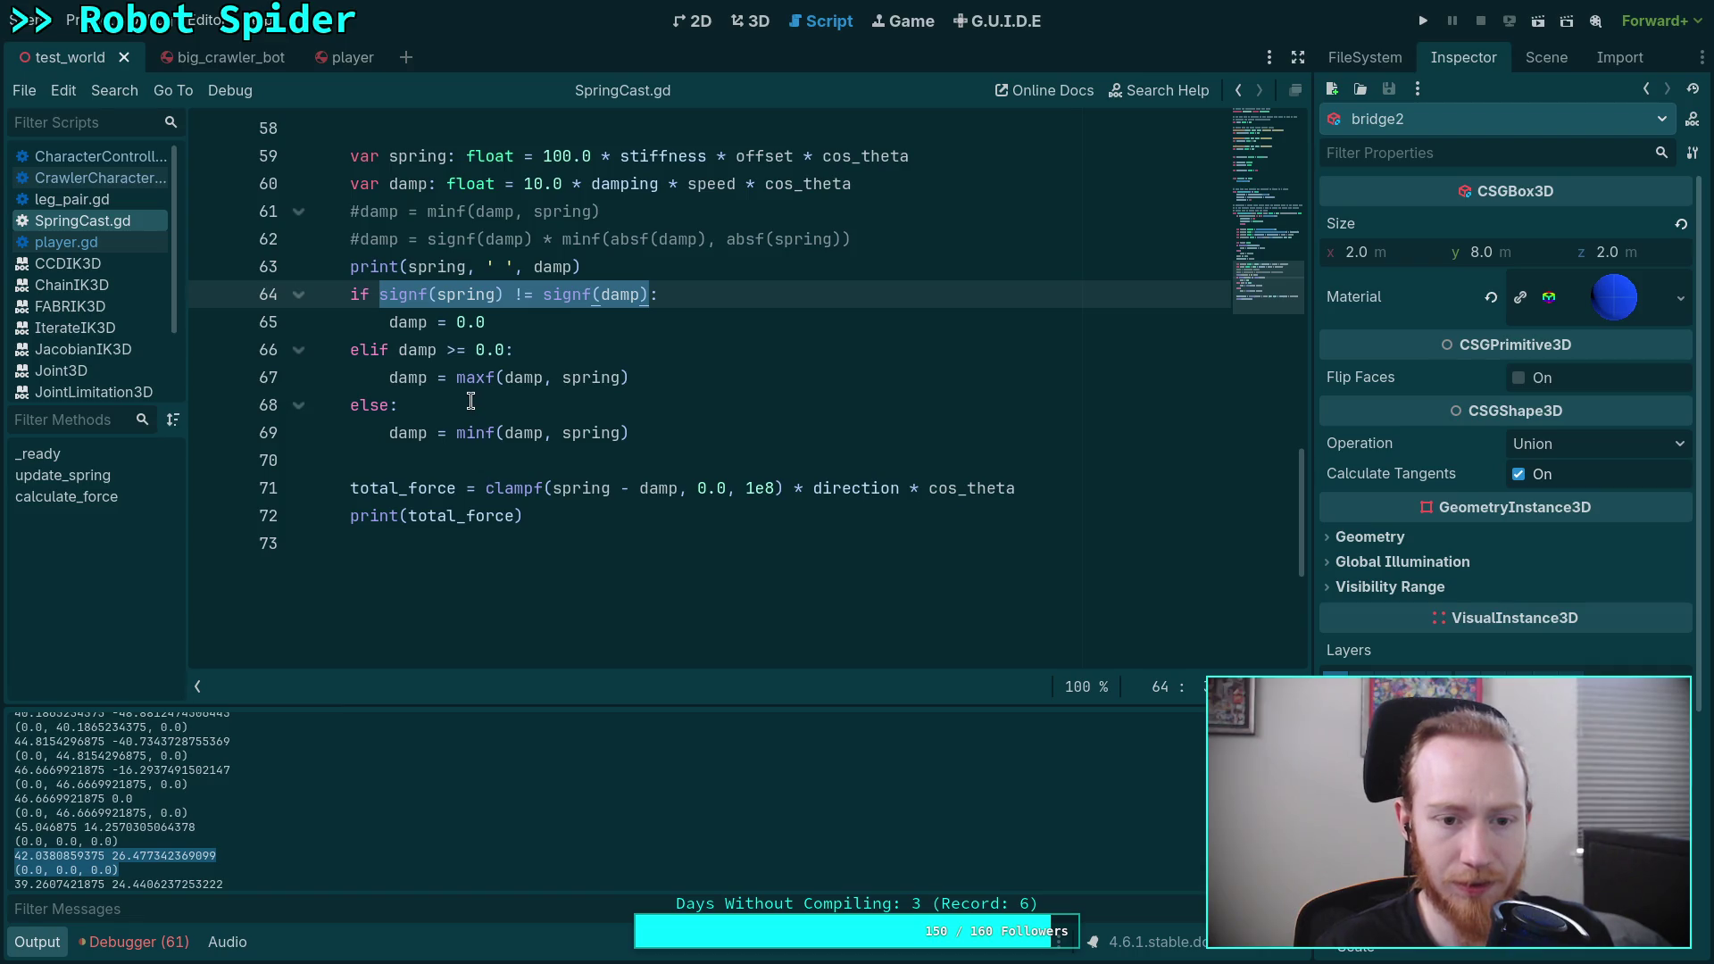
pyautogui.scroll(1, 470, 401)
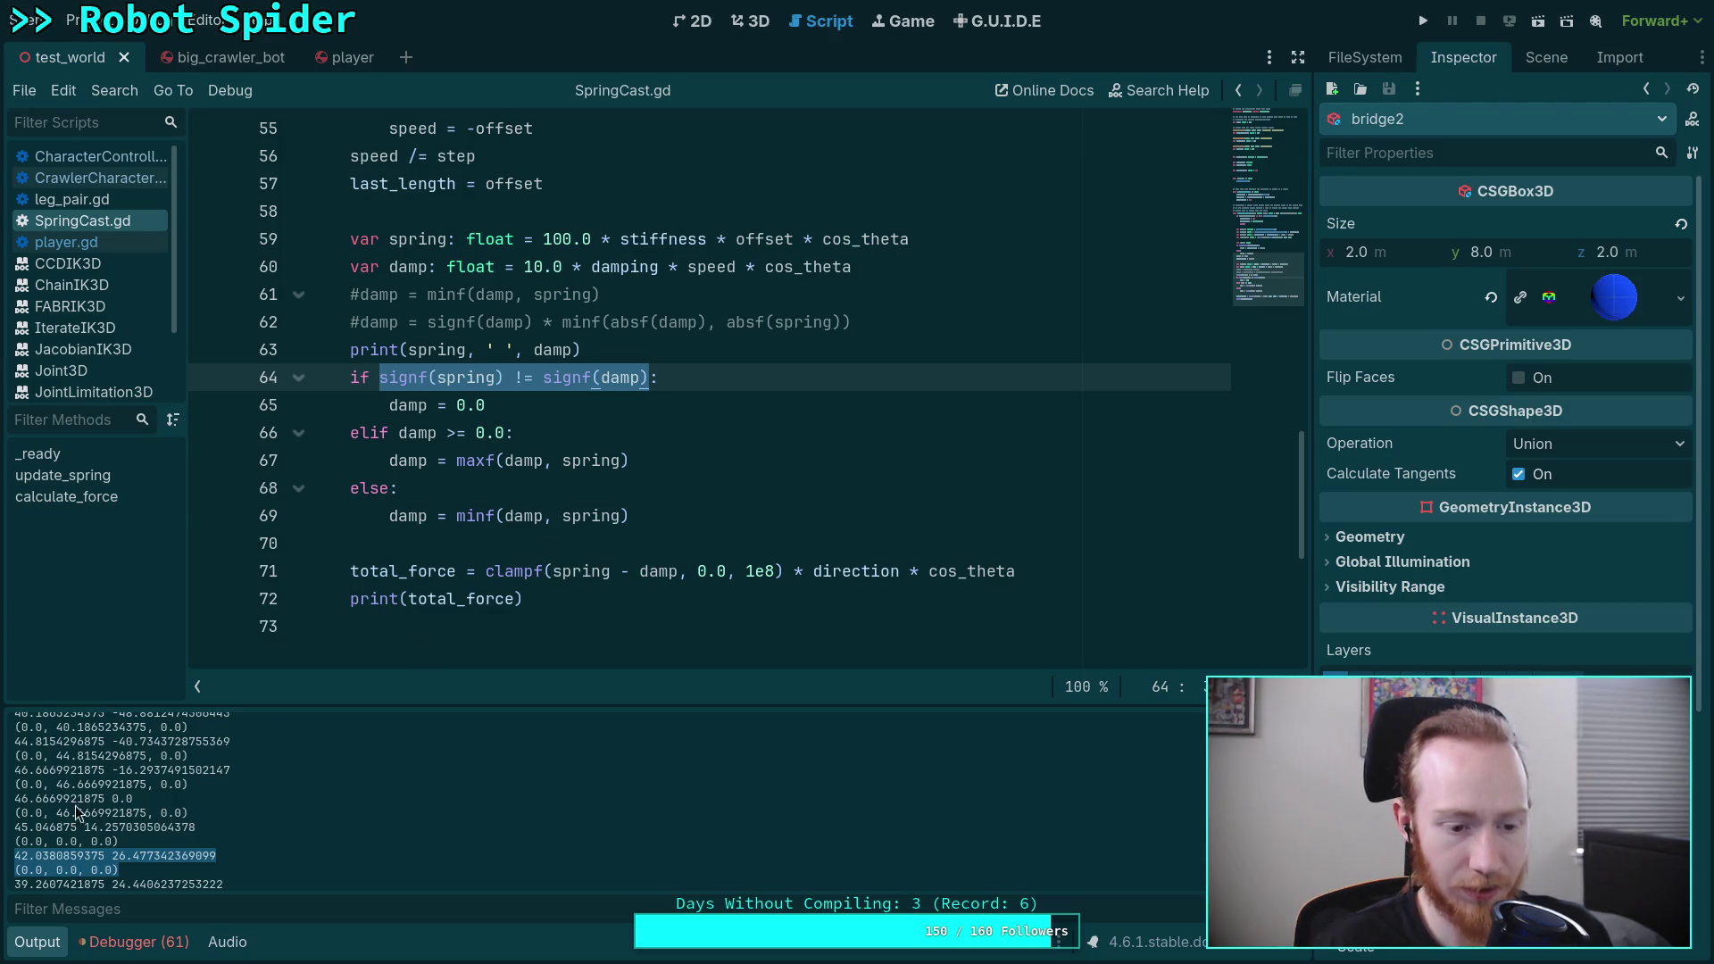
pyautogui.moveTo(15, 826); pyautogui.dragTo(220, 826)
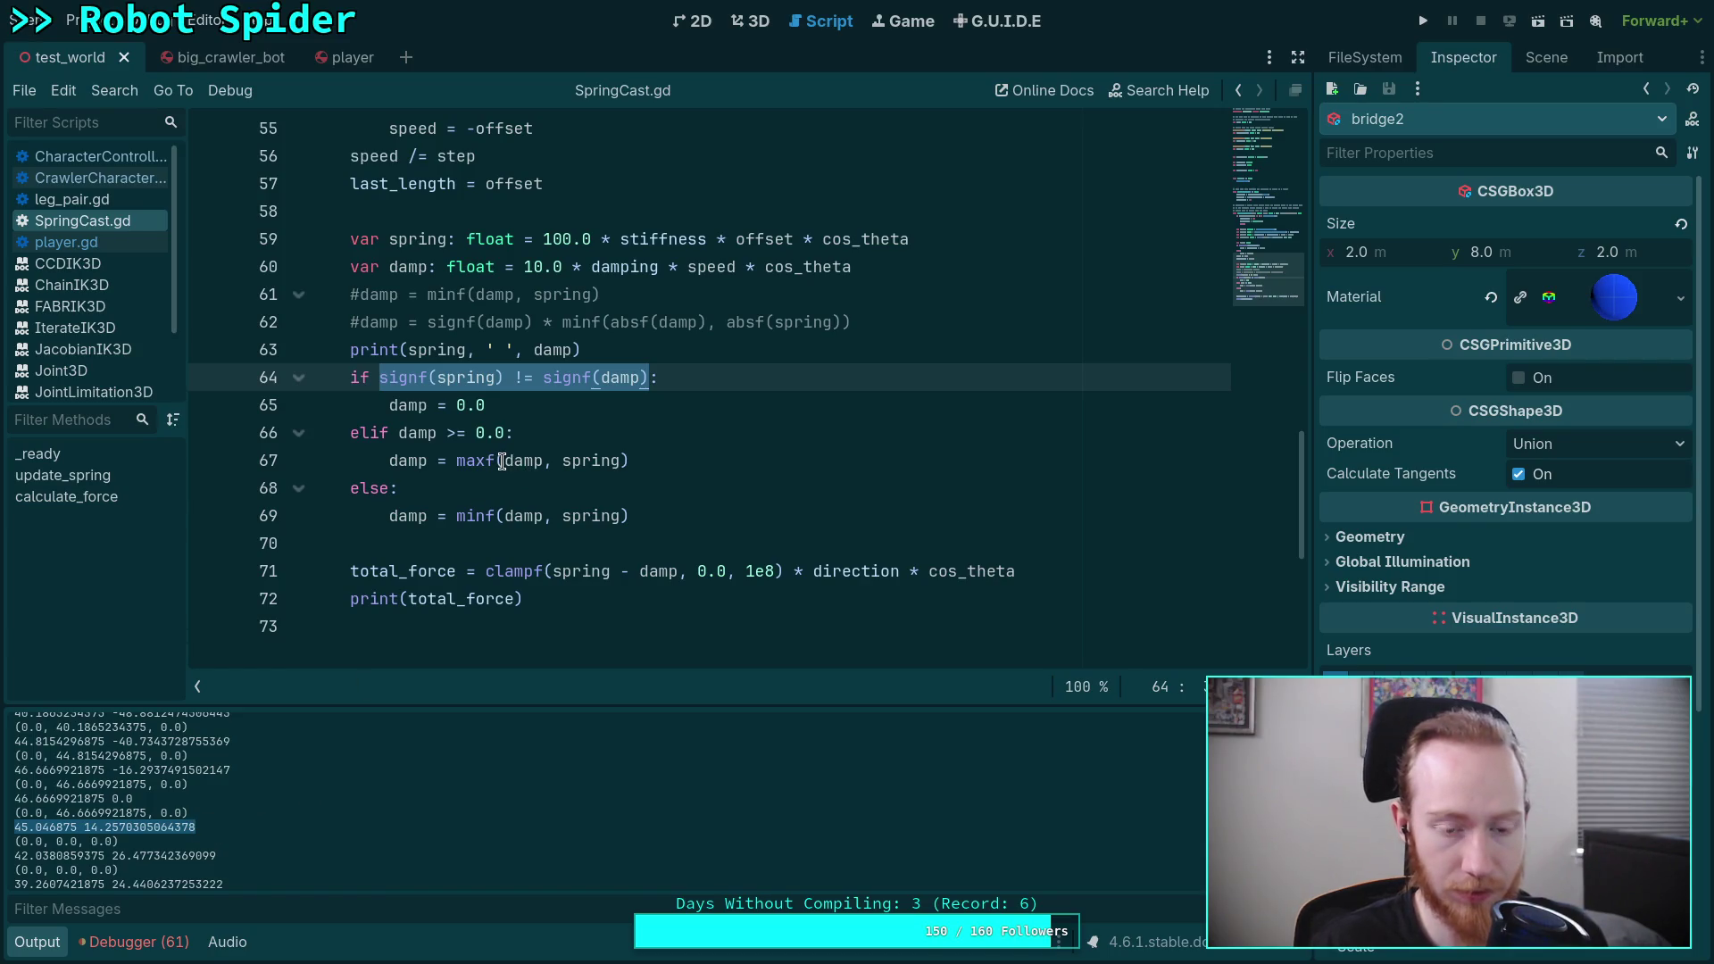
# Step: Change line 66's test to damp < 0.0, test-run and stop, then switch to the player scene
pyautogui.doubleClick(463, 433)
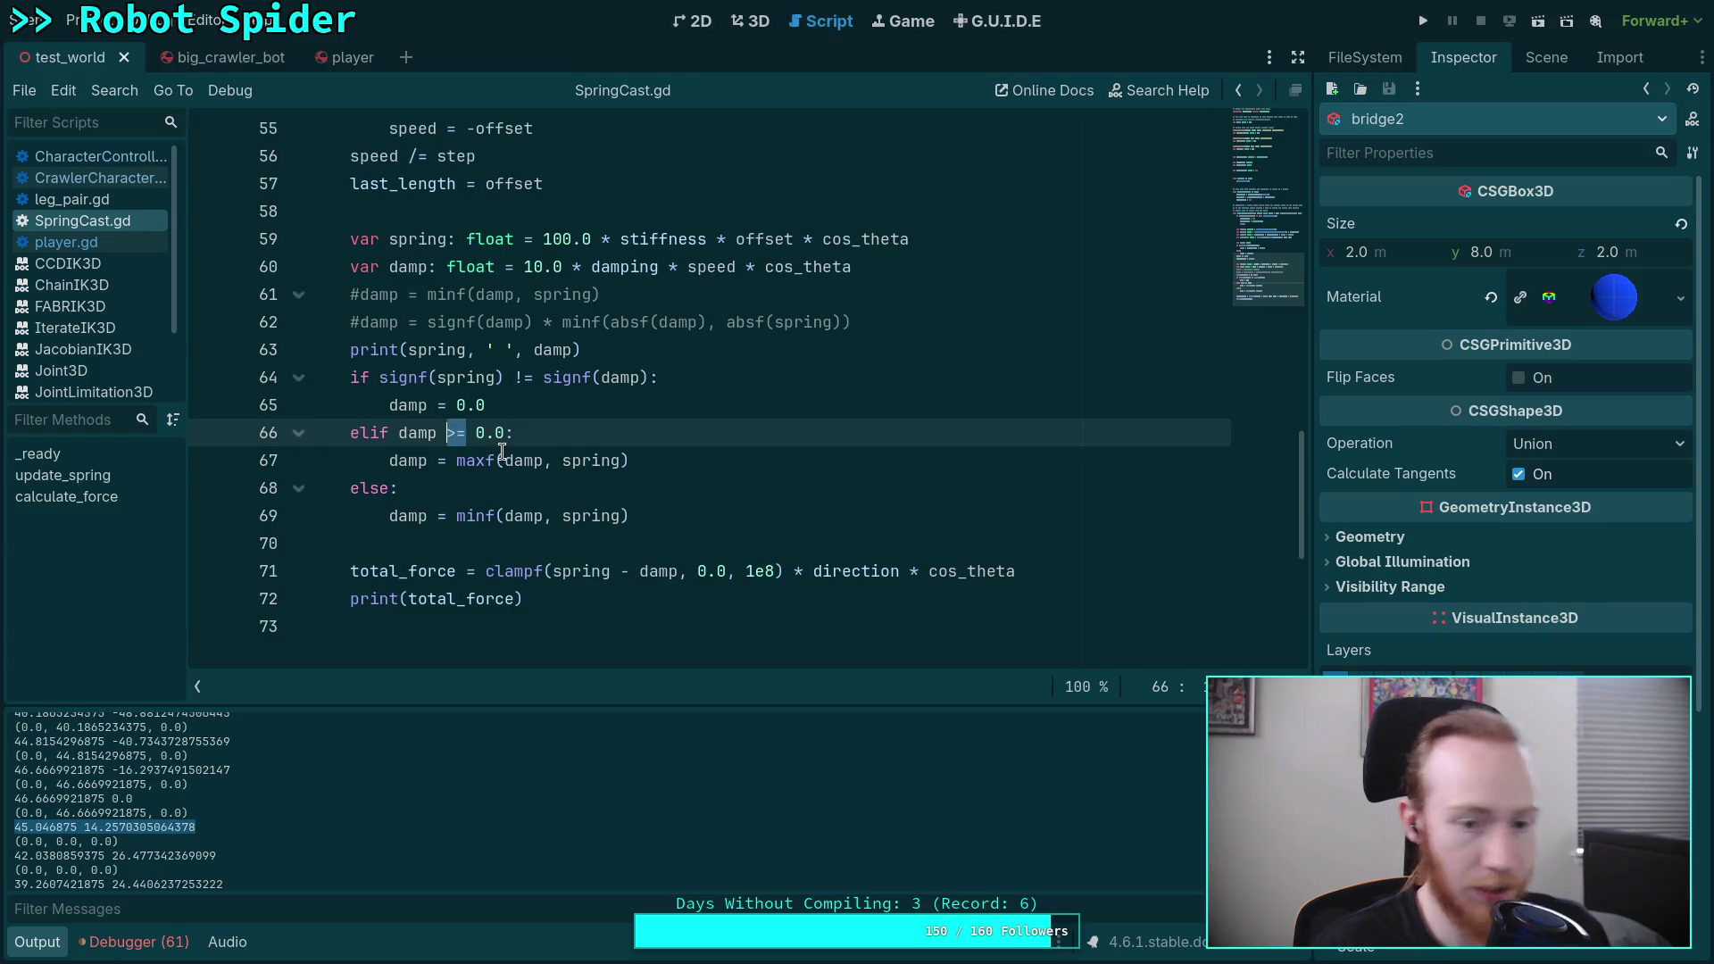
pyautogui.write('<')
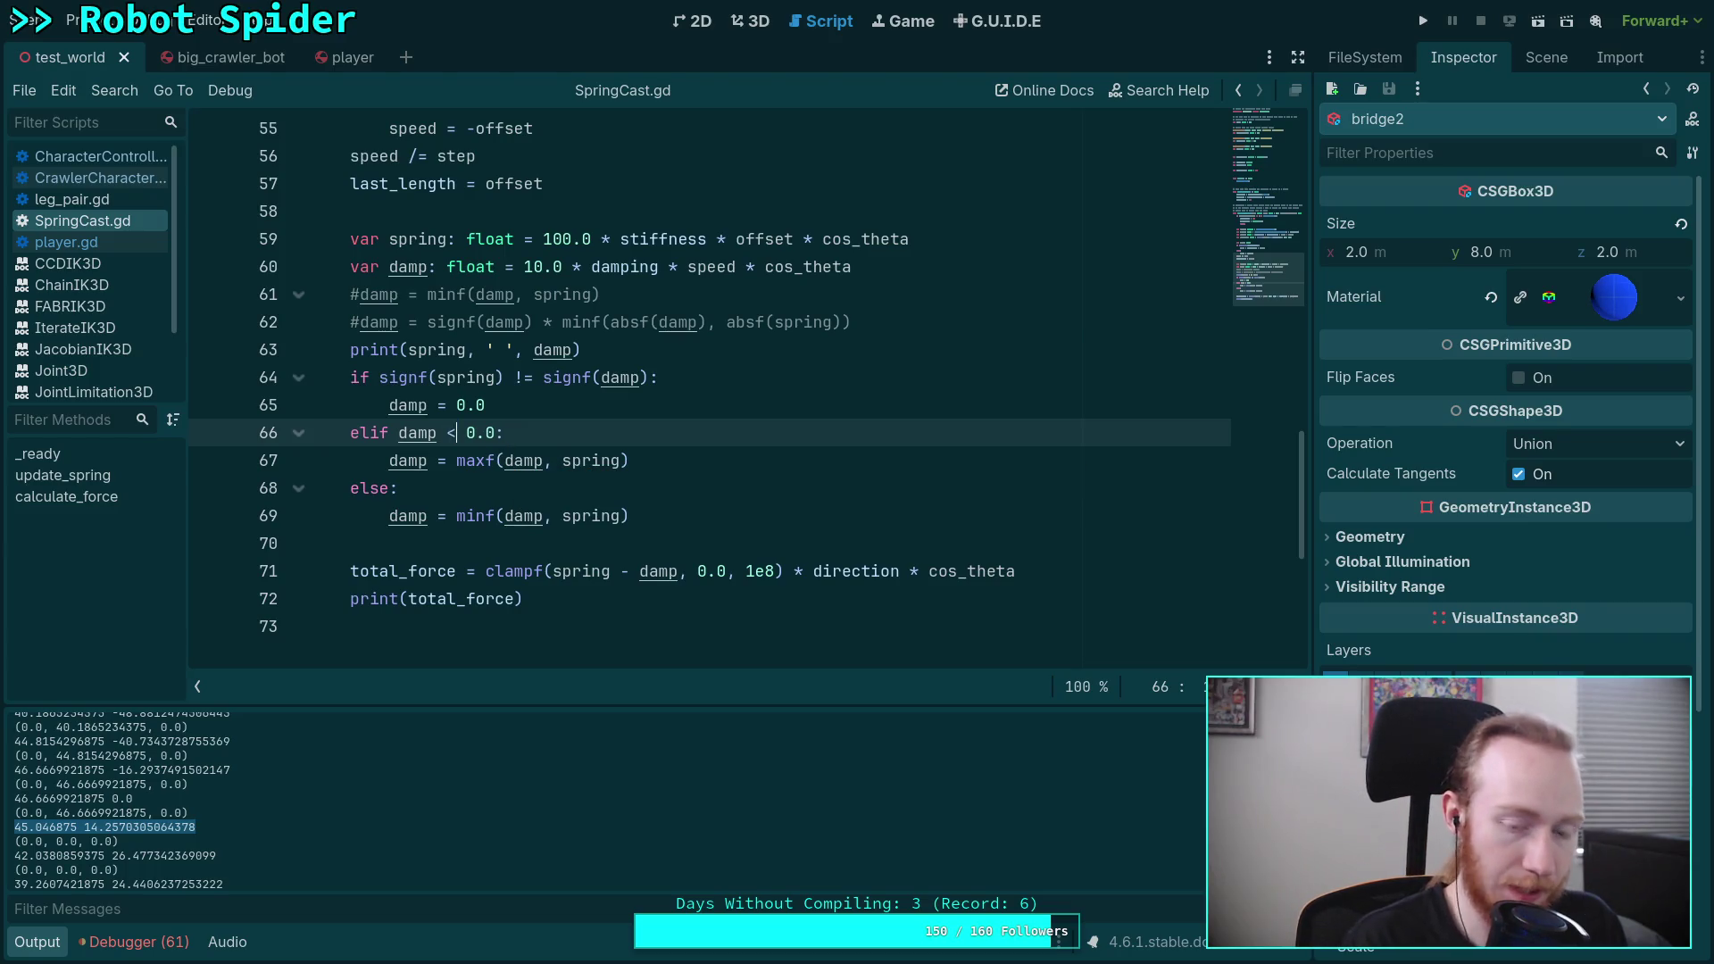
pyautogui.click(672, 513)
pyautogui.click(1423, 20)
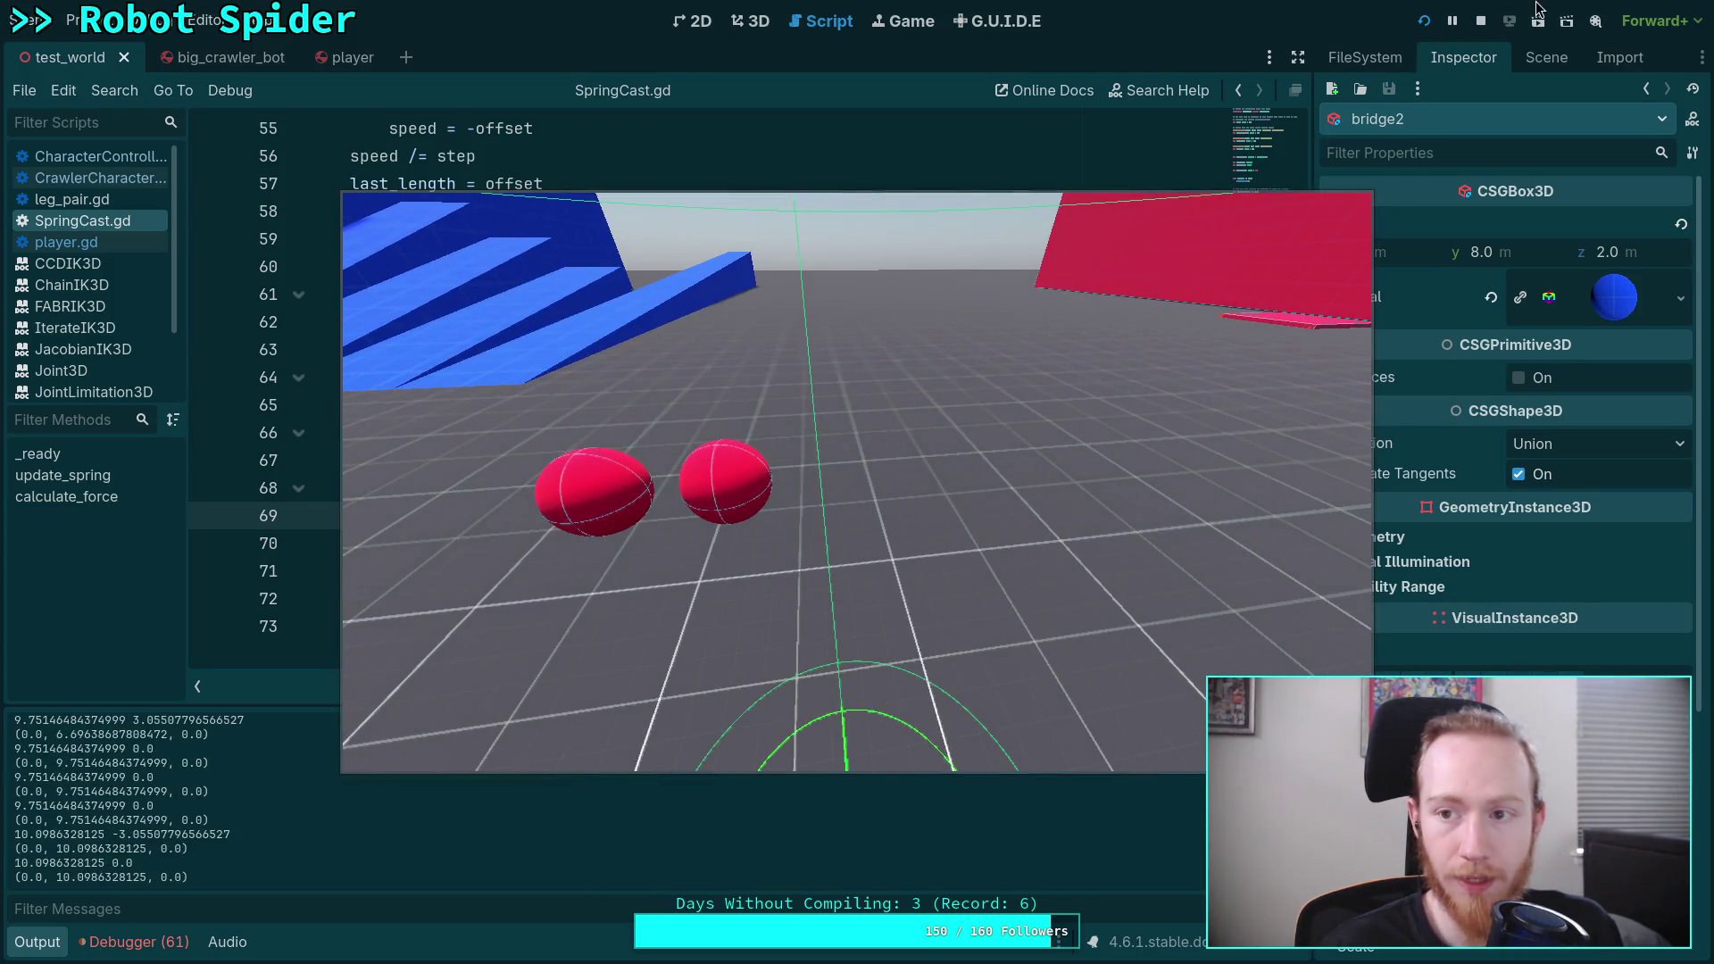
pyautogui.click(1480, 20)
pyautogui.click(327, 56)
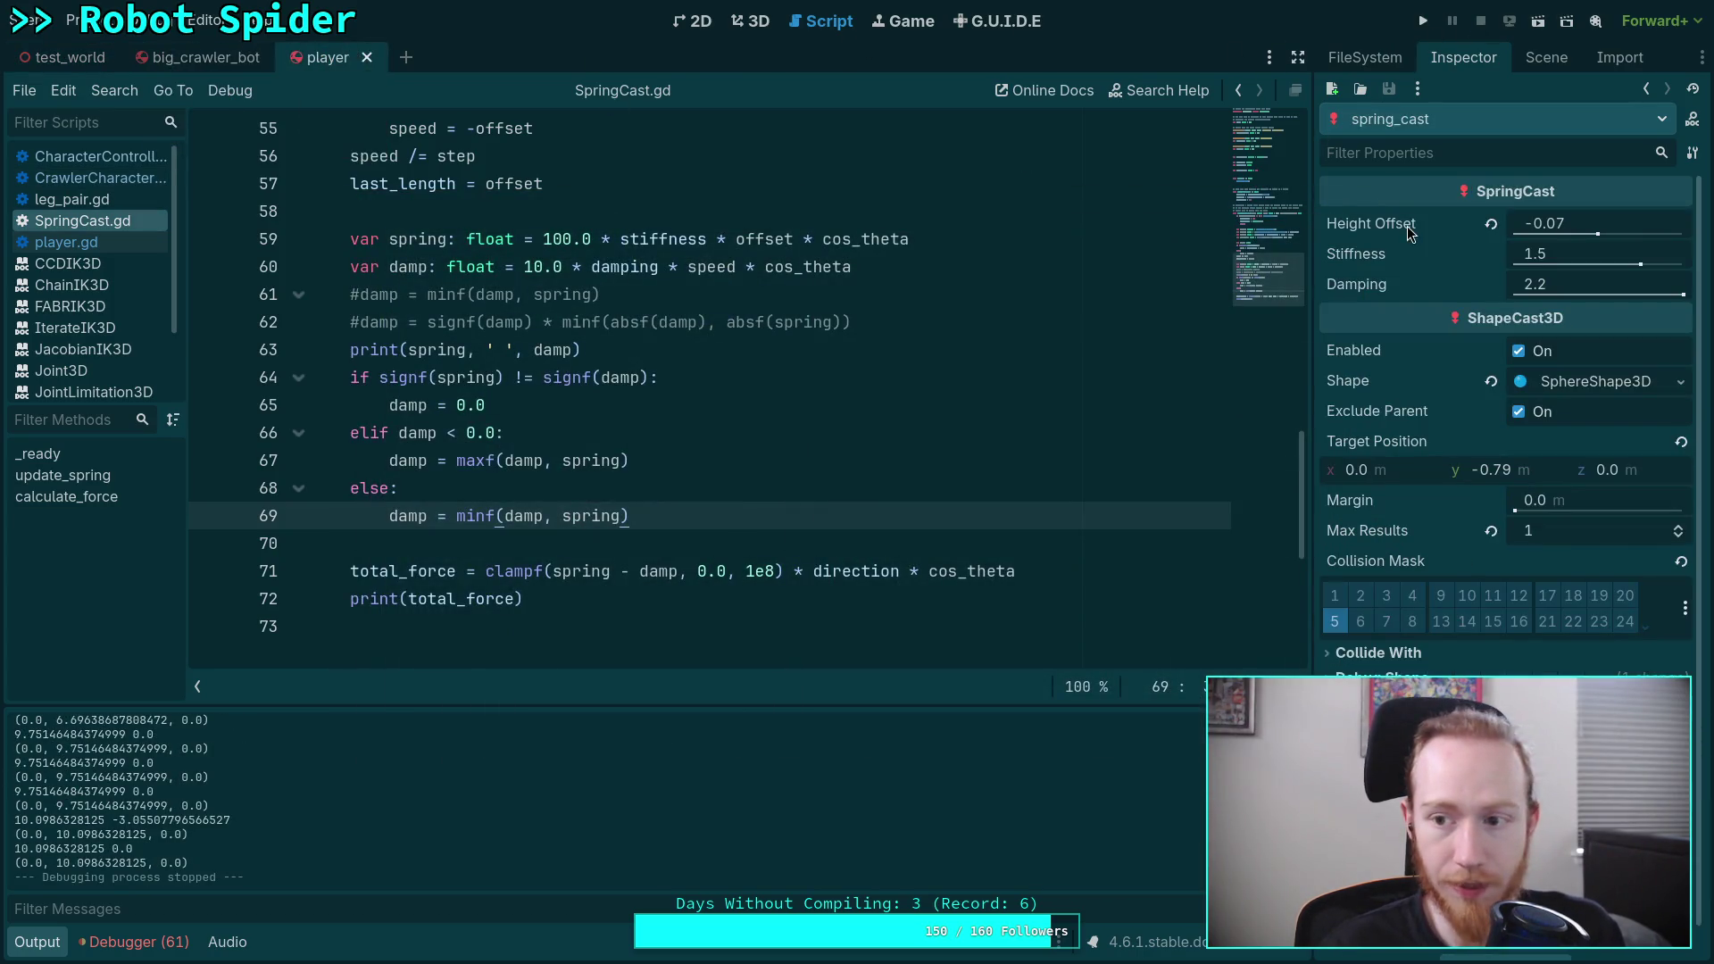
pyautogui.click(761, 22)
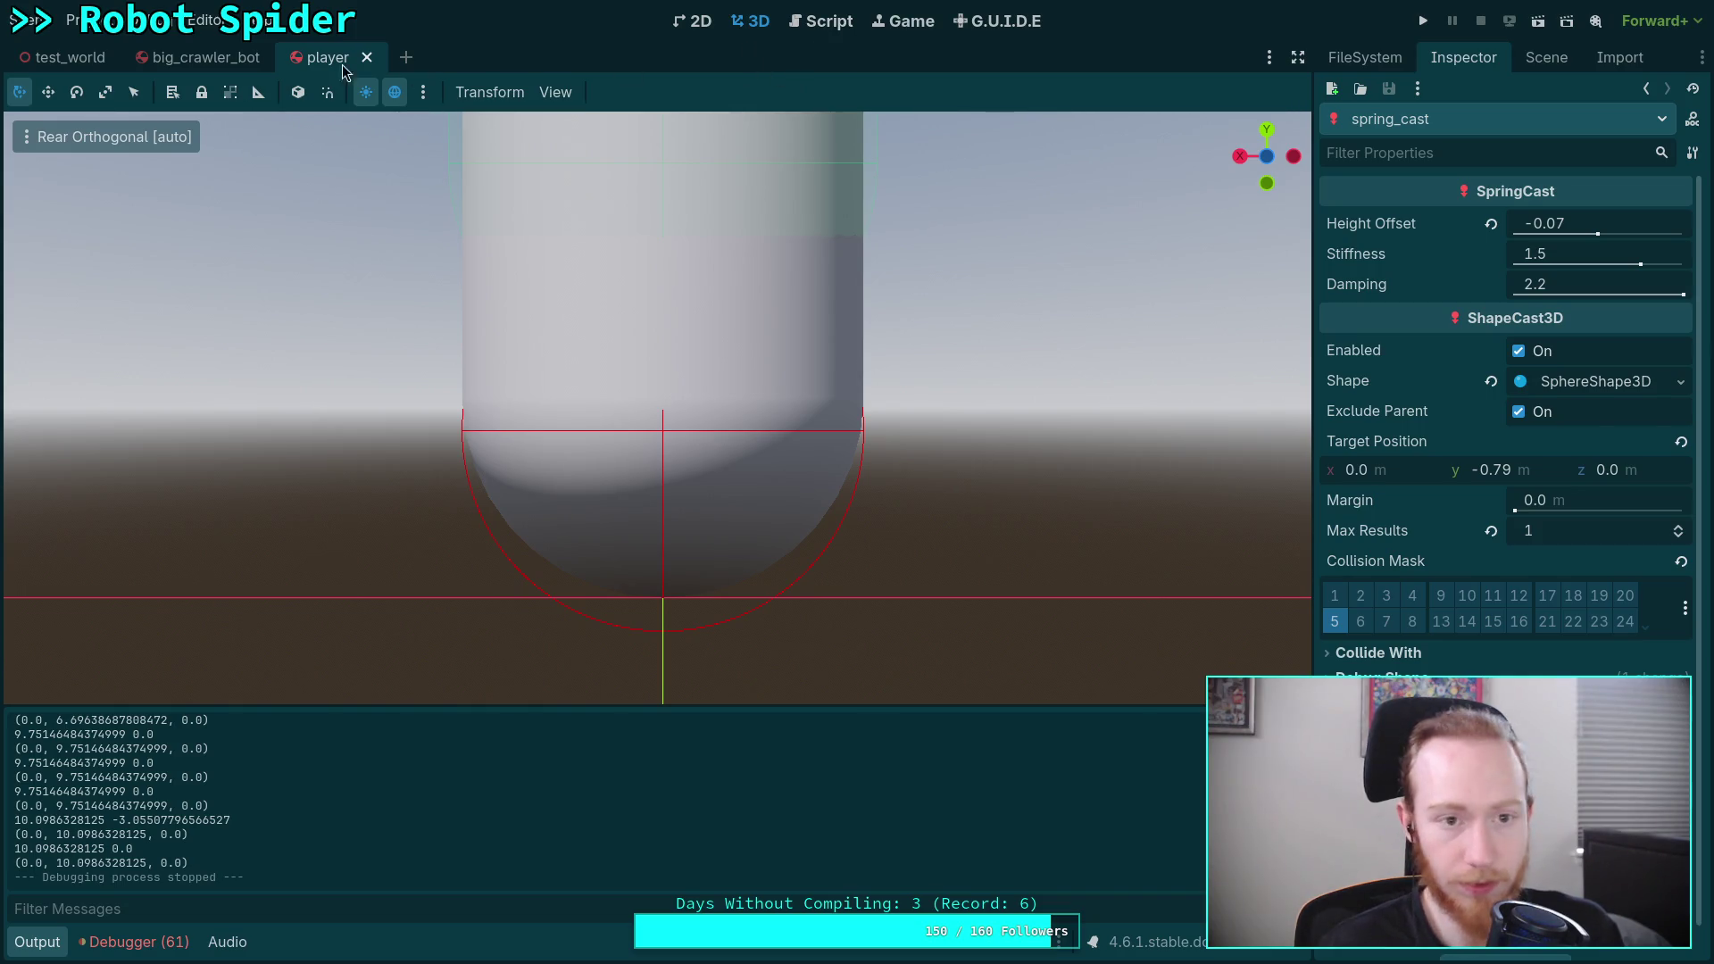
pyautogui.click(1422, 27)
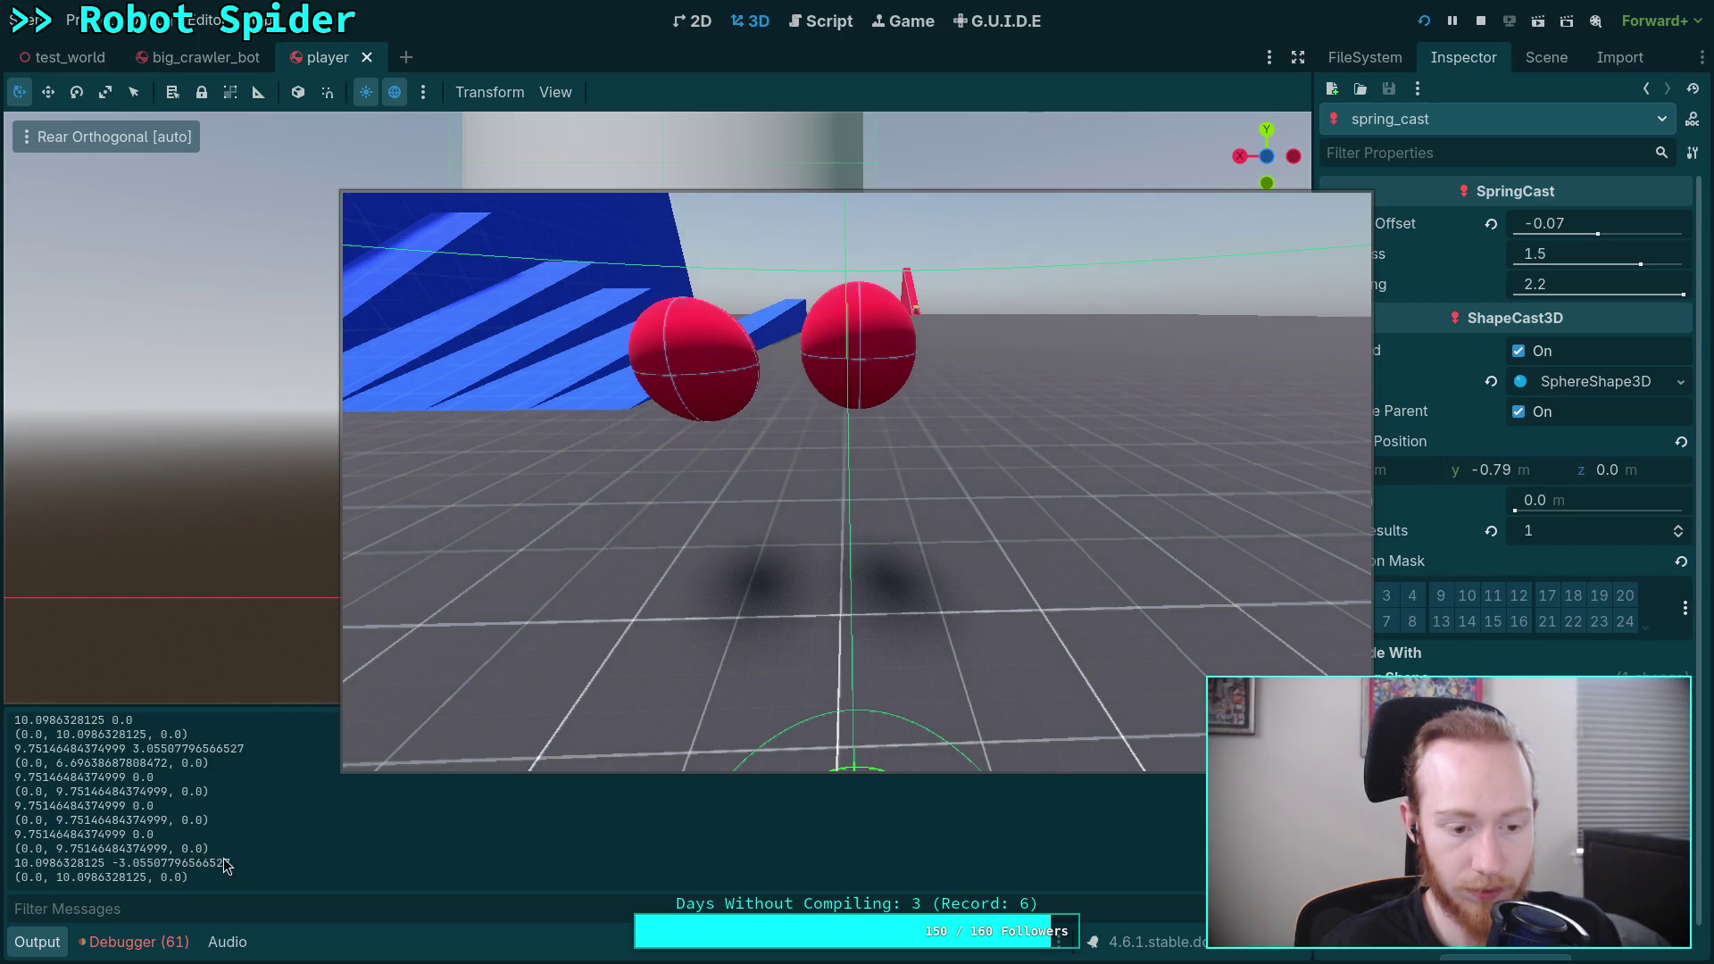
pyautogui.click(612, 669)
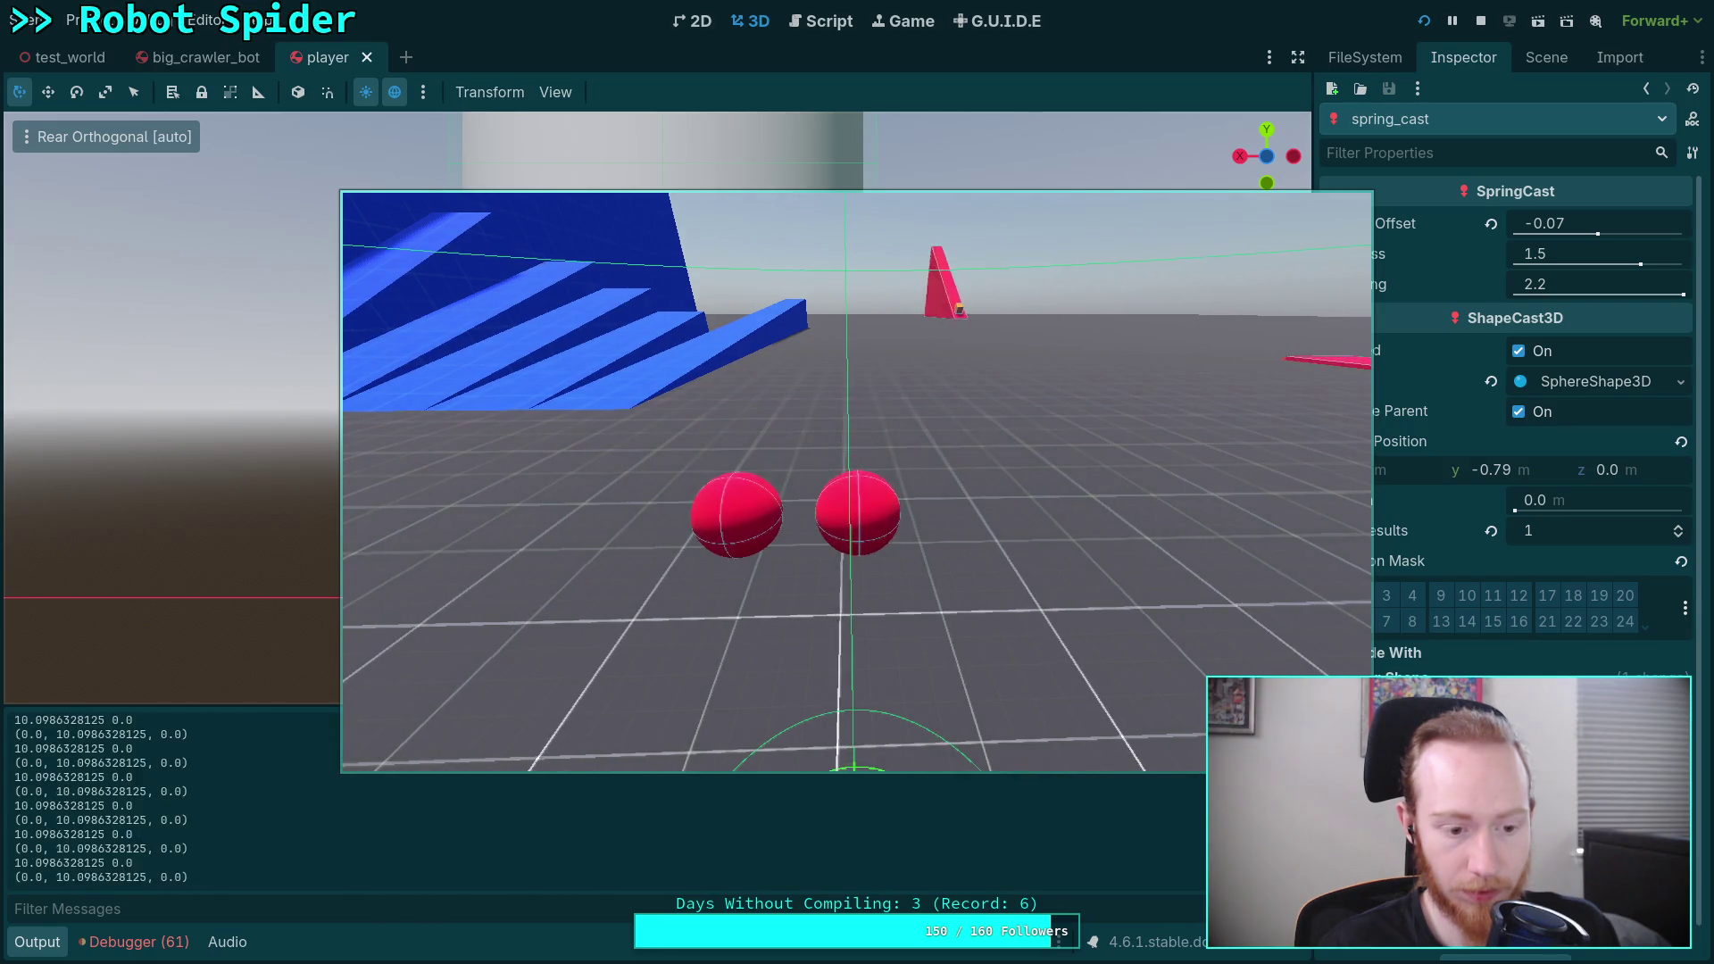
pyautogui.click(1481, 21)
pyautogui.click(825, 30)
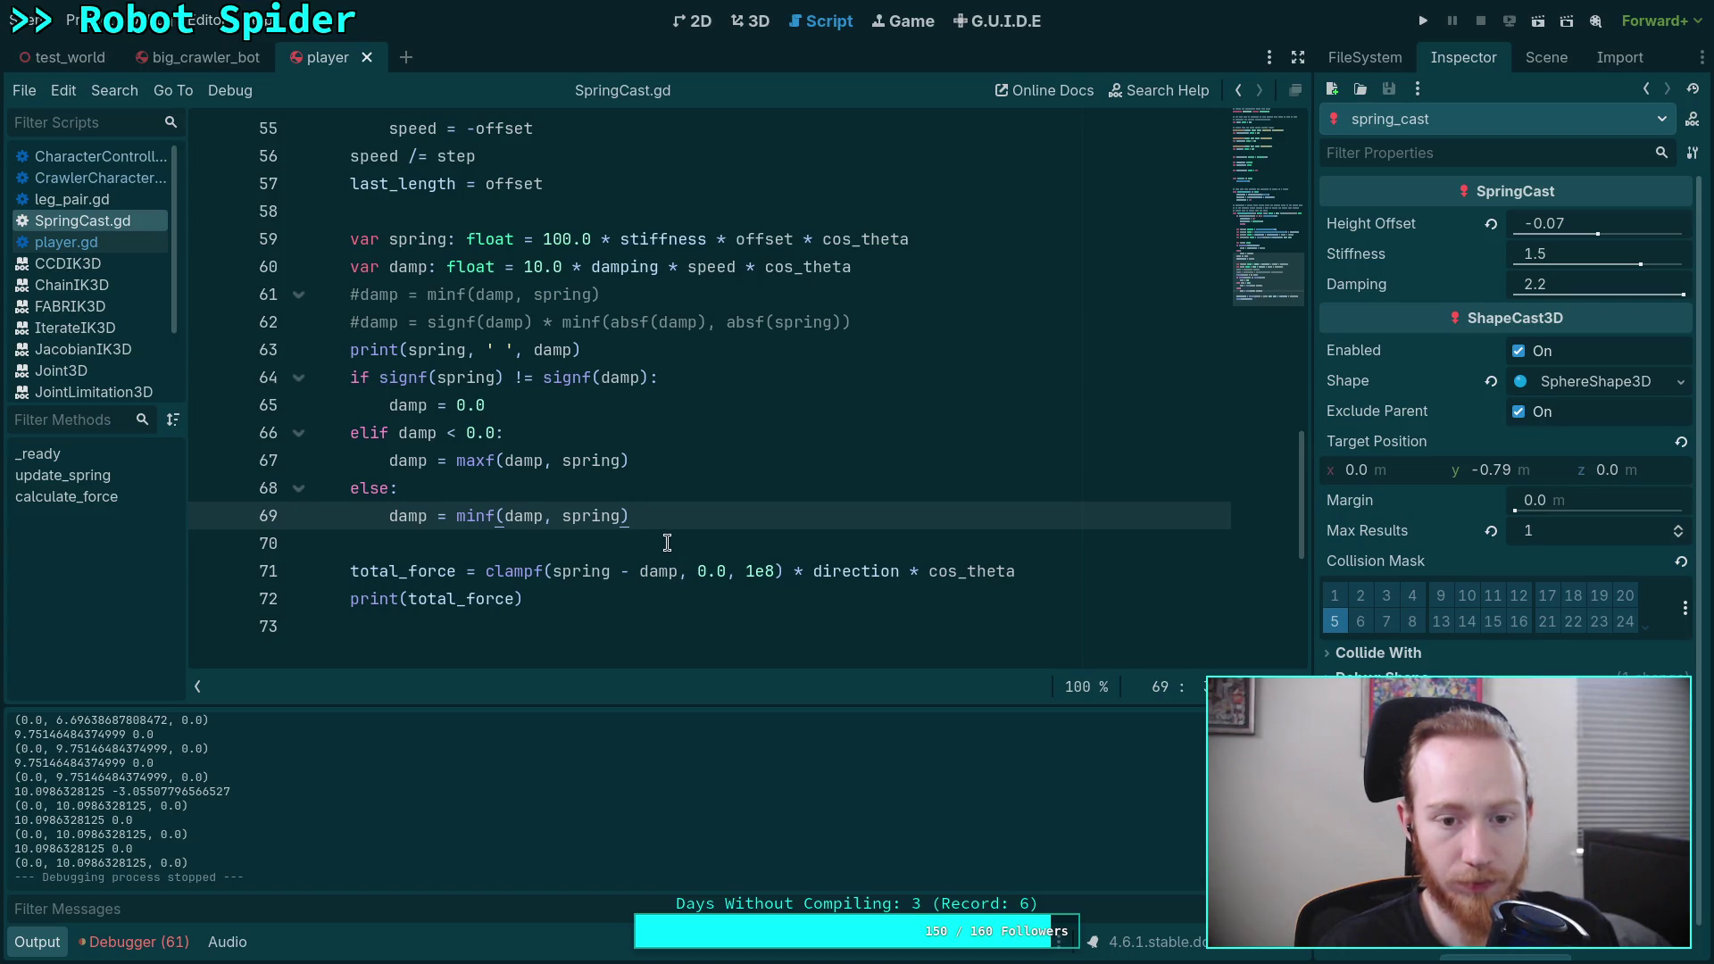
# Step: Replace line 65 with an 'if spring < 0.0:' check wrapping 'damp = 0.0'
pyautogui.doubleClick(527, 403)
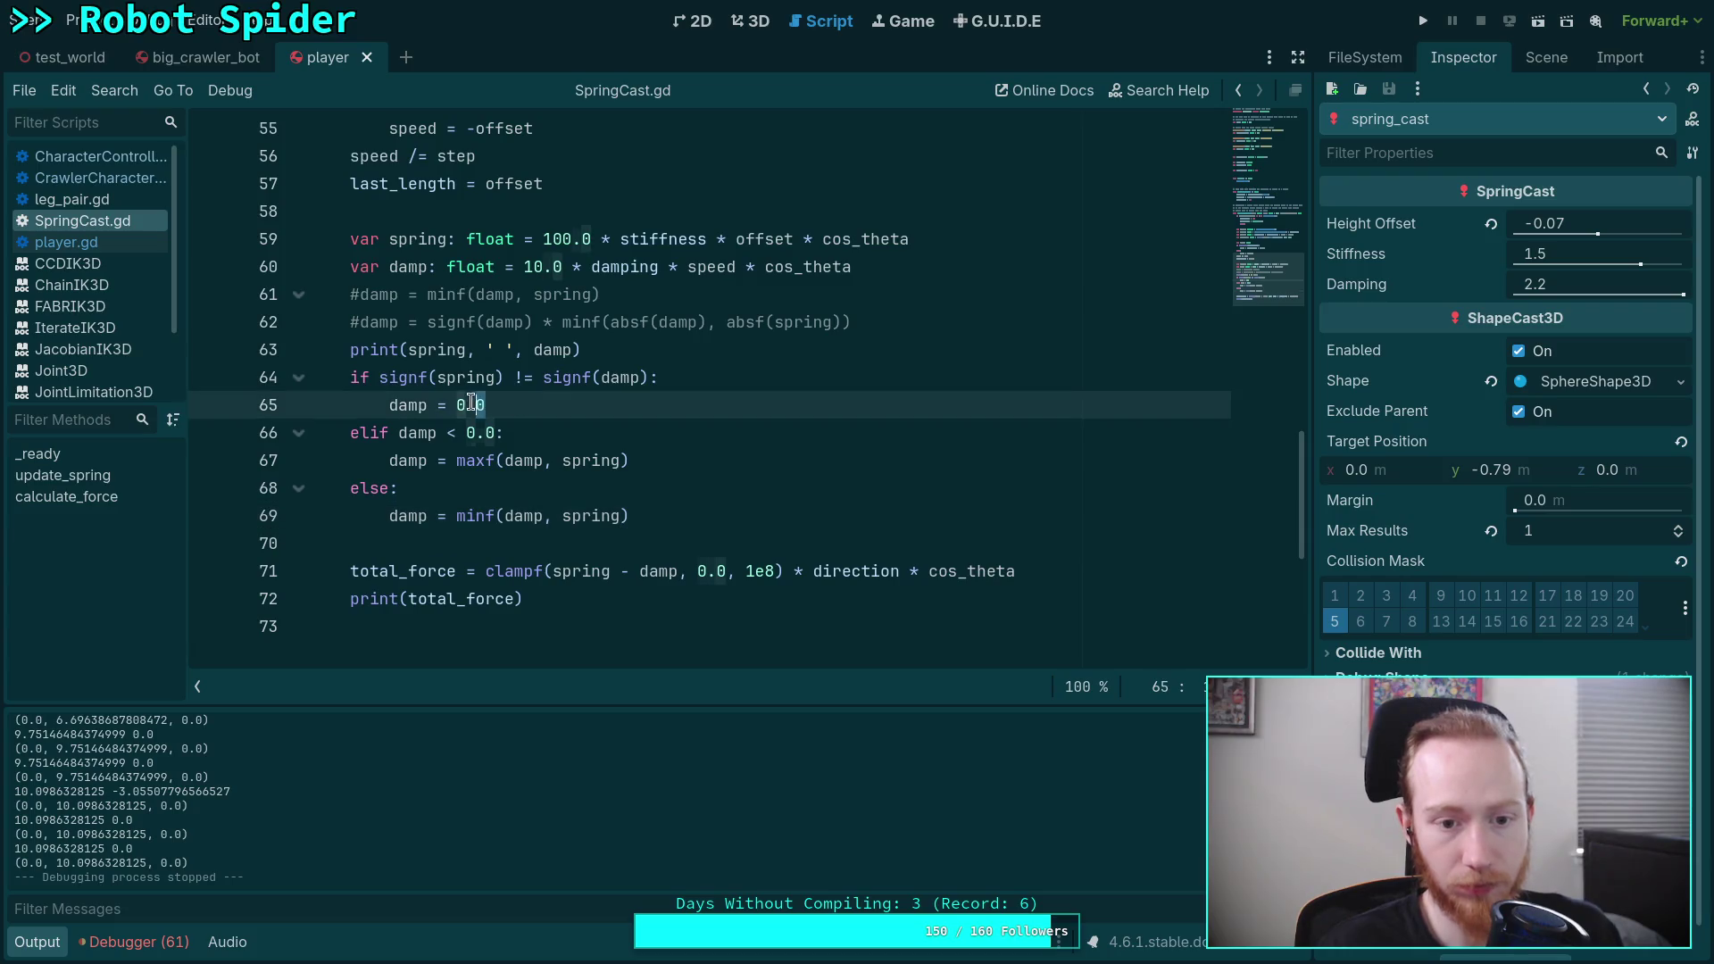
pyautogui.press('Home')
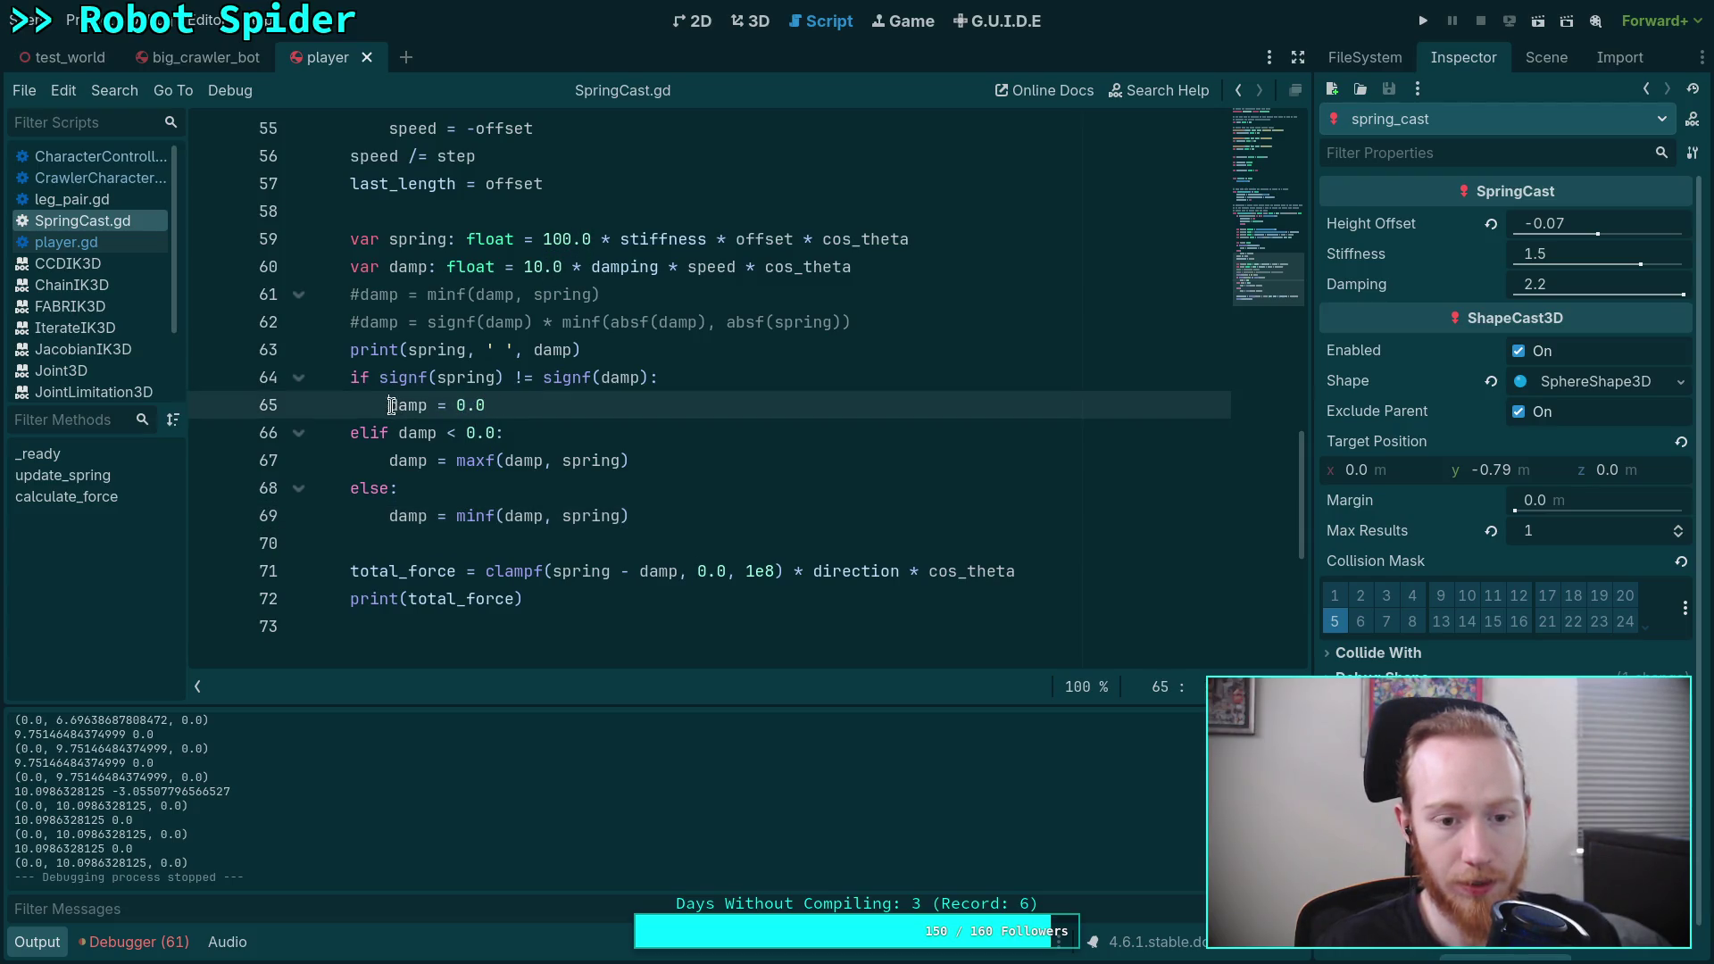
pyautogui.hotkey('shift', 'End')
pyautogui.write('if damp')
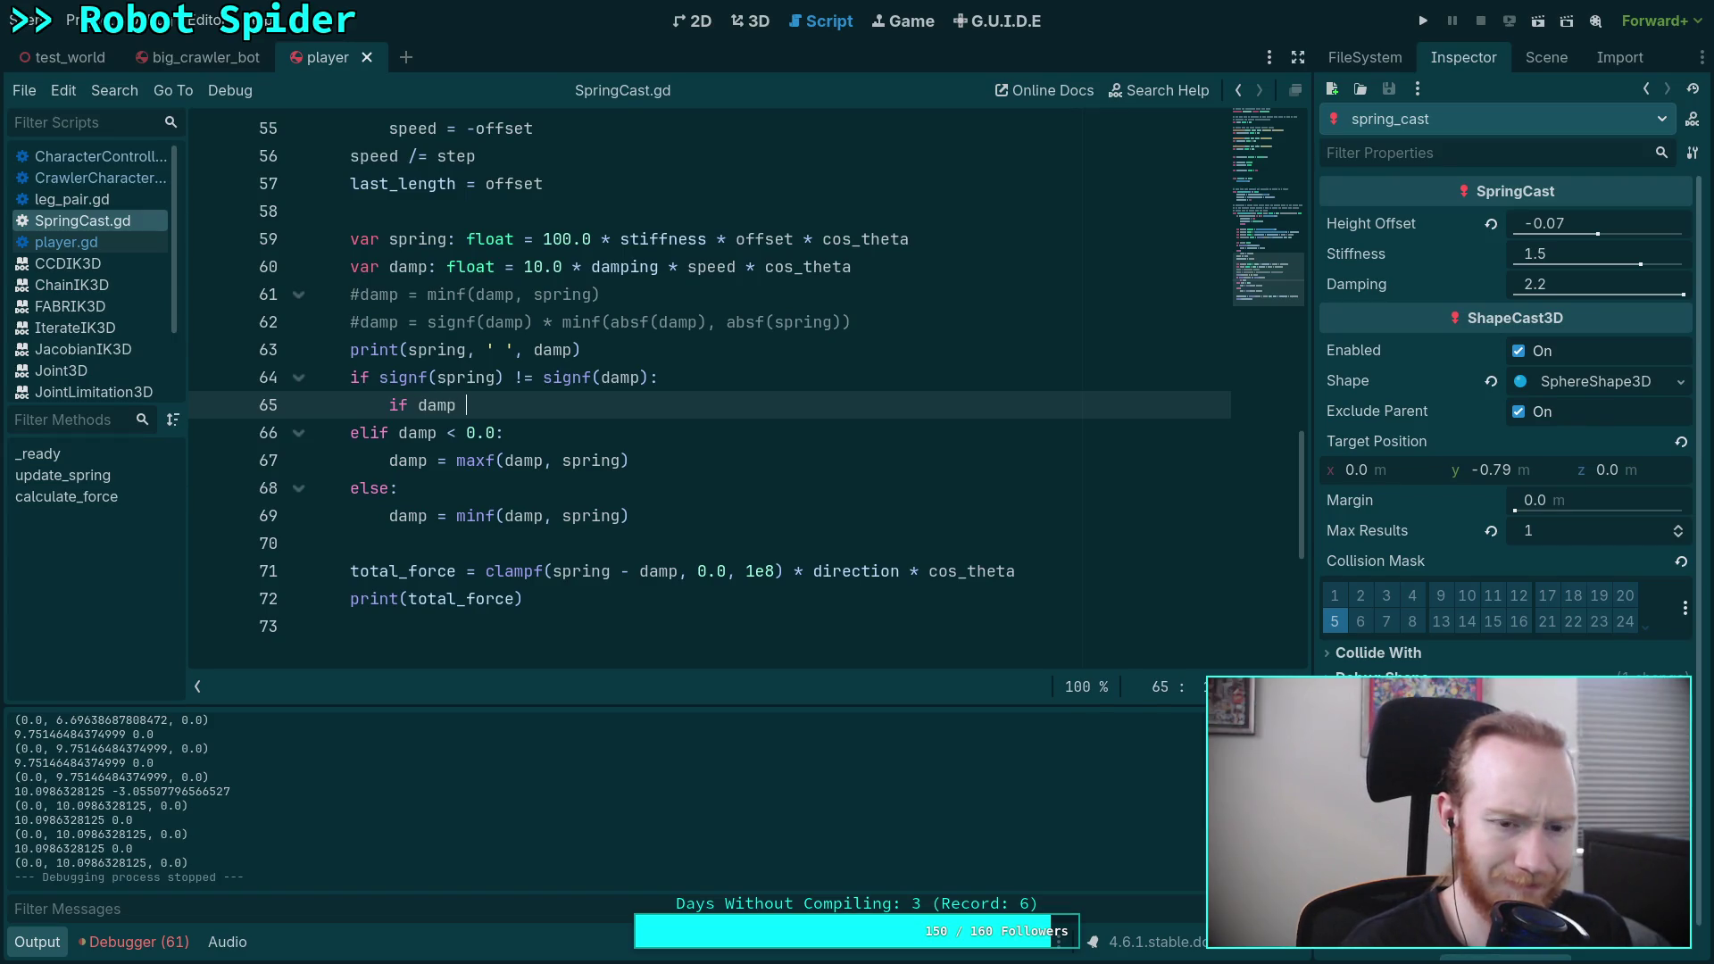
pyautogui.write(' >')
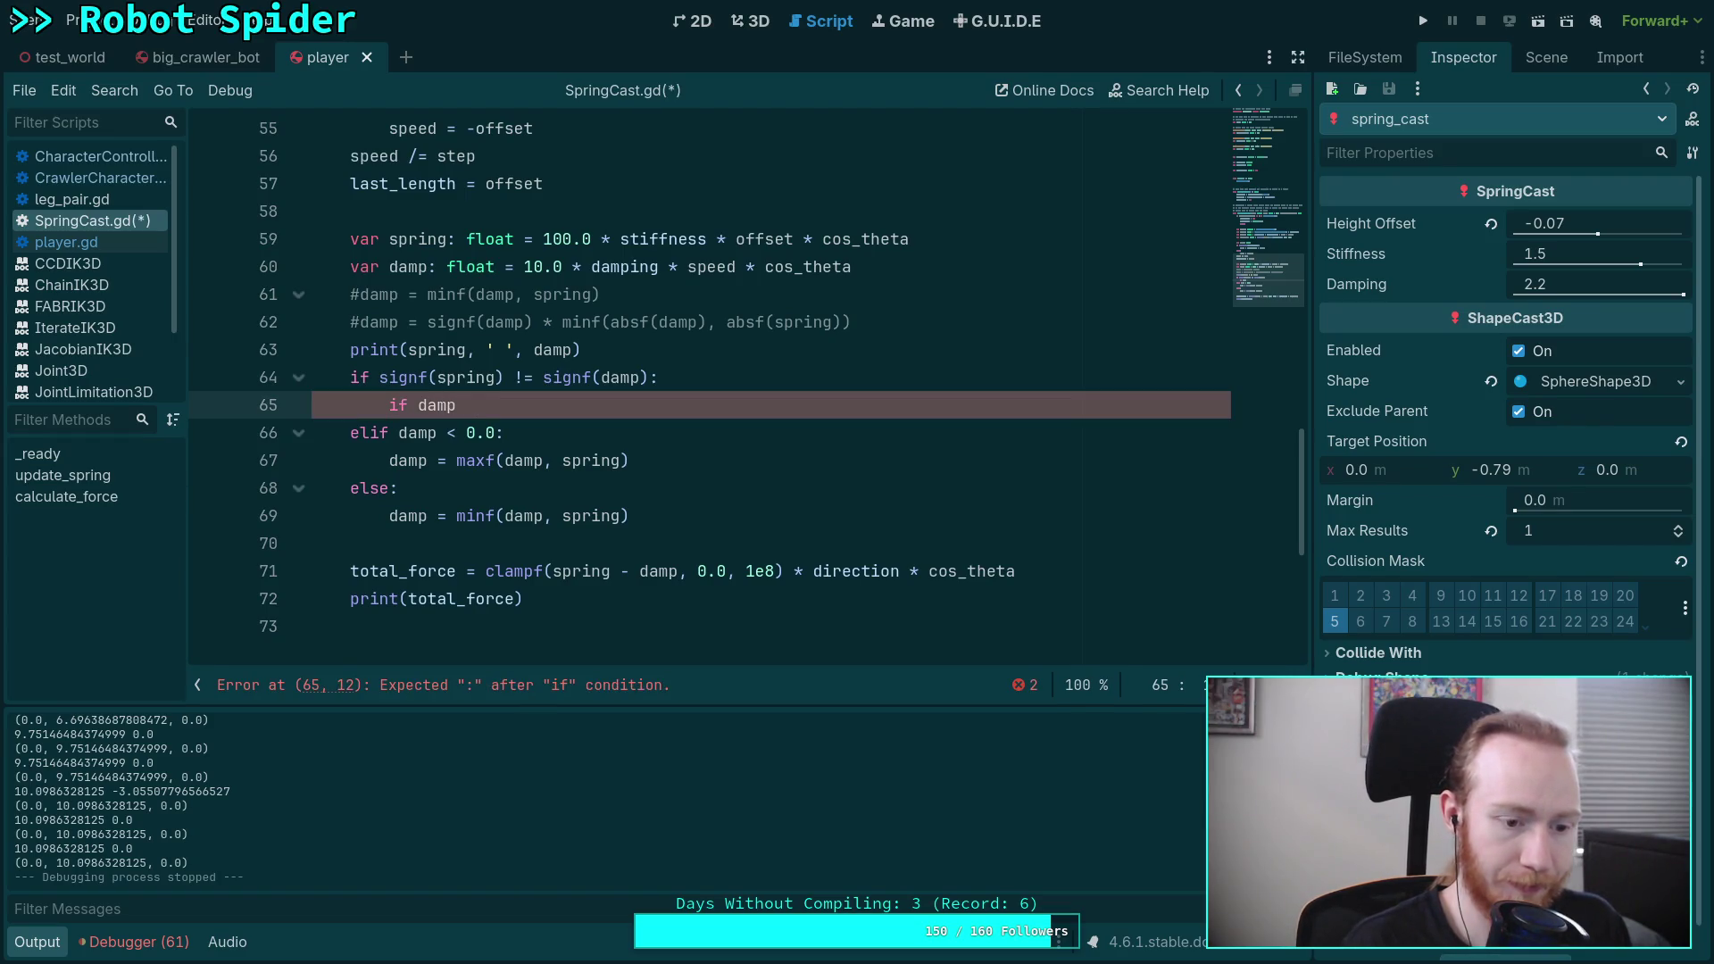
pyautogui.press('BackSpace')
pyautogui.press('BackSpace')
pyautogui.press('BackSpace')
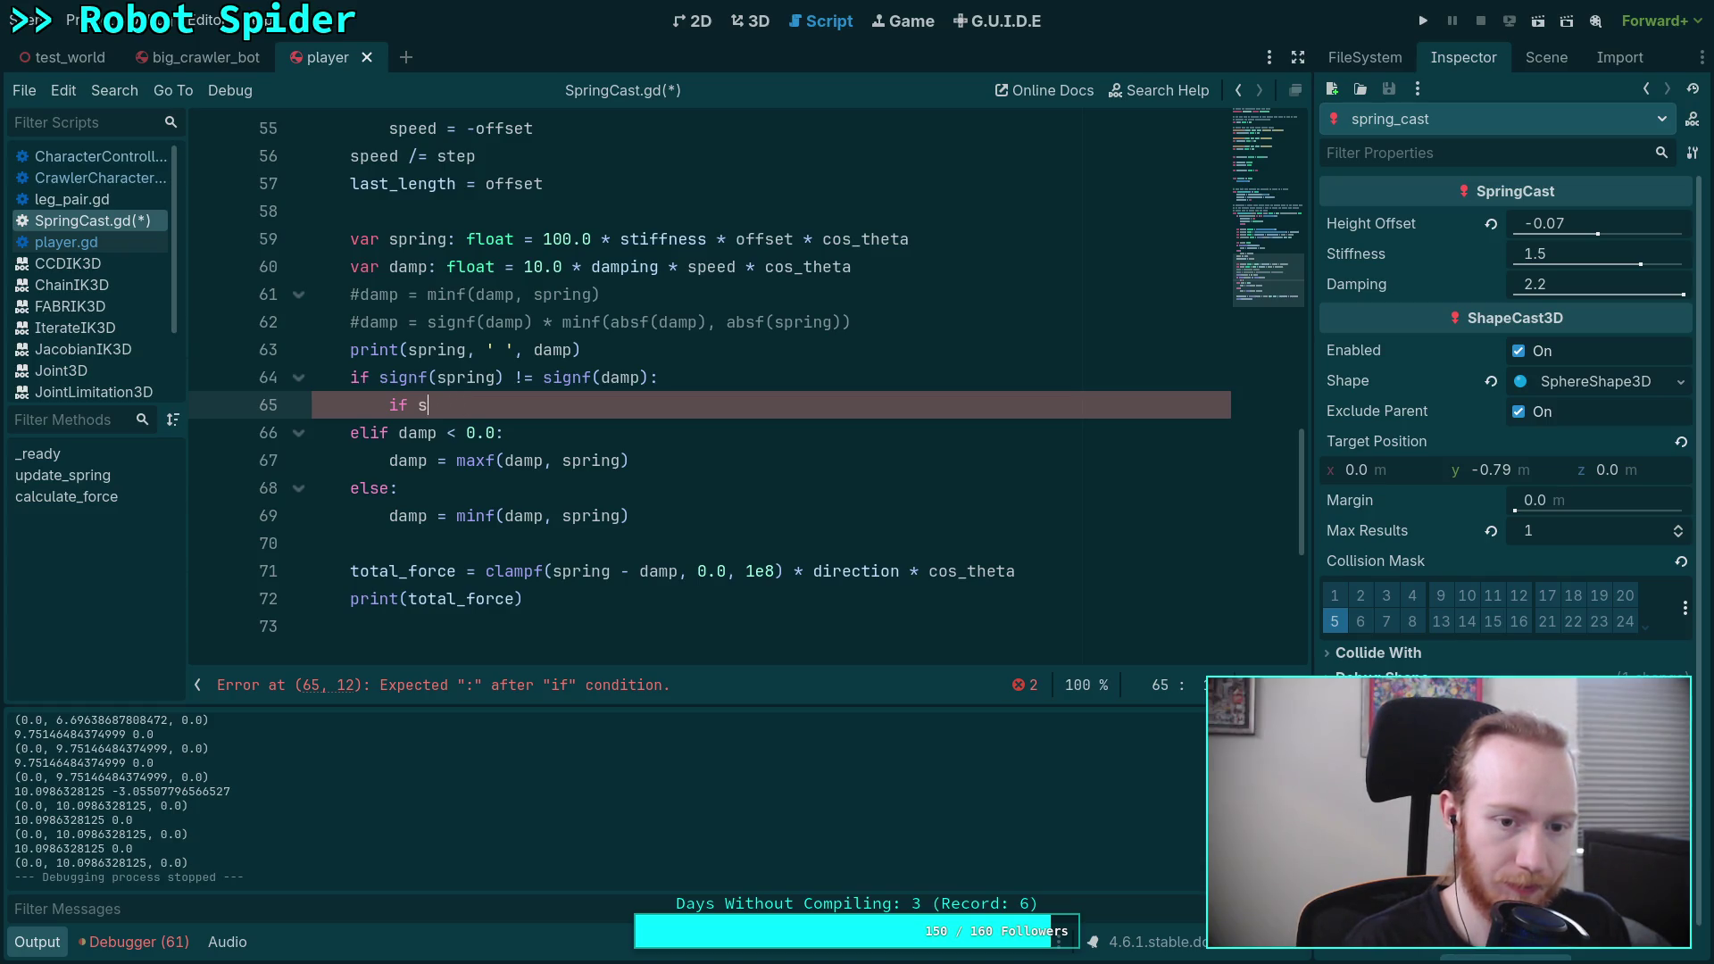
pyautogui.write('pring >')
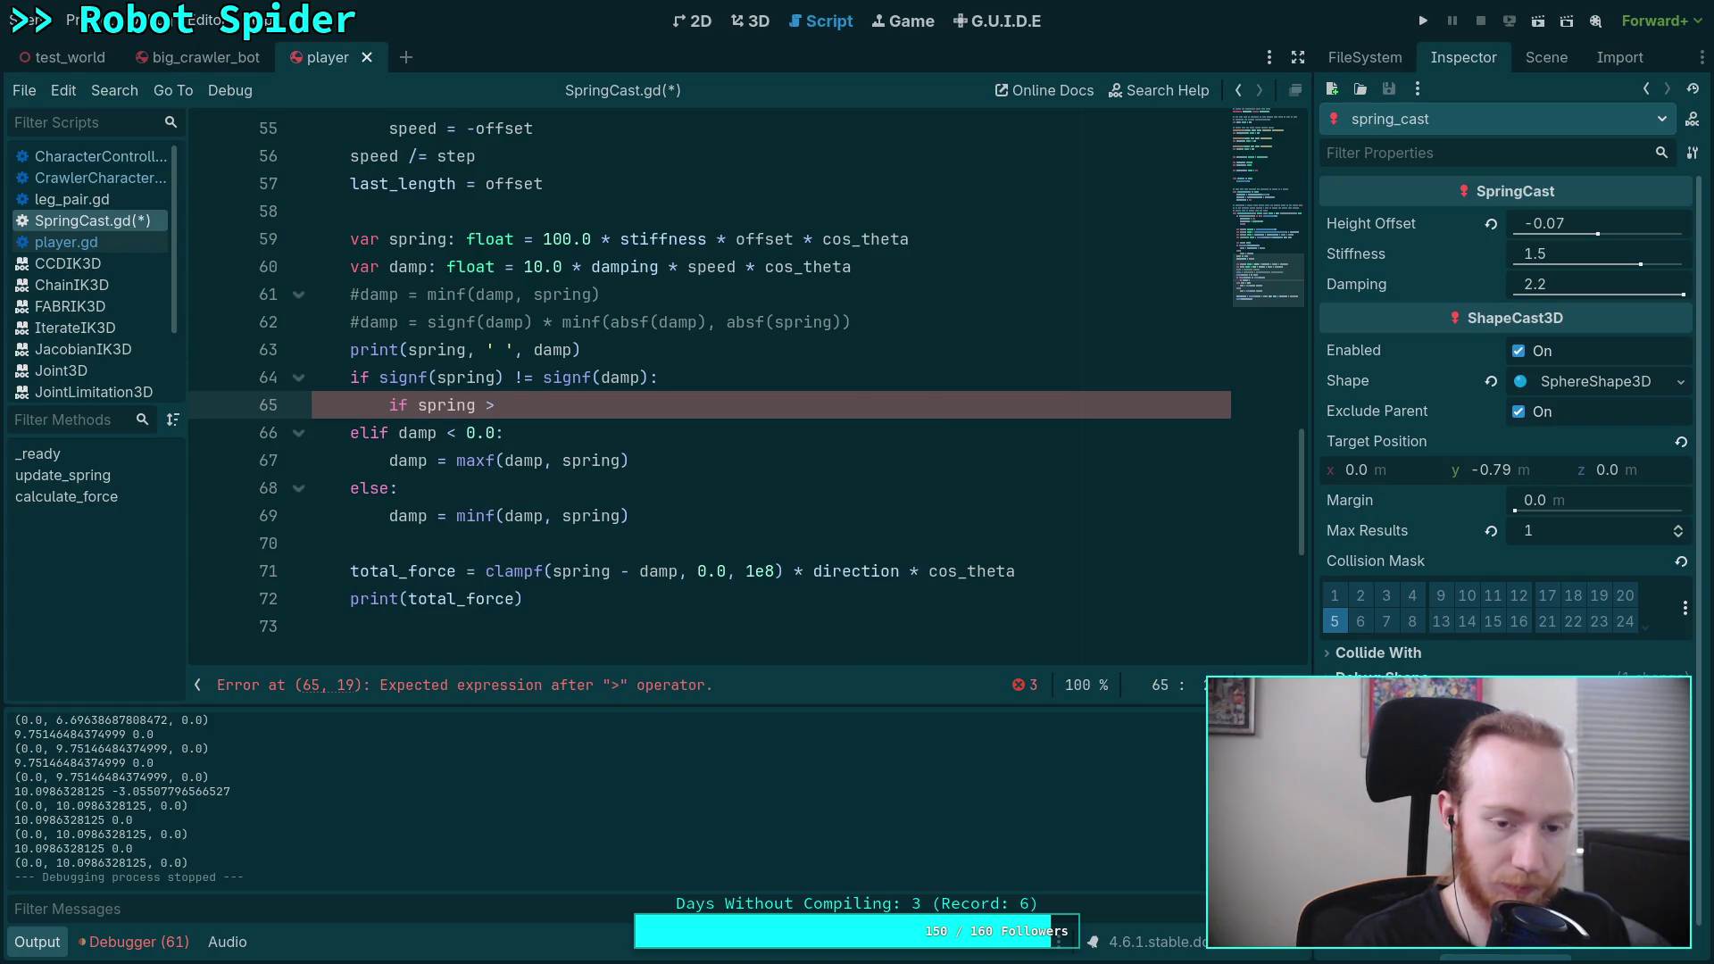
pyautogui.write(':')
pyautogui.press('Return')
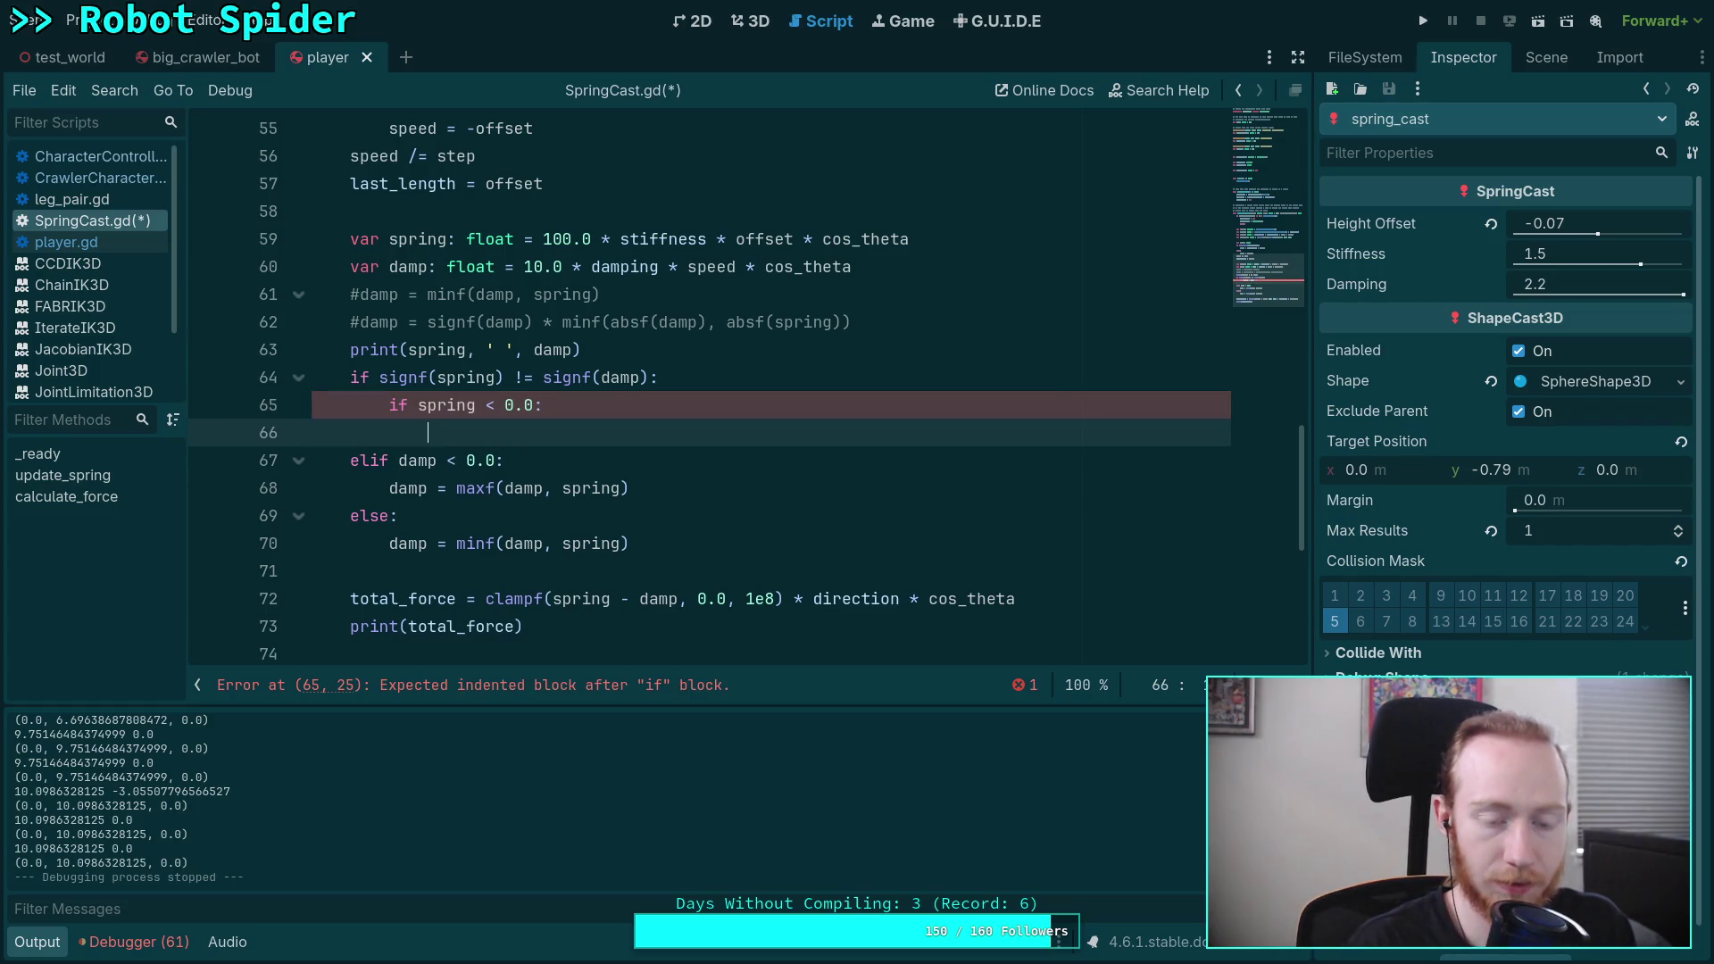
pyautogui.write('damp')
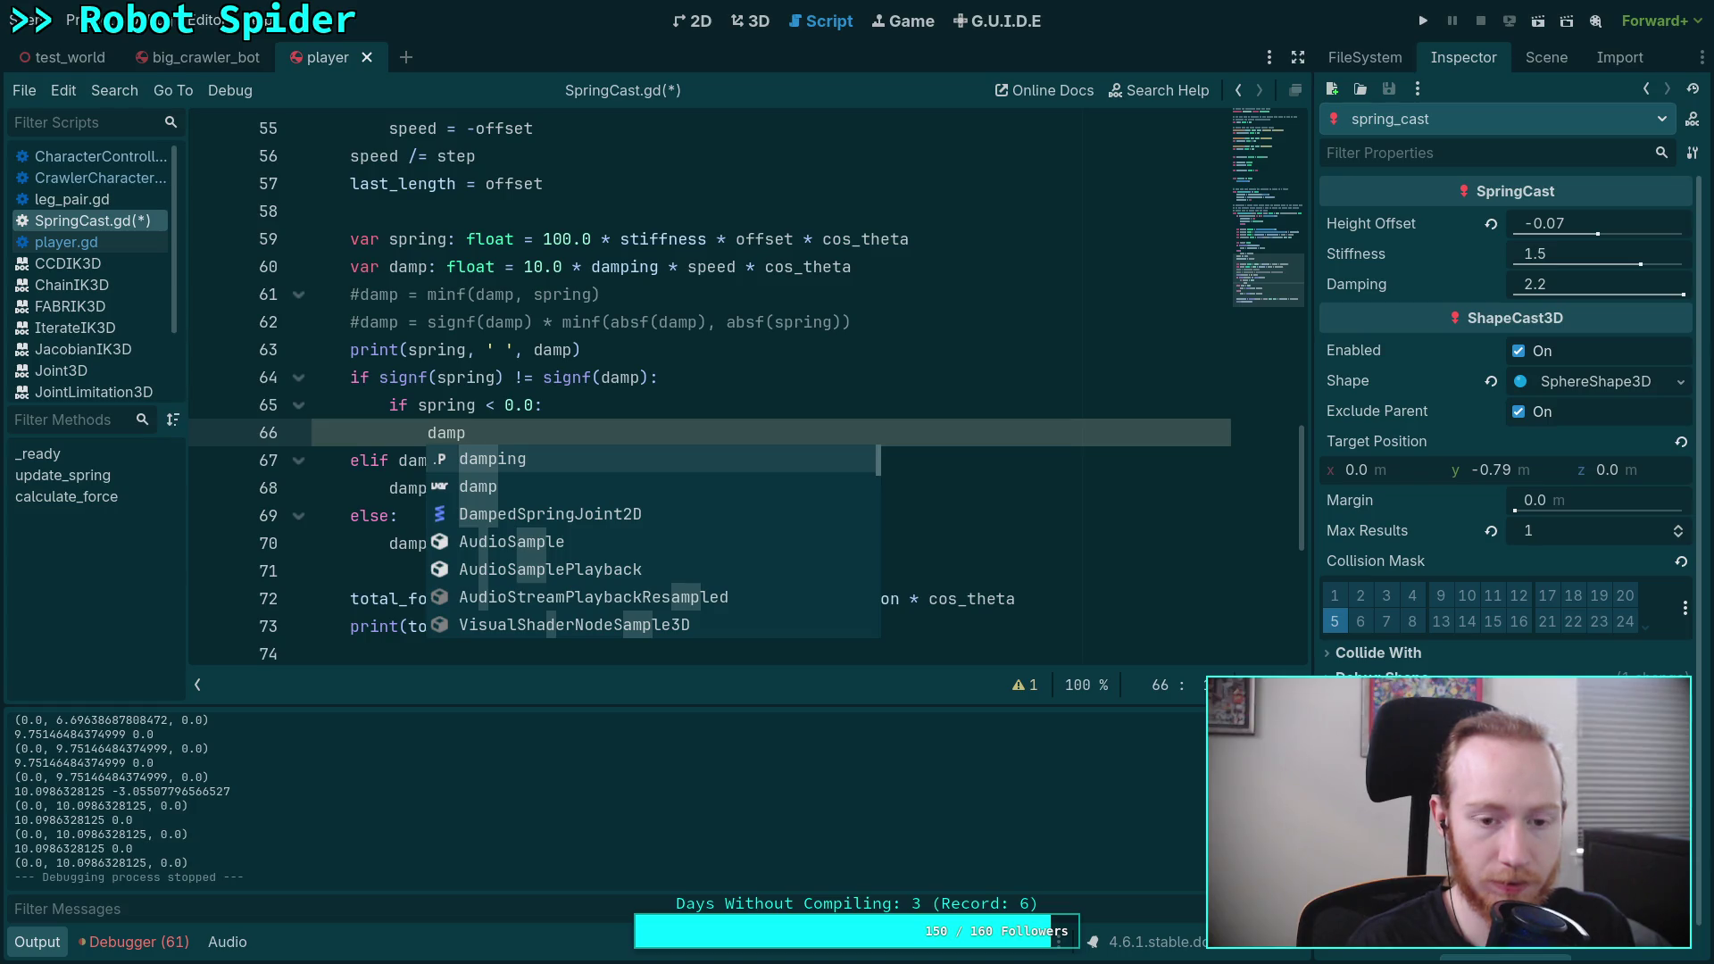
pyautogui.write(' = 0.0')
# Step: Remove the unfinished else branch, then save SpringCast.gd and run the game with F5
pyautogui.press('Return')
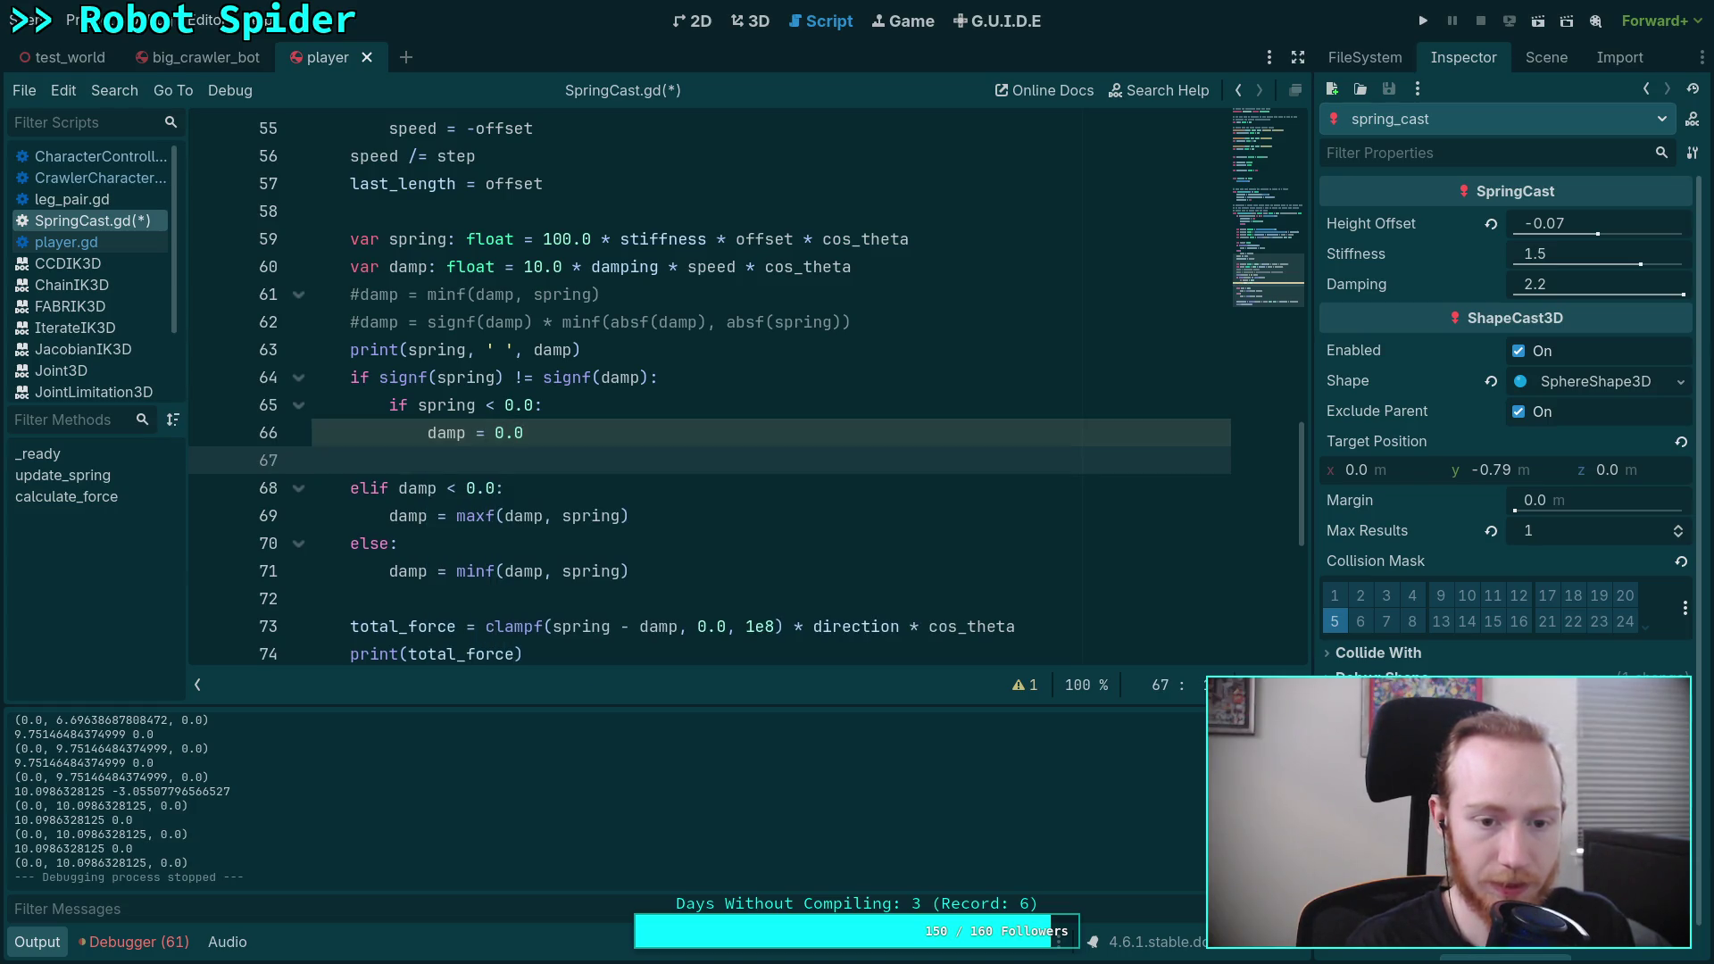
pyautogui.press('BackSpace')
pyautogui.write('else:')
pyautogui.press('Return')
pyautogui.write('dam')
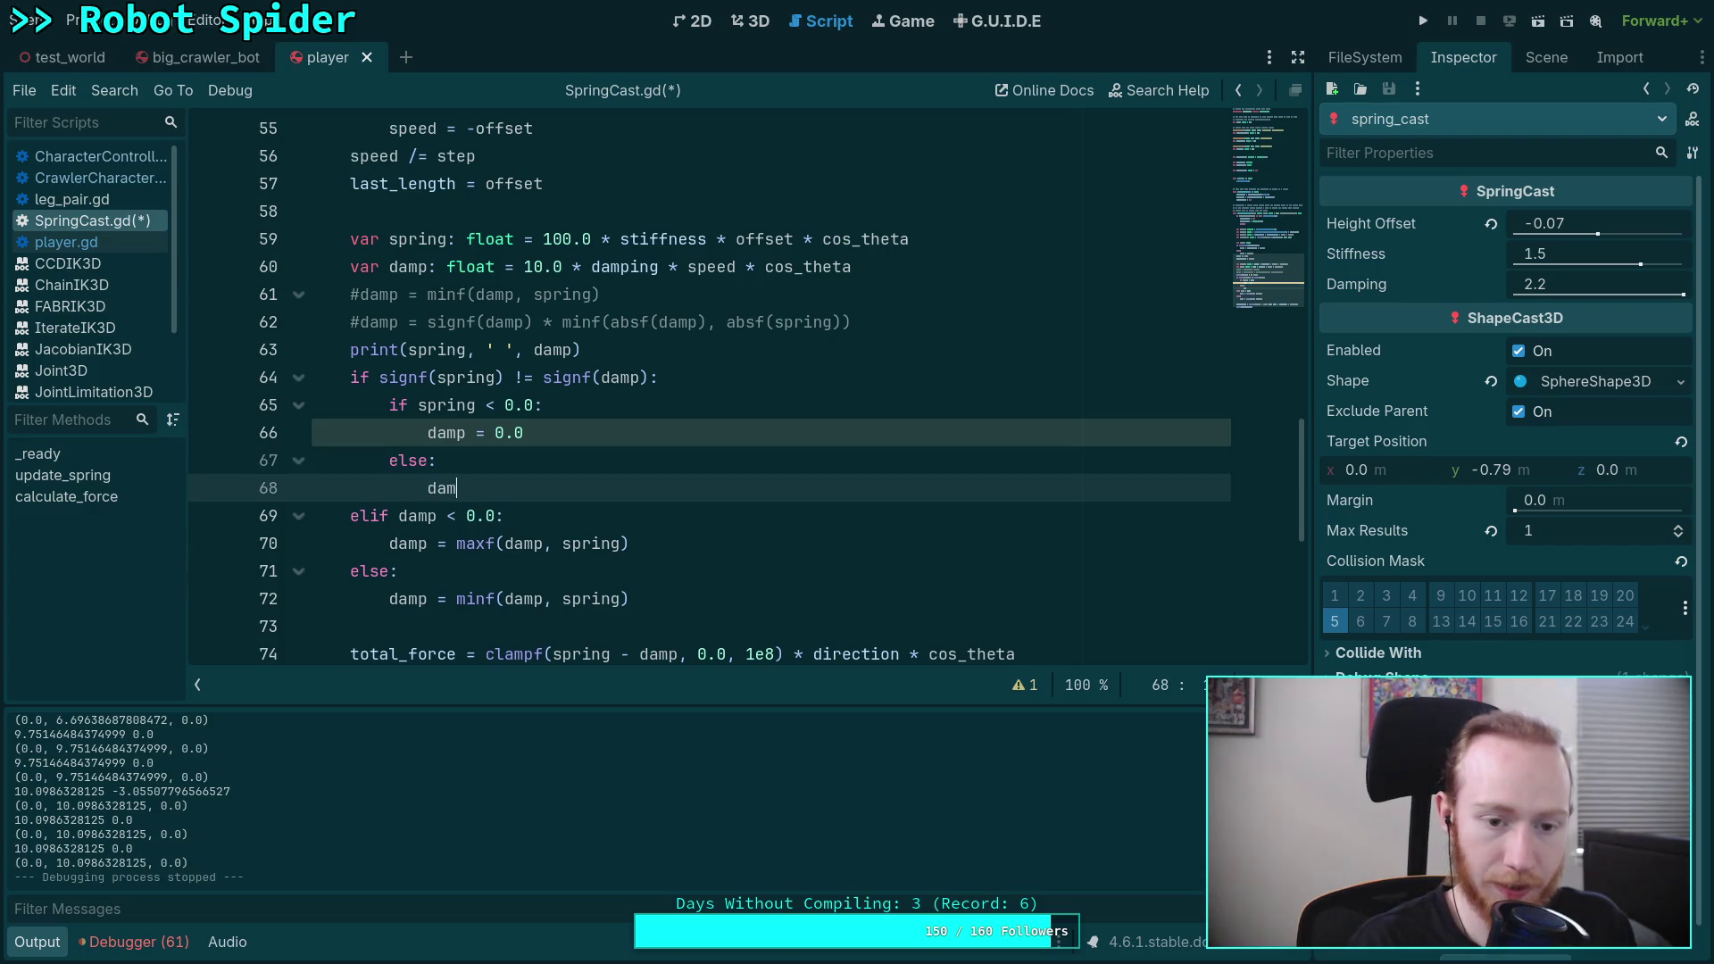
pyautogui.write('p =')
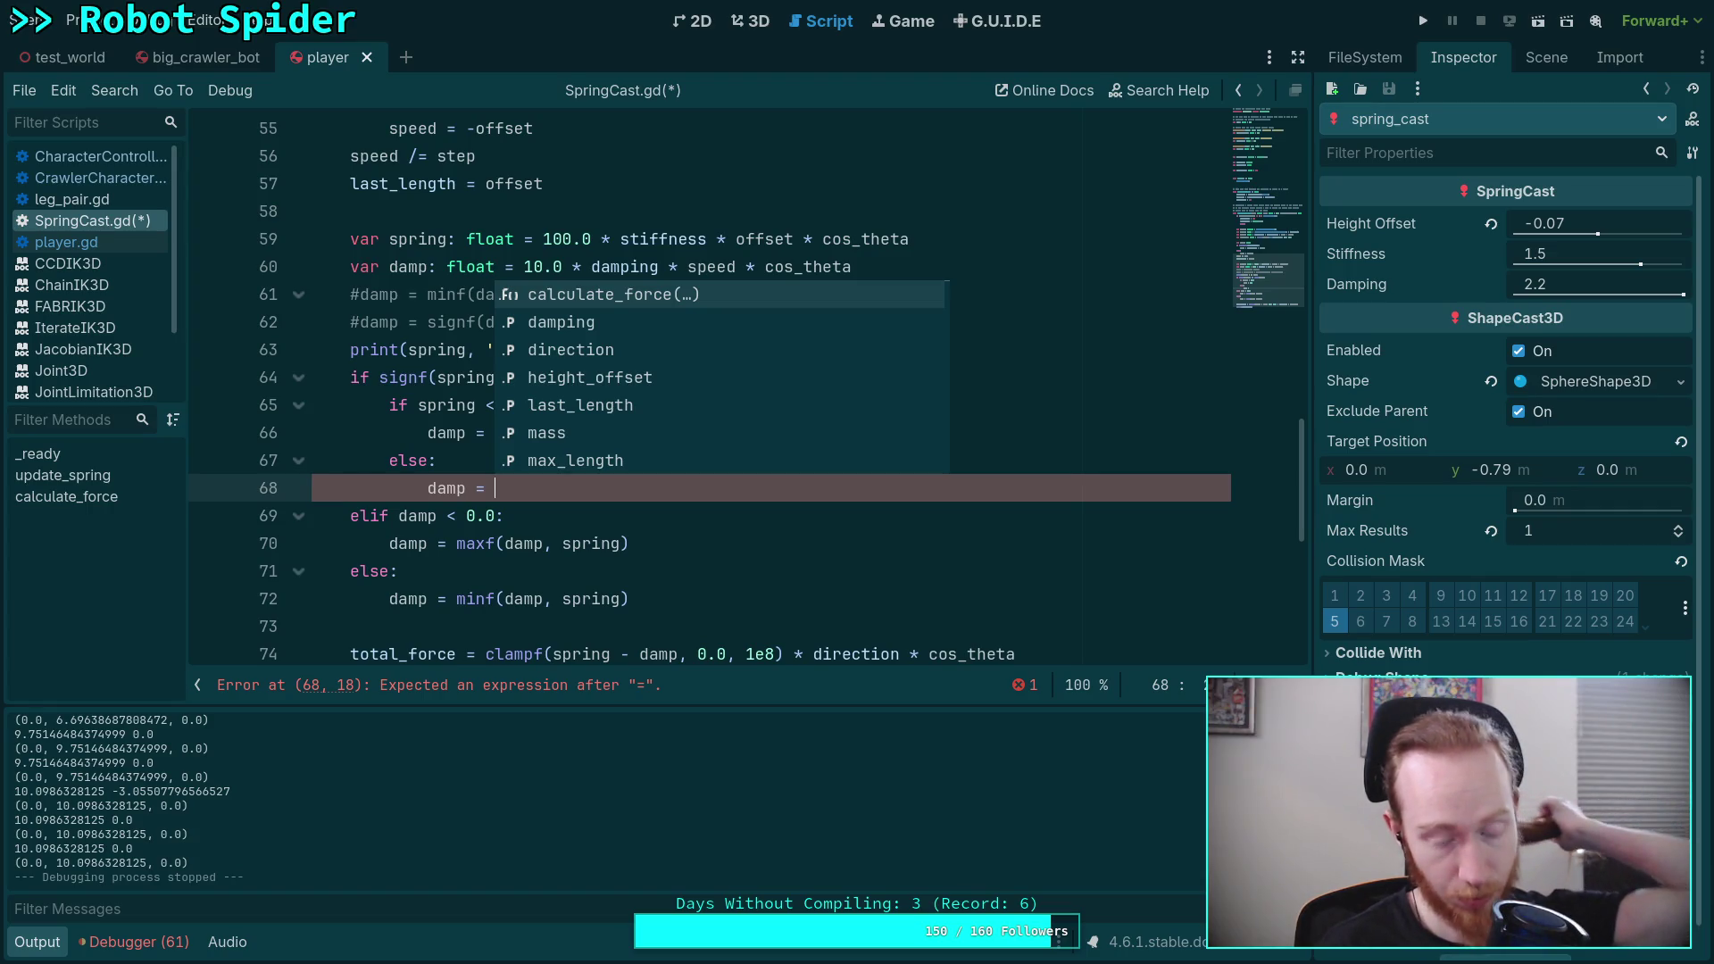
pyautogui.press('Escape')
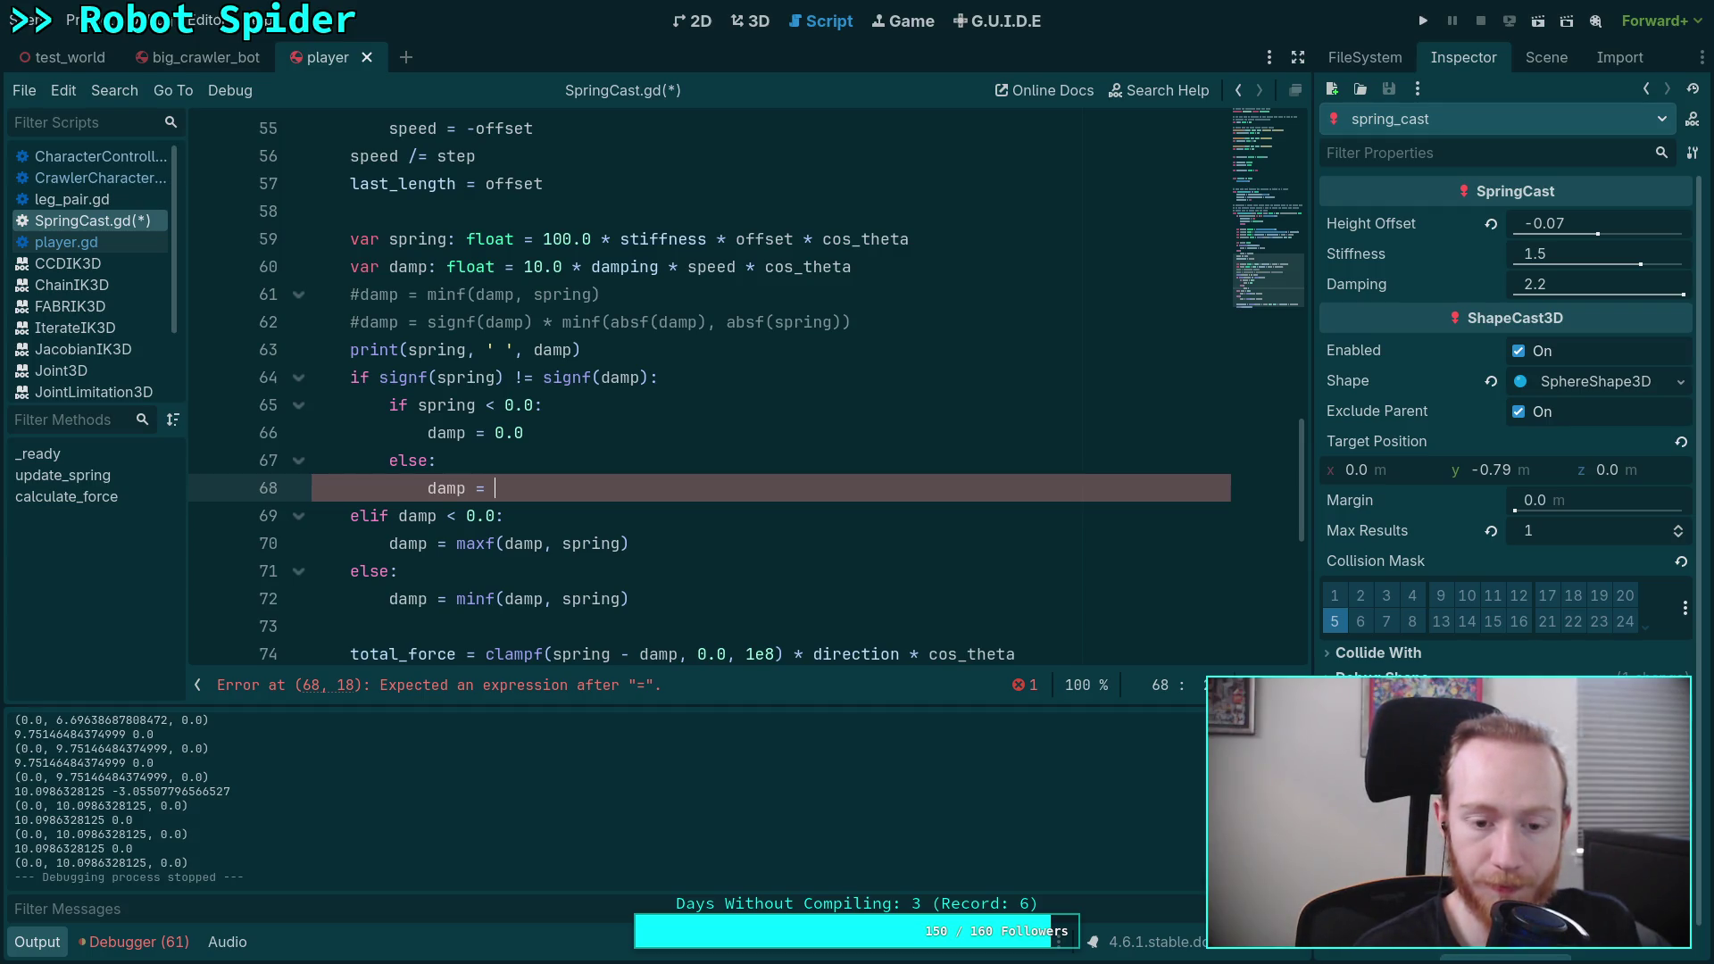
pyautogui.press('BackSpace')
pyautogui.press('BackSpace')
pyautogui.press('BackSpace')
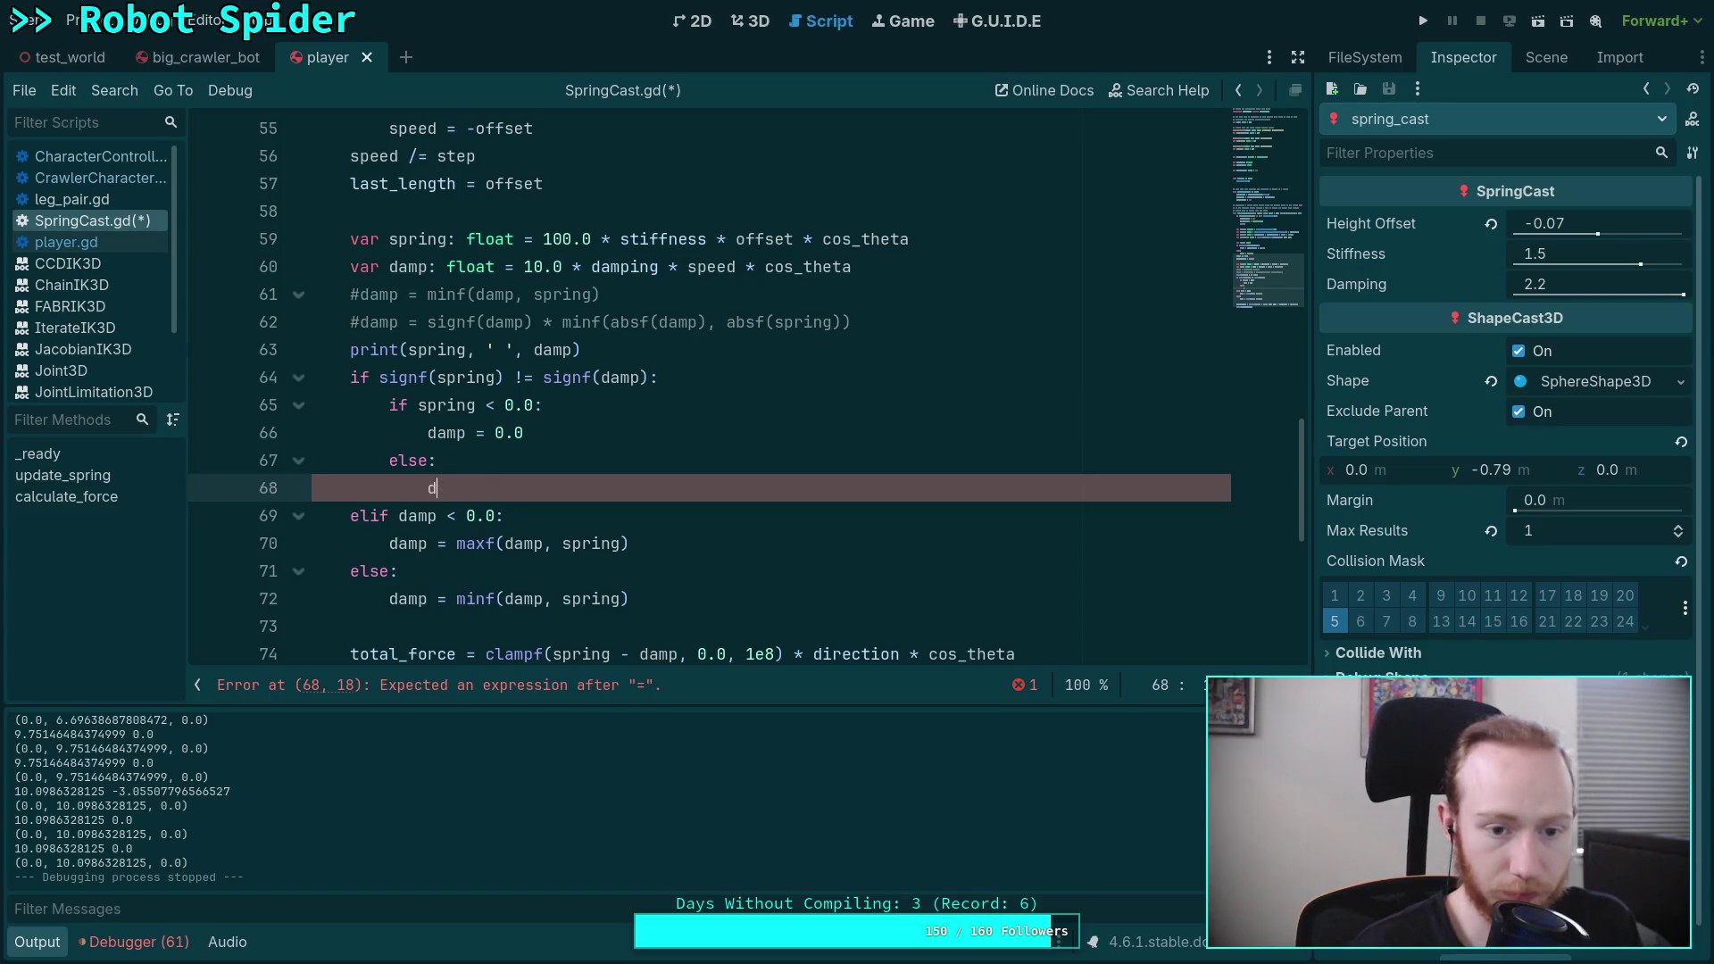
pyautogui.press('BackSpace')
pyautogui.press('BackSpace')
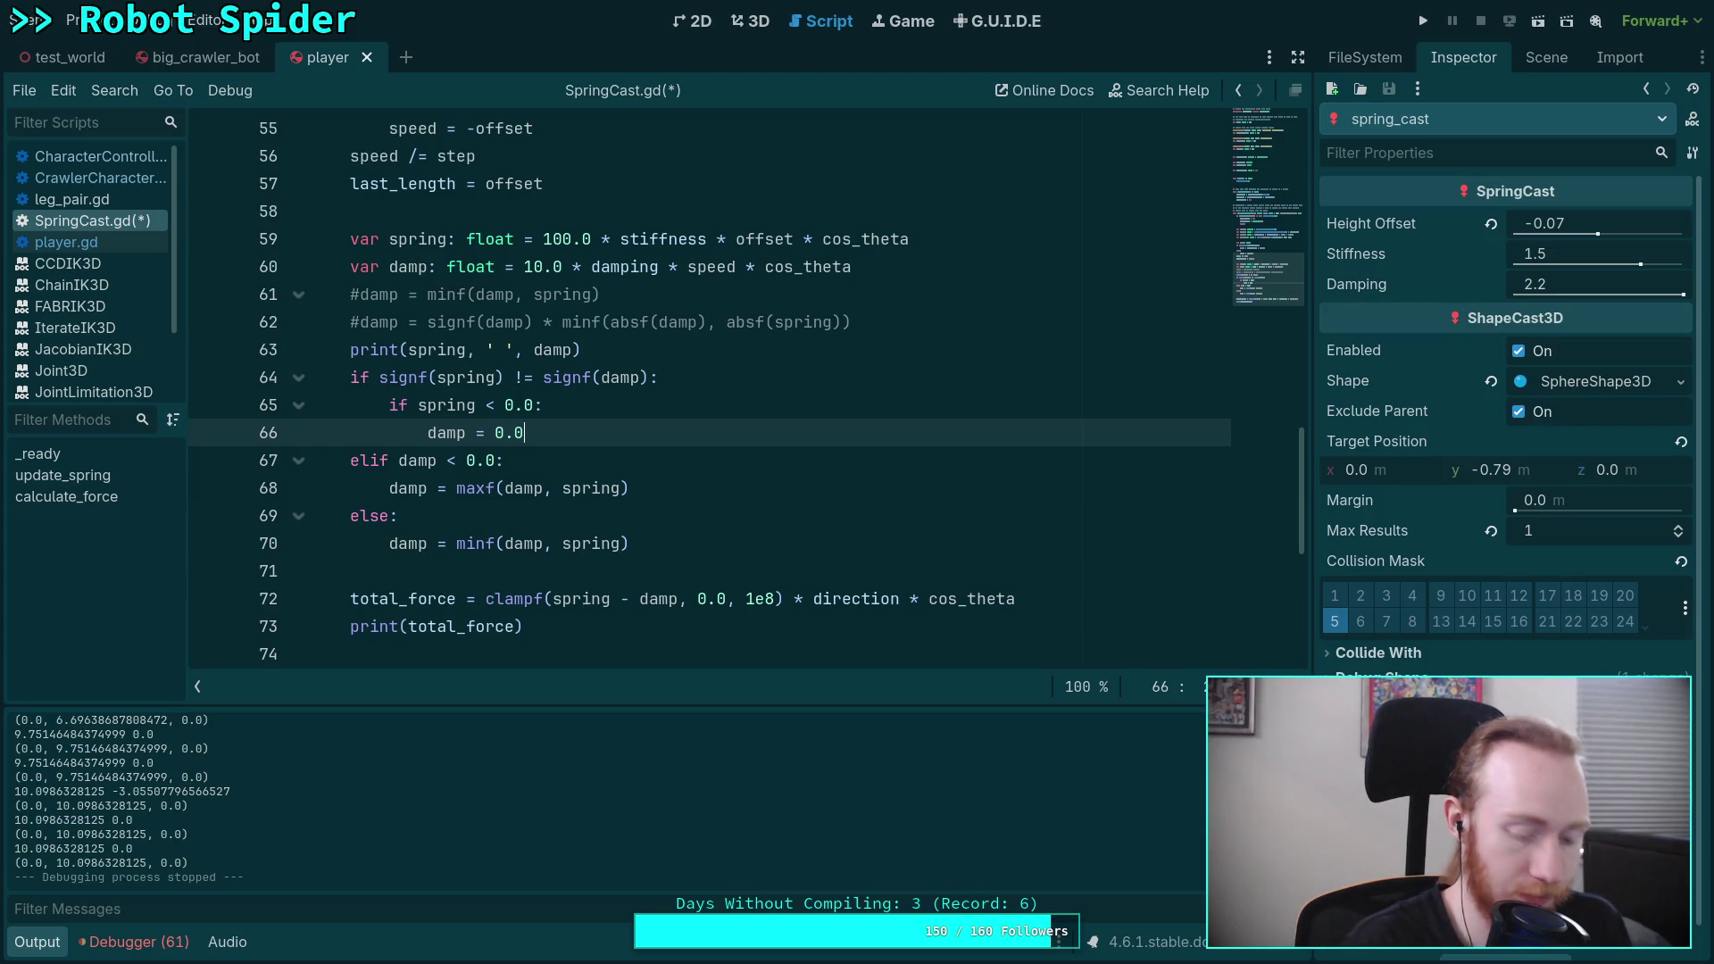
pyautogui.press('F5')
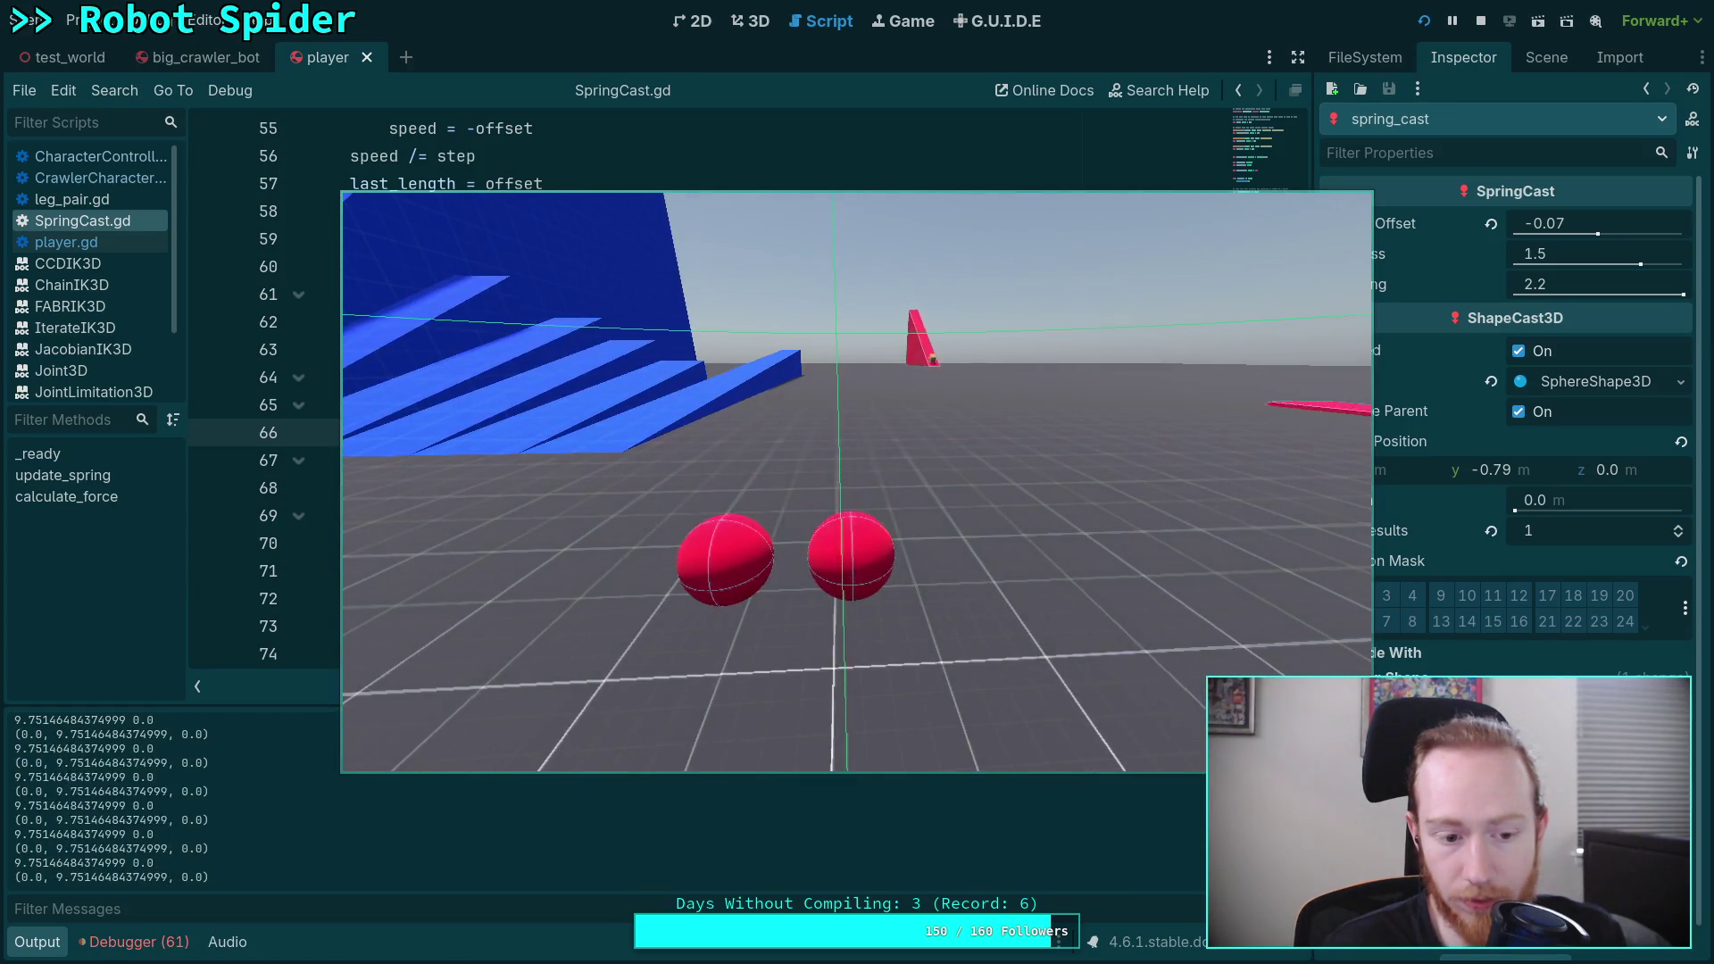
# Step: Fly the camera toward the ramps, check the log's spring 9.75 and damp 0.0 readings, then stop the game
pyautogui.press('w')
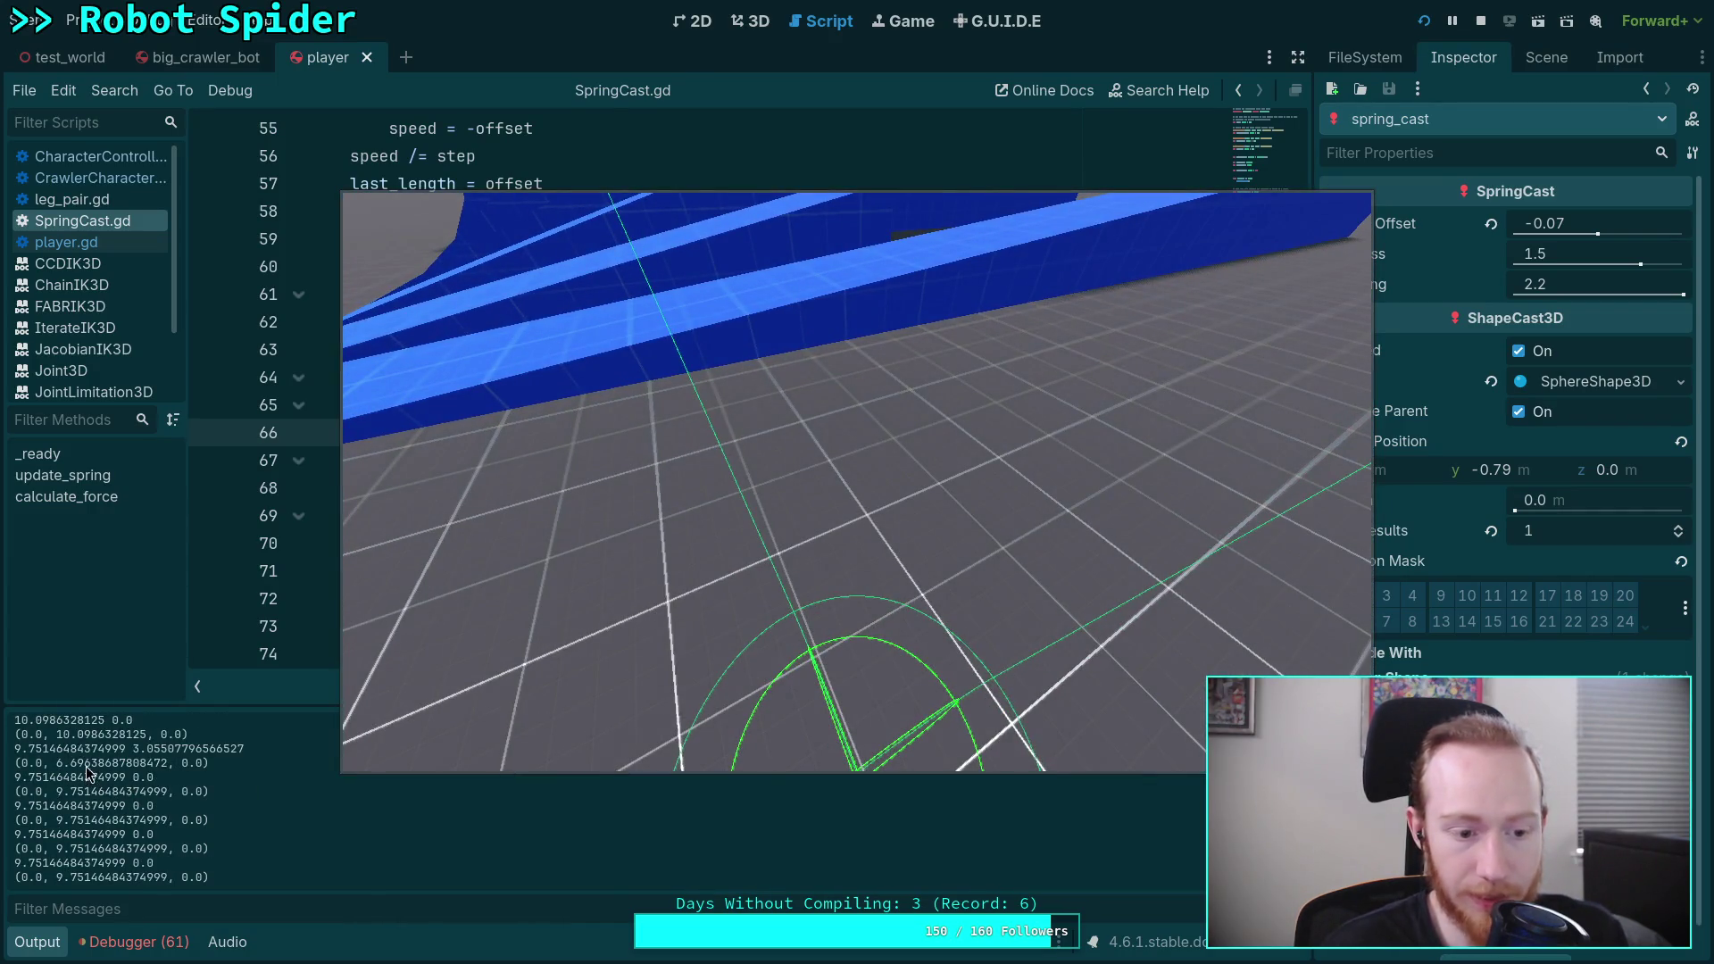
pyautogui.scroll(1, 100, 785)
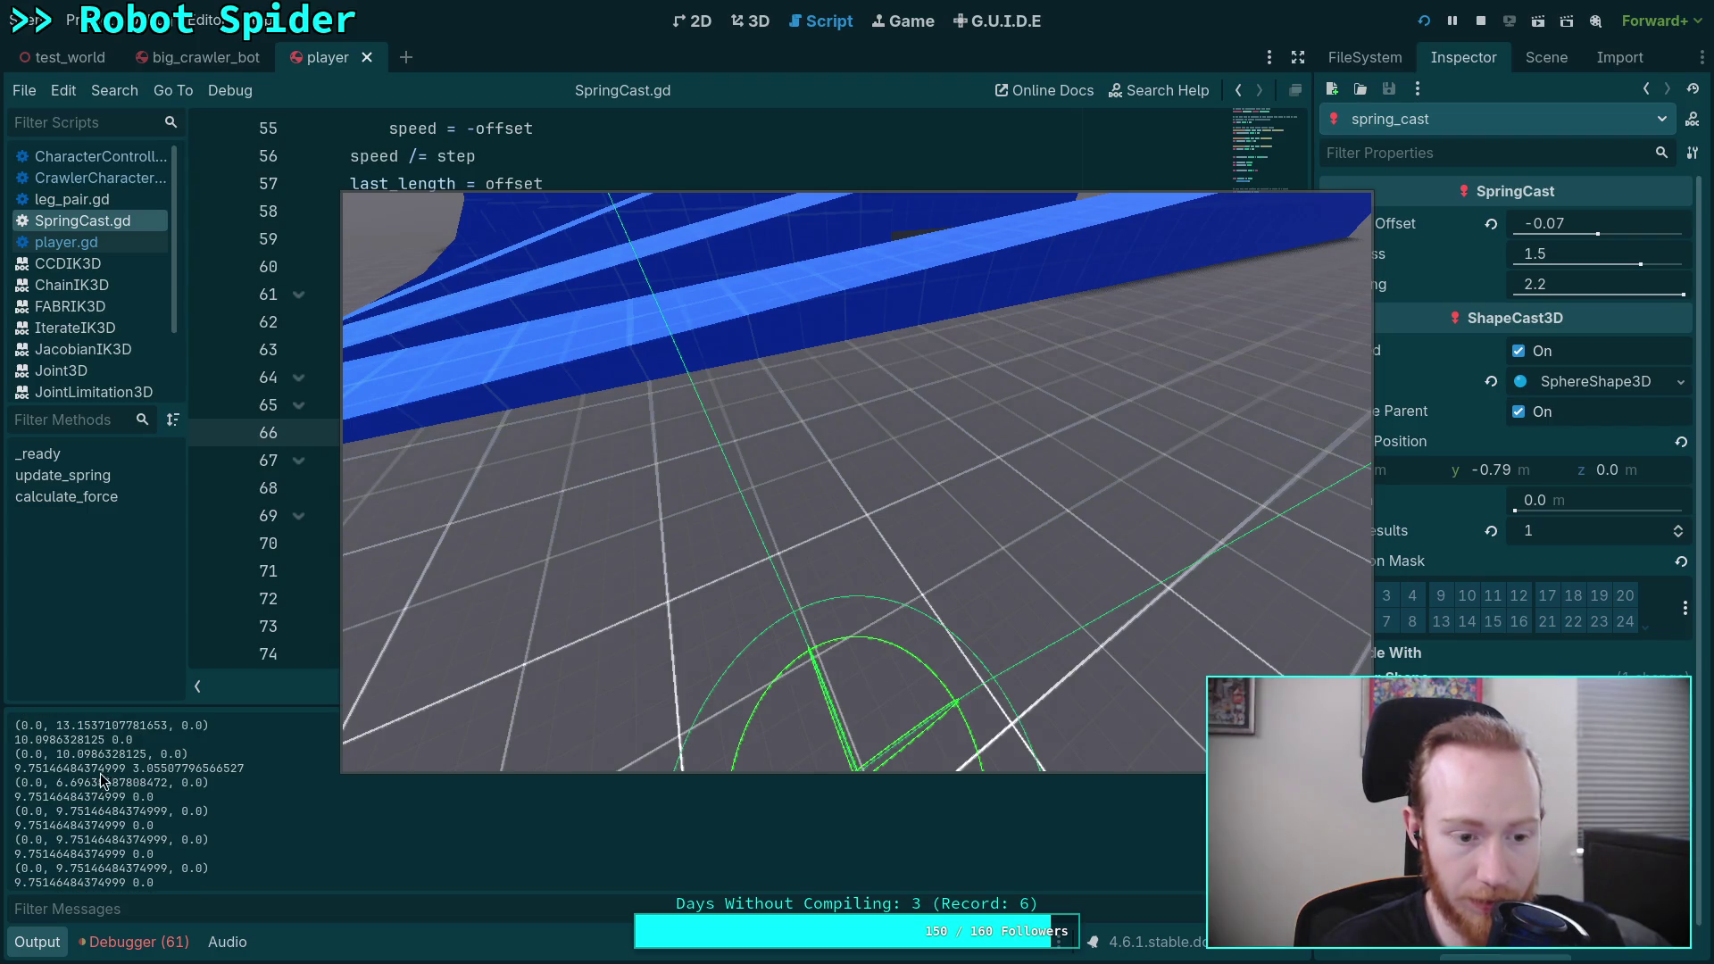
pyautogui.scroll(1, 107, 780)
pyautogui.scroll(1, 89, 786)
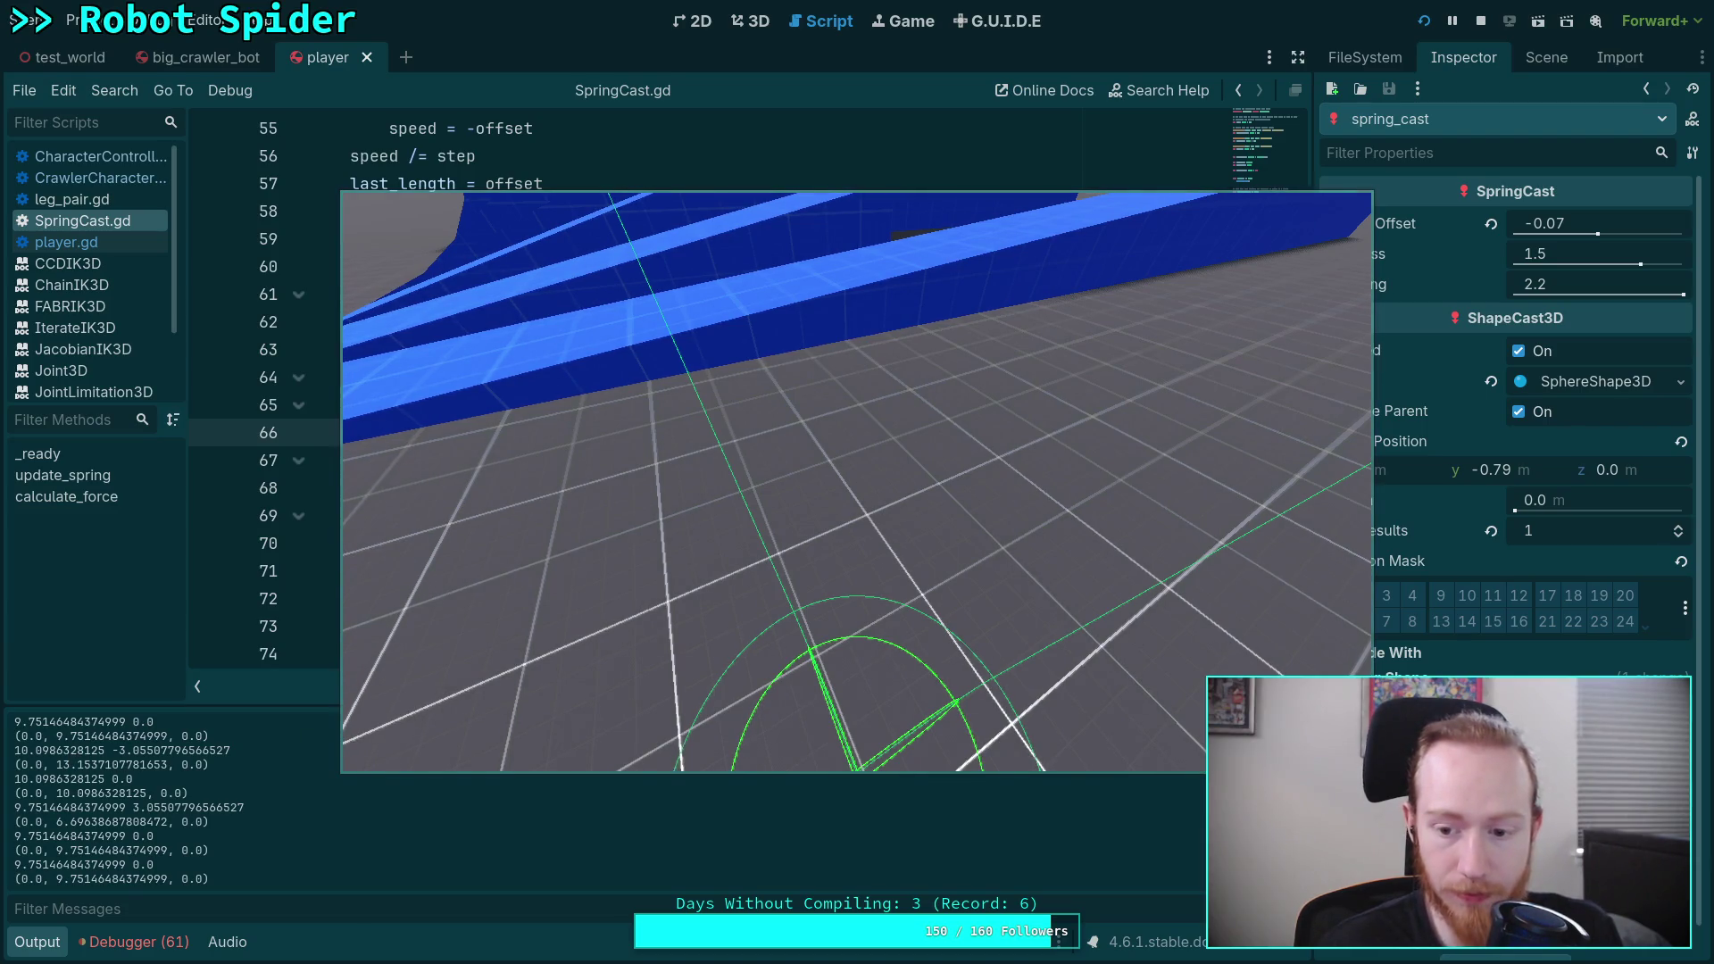
pyautogui.click(1481, 21)
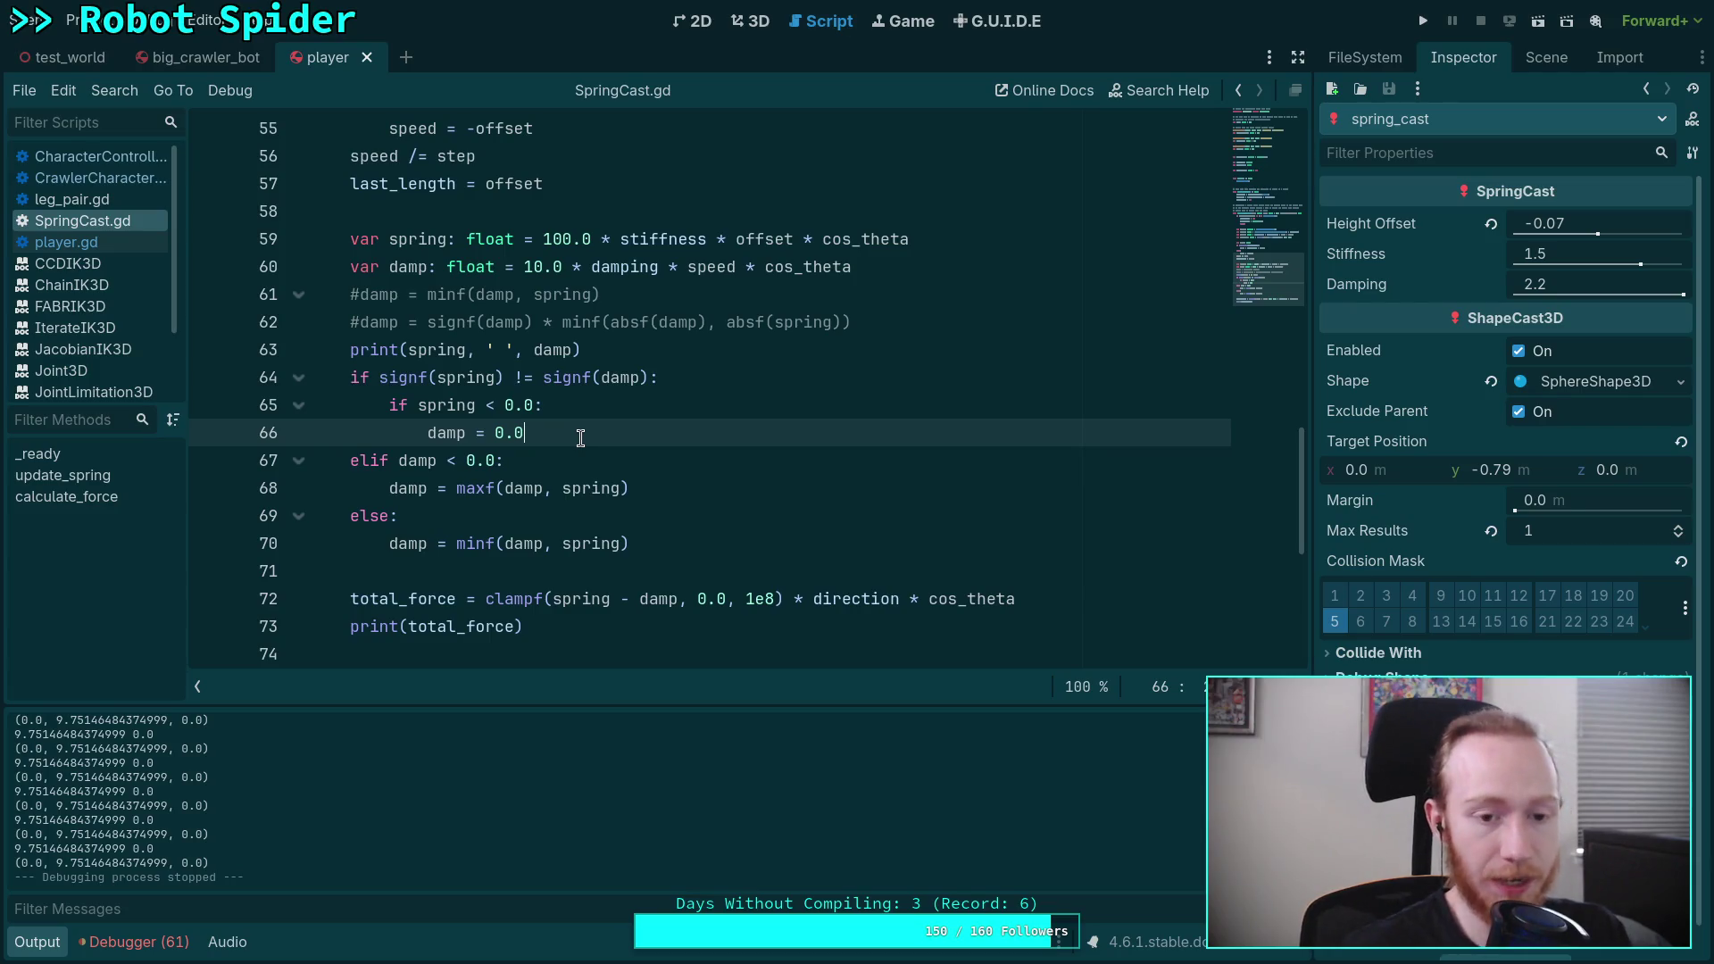
# Step: Change line 64's != check to ==, delete the spring check and elif, and re-indent the damp branches
pyautogui.click(528, 384)
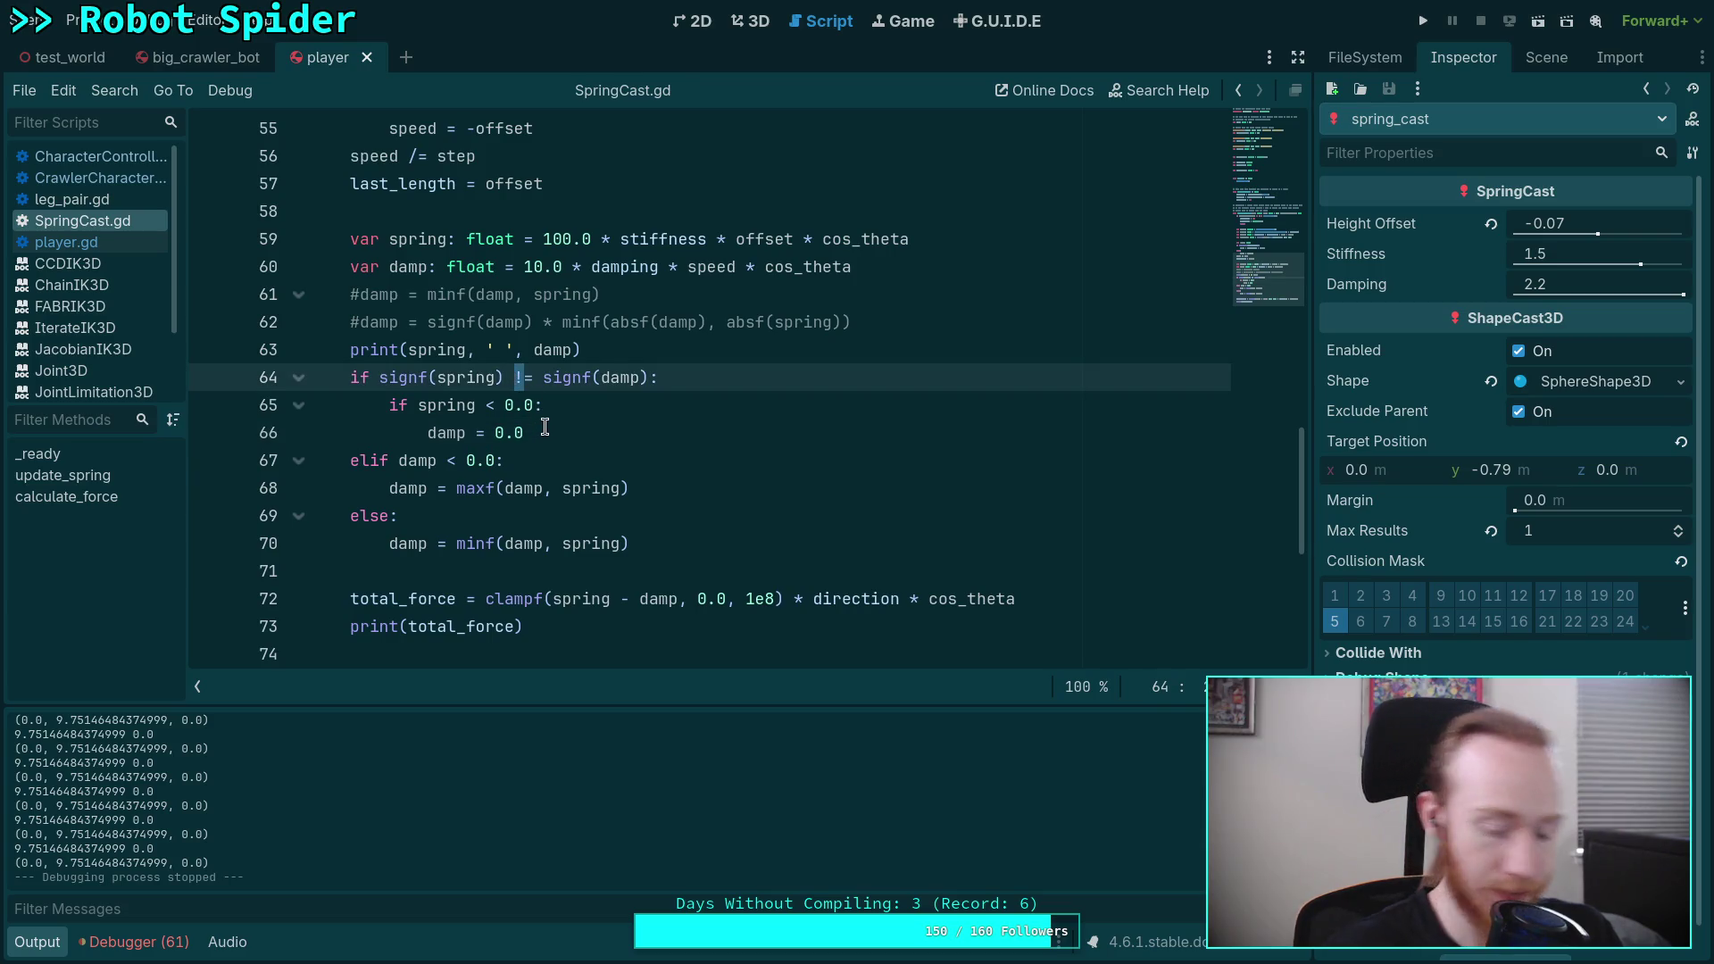
pyautogui.press('Delete')
pyautogui.write('=')
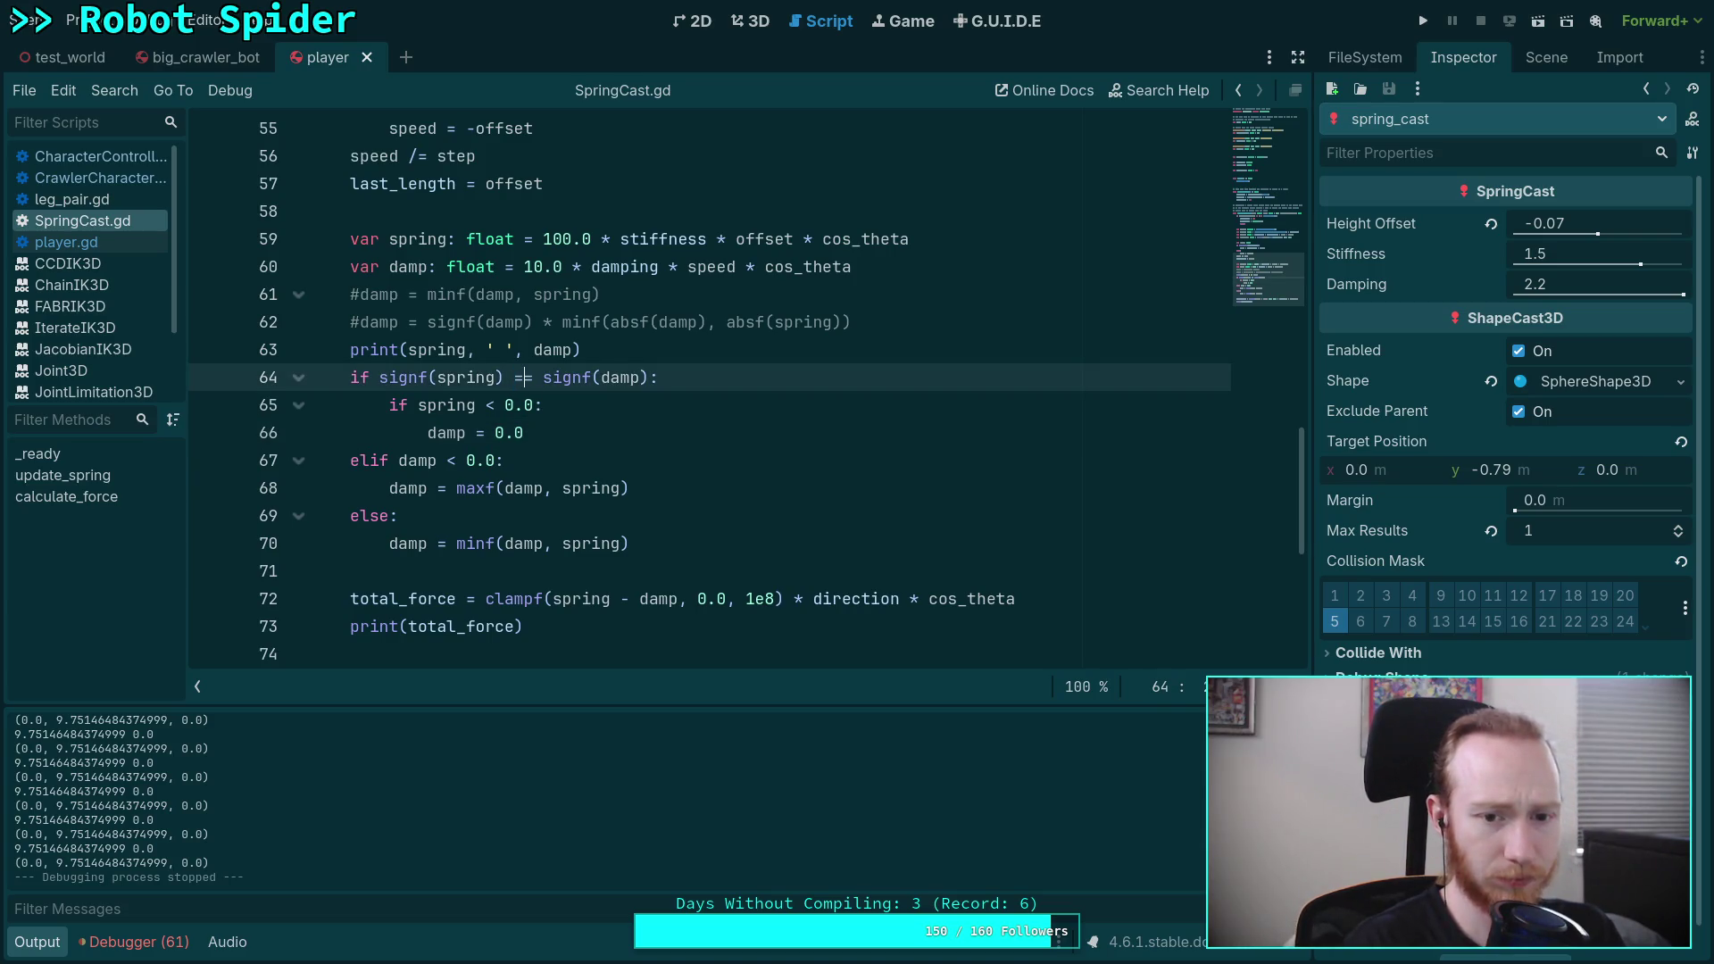
pyautogui.click(456, 433)
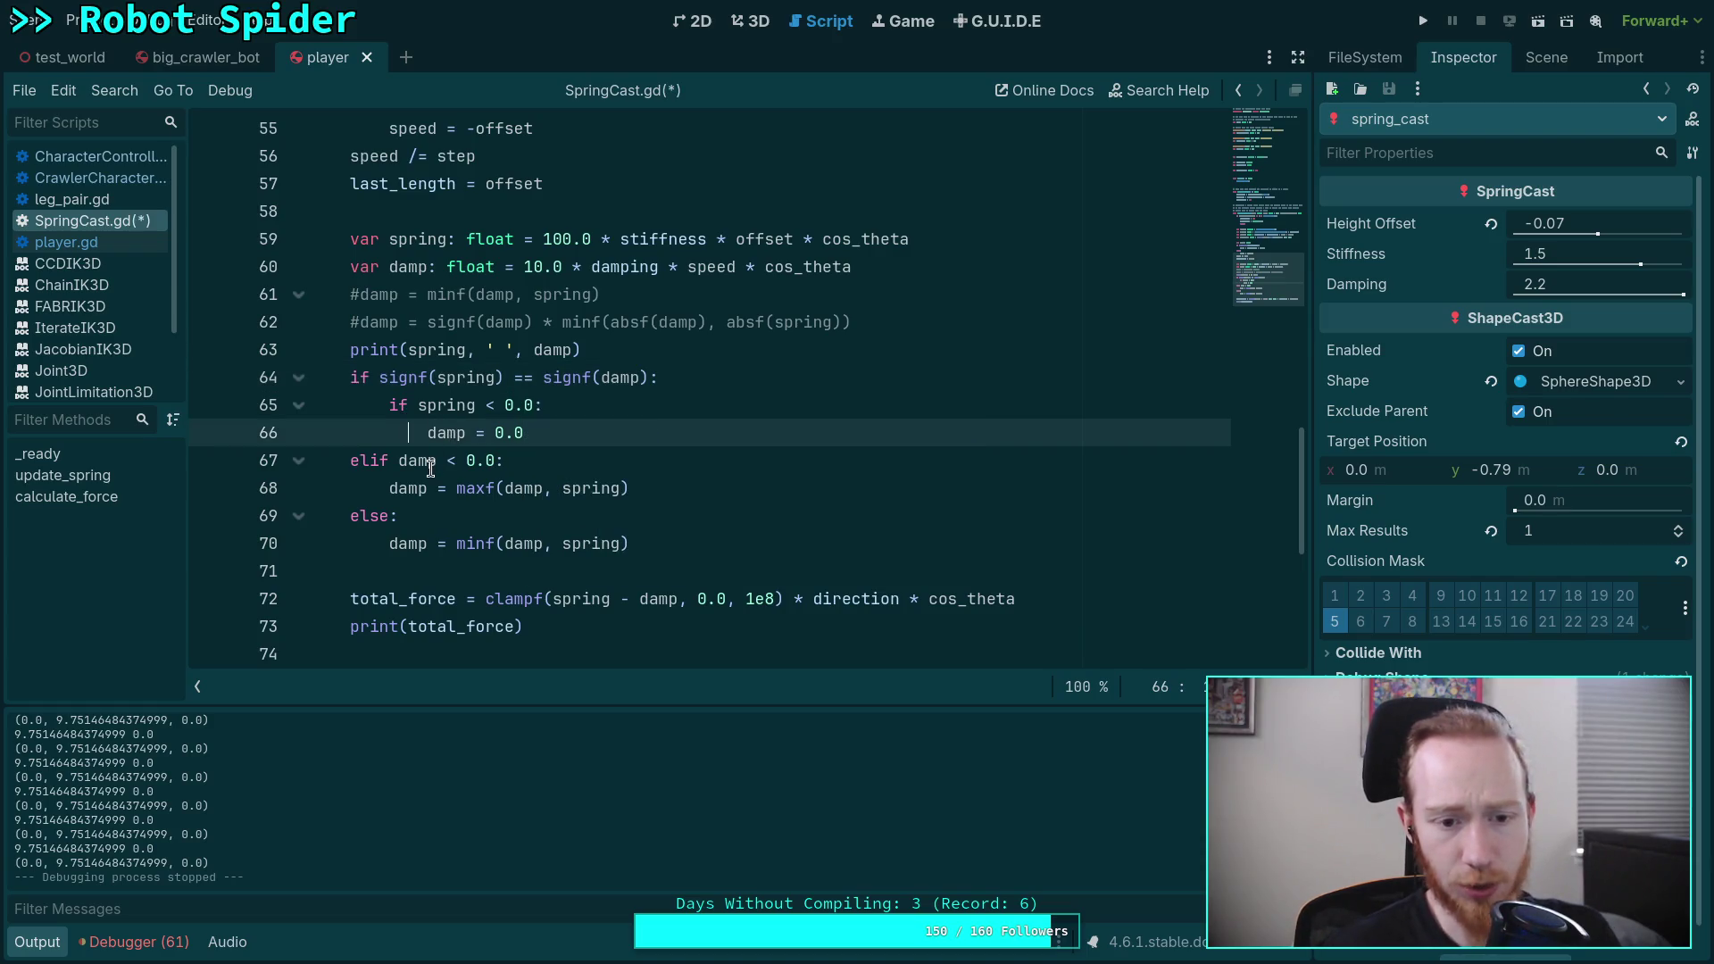
pyautogui.moveTo(419, 404)
pyautogui.mouseDown()
pyautogui.moveTo(447, 433)
pyautogui.moveTo(398, 461)
pyautogui.moveTo(426, 488)
pyautogui.mouseUp()
pyautogui.press('Delete')
pyautogui.press('Tab')
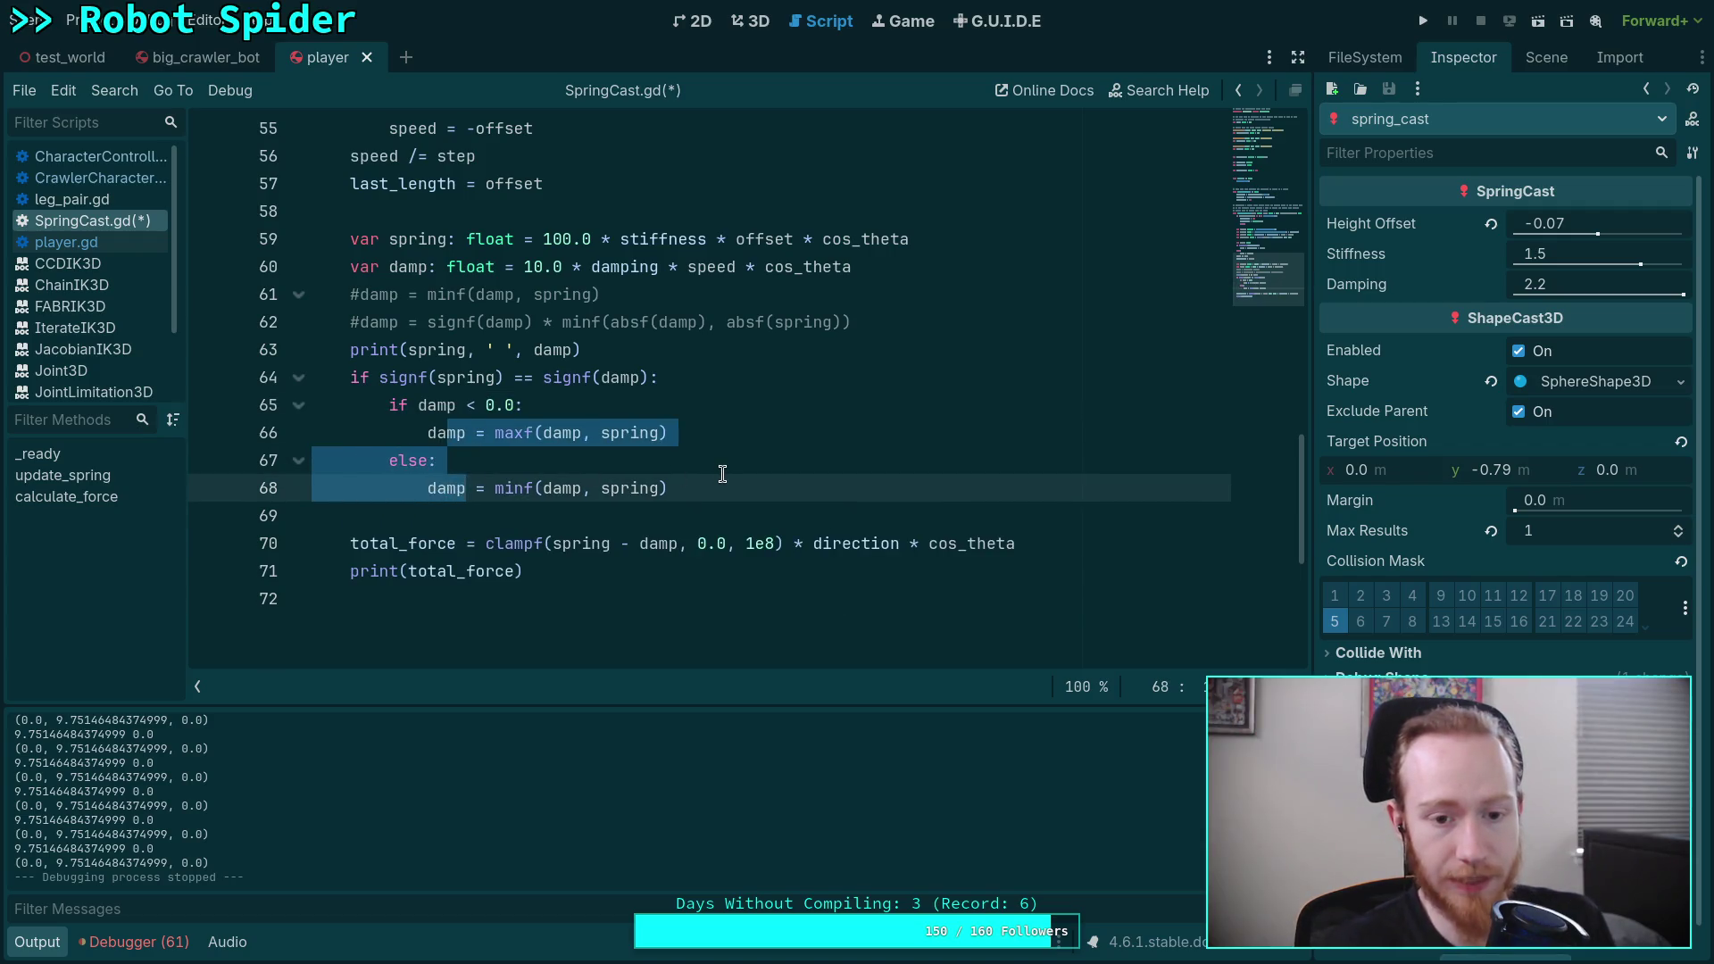
pyautogui.click(723, 479)
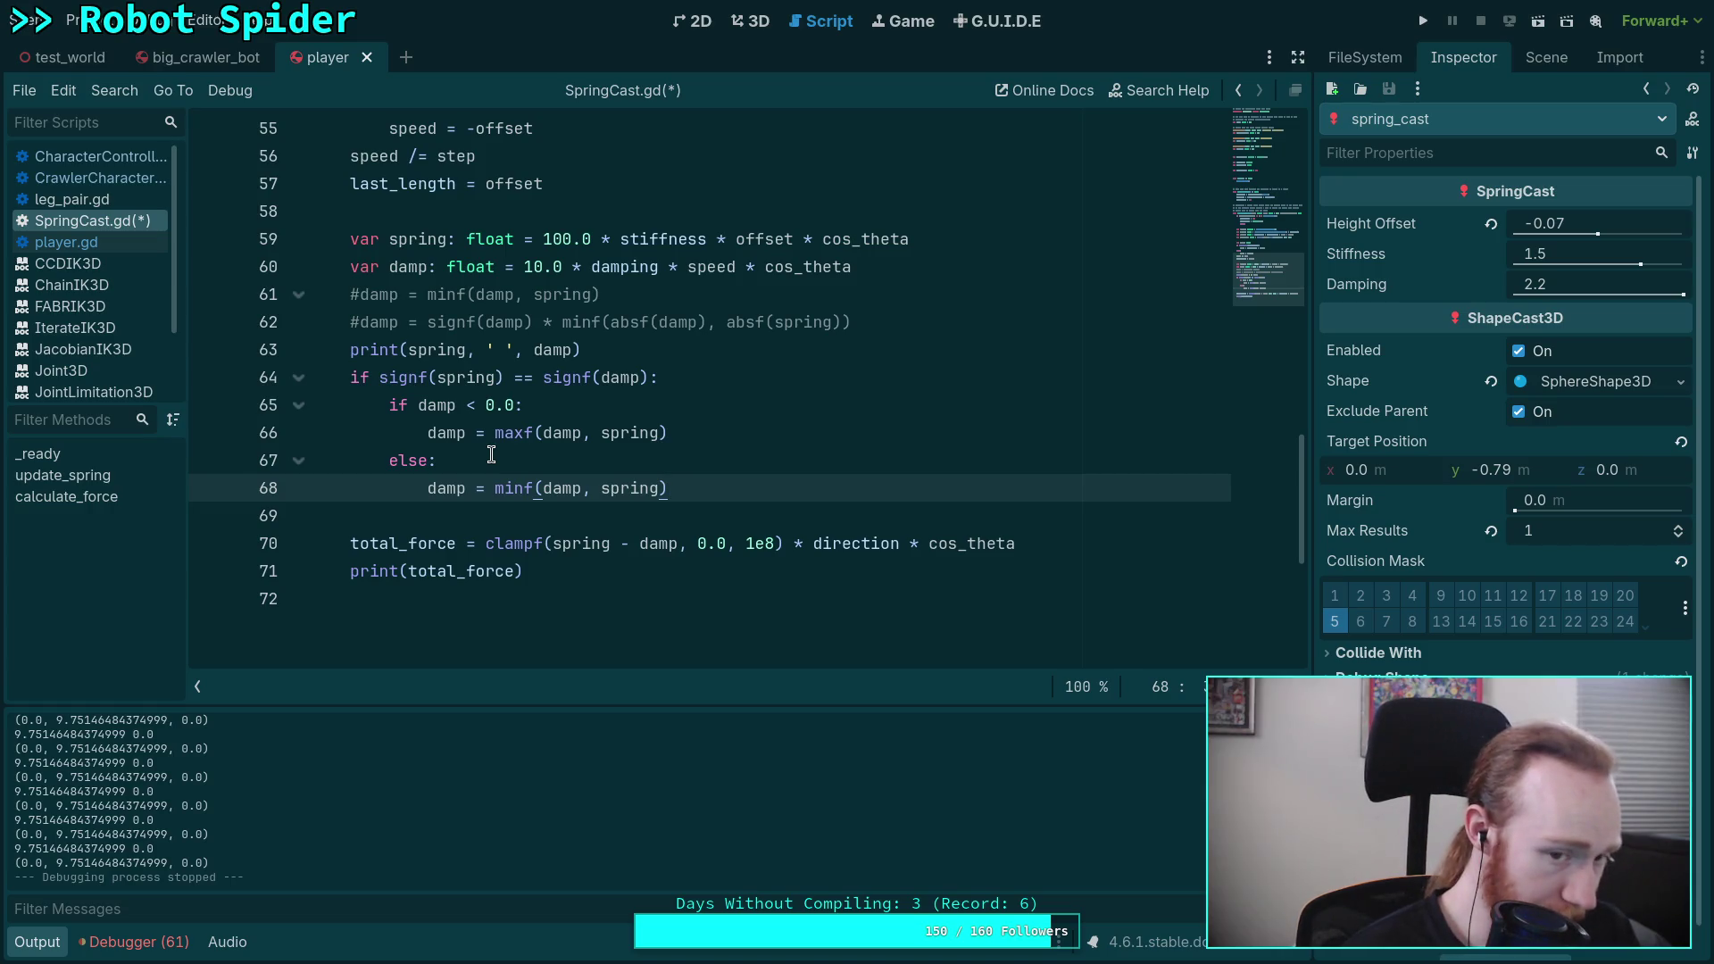
# Step: Use minf when damp >= 0.0 and maxf otherwise, fix the stray character, and save SpringCast.gd
pyautogui.moveTo(533, 435)
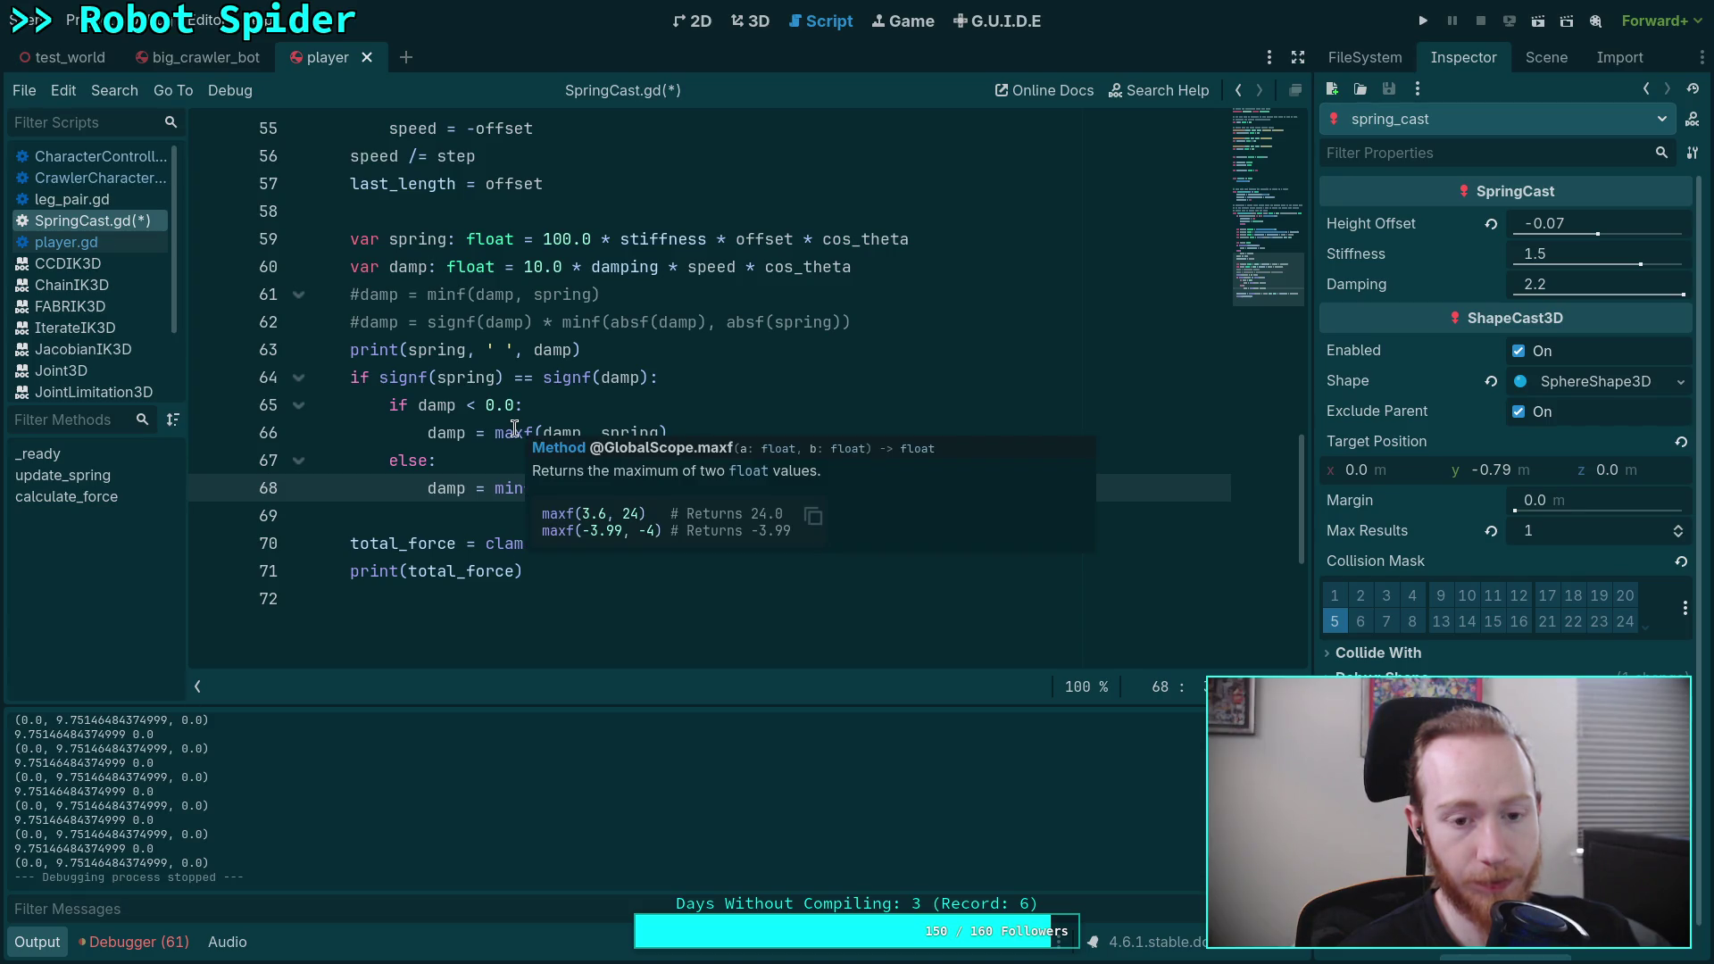
pyautogui.doubleClick(539, 432)
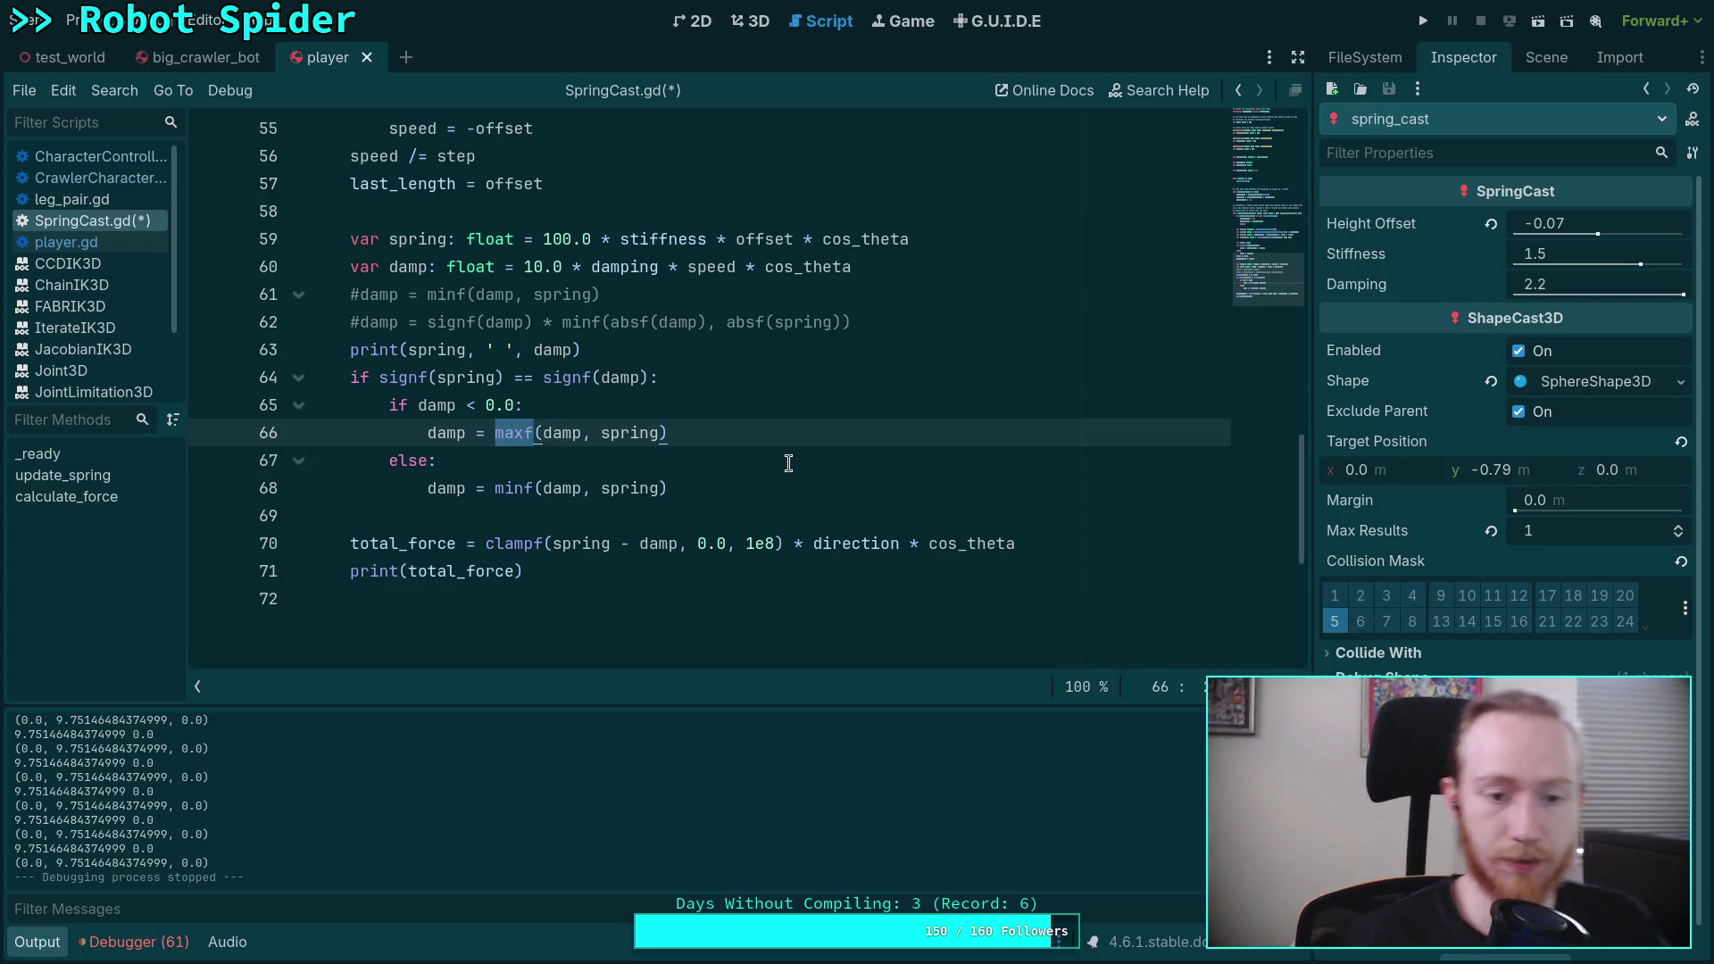
pyautogui.click(467, 404)
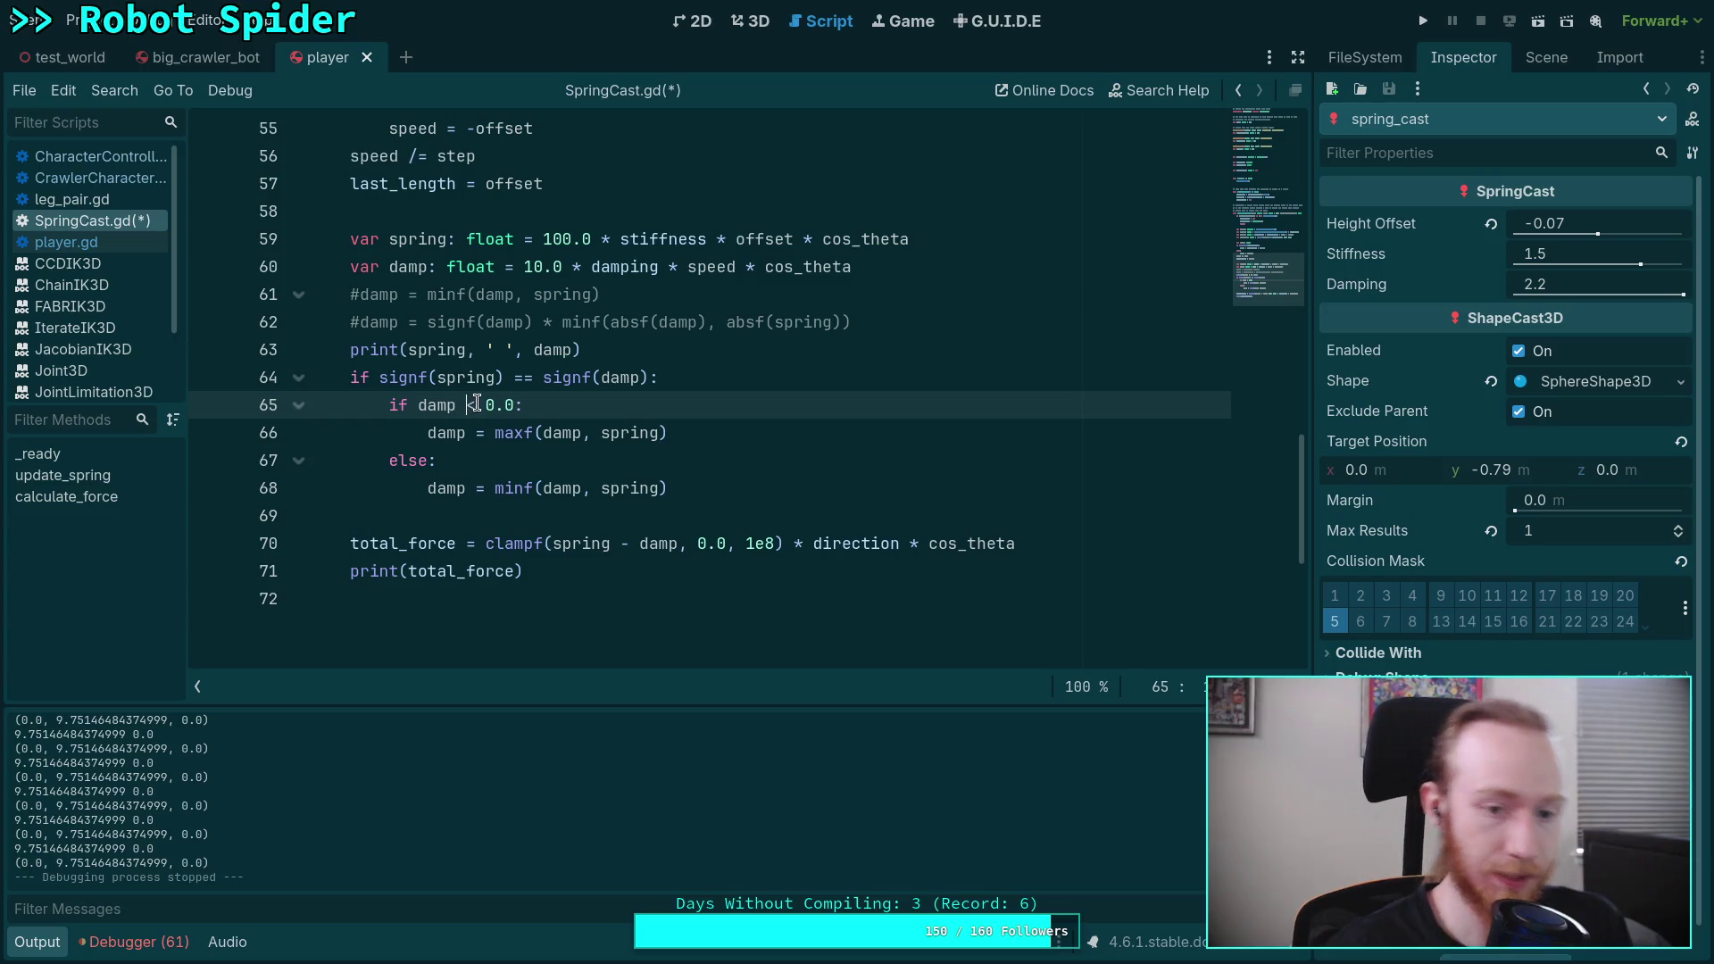
pyautogui.press('Delete')
pyautogui.write('>=')
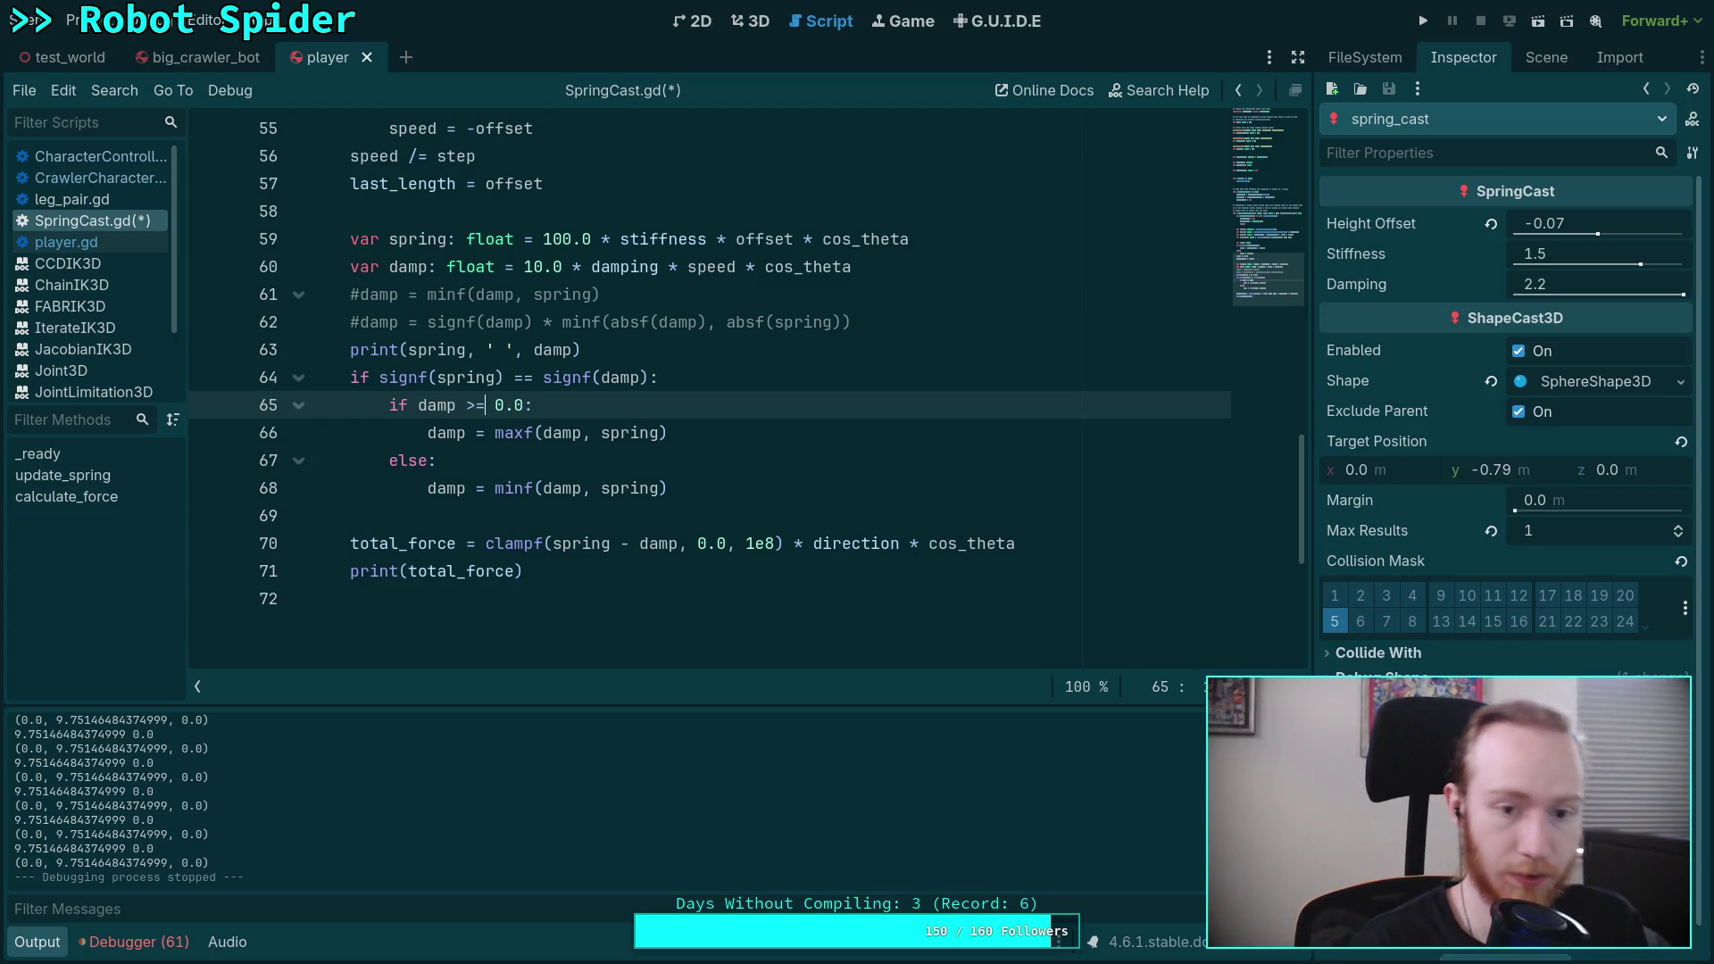
pyautogui.click(489, 349)
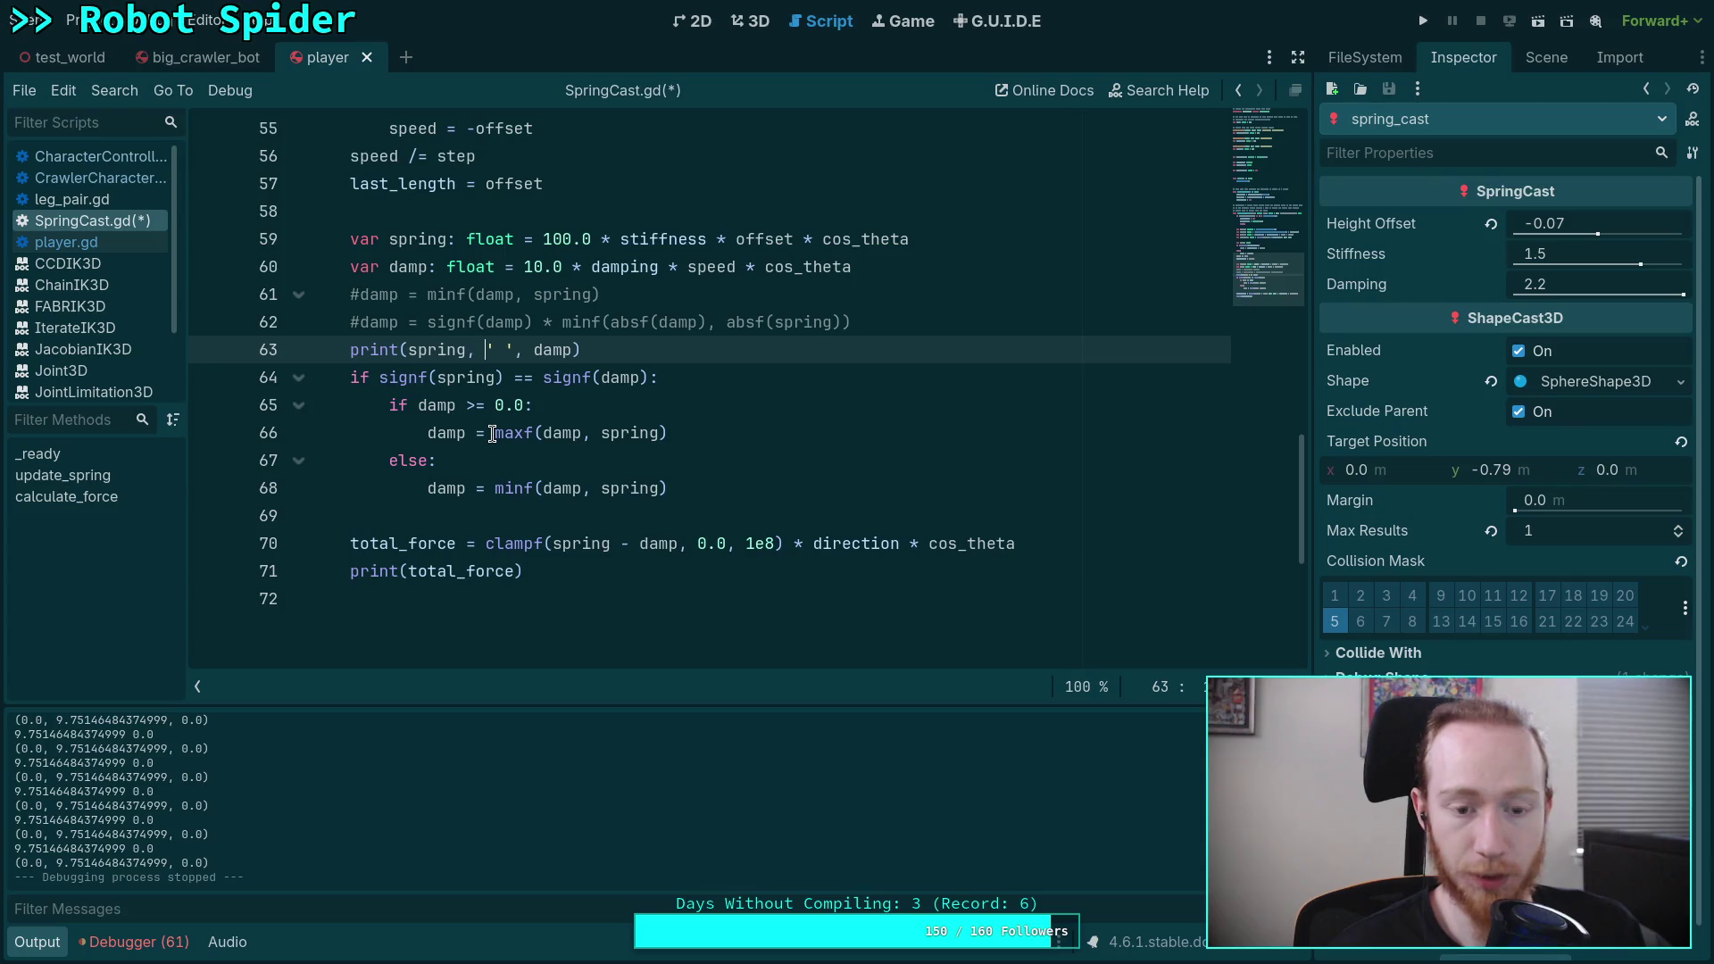
pyautogui.moveTo(495, 433); pyautogui.dragTo(525, 433)
pyautogui.write('min')
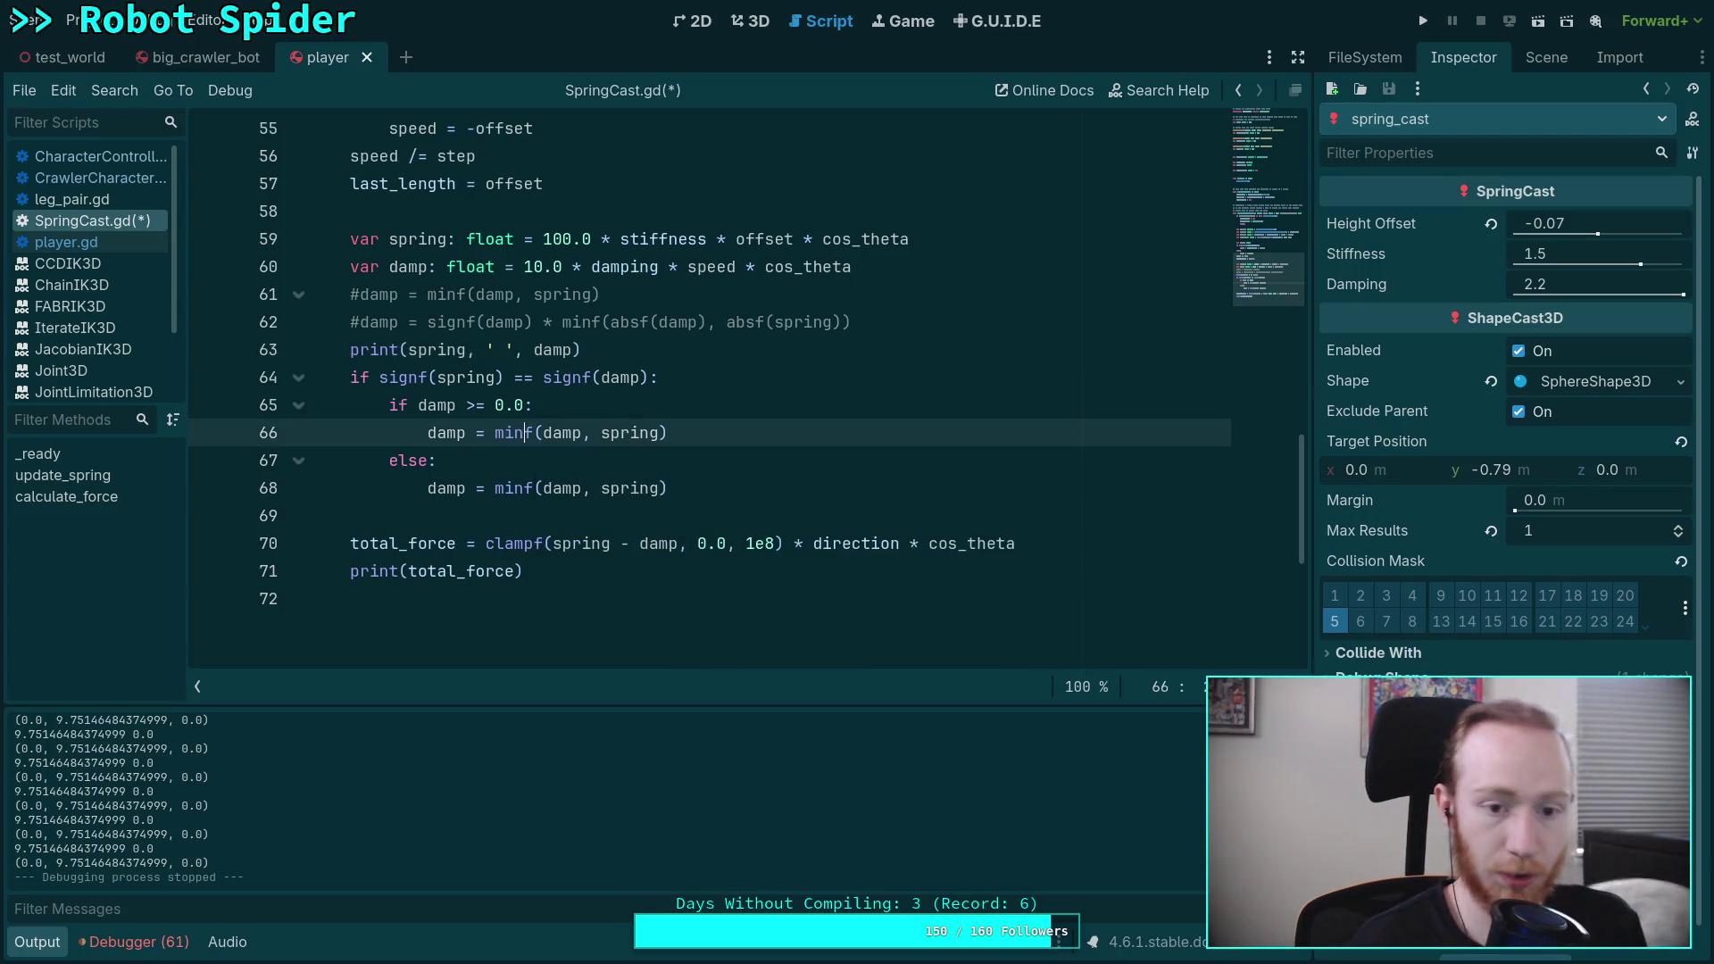
pyautogui.click(543, 377)
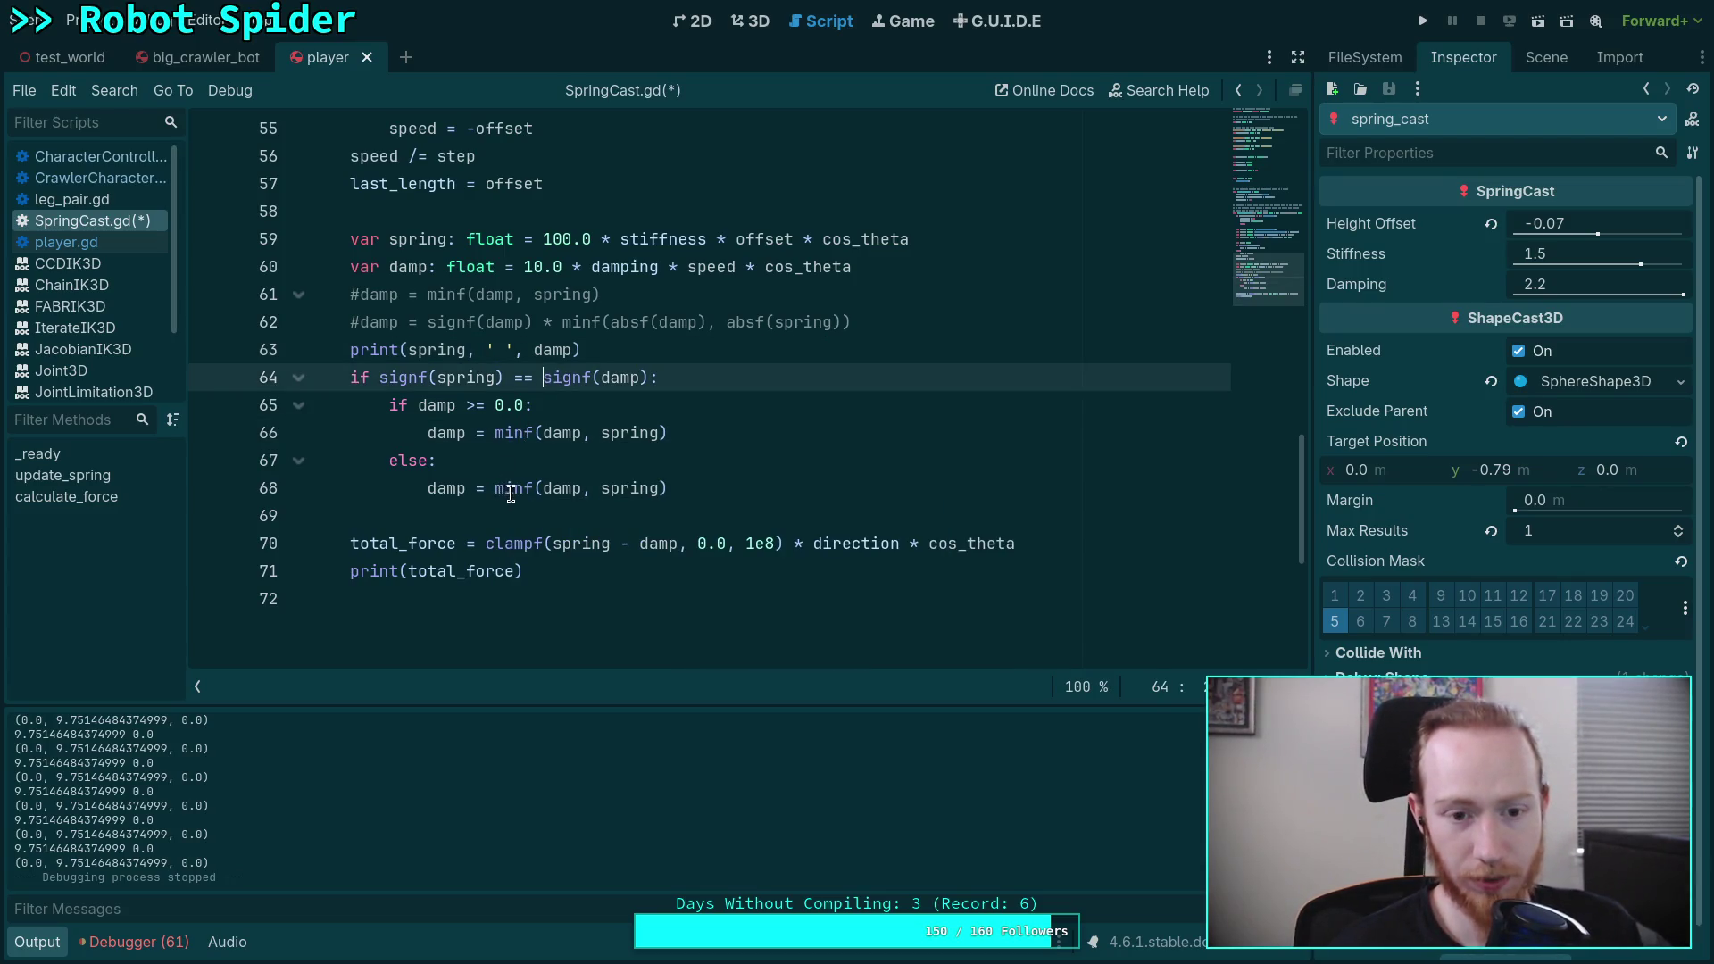
pyautogui.moveTo(497, 488); pyautogui.dragTo(525, 488)
pyautogui.write('max')
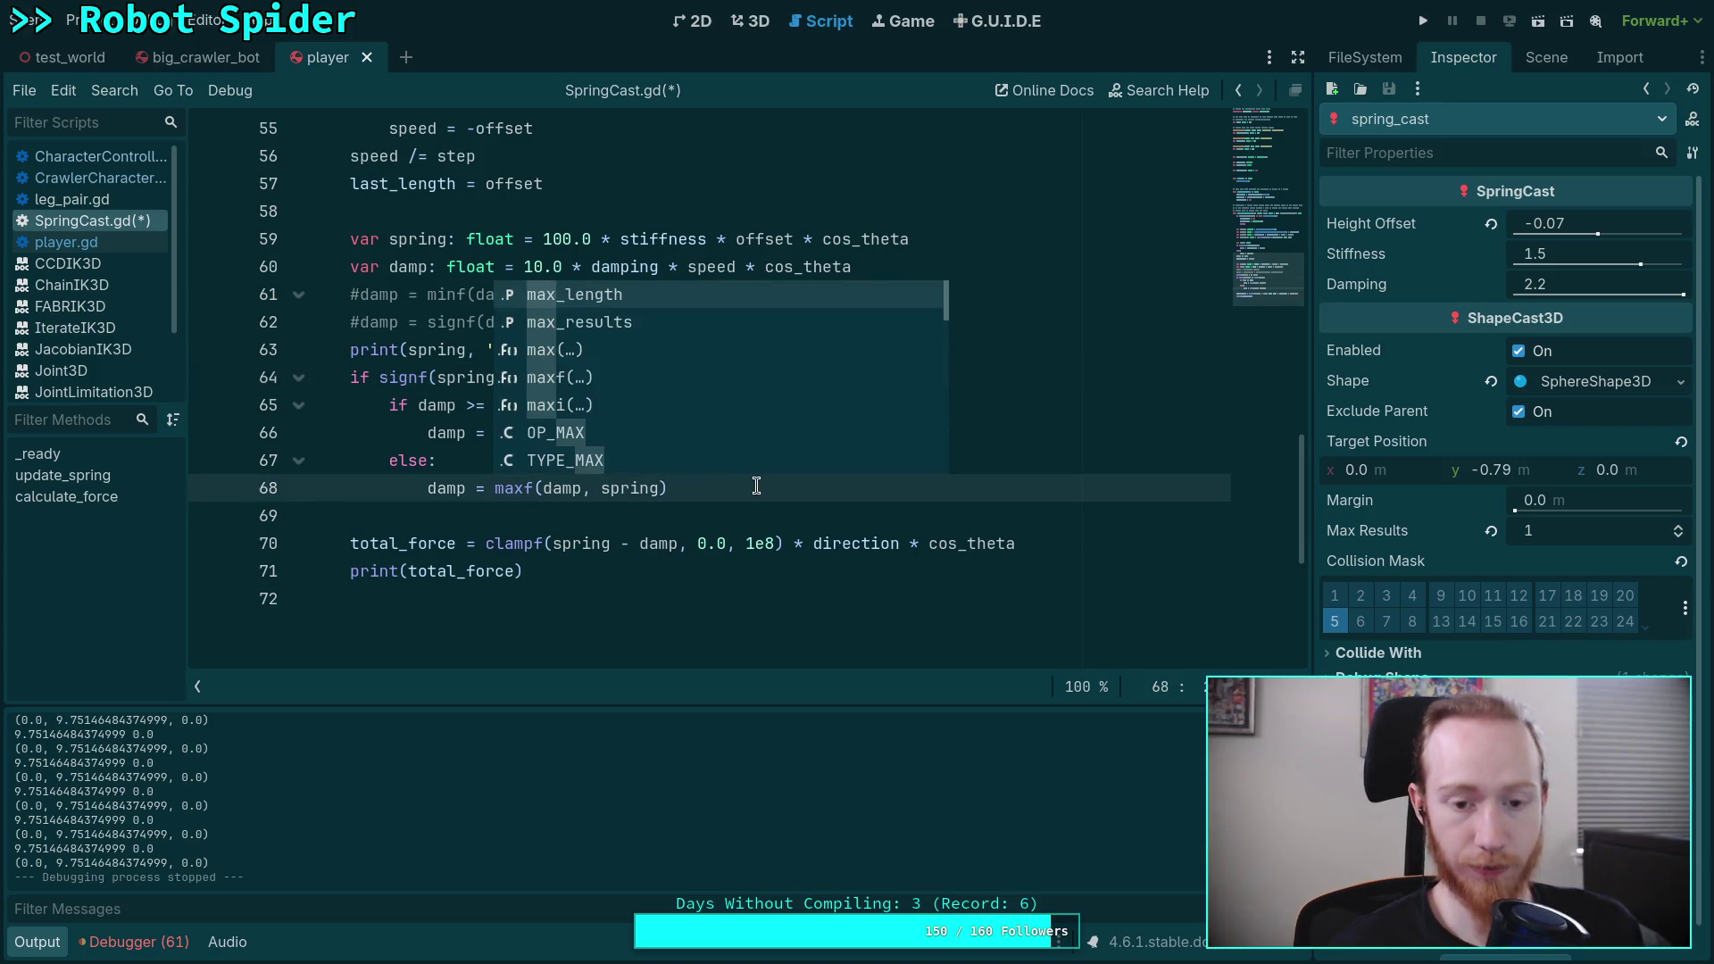
pyautogui.click(756, 487)
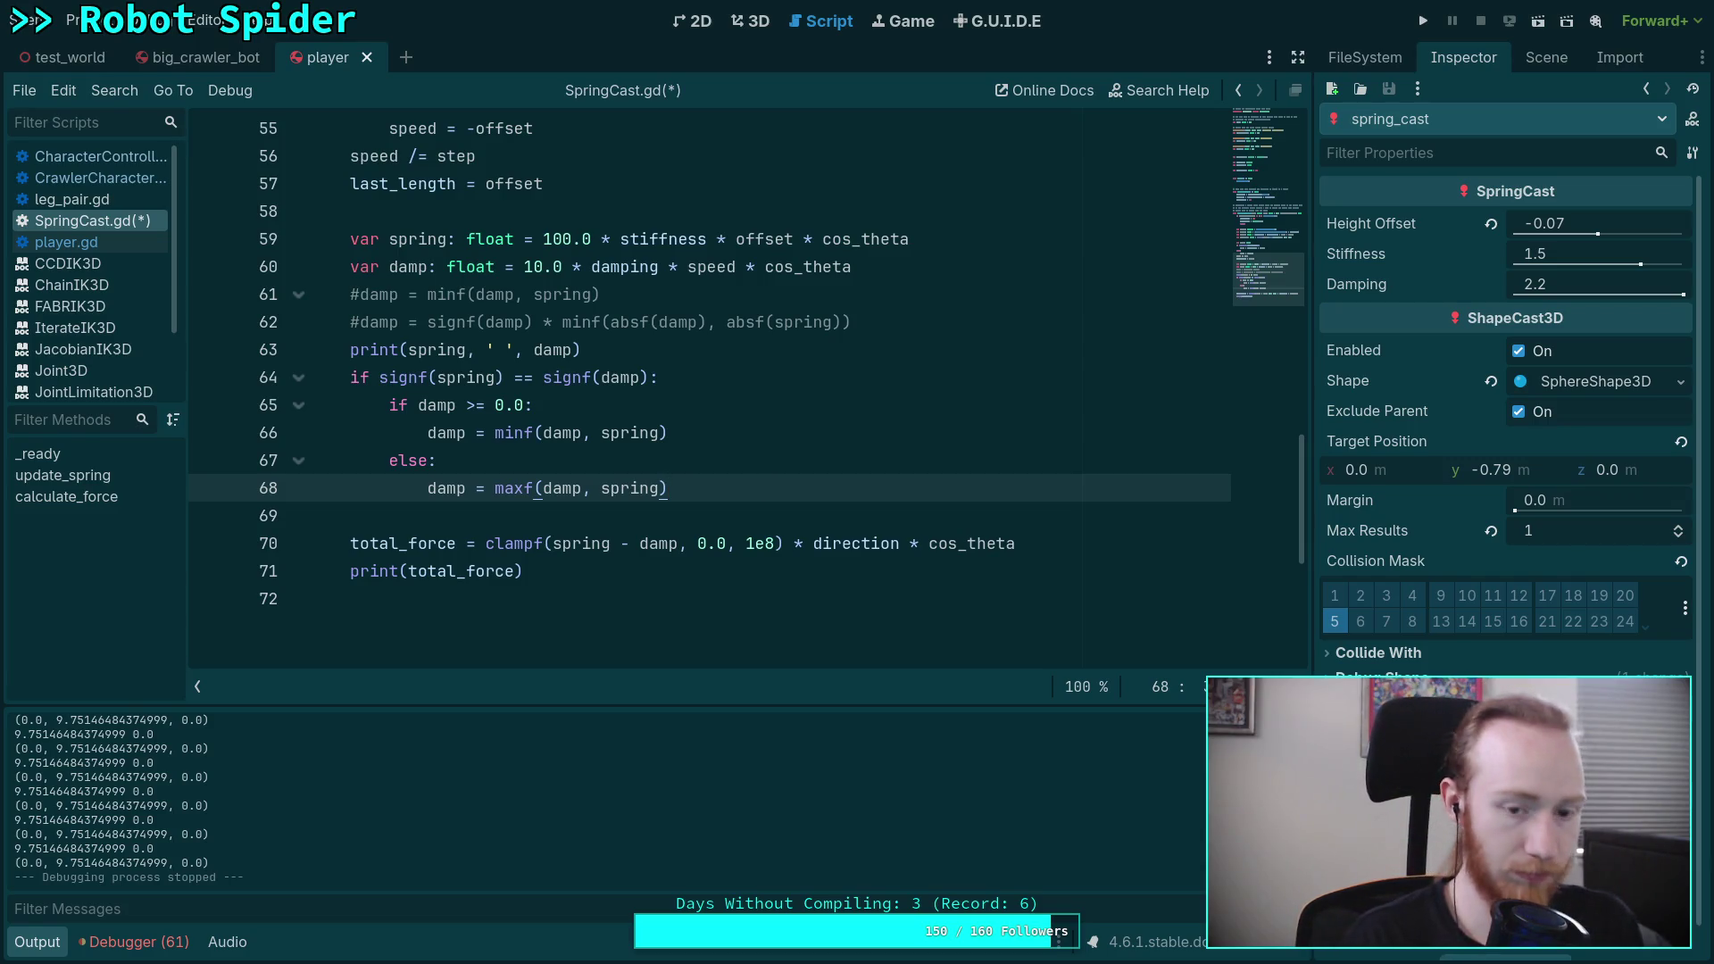
pyautogui.write('s')
pyautogui.press('BackSpace')
pyautogui.hotkey('ctrl', 's')
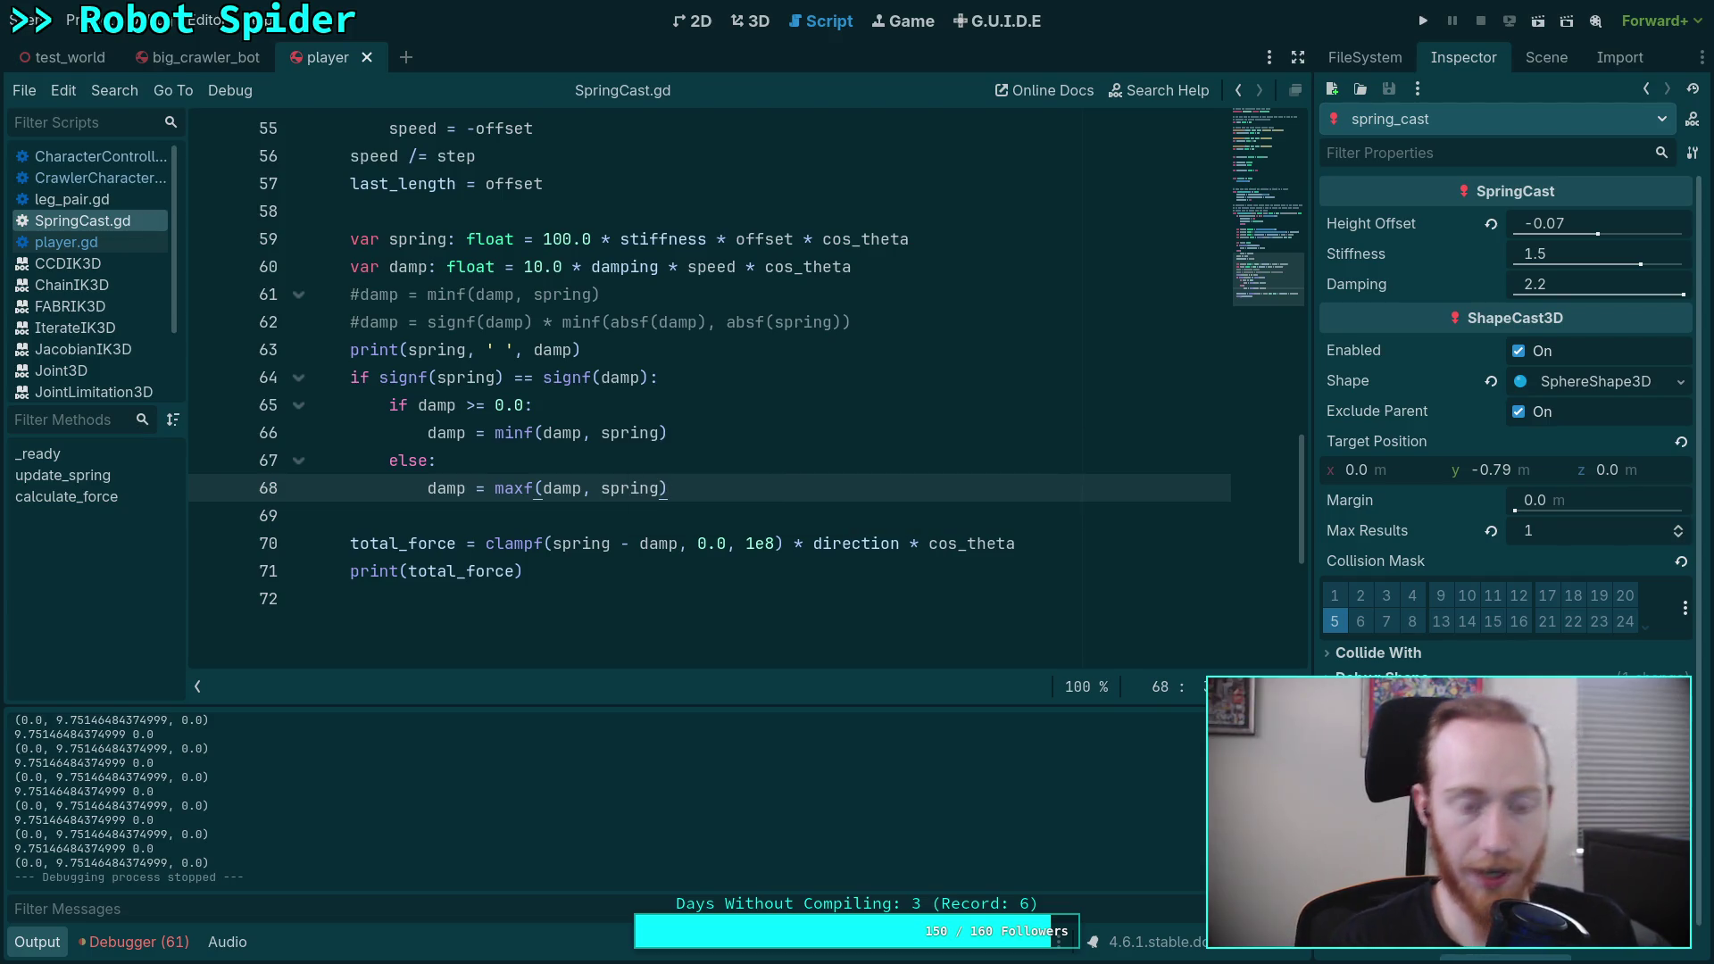
pyautogui.press('F5')
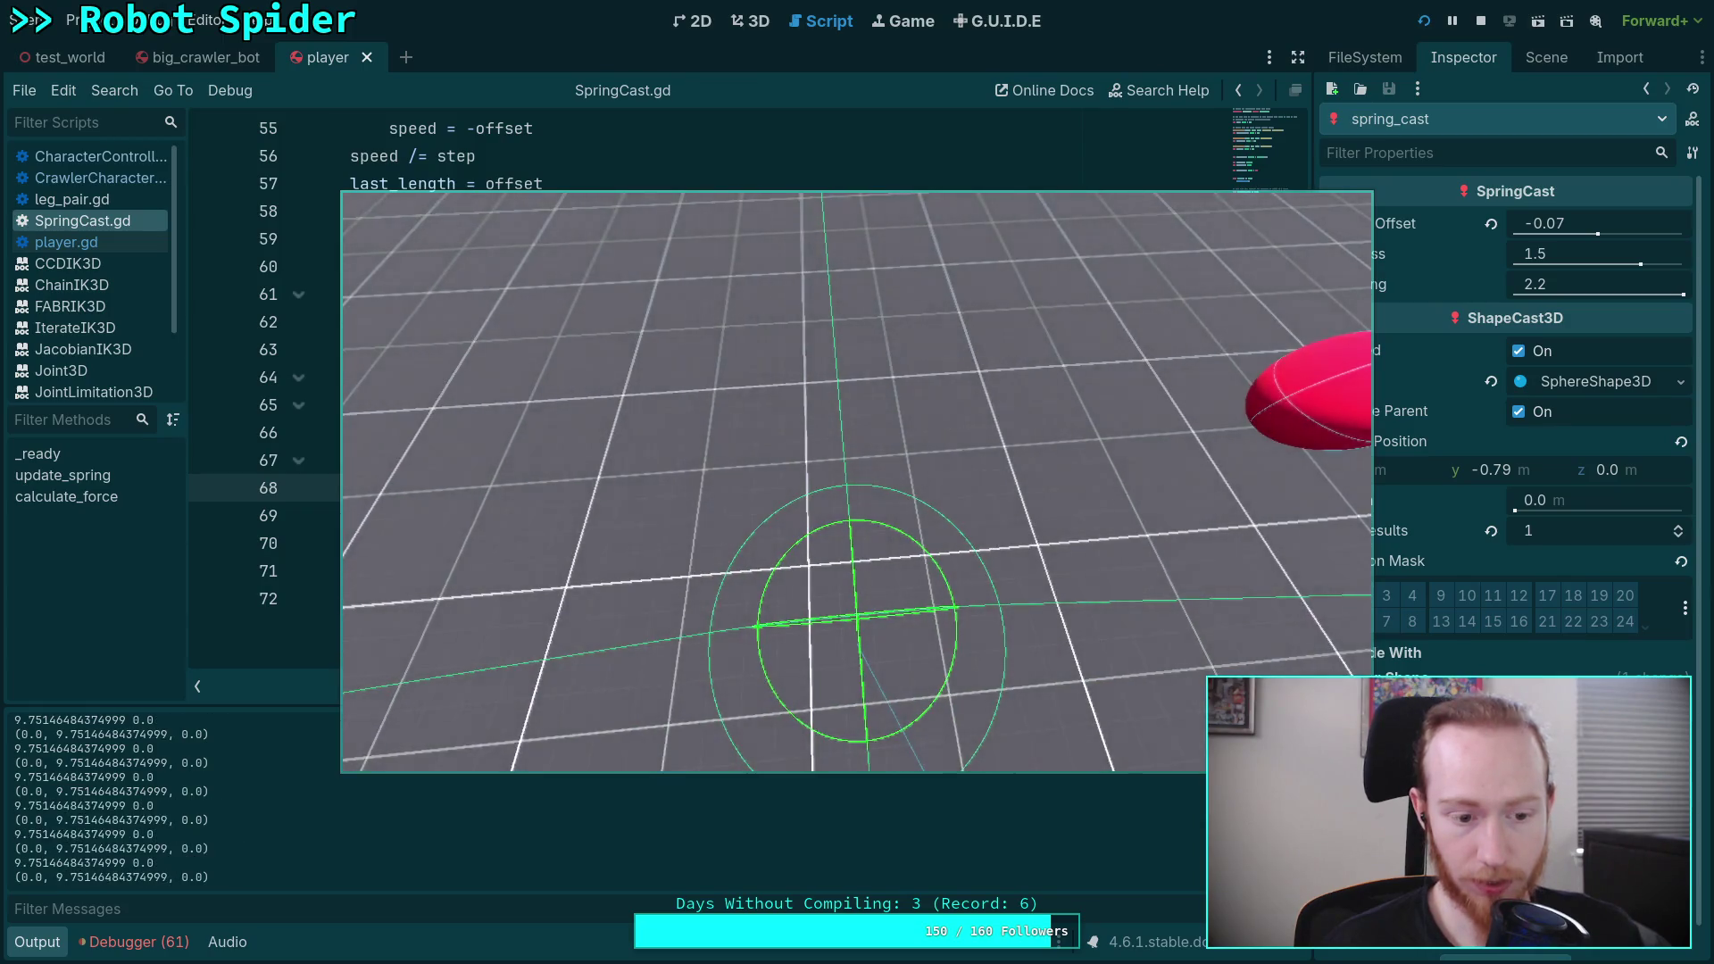
pyautogui.click(241, 869)
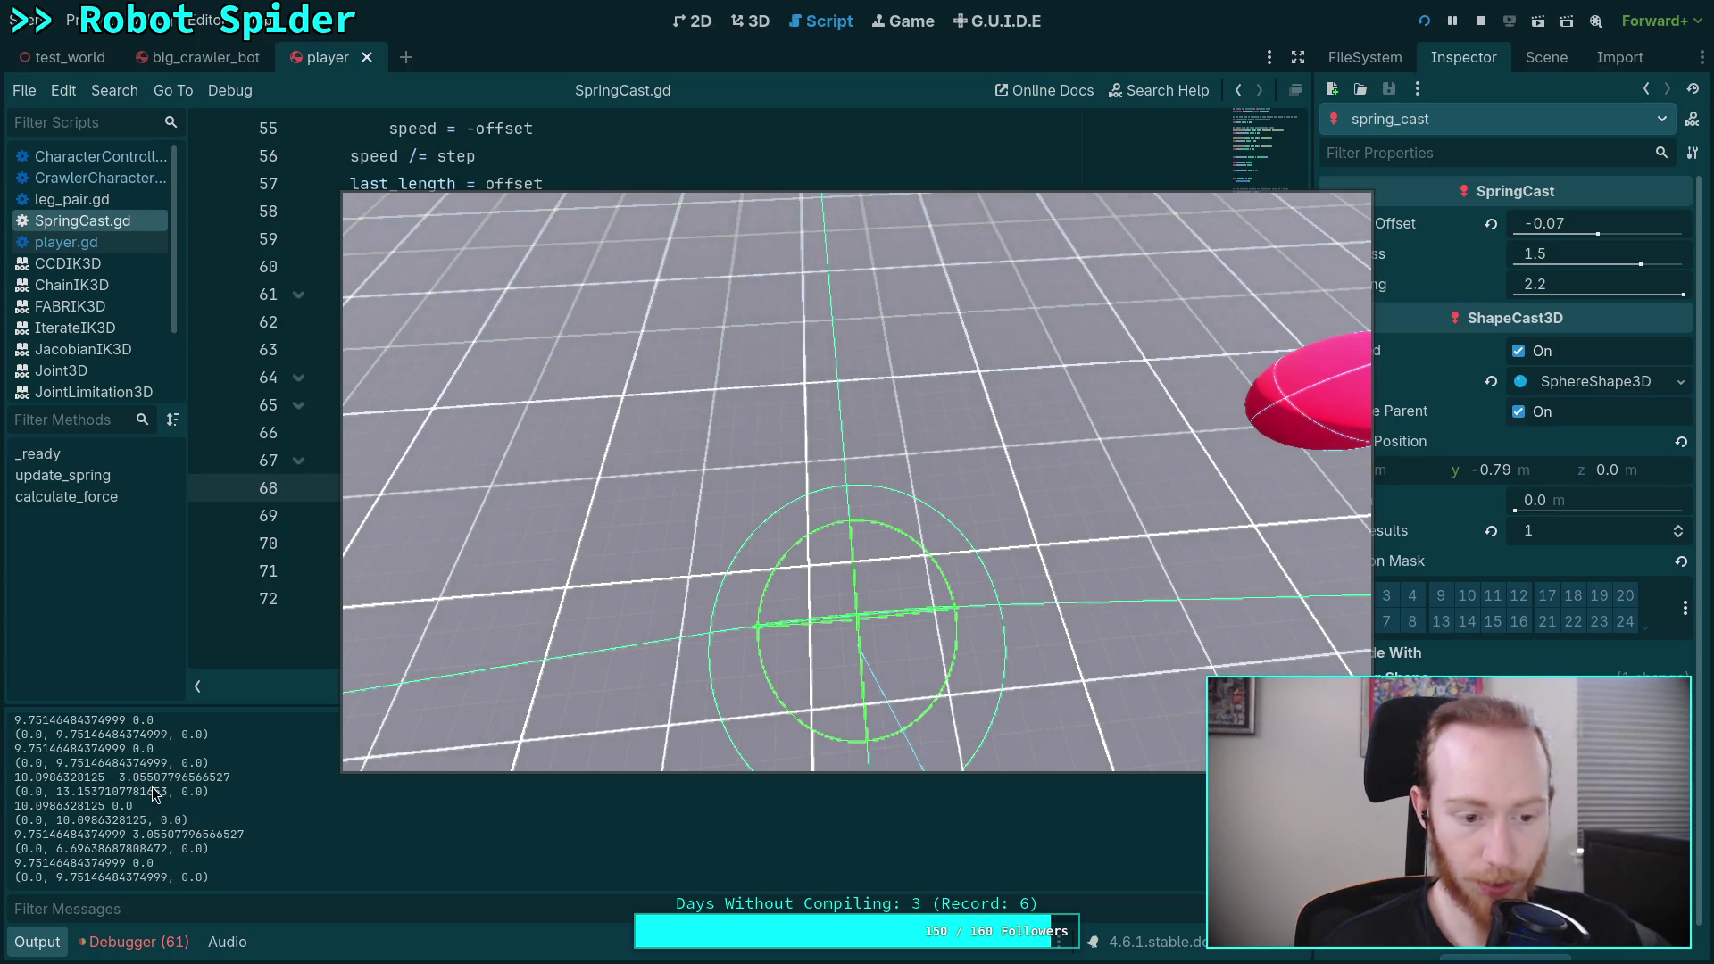
pyautogui.click(425, 682)
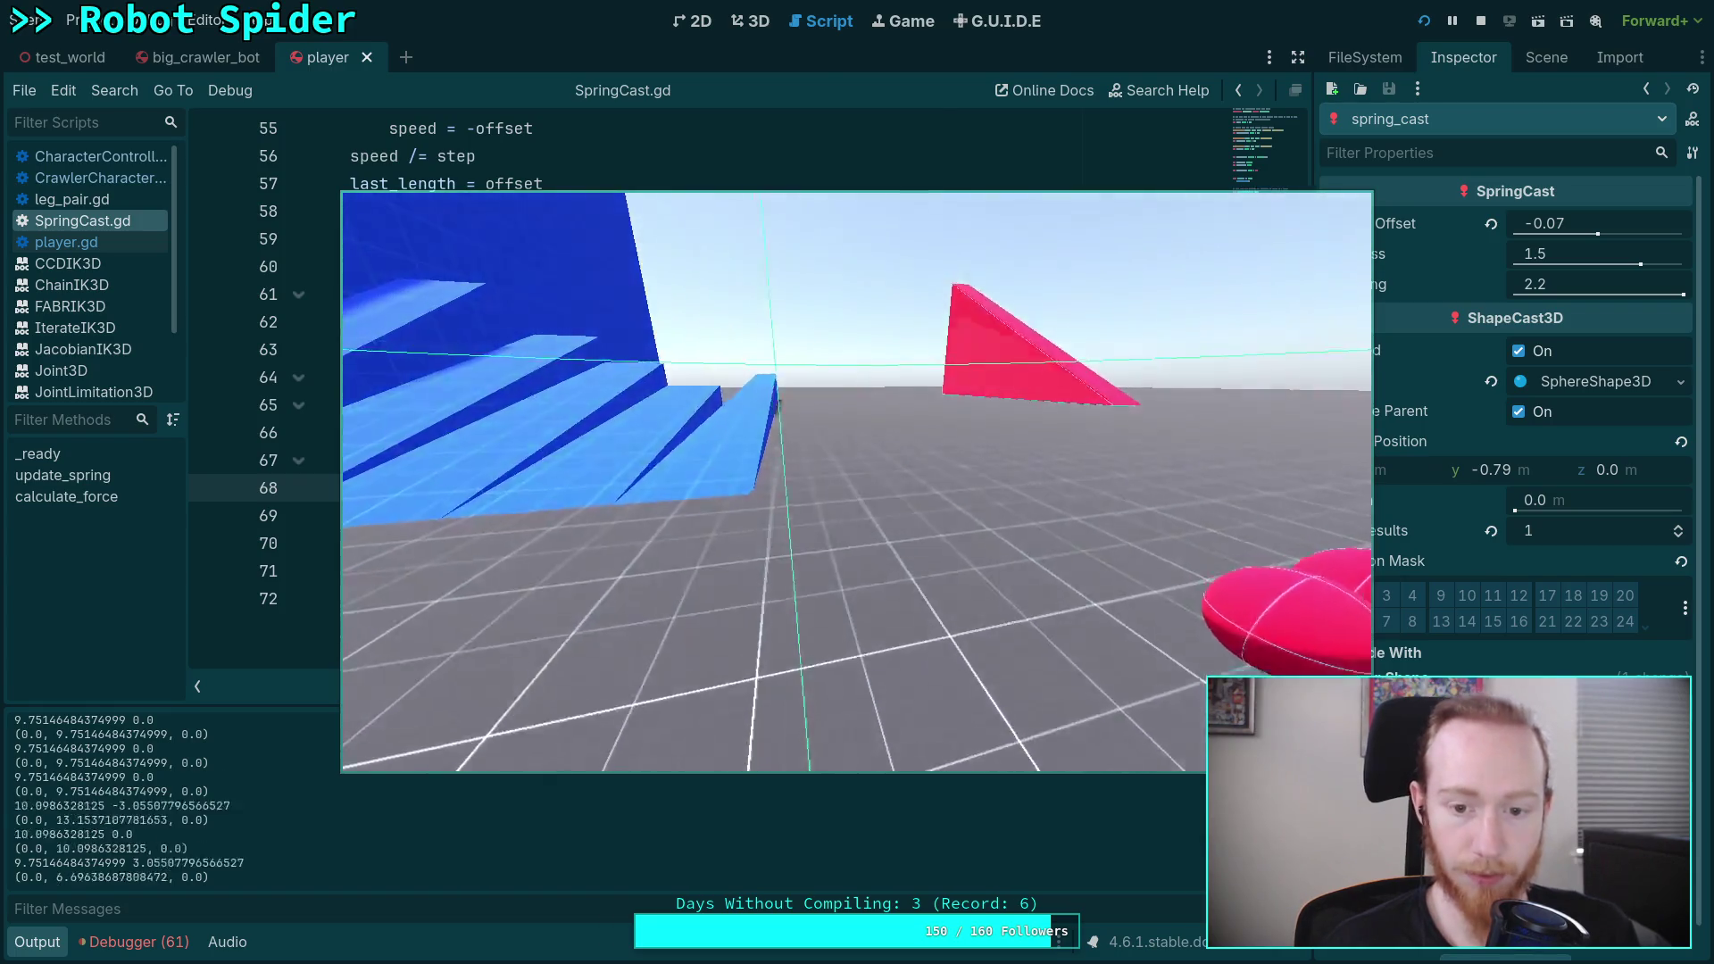
pyautogui.press('w')
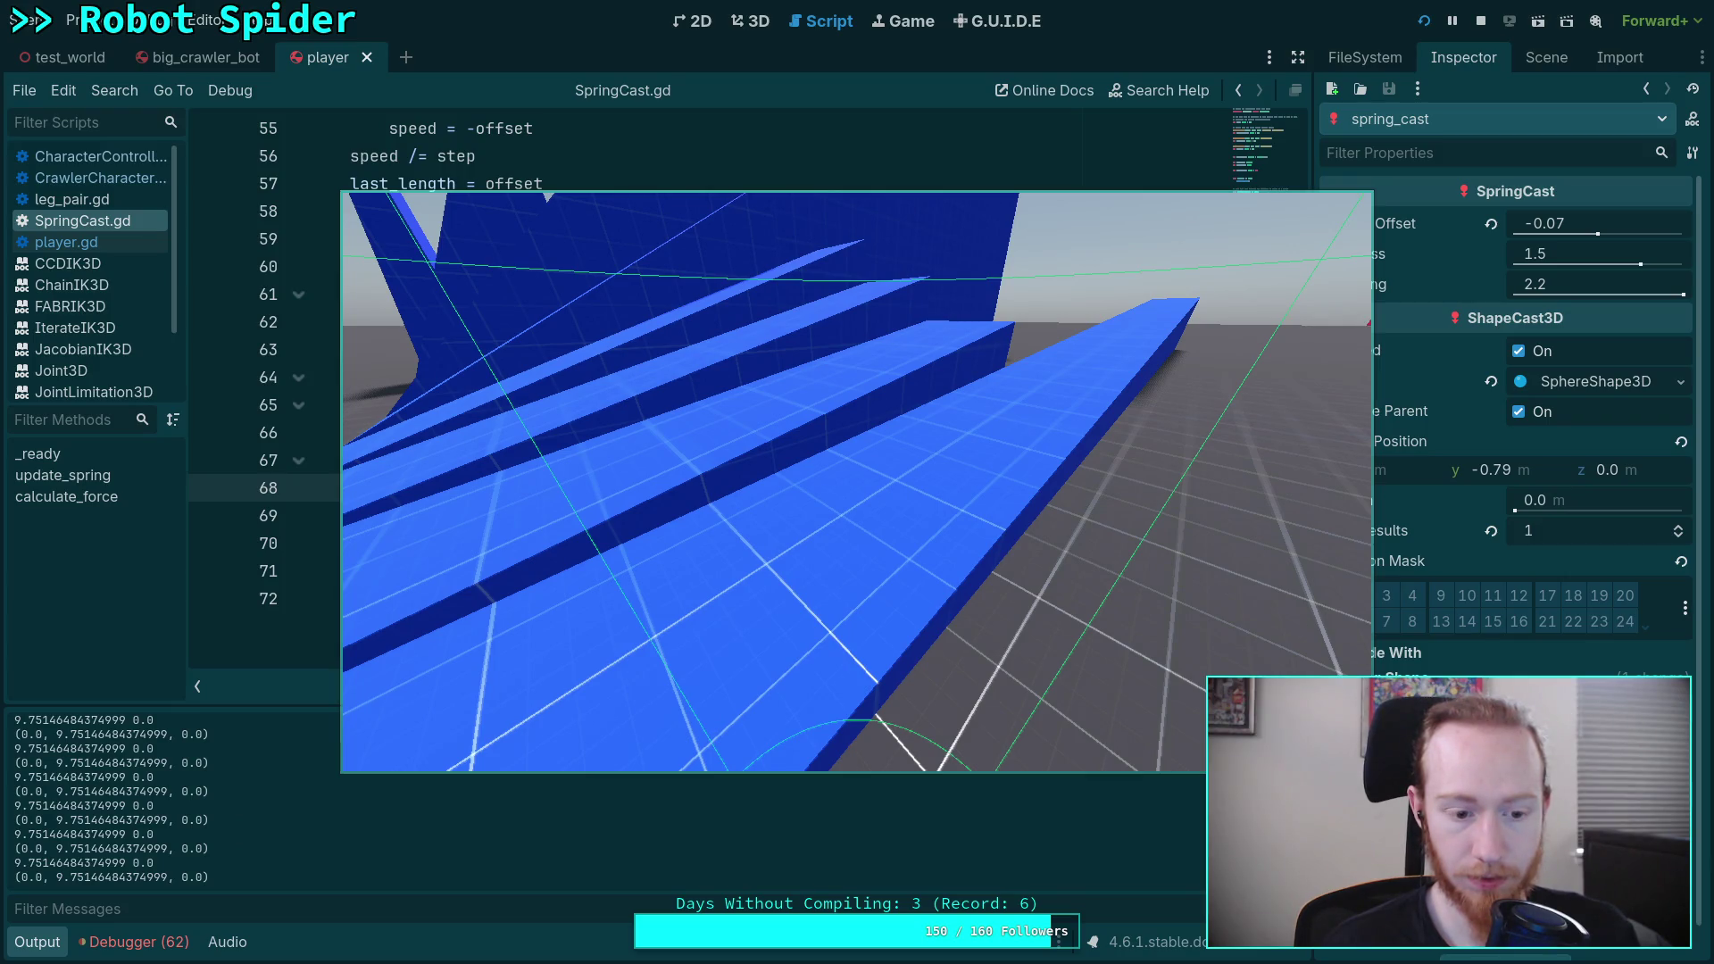
pyautogui.press('s')
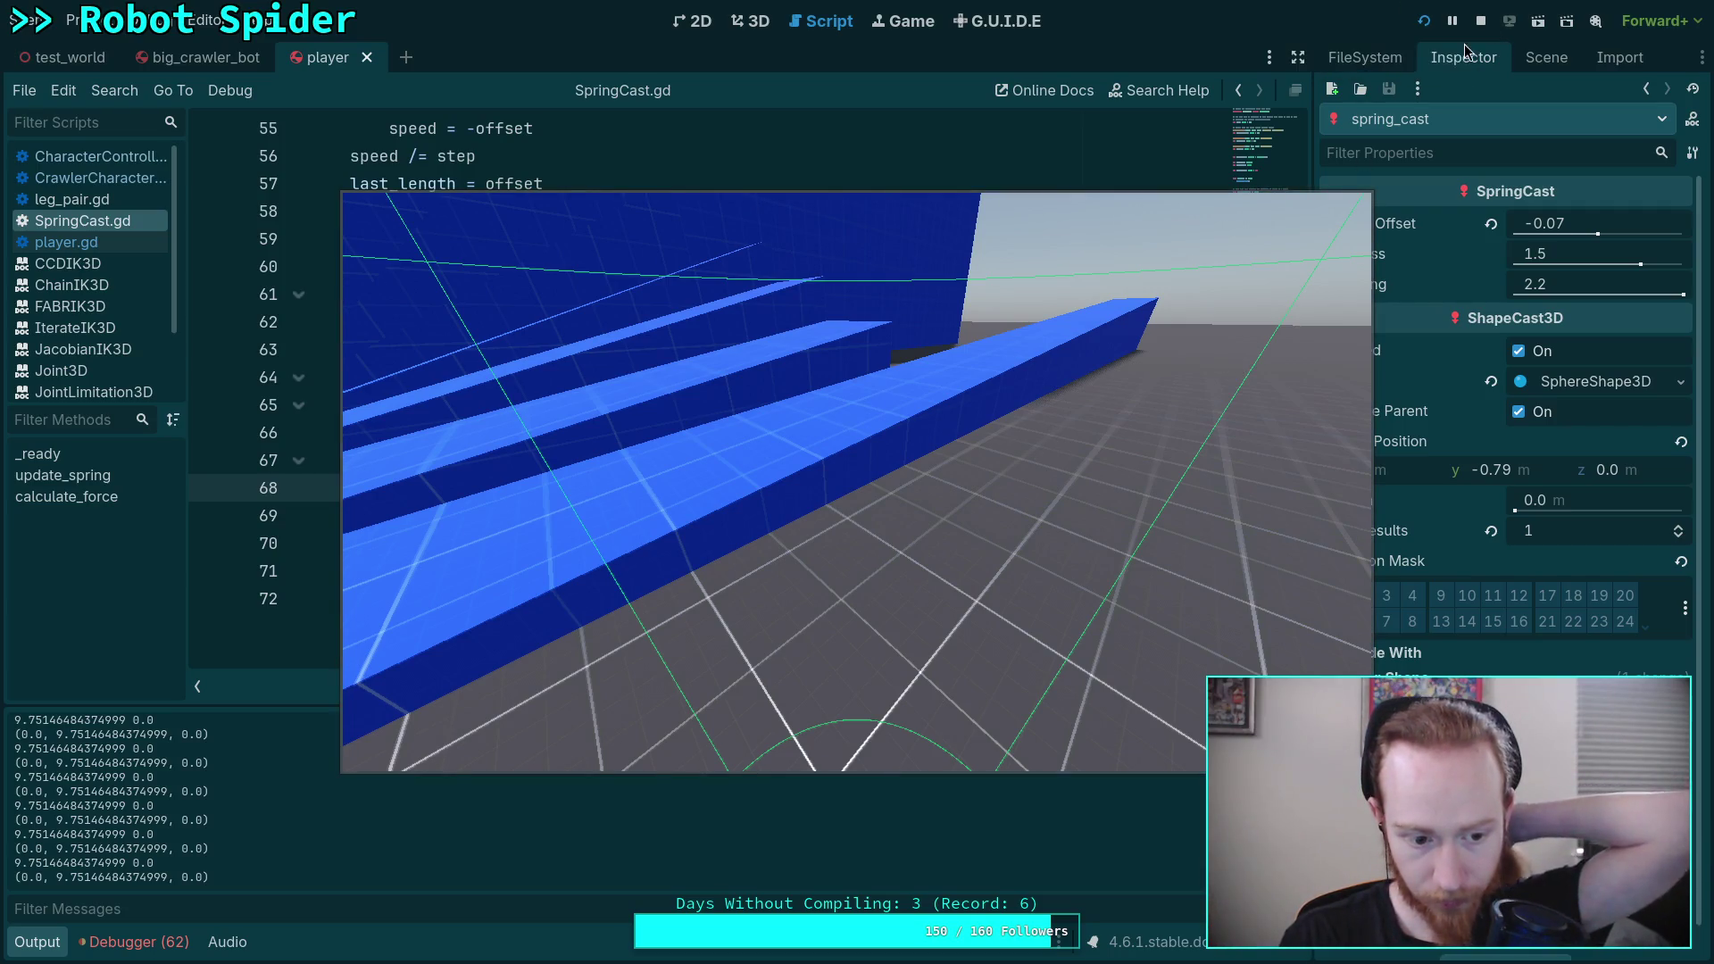
pyautogui.click(934, 466)
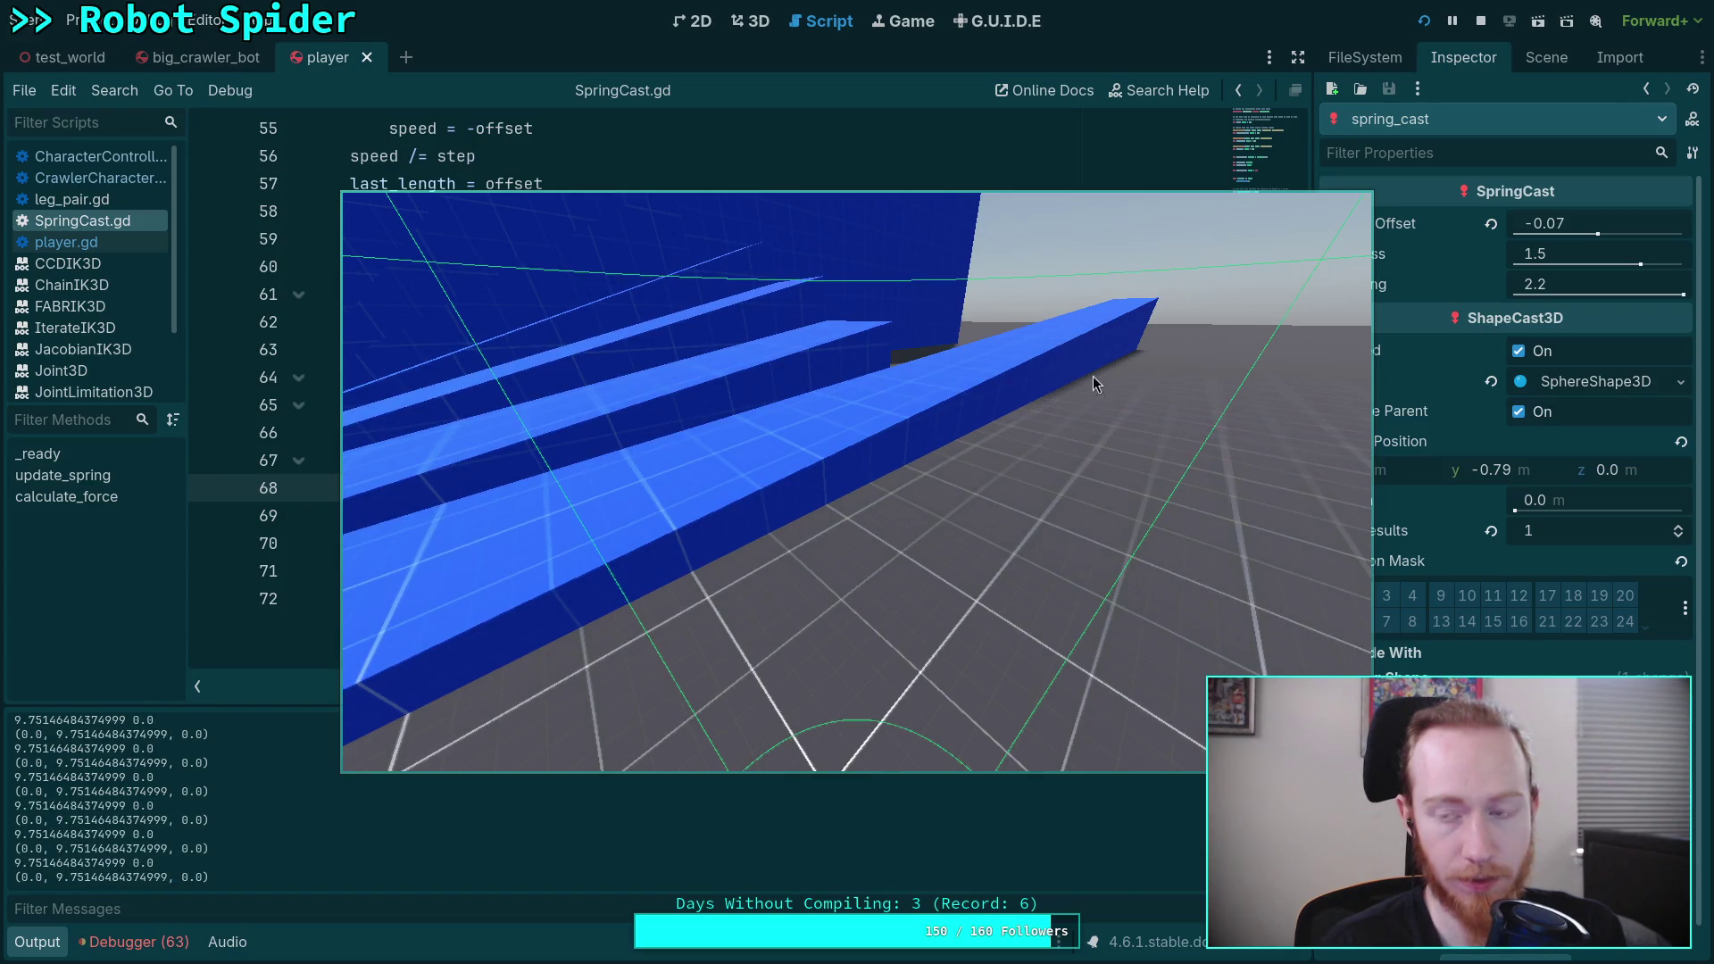
pyautogui.click(1480, 21)
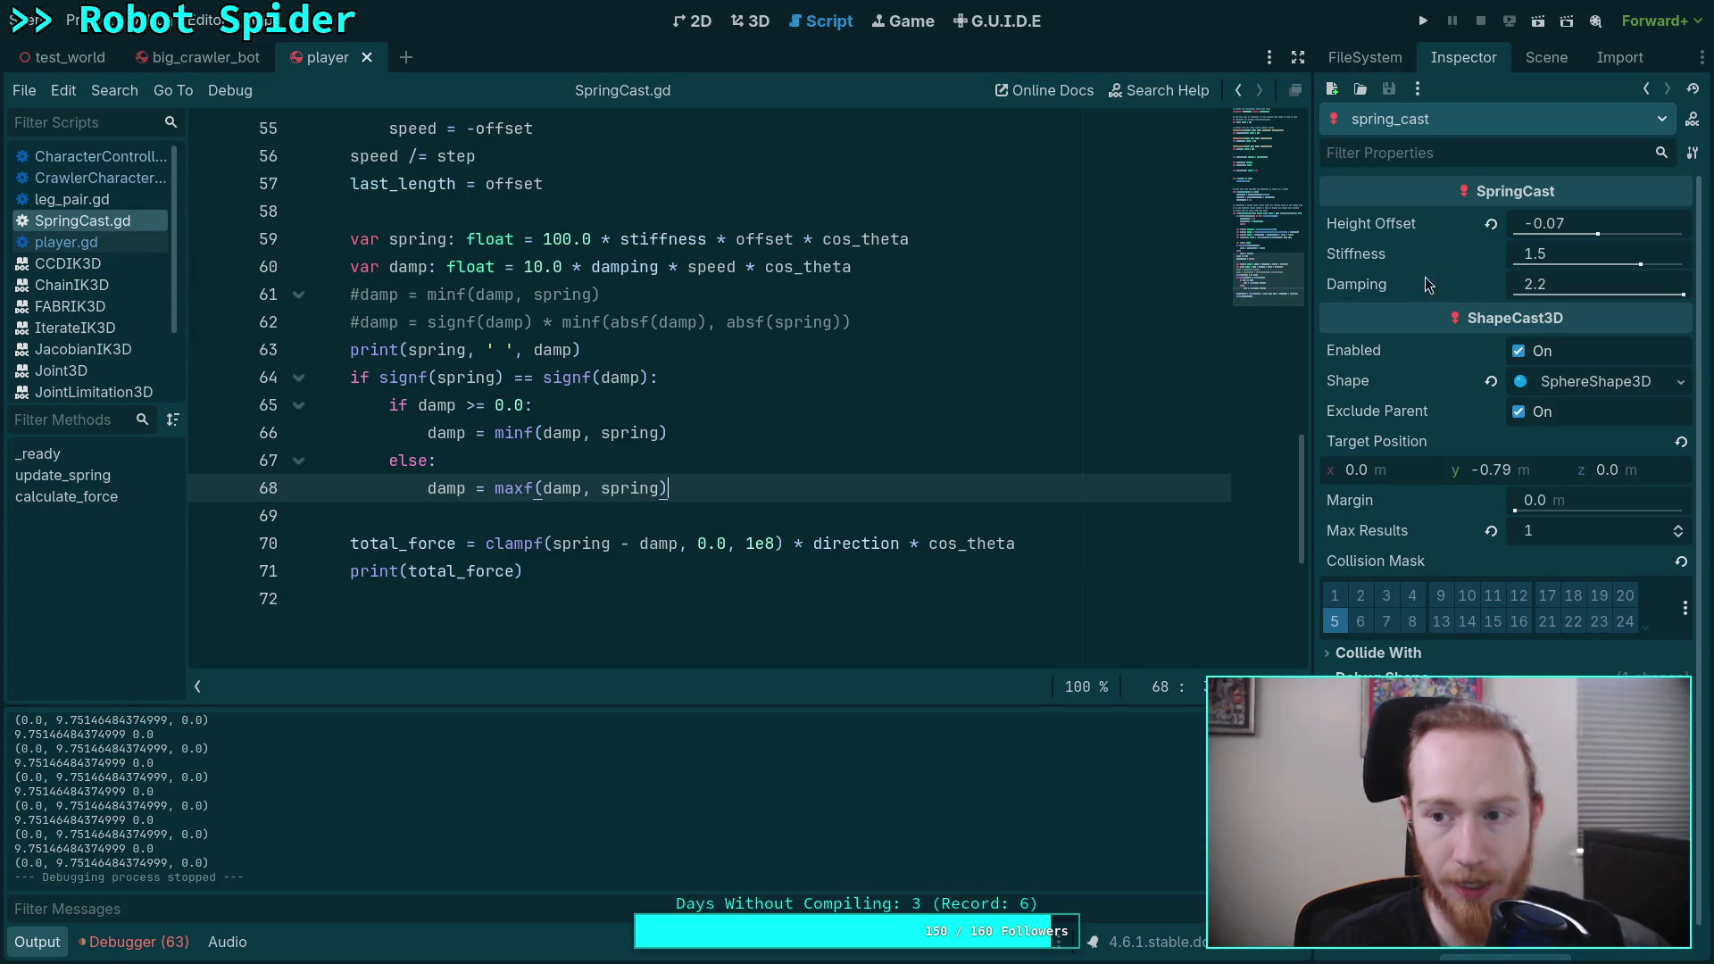
# Step: Set the ShapeCast3D Margin to 0.01 under Shape, save the player scene, and run the project
pyautogui.click(1594, 381)
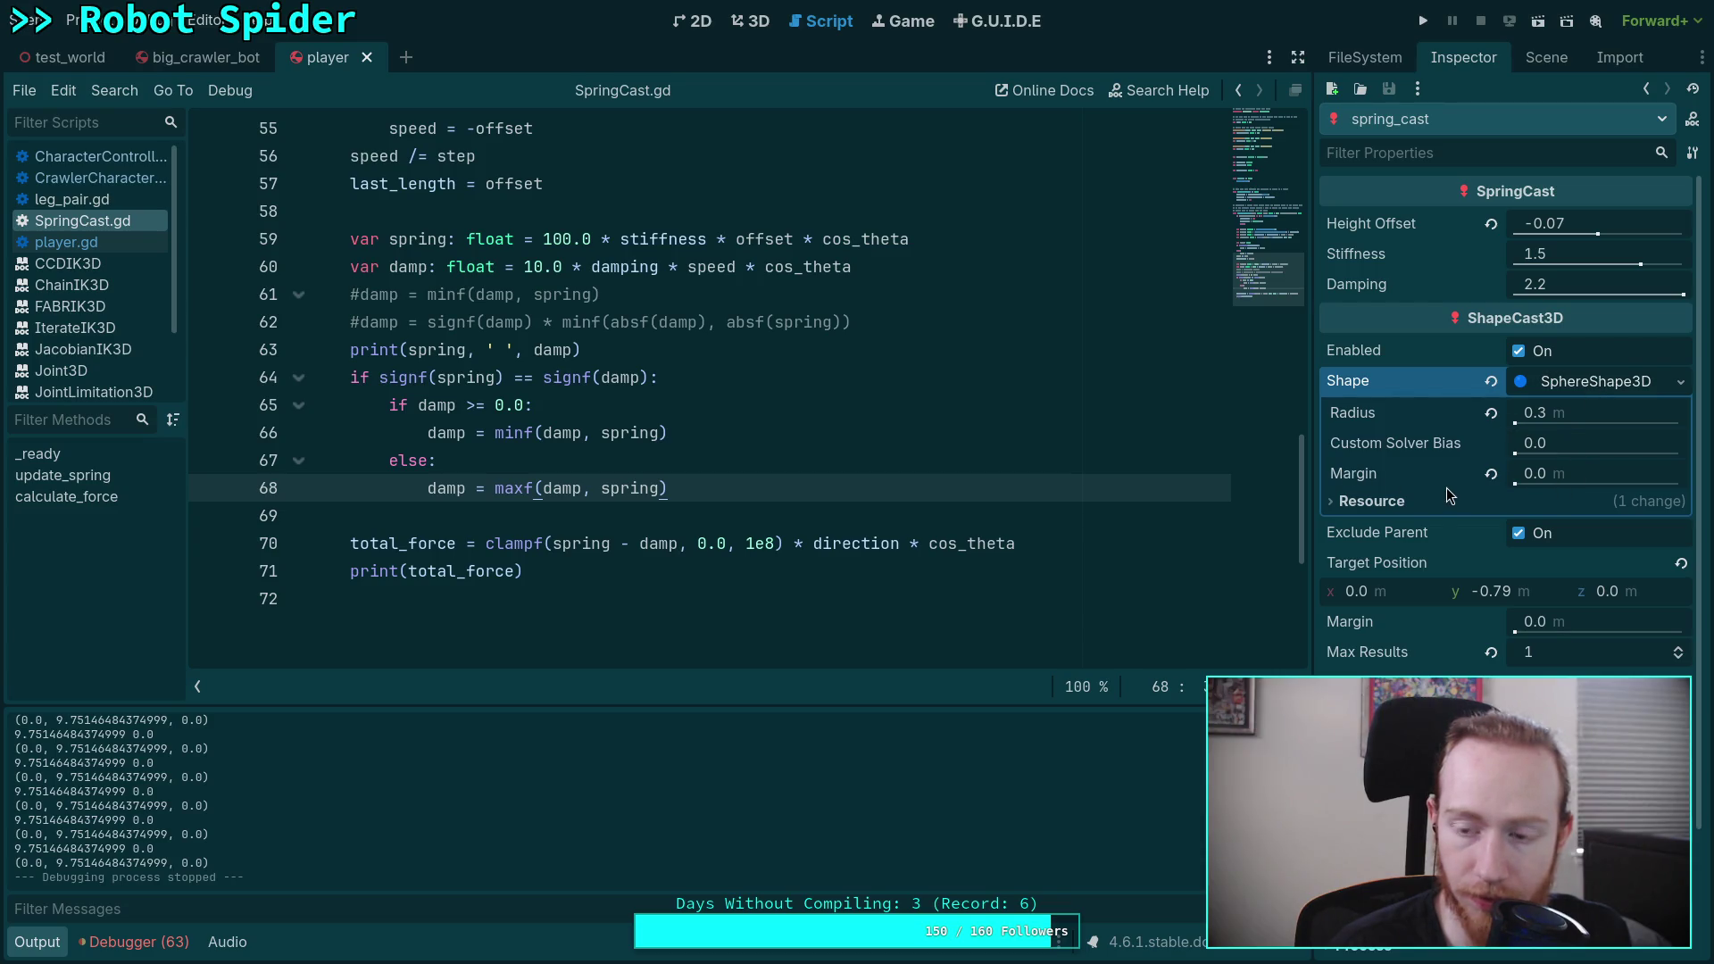
pyautogui.scroll(-2, 1445, 485)
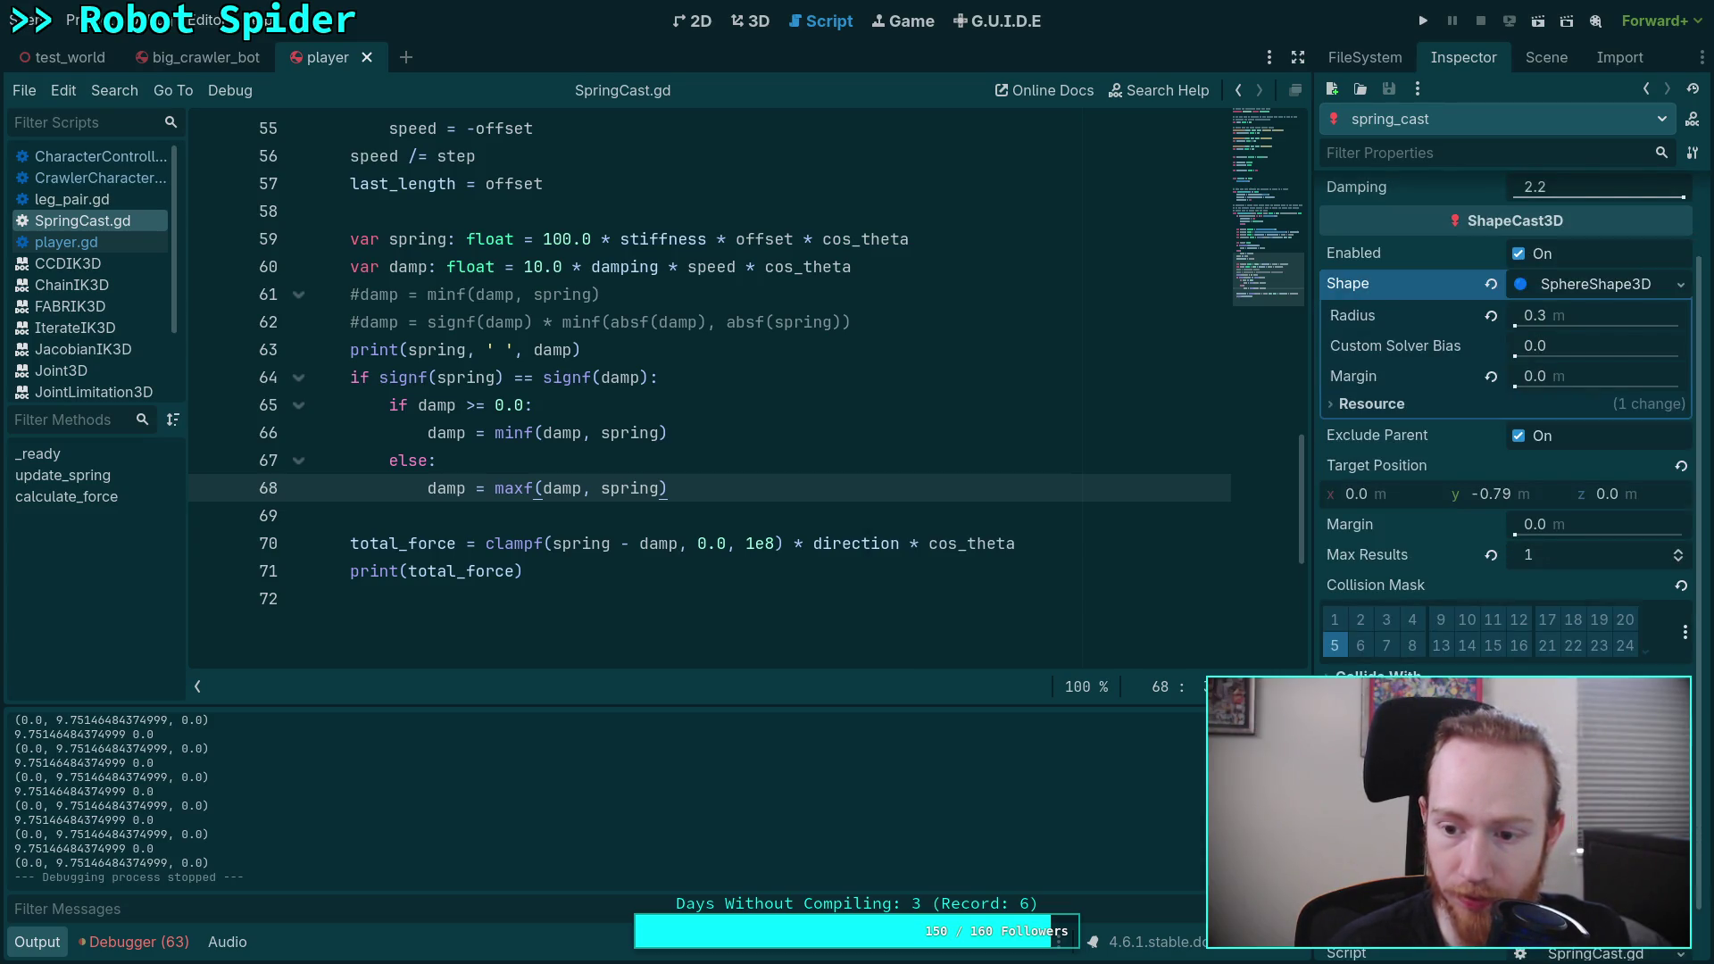
pyautogui.scroll(-1, 1418, 629)
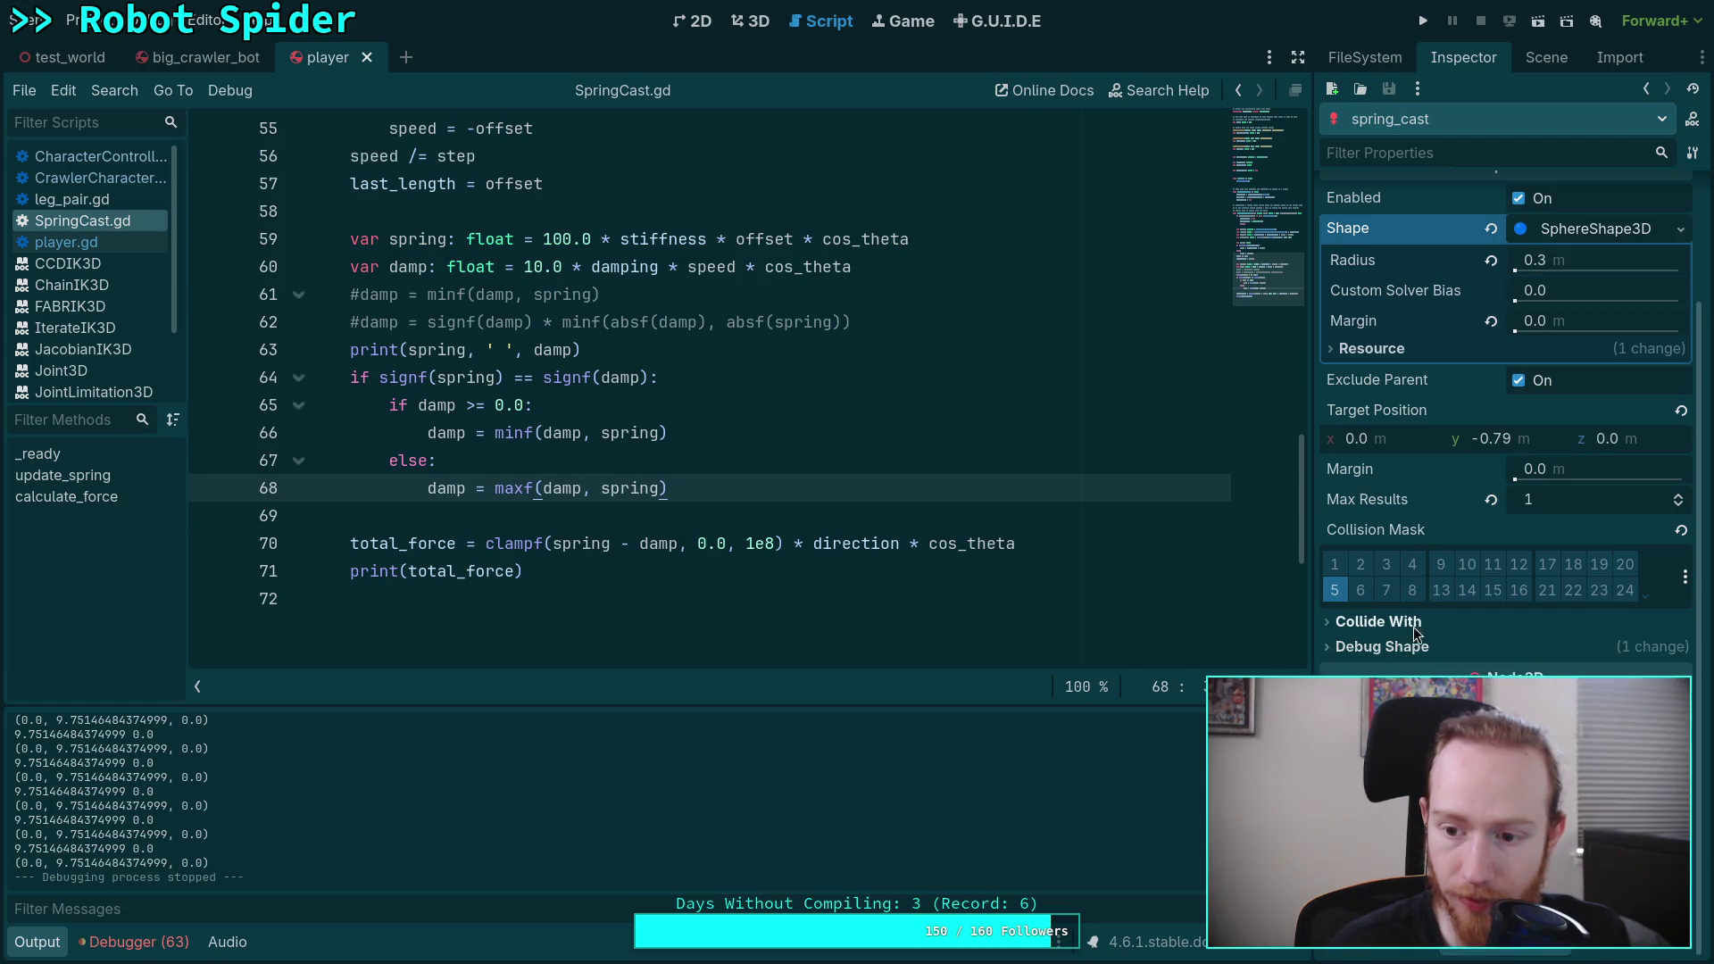
pyautogui.scroll(3, 1418, 630)
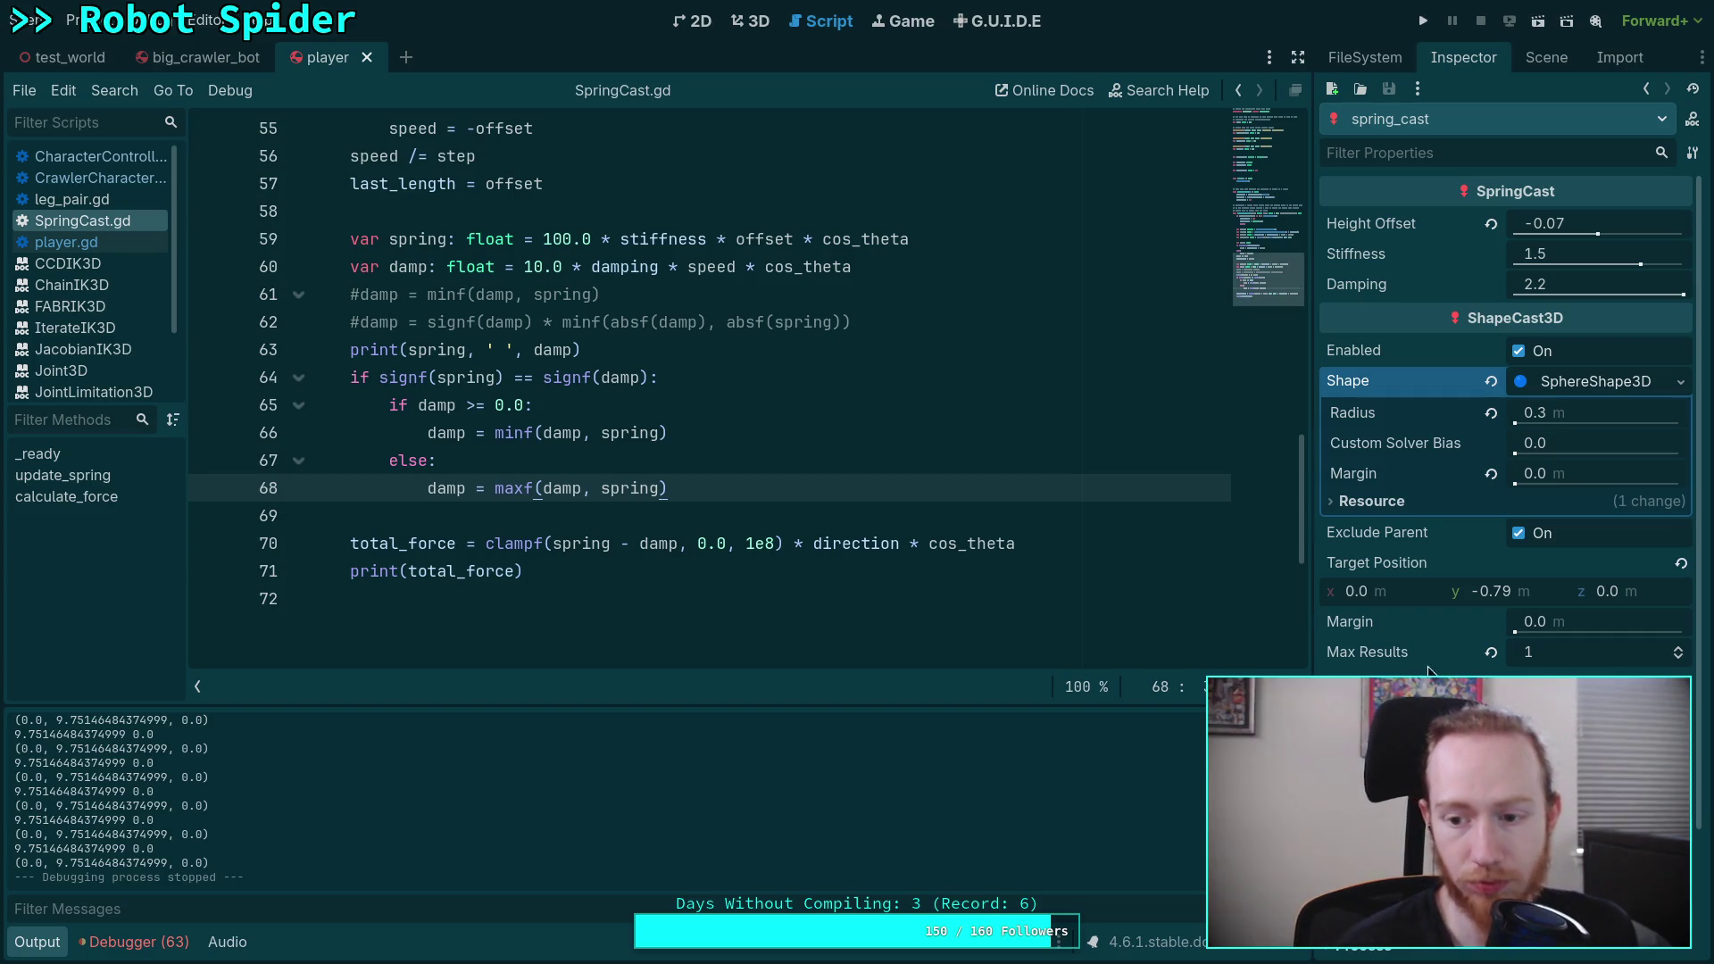
pyautogui.moveTo(1351, 623)
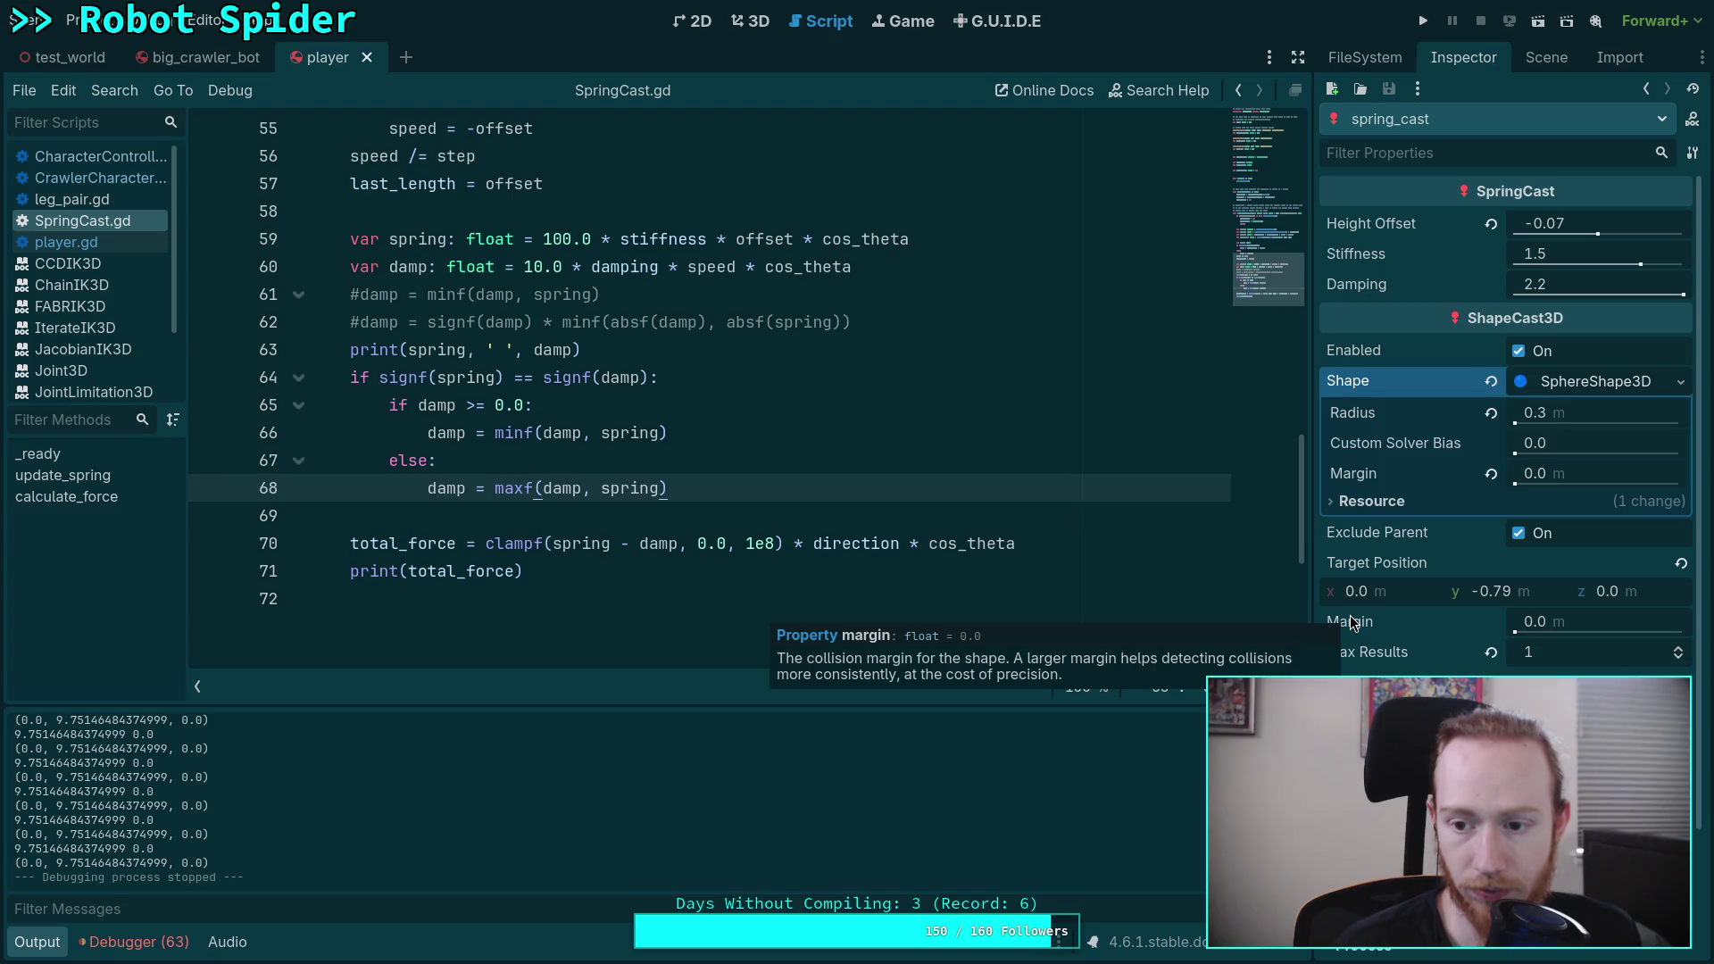
pyautogui.click(1629, 628)
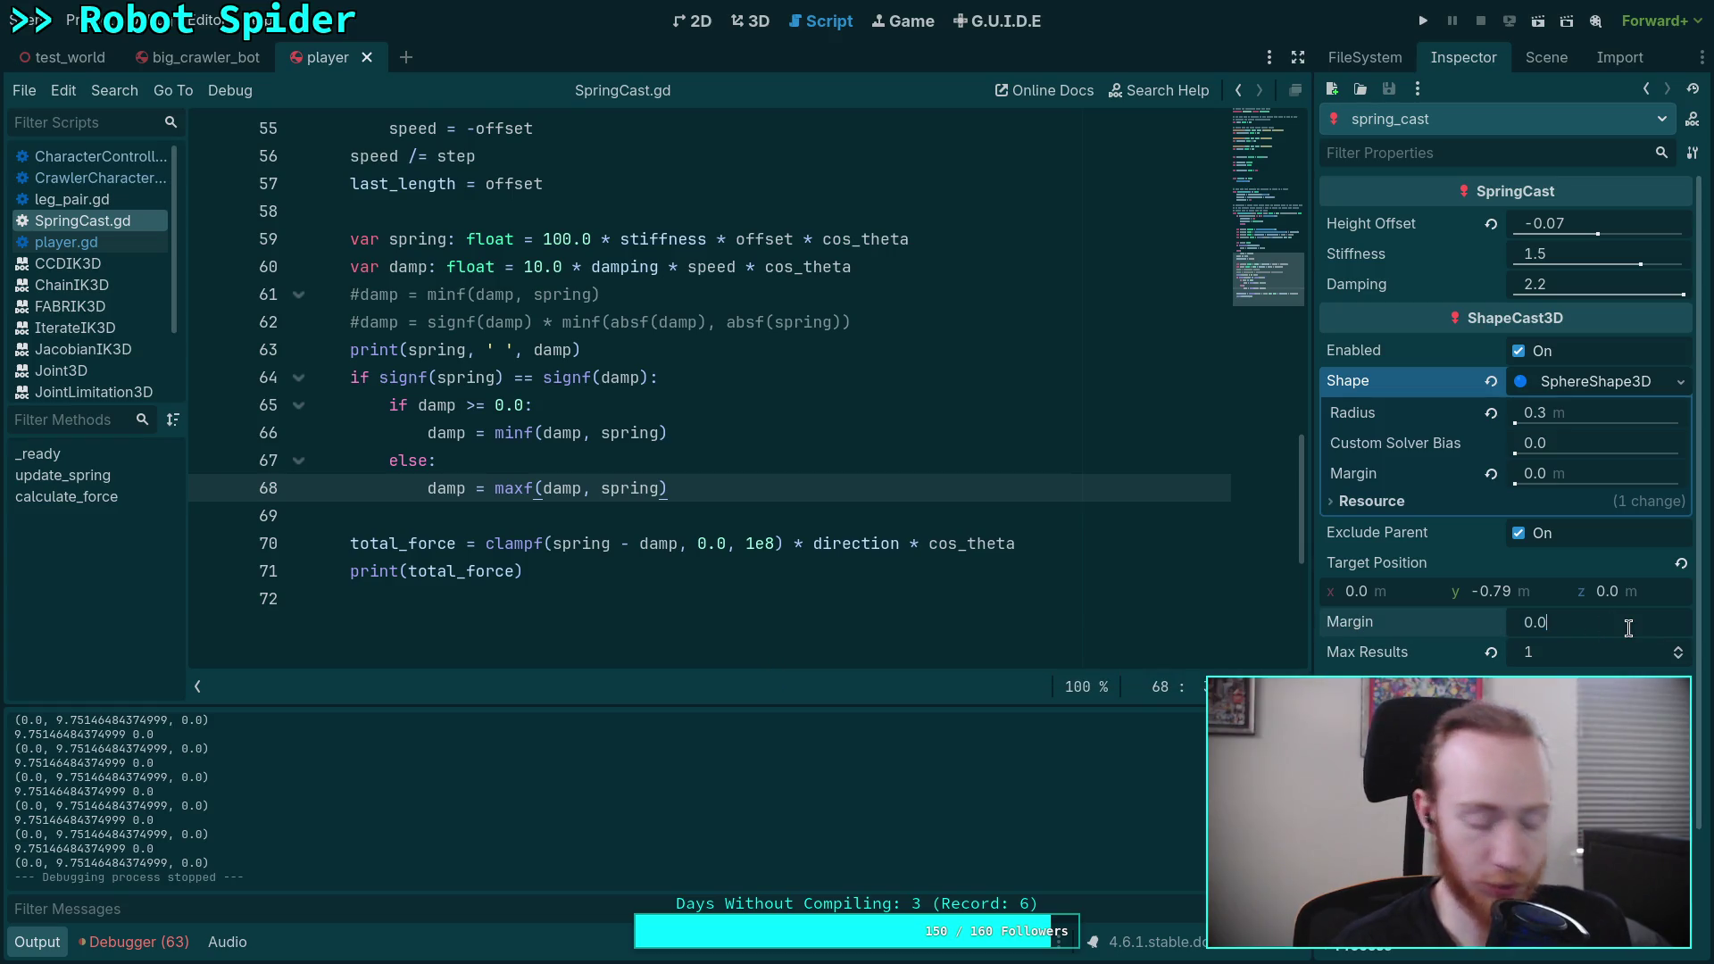
pyautogui.write('0.01')
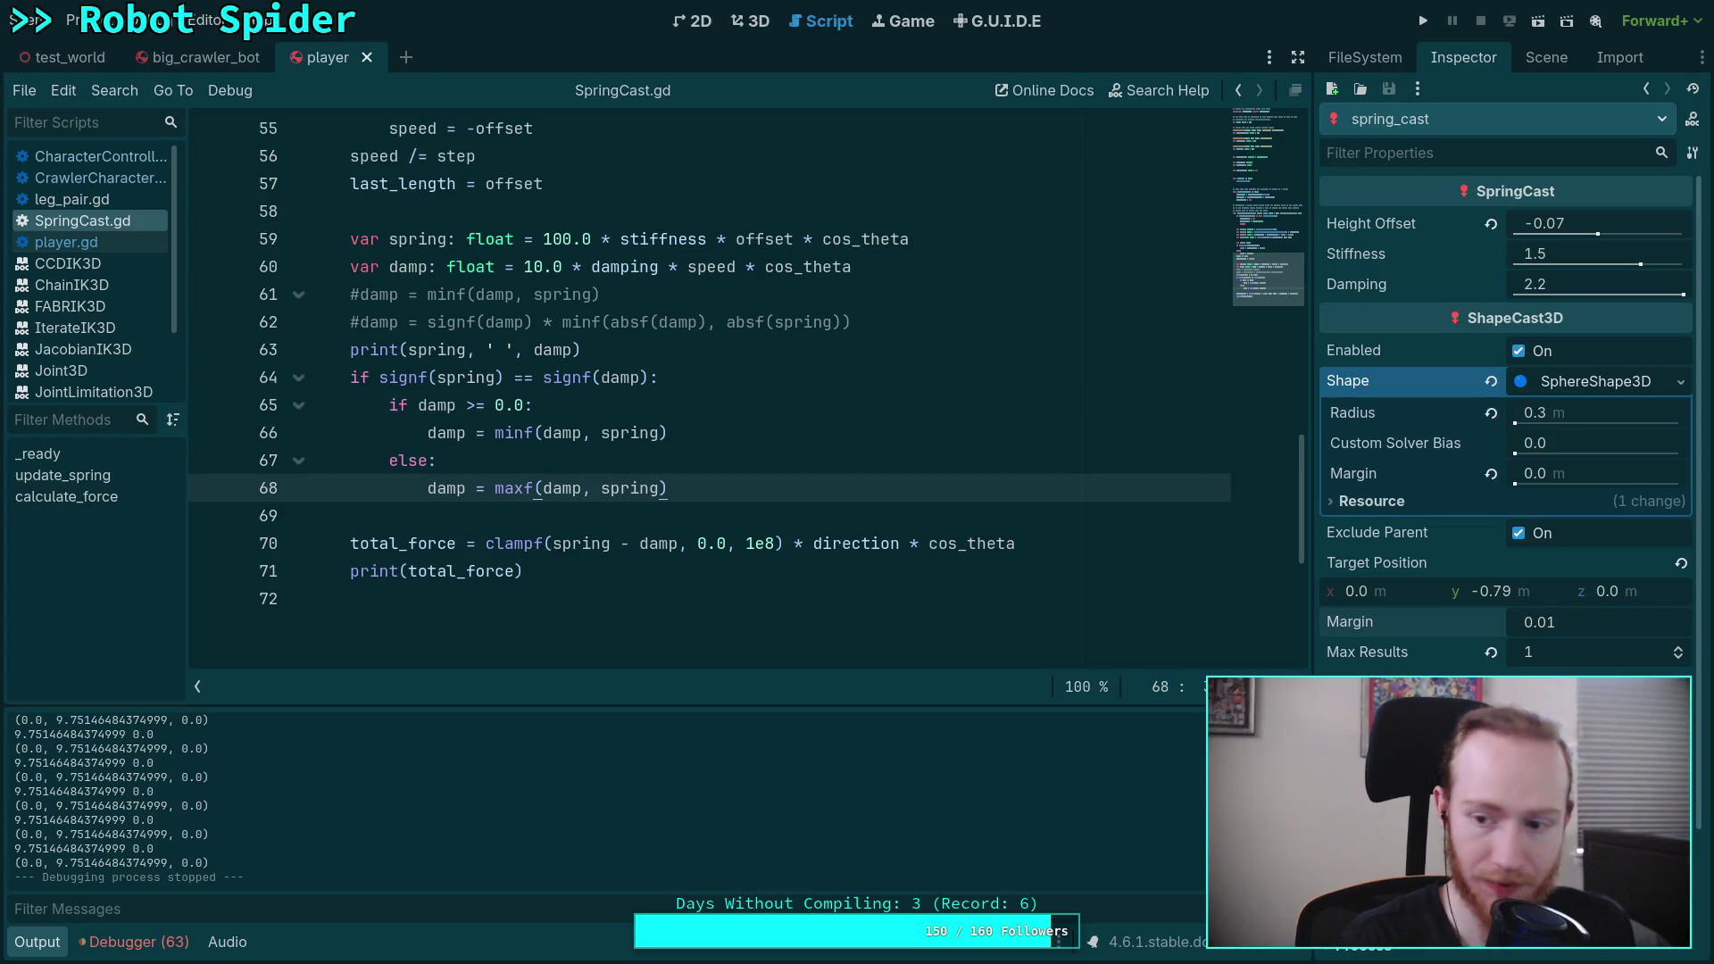
pyautogui.press('Return')
pyautogui.hotkey('ctrl', 's')
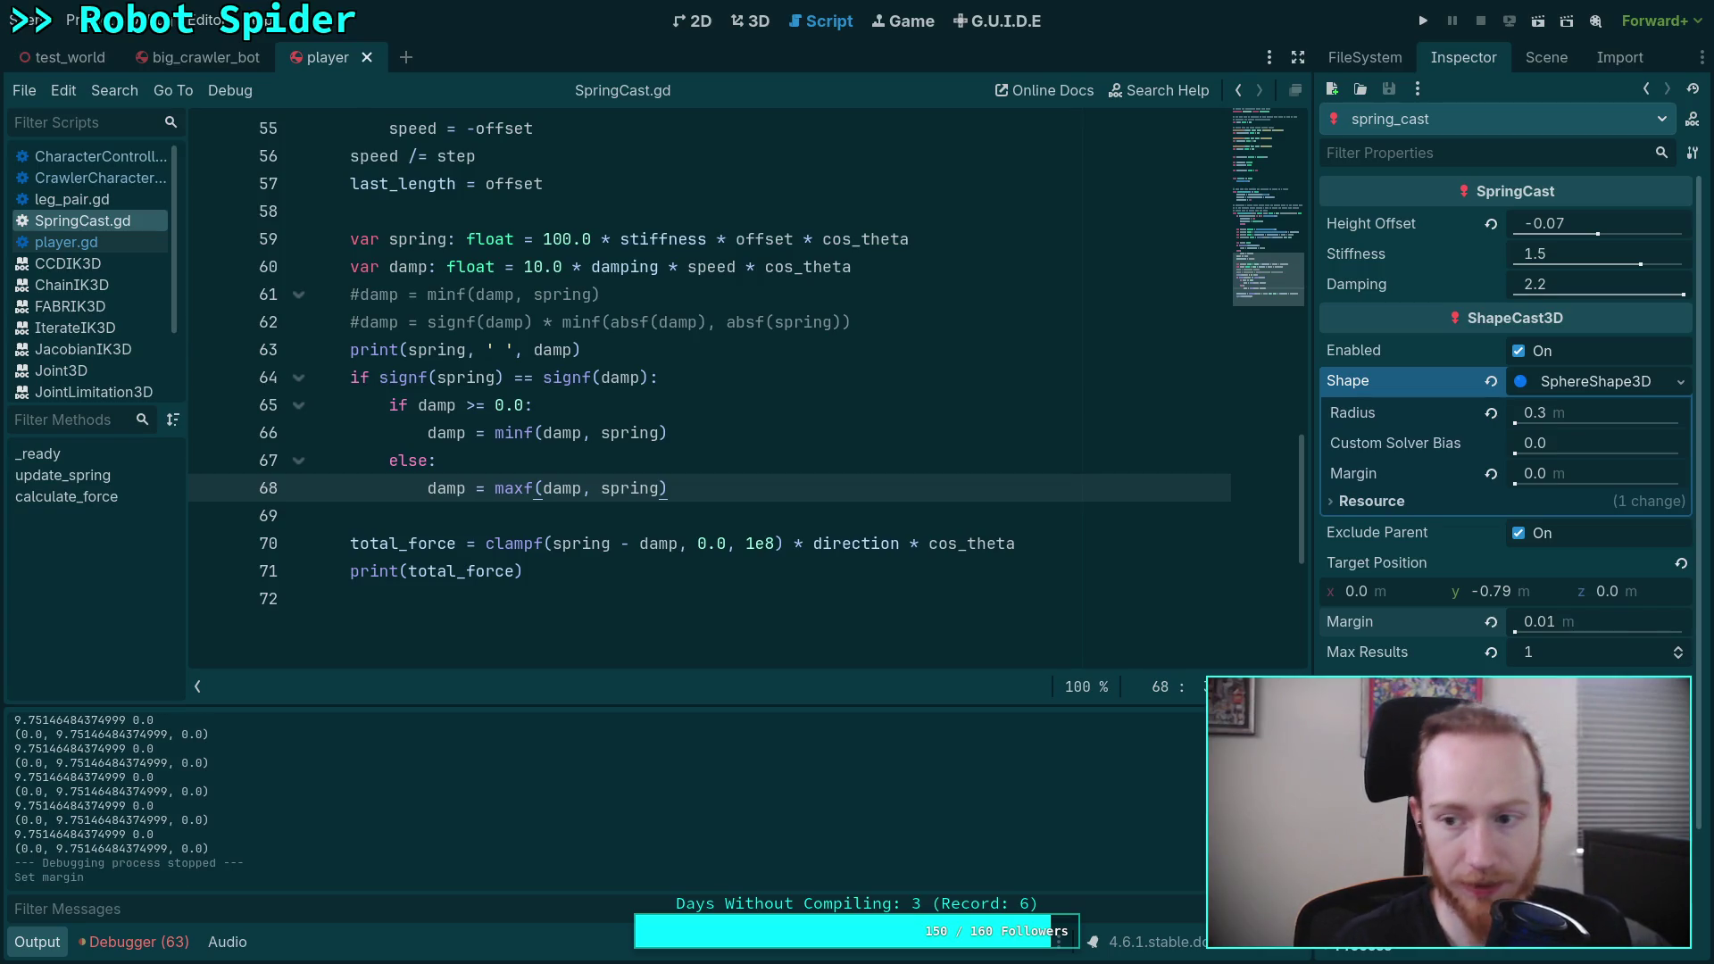
pyautogui.click(1425, 23)
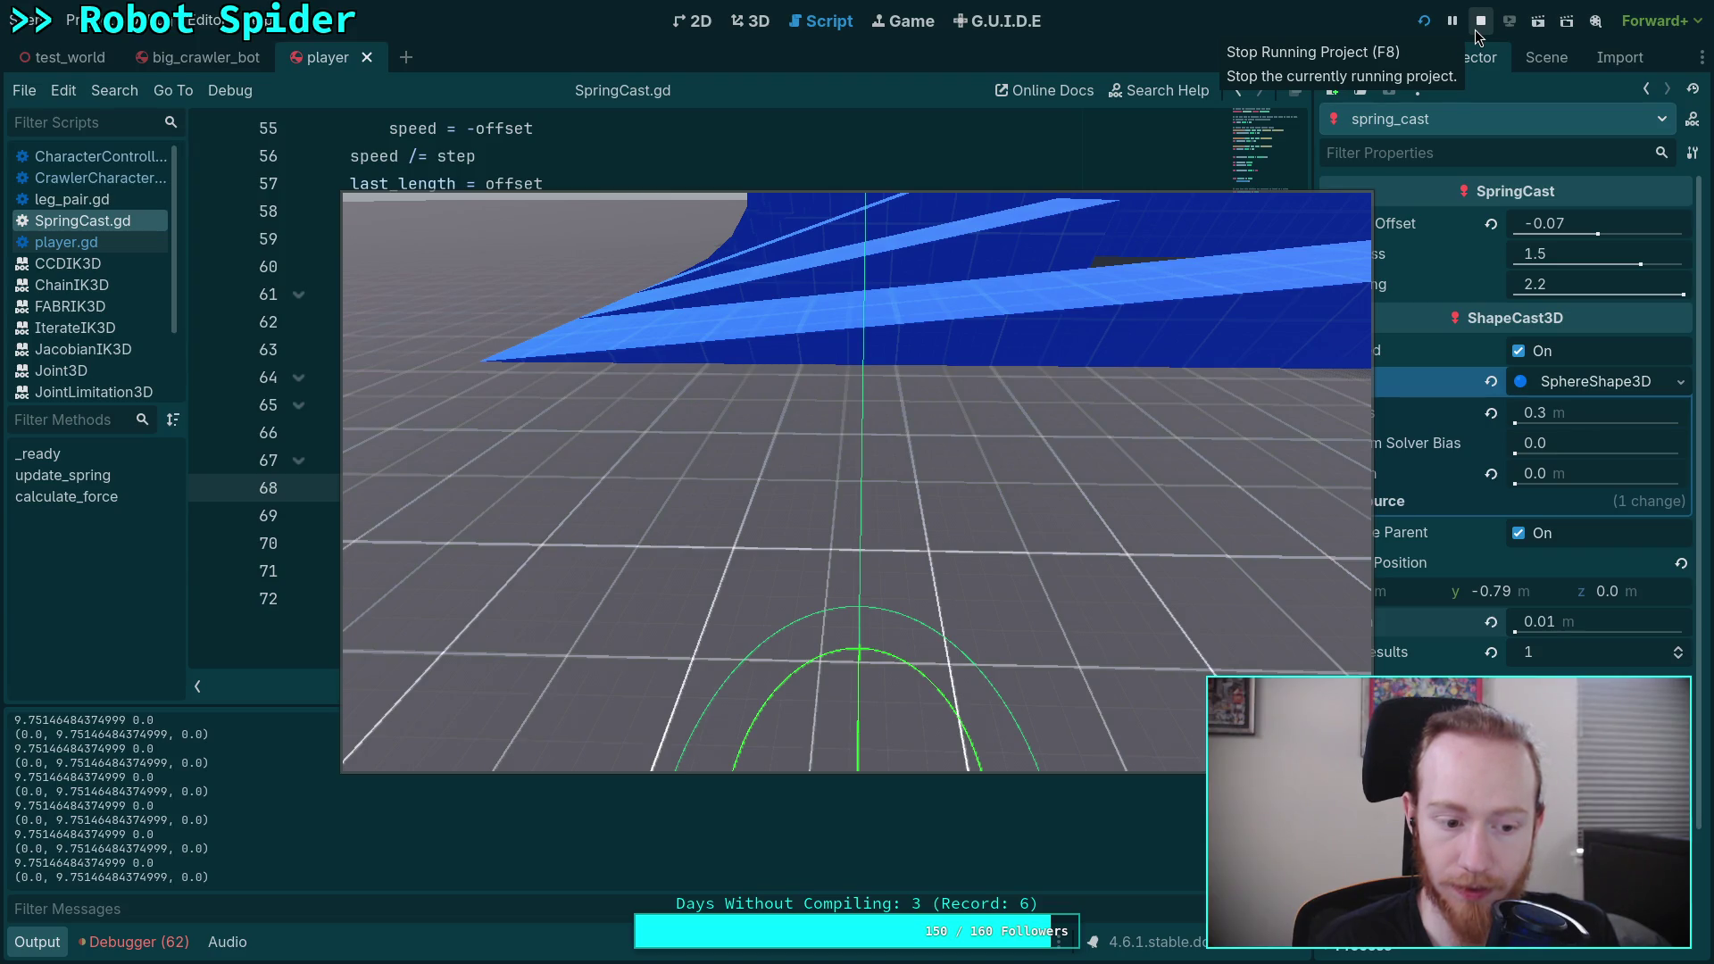
# Step: Play the game, highlight the spring 35.85 / damp -257.88 spike in the Output log, then stop it
pyautogui.click(1211, 308)
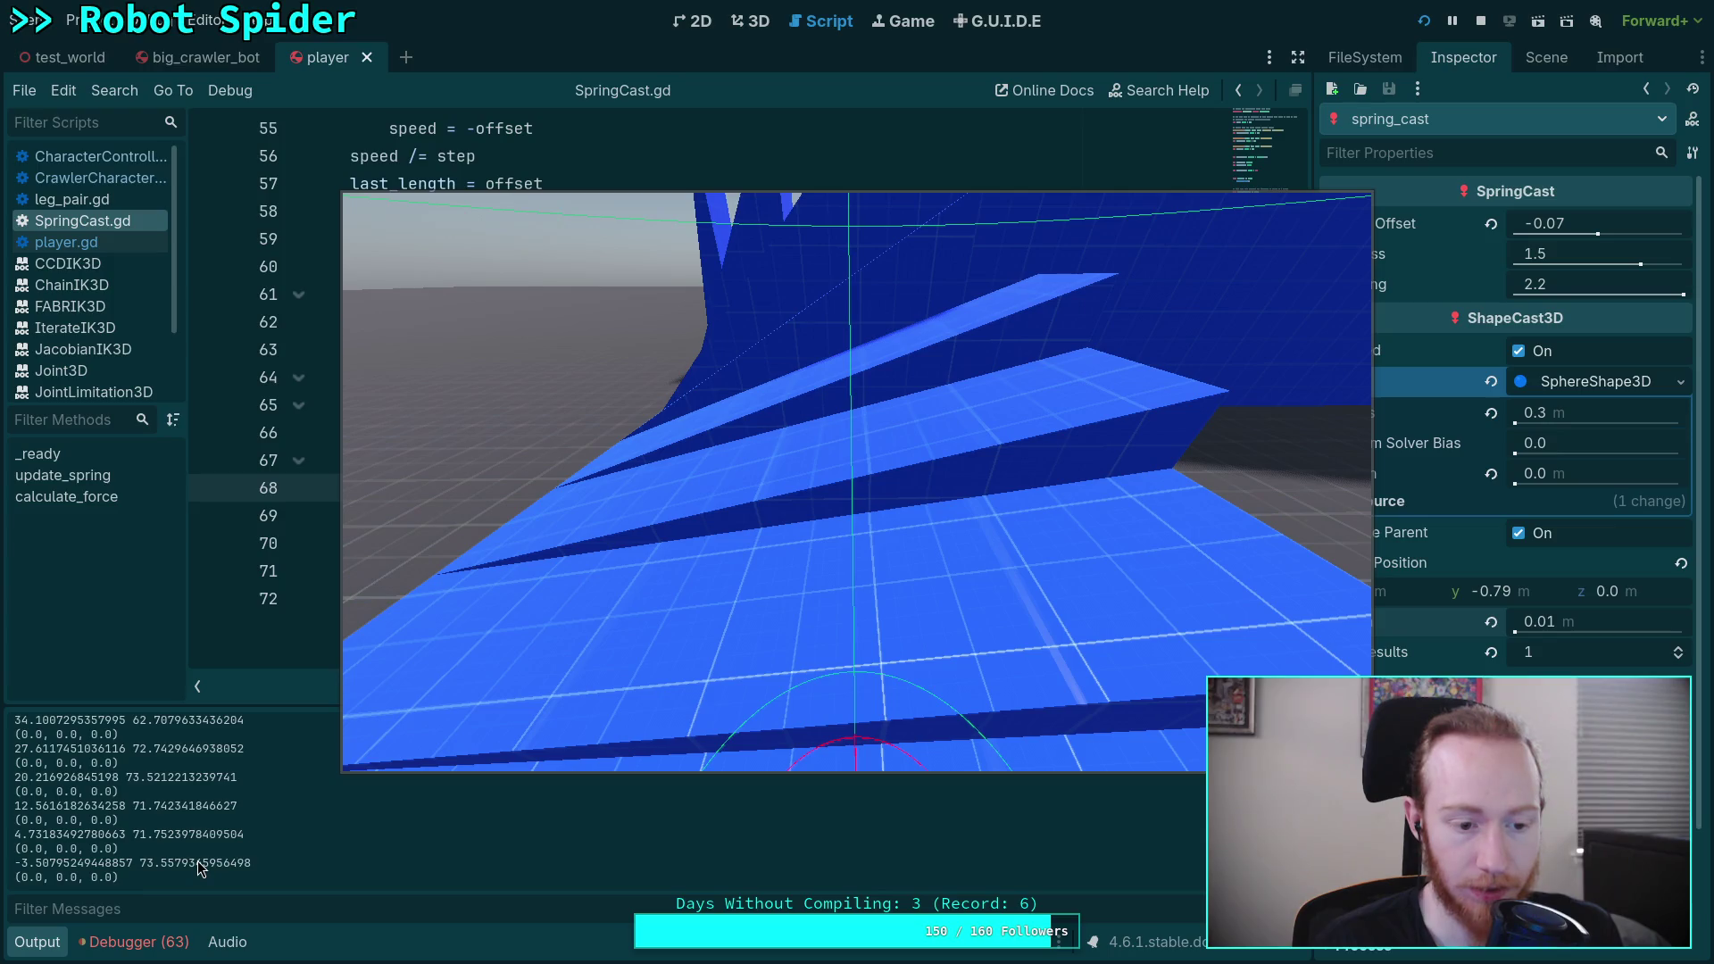
pyautogui.scroll(2, 198, 868)
pyautogui.scroll(2, 186, 862)
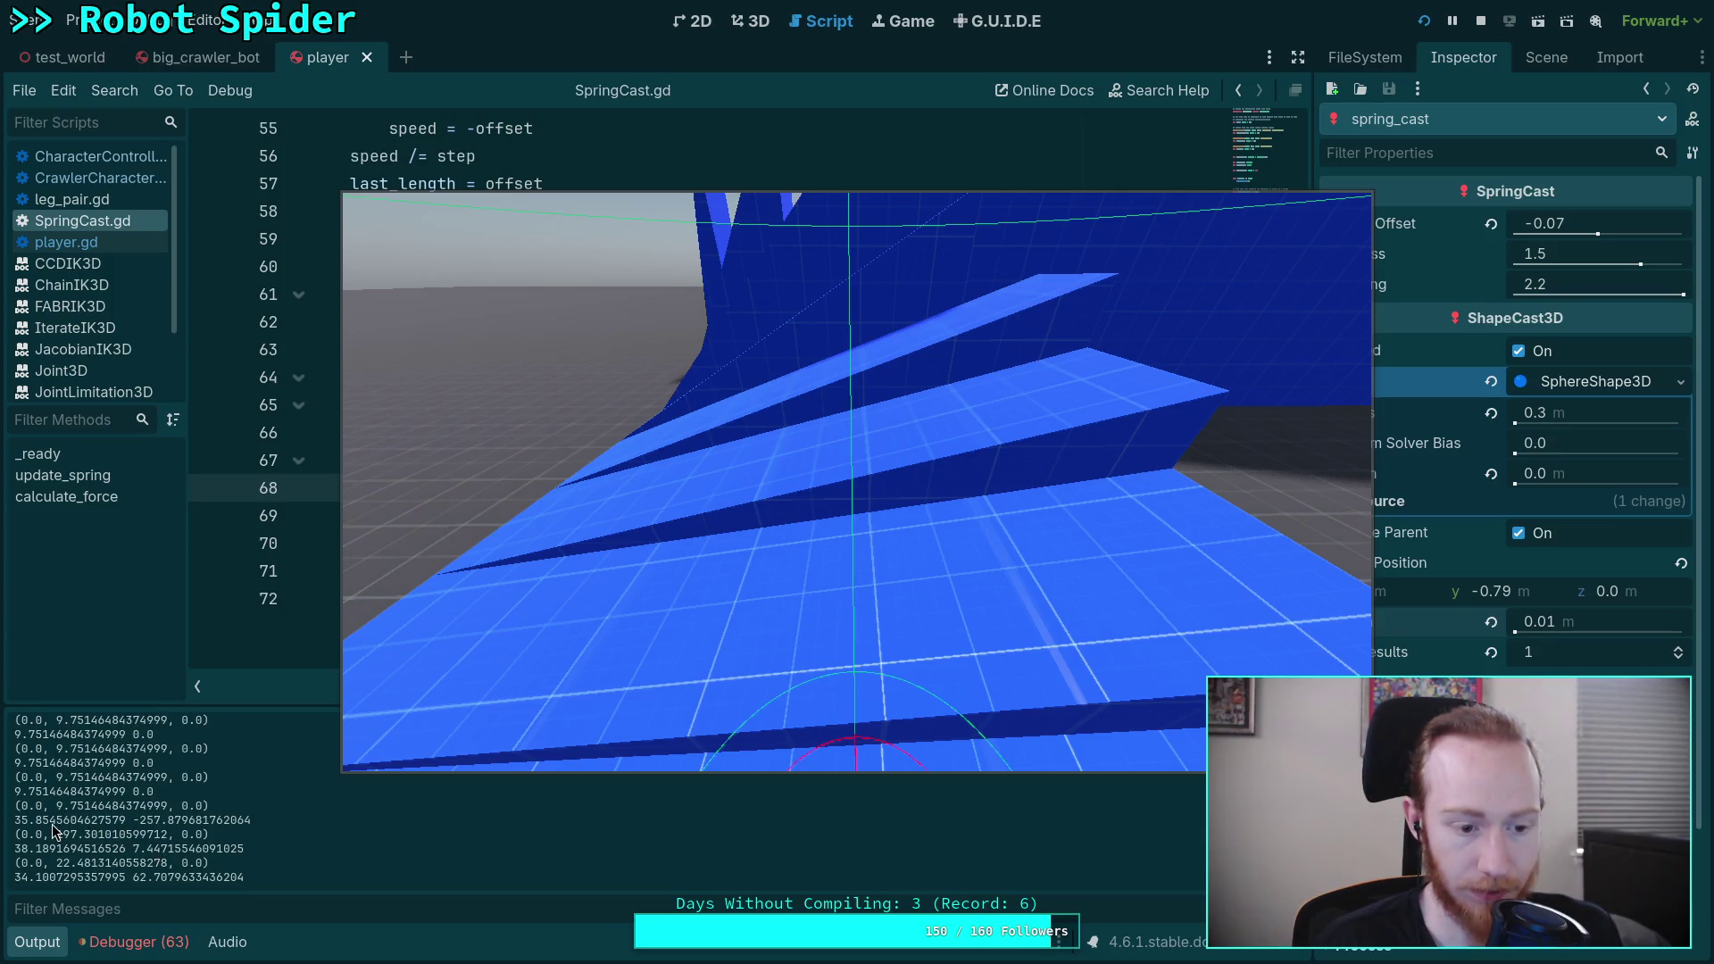
pyautogui.moveTo(19, 822); pyautogui.dragTo(253, 818)
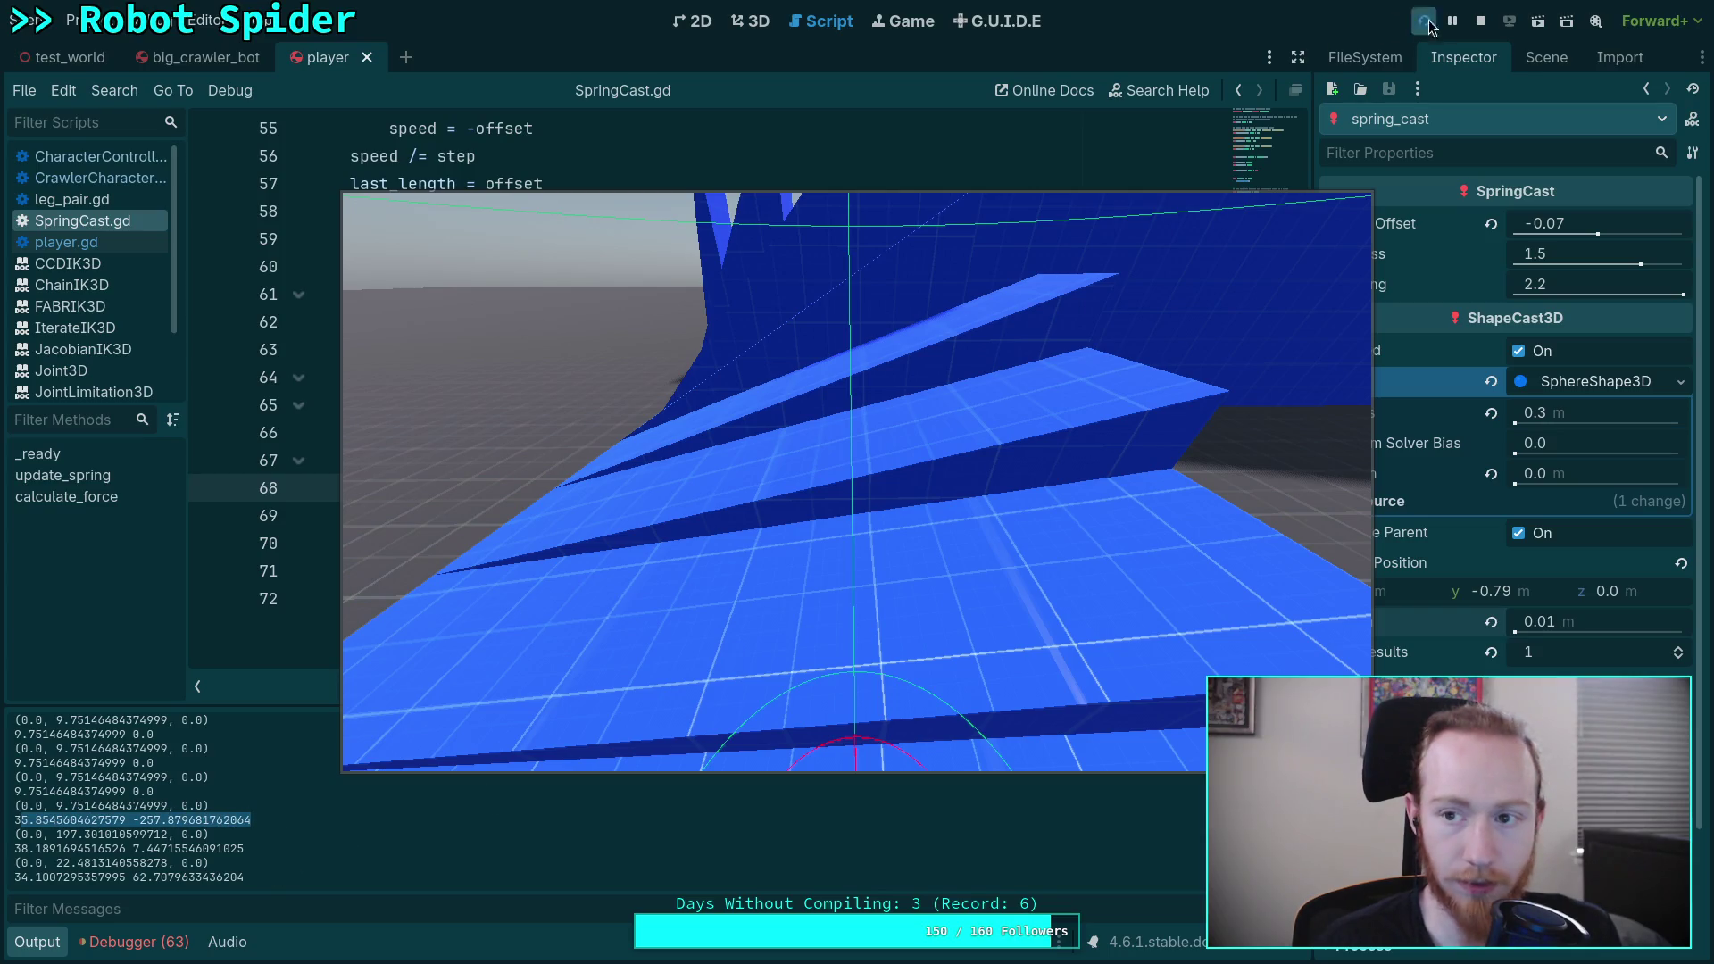
pyautogui.click(1482, 20)
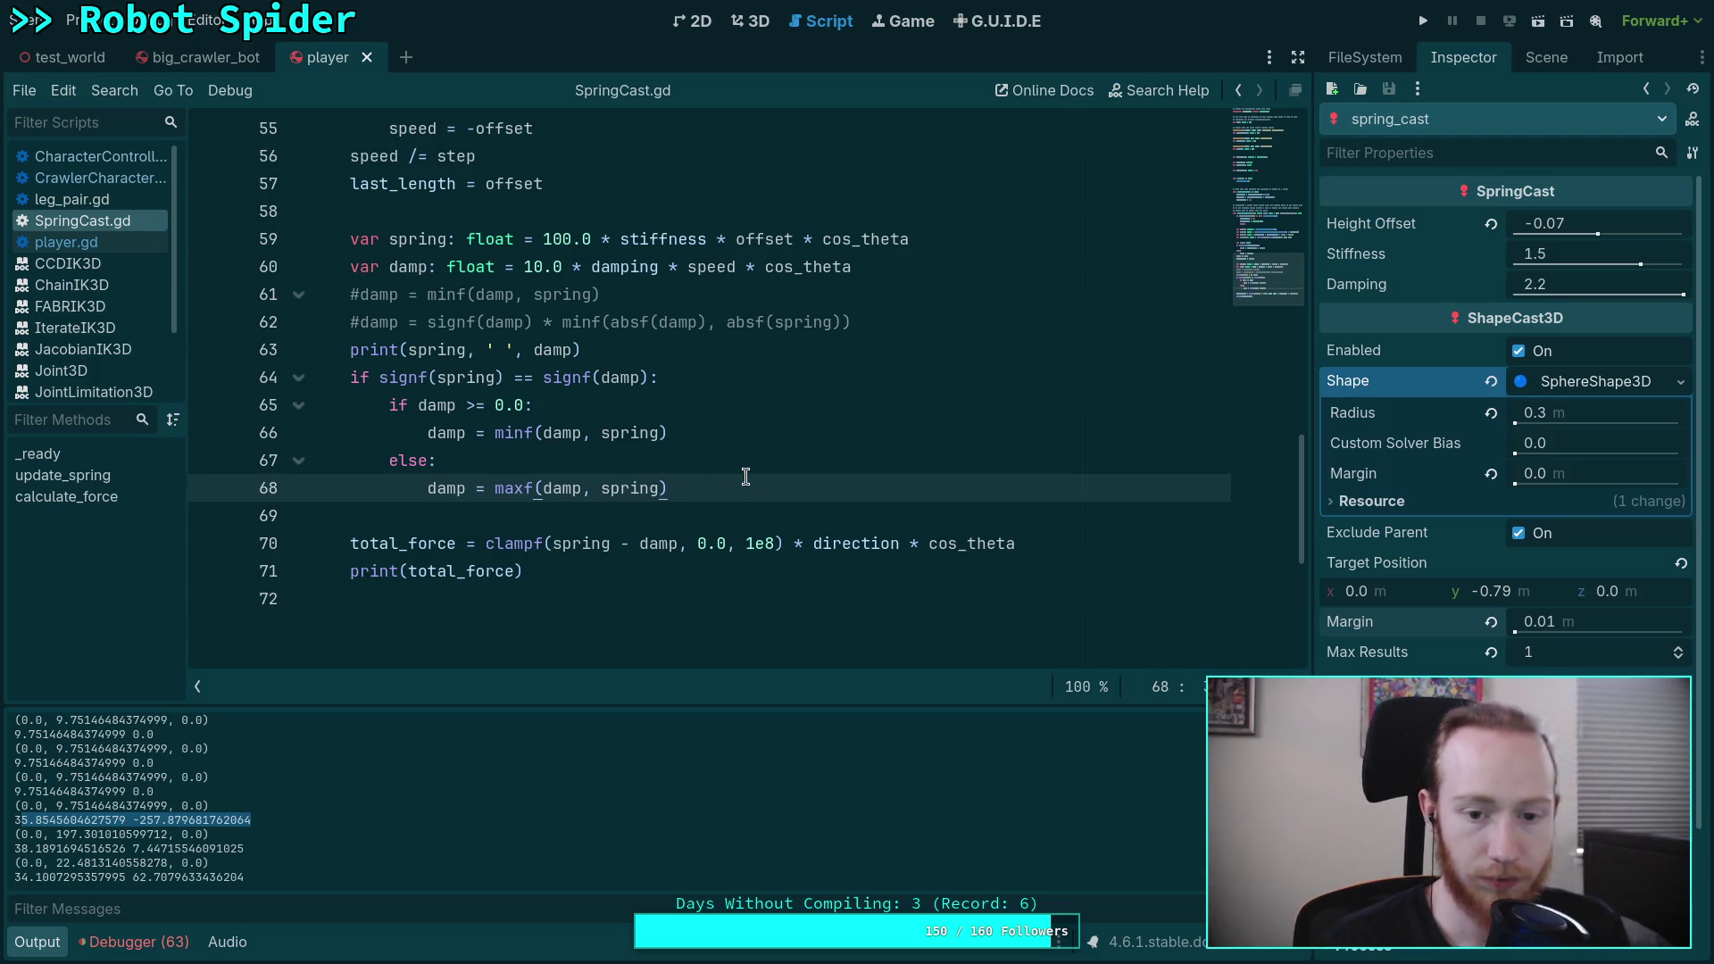
# Step: Add an 'elif damp >= 0.0:' line after line 68 with an empty indented body
pyautogui.press('Return')
pyautogui.write('if damp')
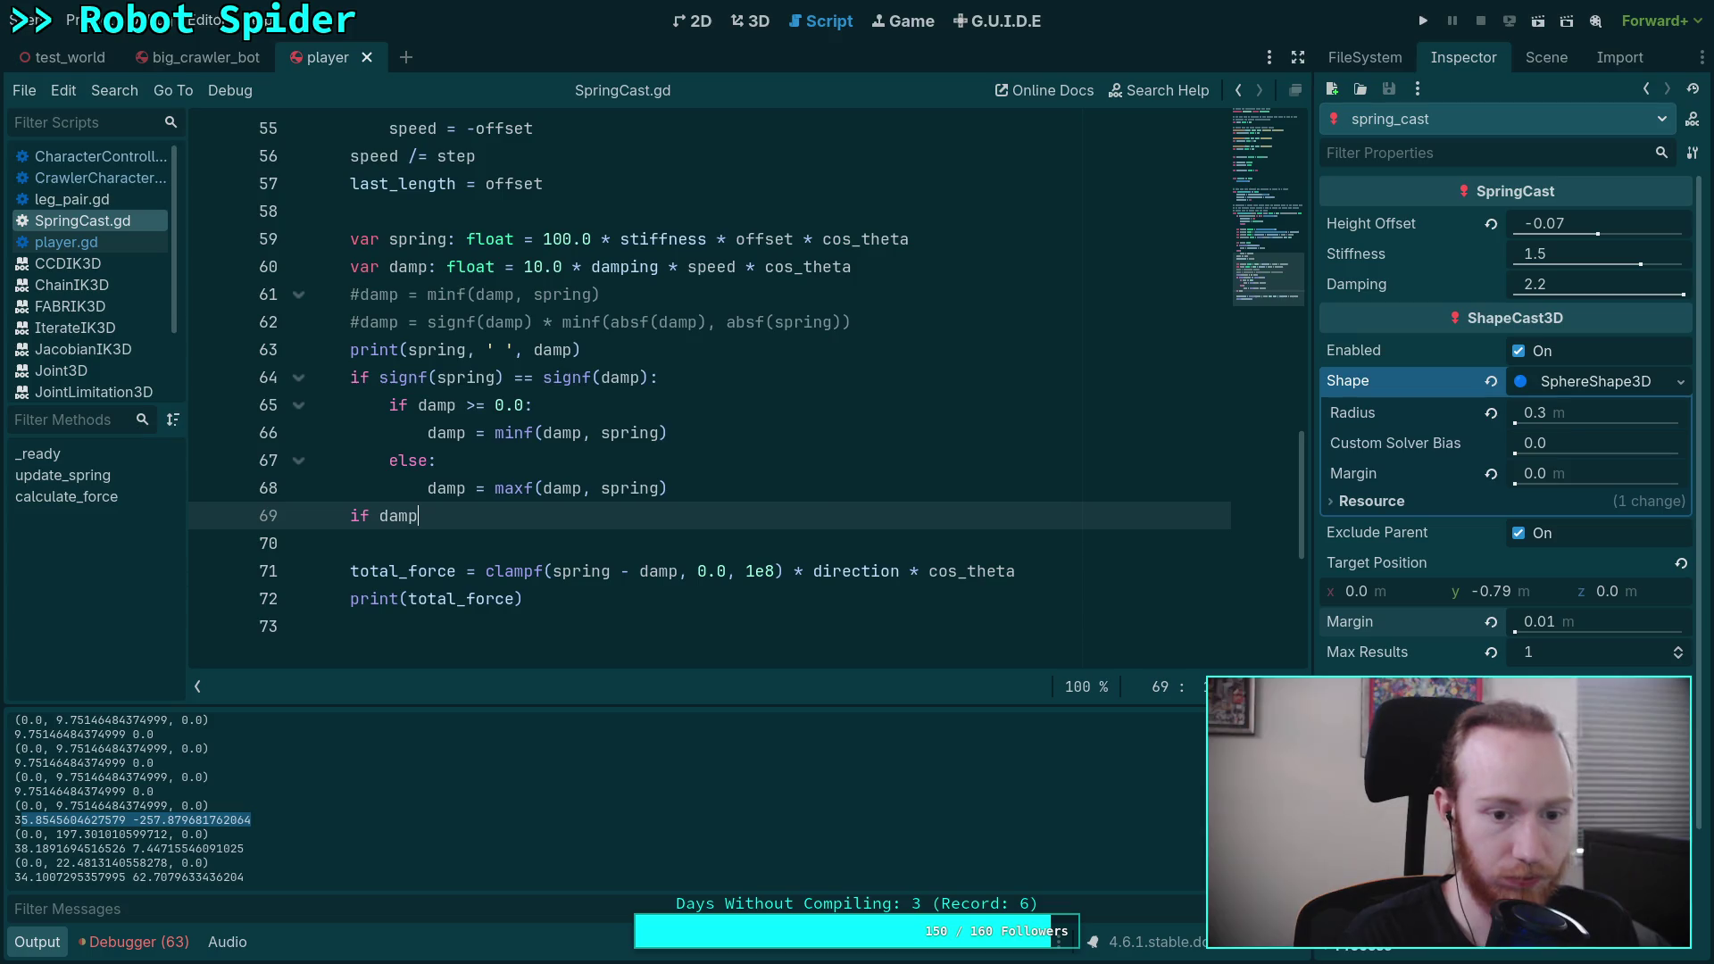
pyautogui.write('>= ')
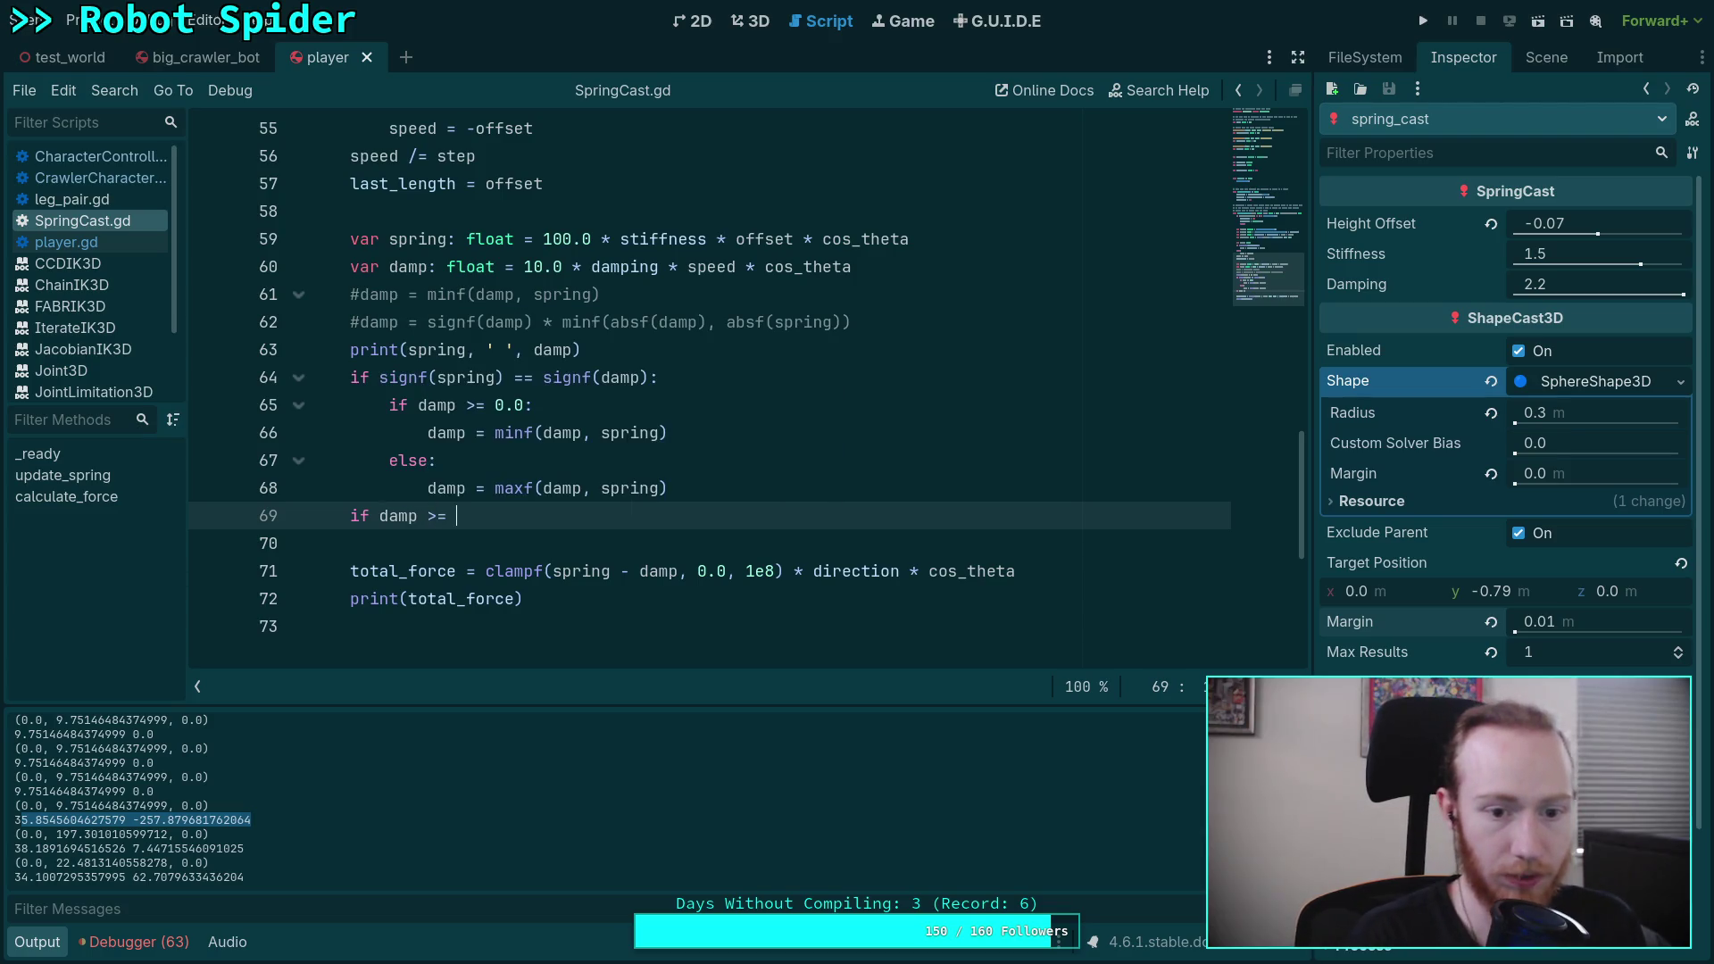
pyautogui.write('0.0:')
pyautogui.press('Return')
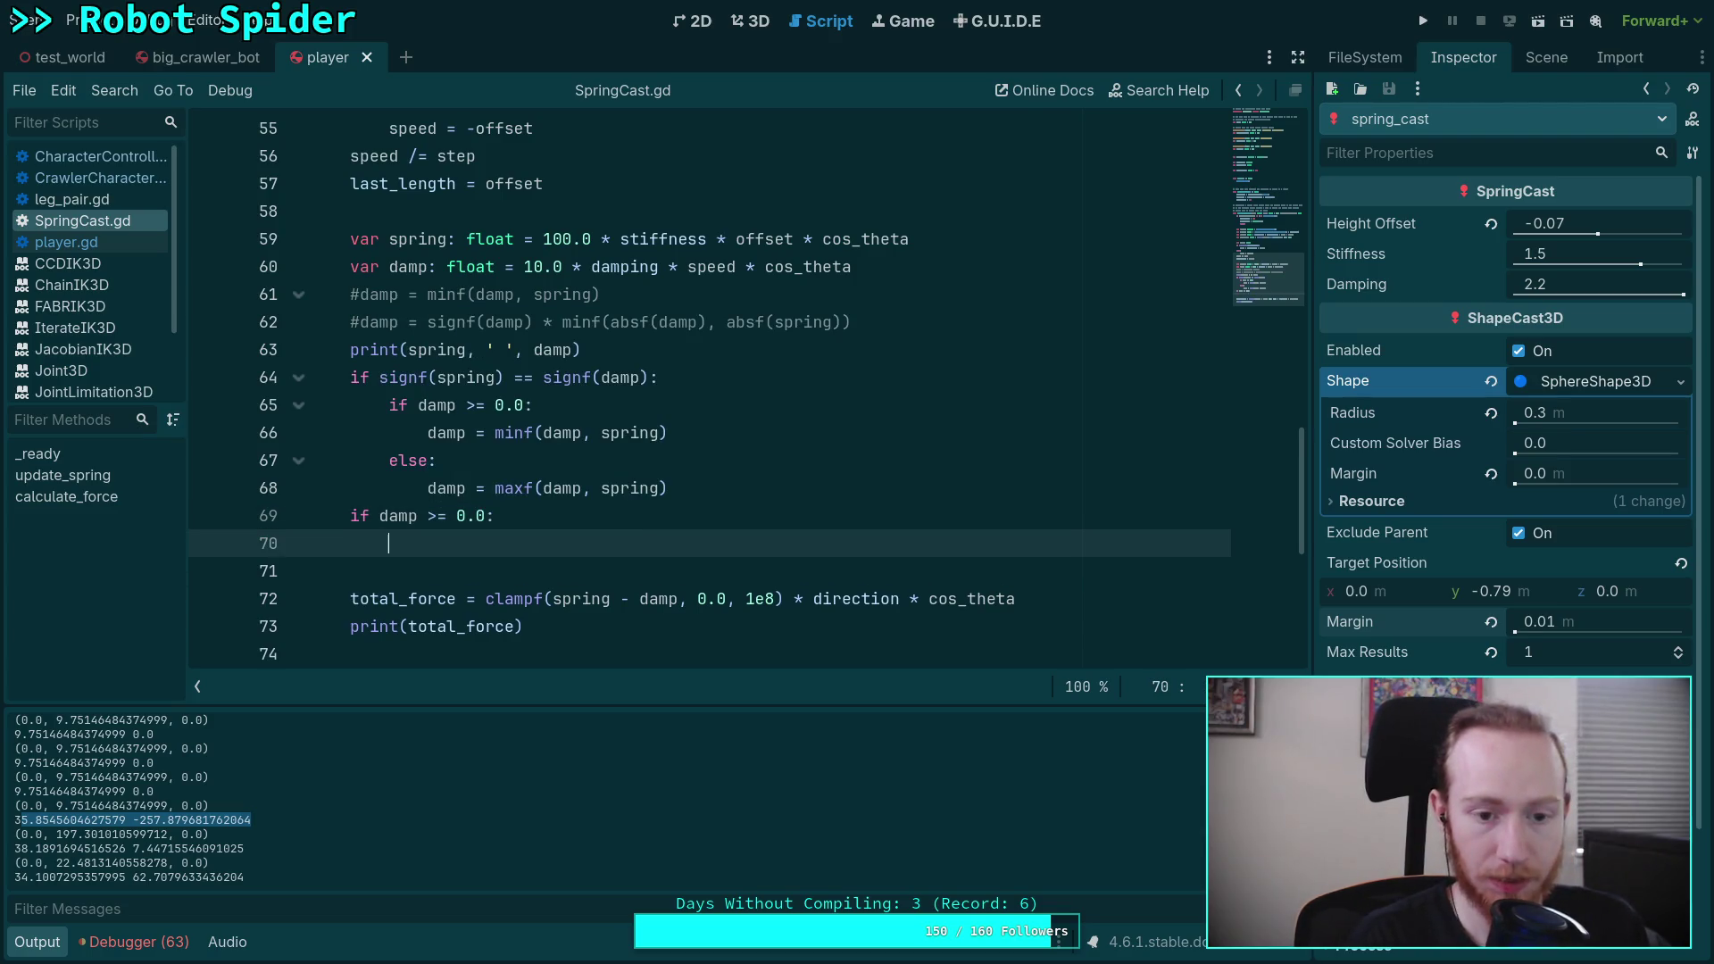
pyautogui.click(379, 515)
pyautogui.write('el')
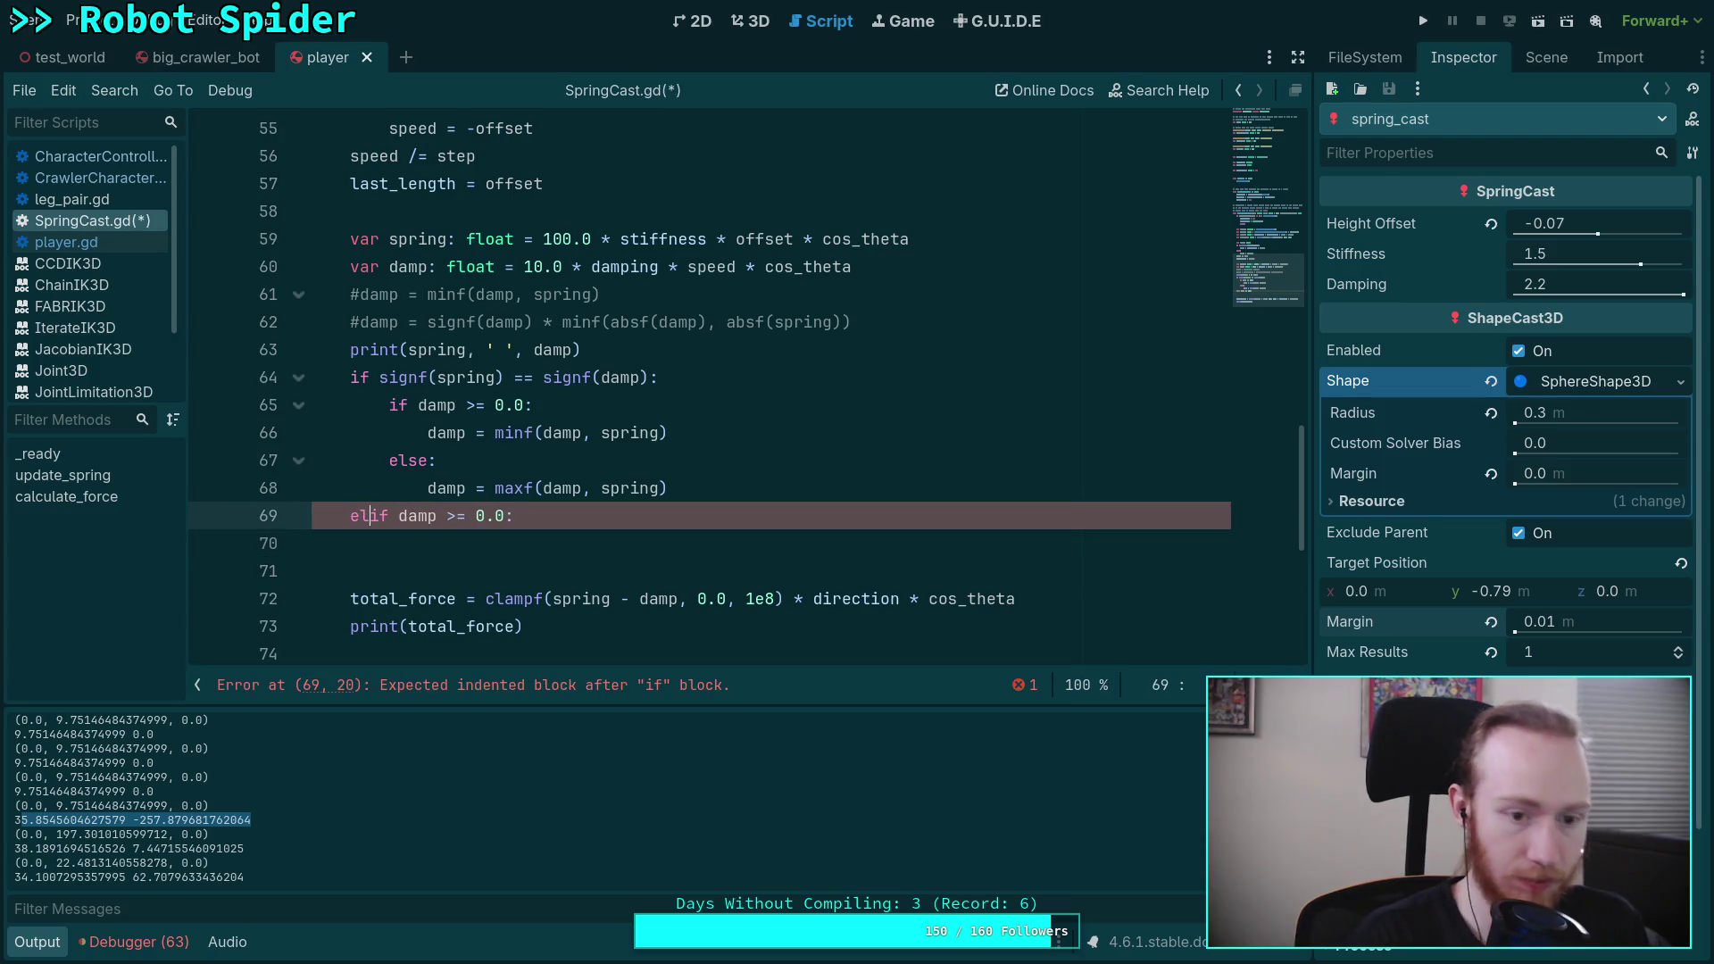
pyautogui.click(479, 515)
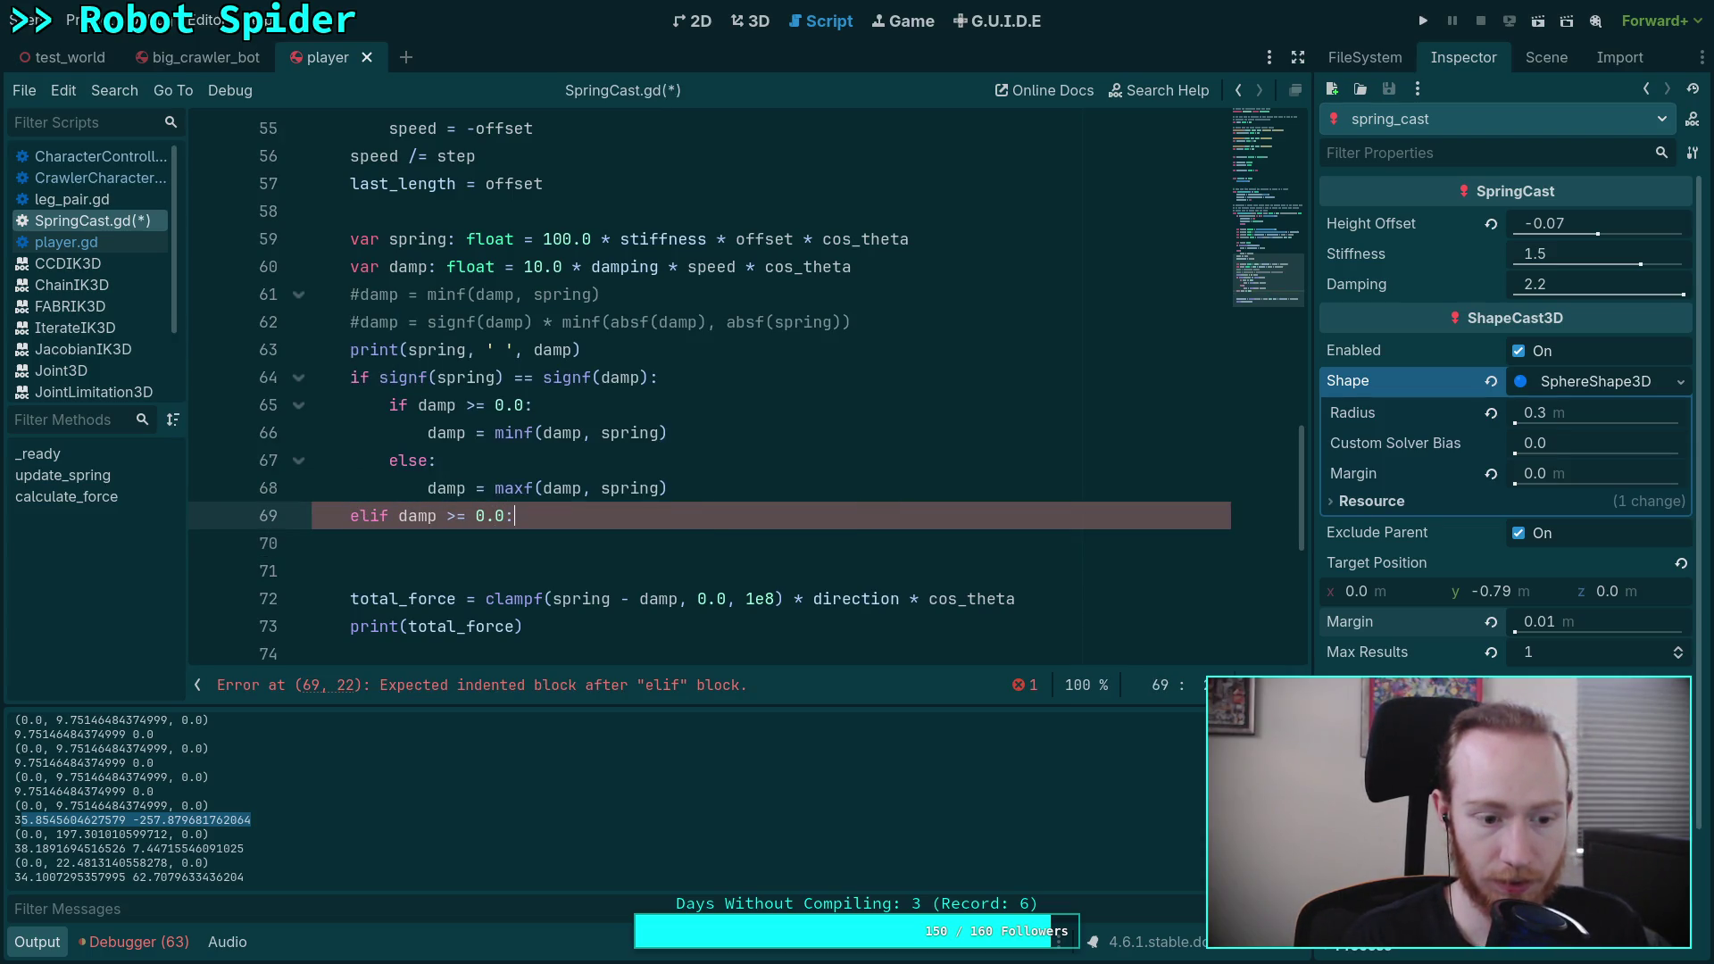
pyautogui.click(555, 544)
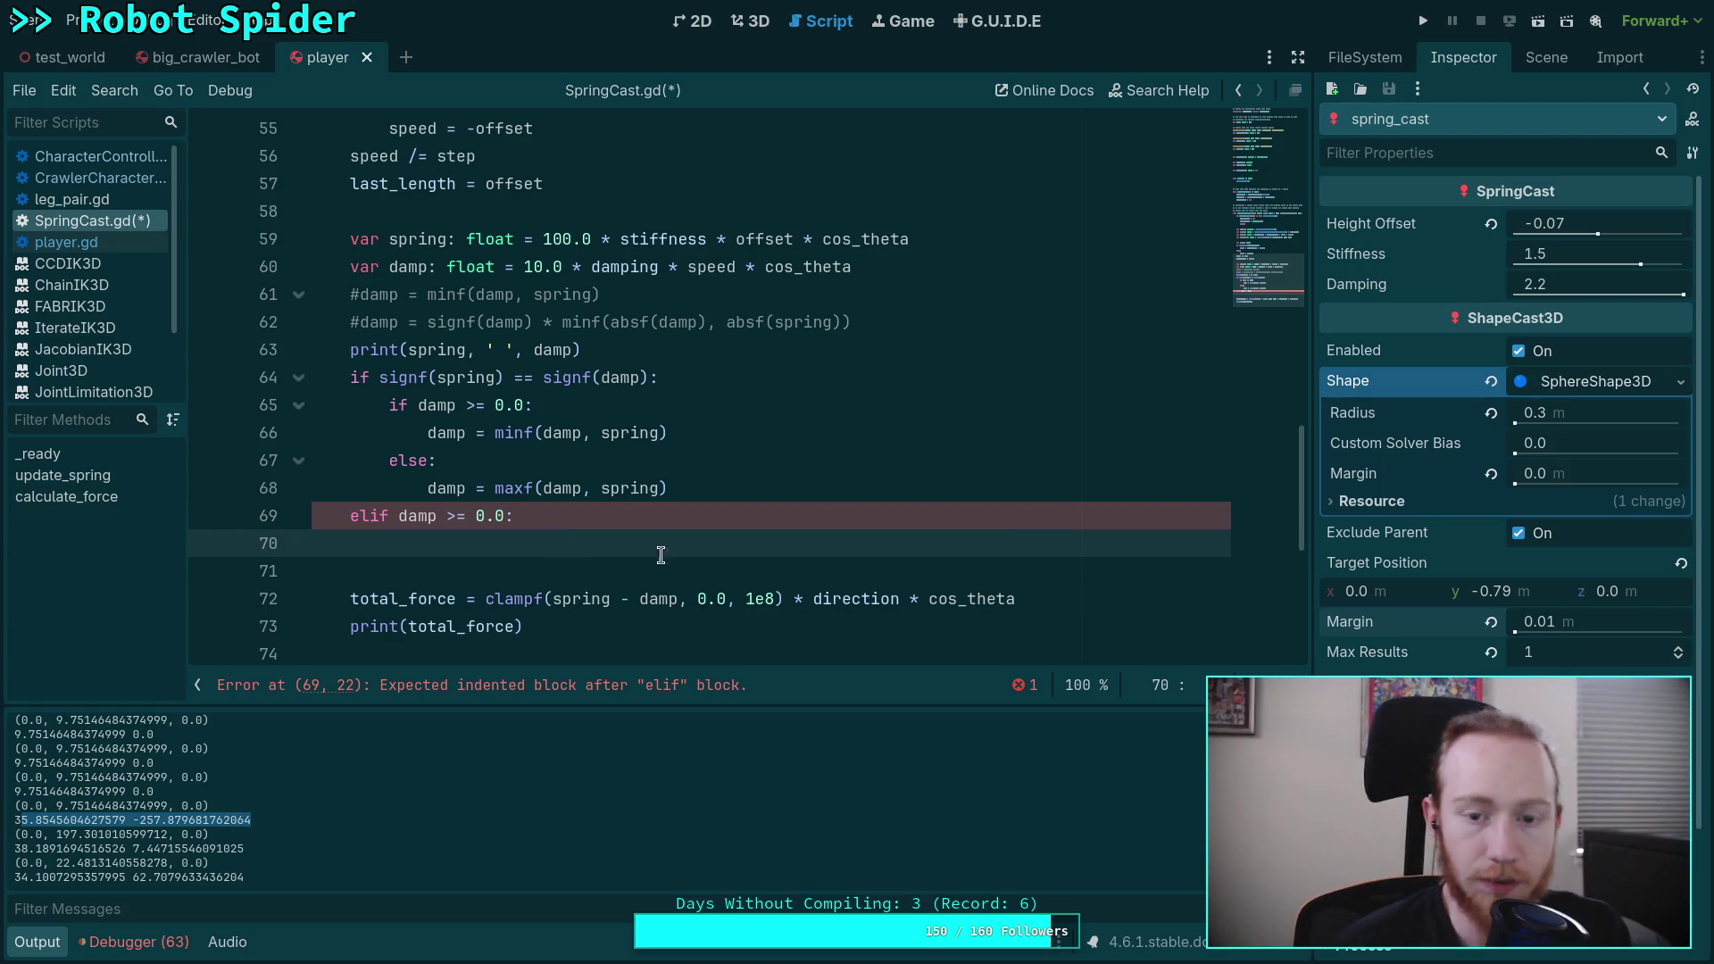
# Step: Wrap speed in absf() in the damp formula on line 60
pyautogui.scroll(2, 710, 542)
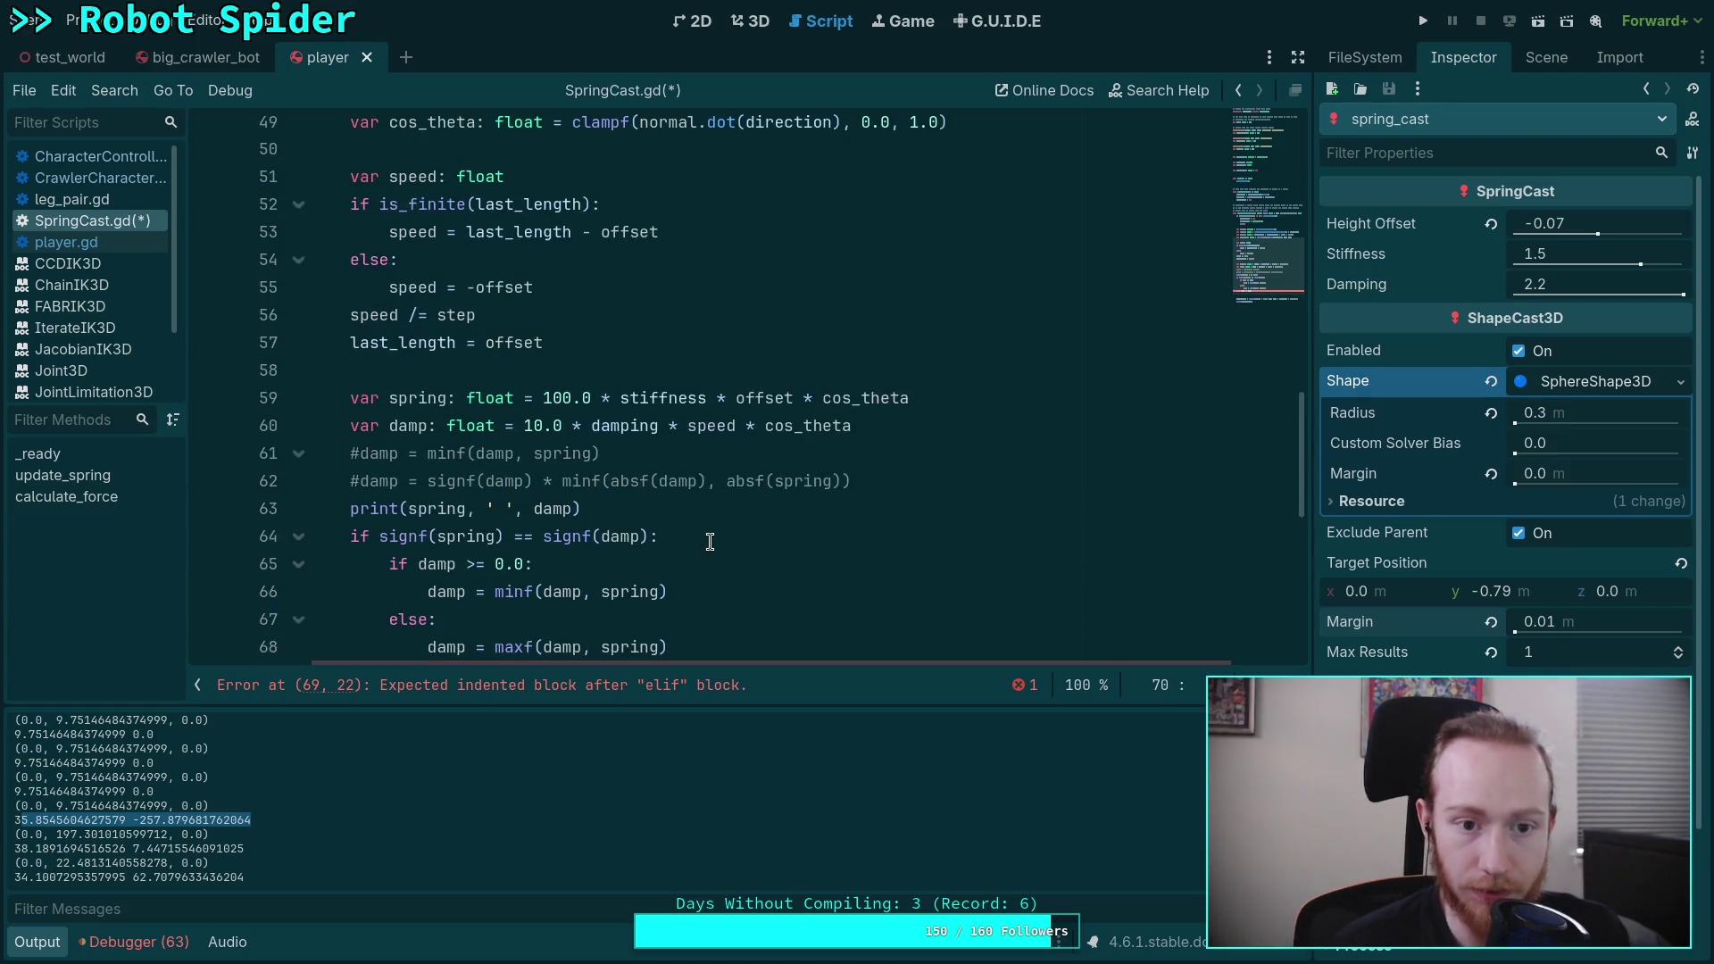
pyautogui.doubleClick(704, 435)
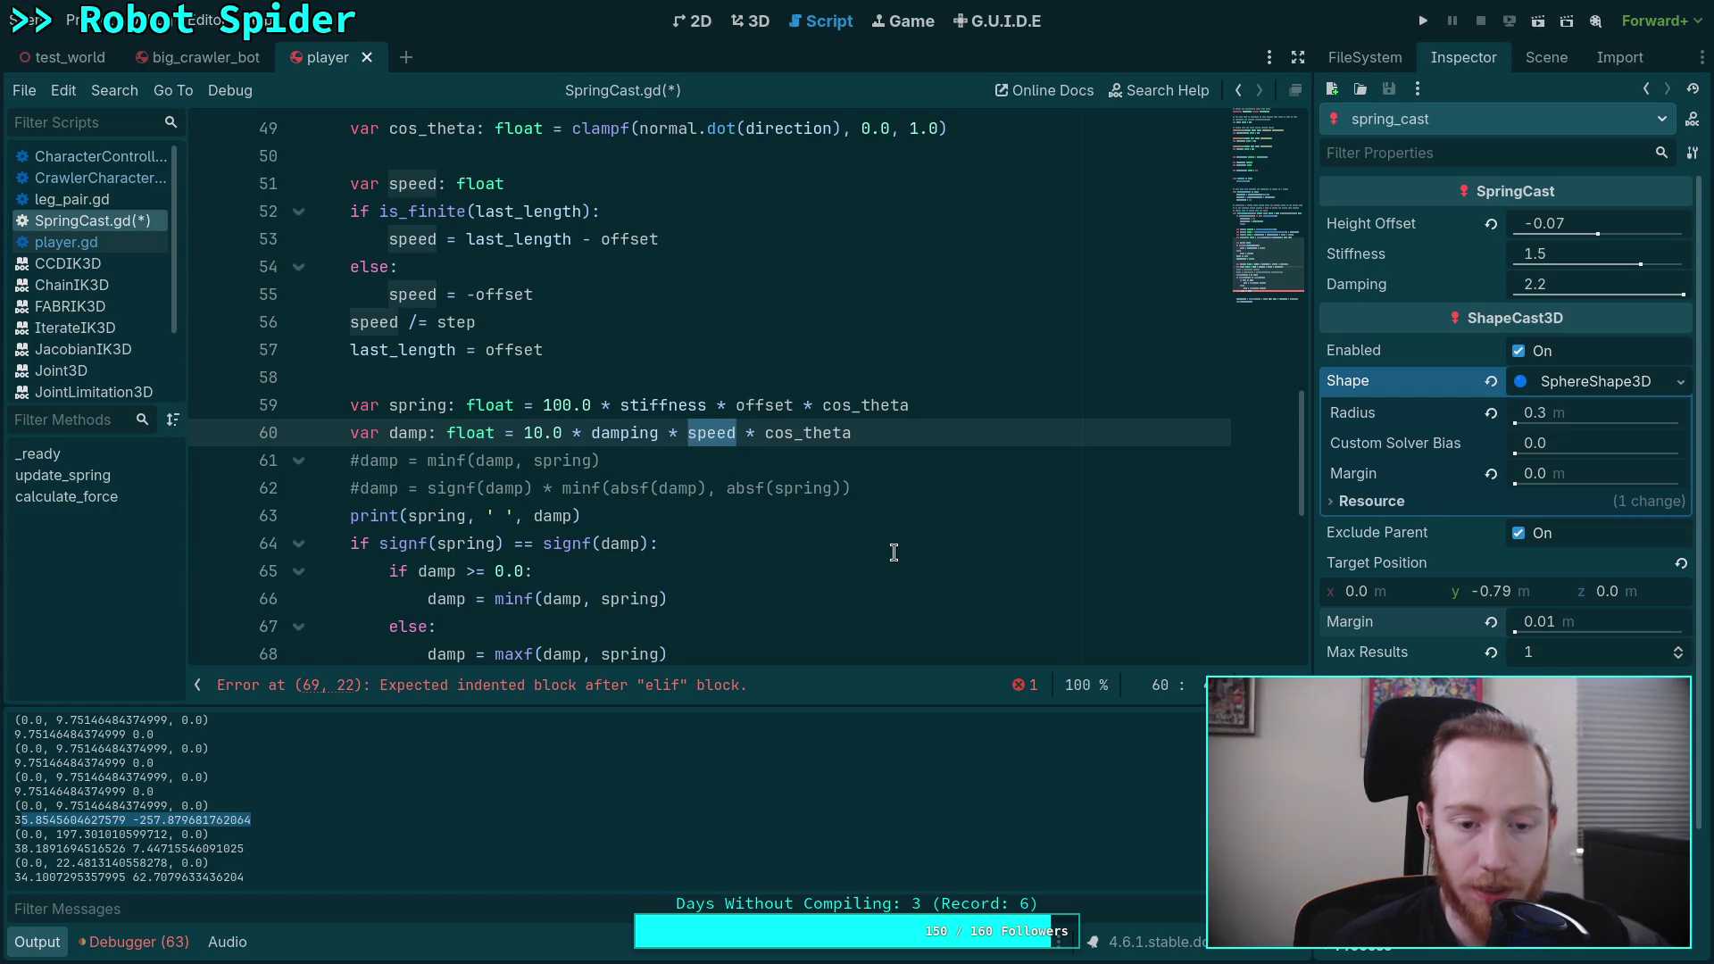
pyautogui.scroll(-2, 932, 556)
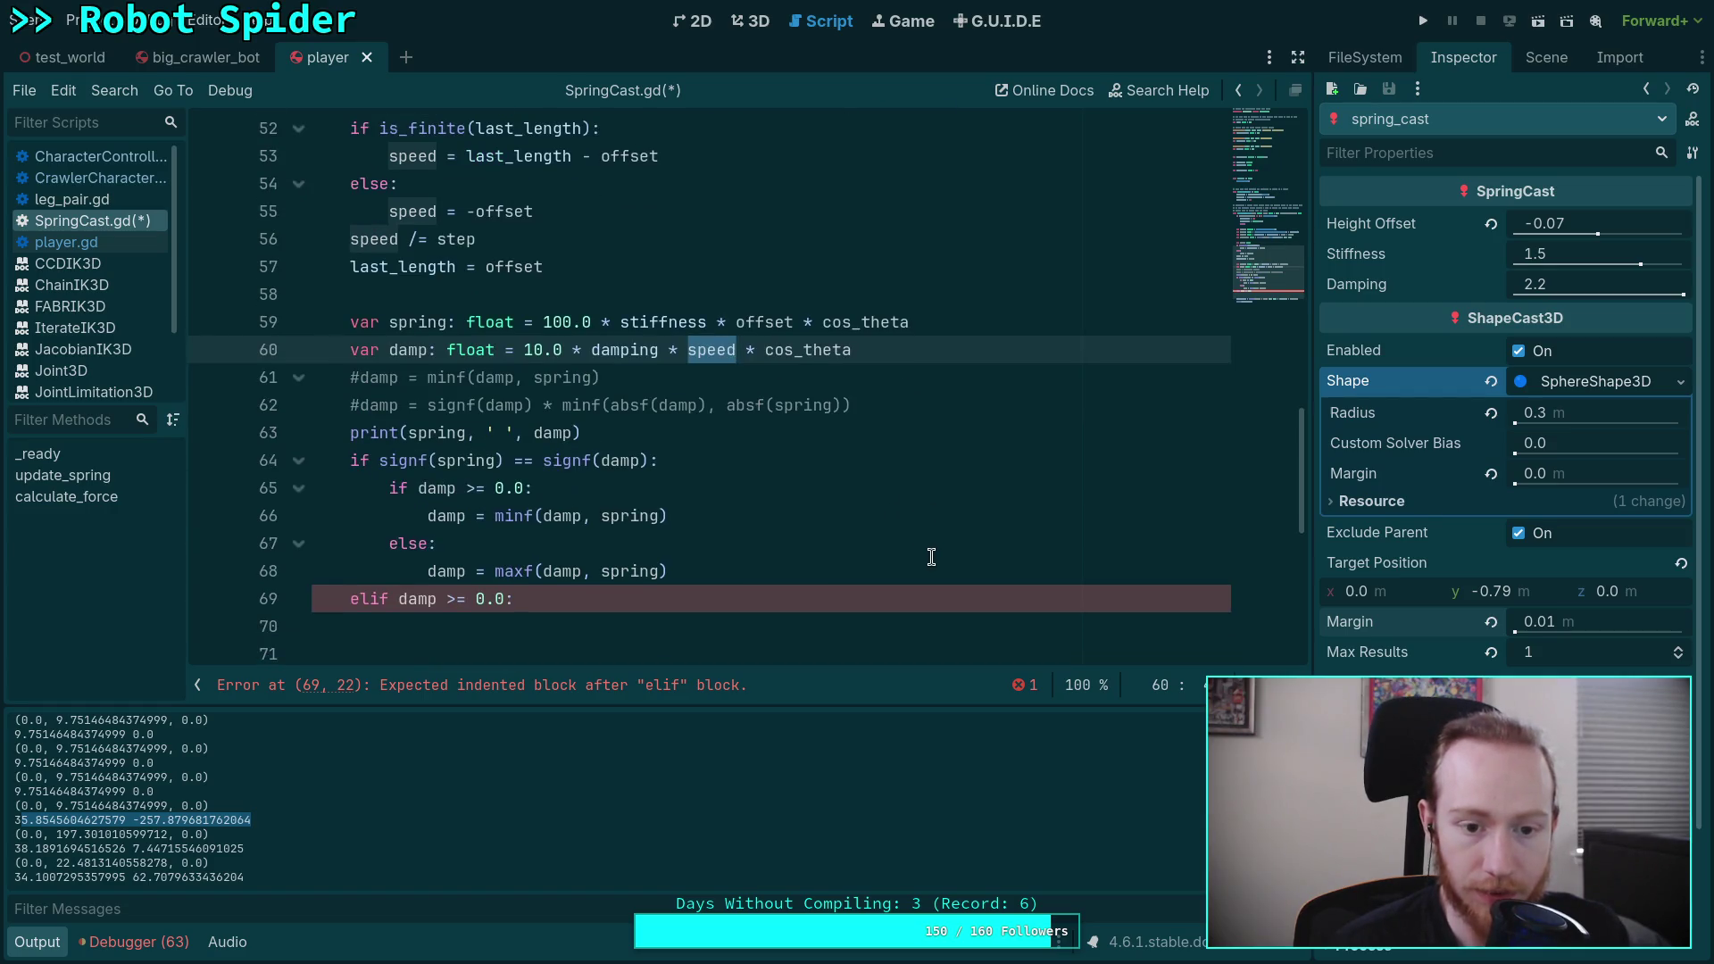
pyautogui.scroll(3, 931, 557)
pyautogui.scroll(-2, 931, 557)
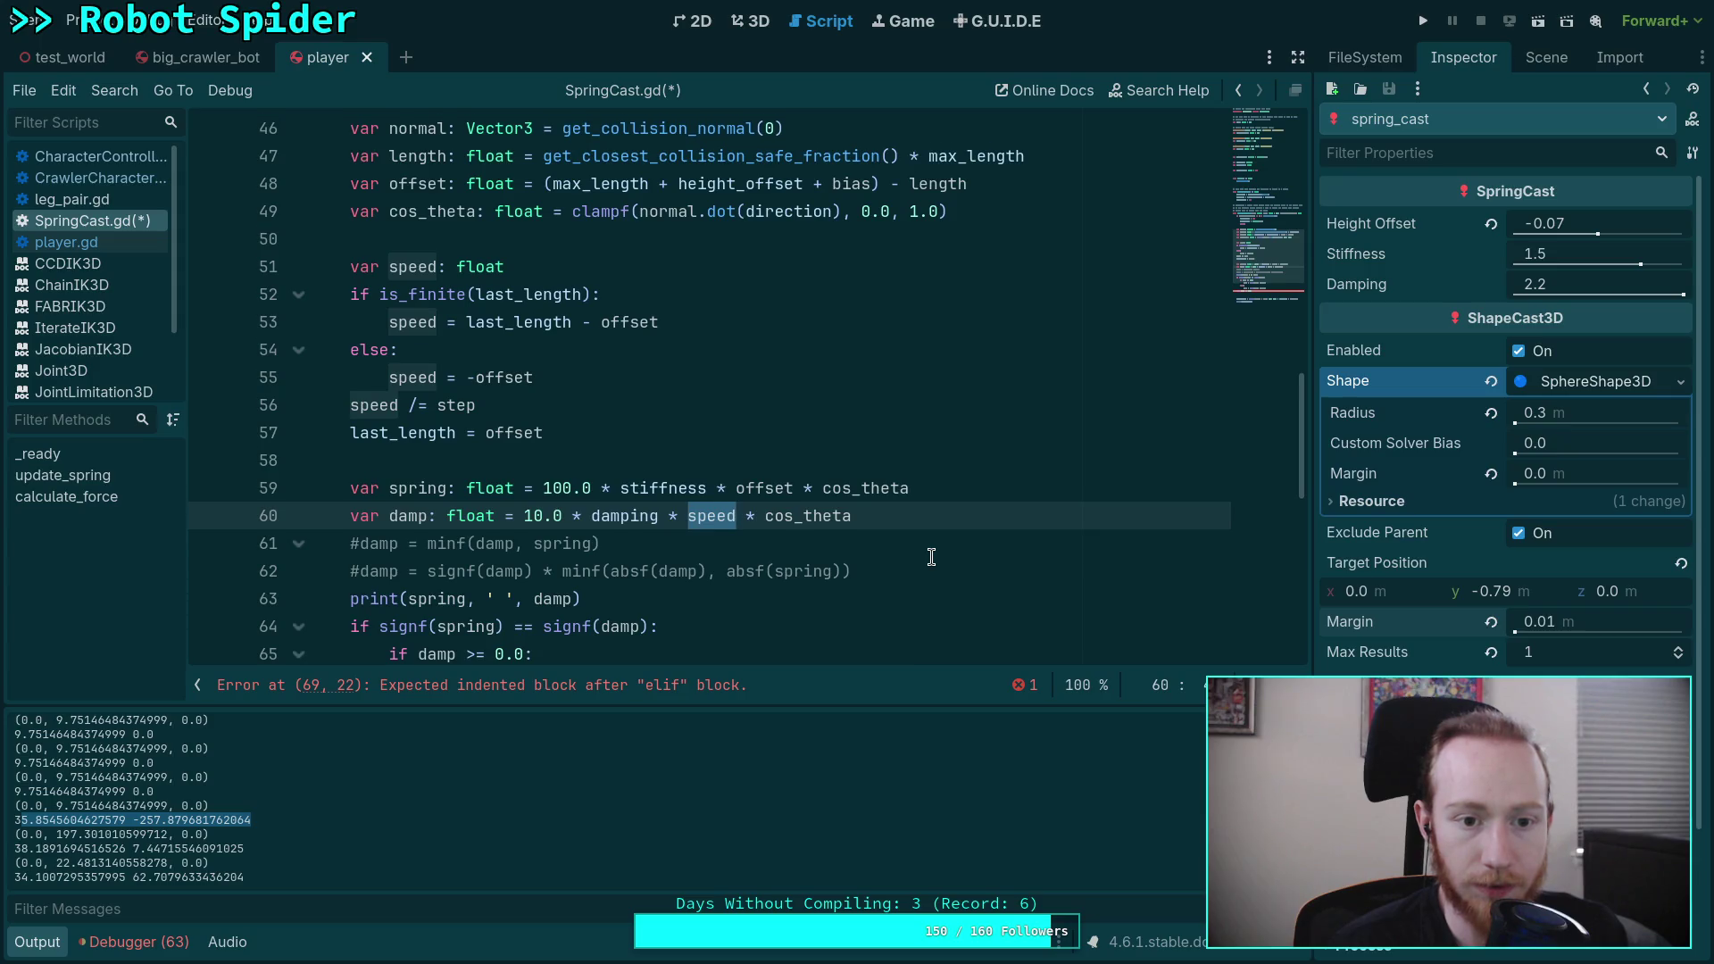
pyautogui.scroll(2, 931, 556)
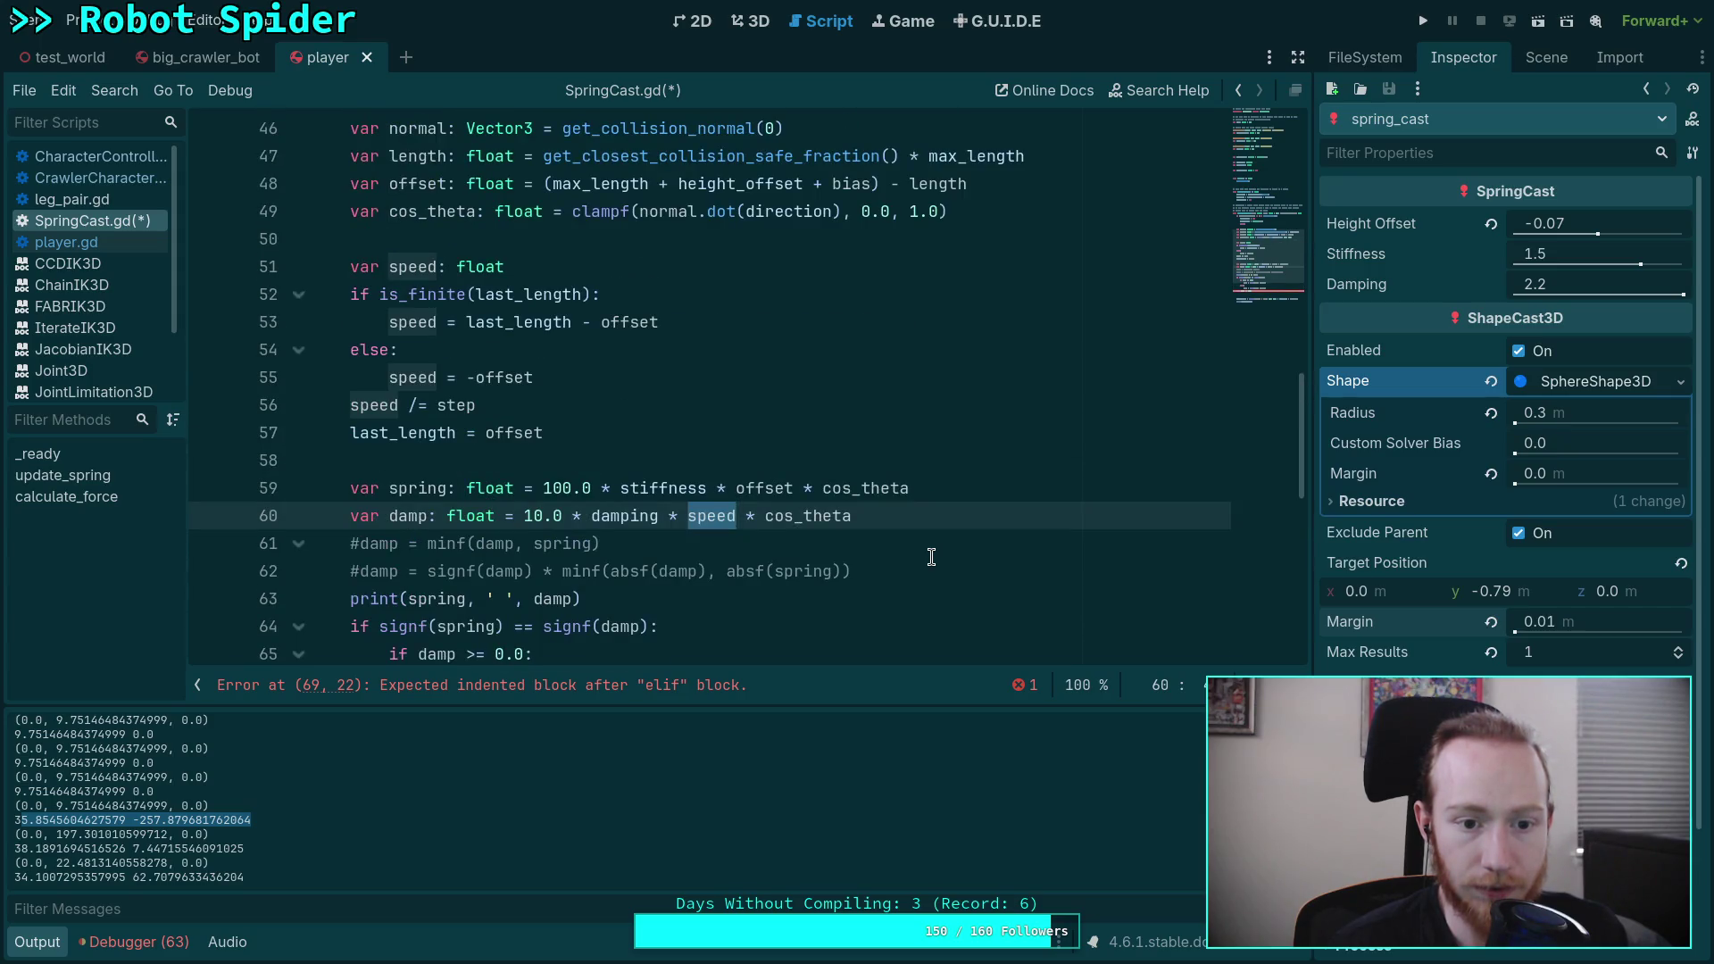
pyautogui.scroll(-2, 931, 557)
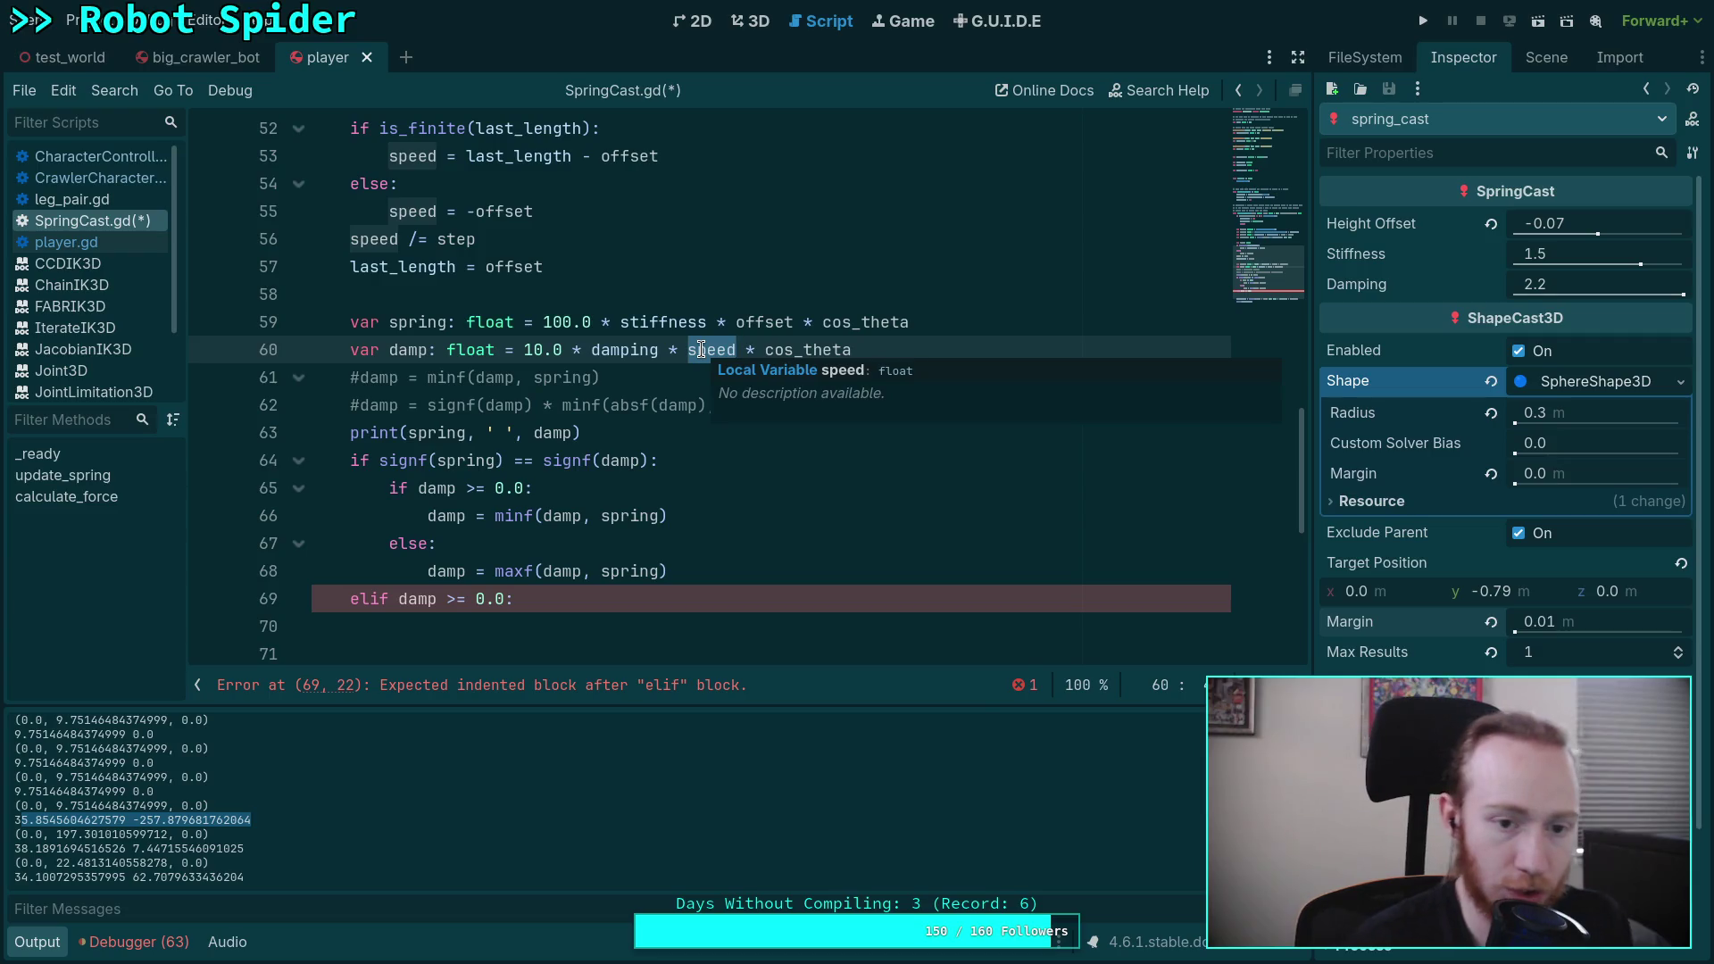
pyautogui.rightClick(741, 357)
pyautogui.press('Escape')
pyautogui.press('Left')
pyautogui.write('absf(')
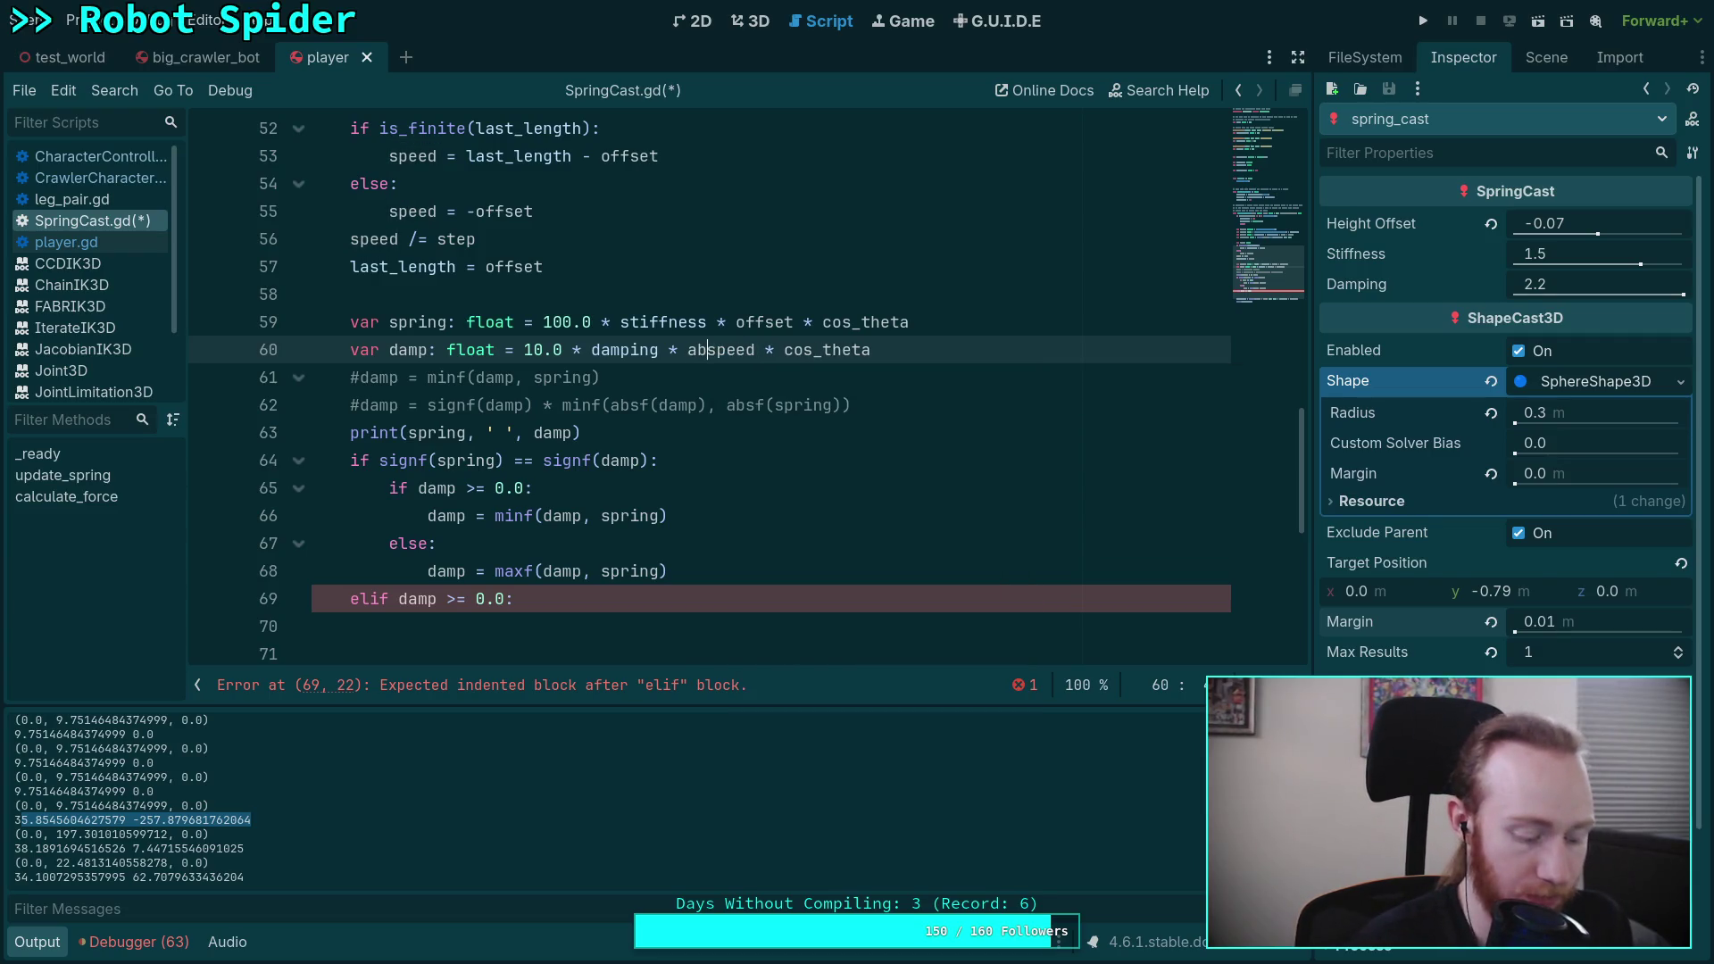
pyautogui.click(745, 350)
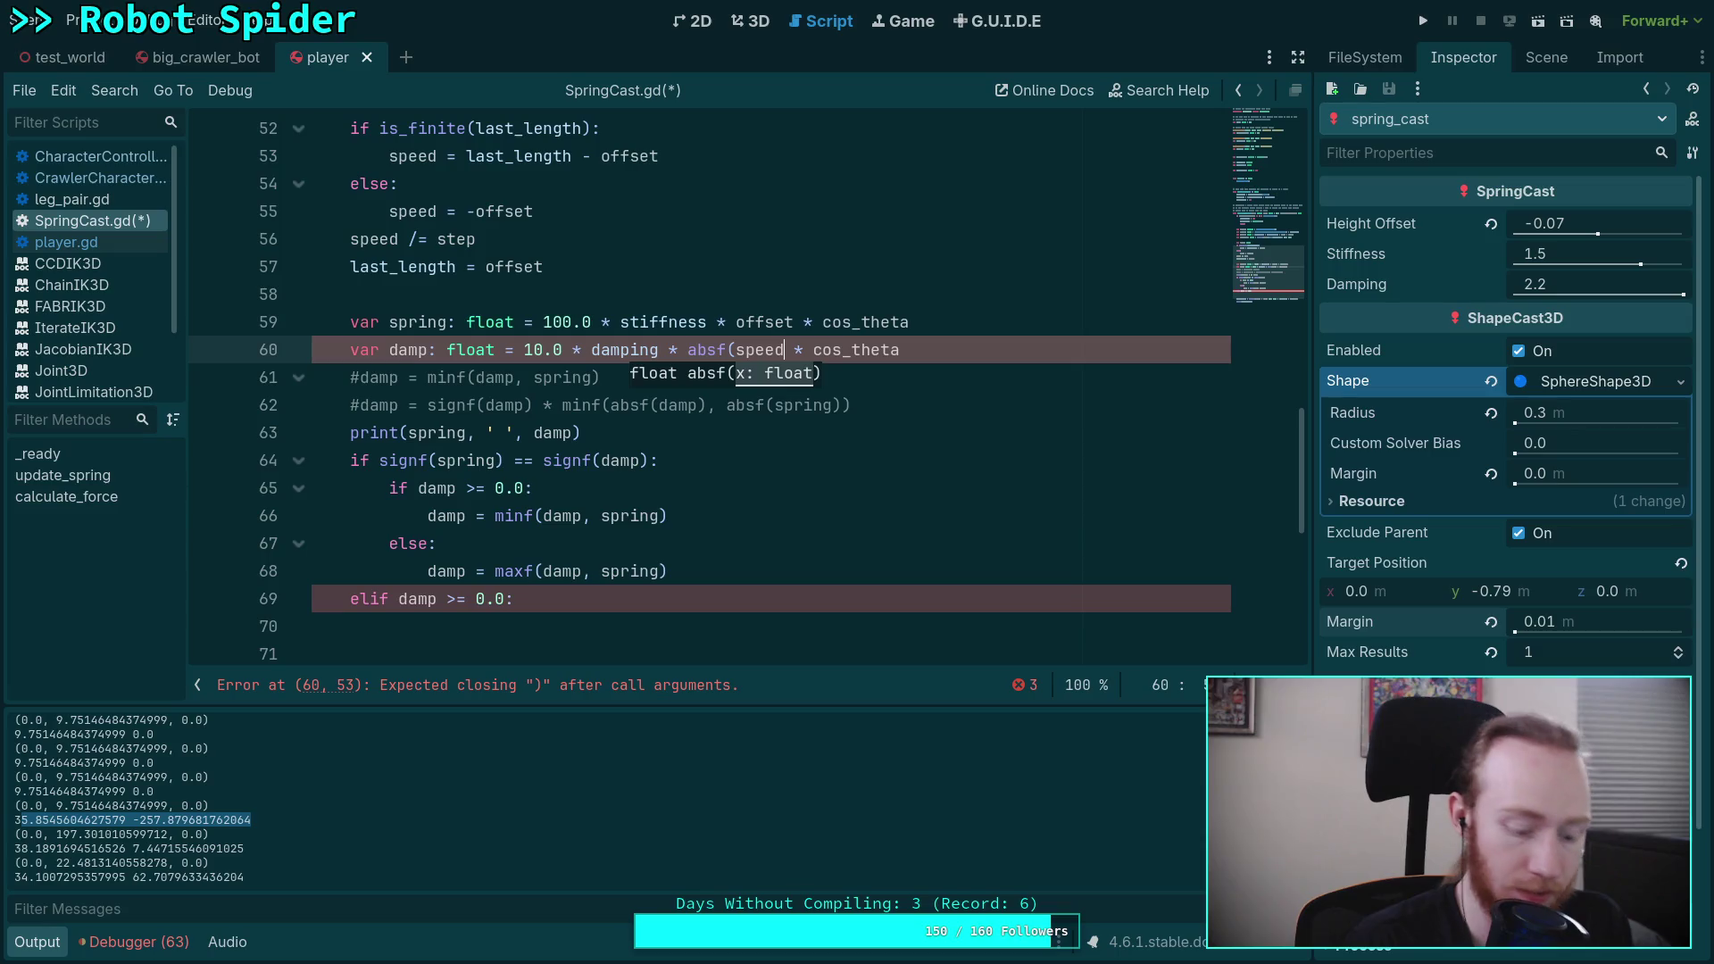
pyautogui.write(')')
# Step: Delete the elif, sign-check and else/maxf lines, leaving only damp = minf(damp, spring), and save
pyautogui.moveTo(673, 598); pyautogui.dragTo(767, 584)
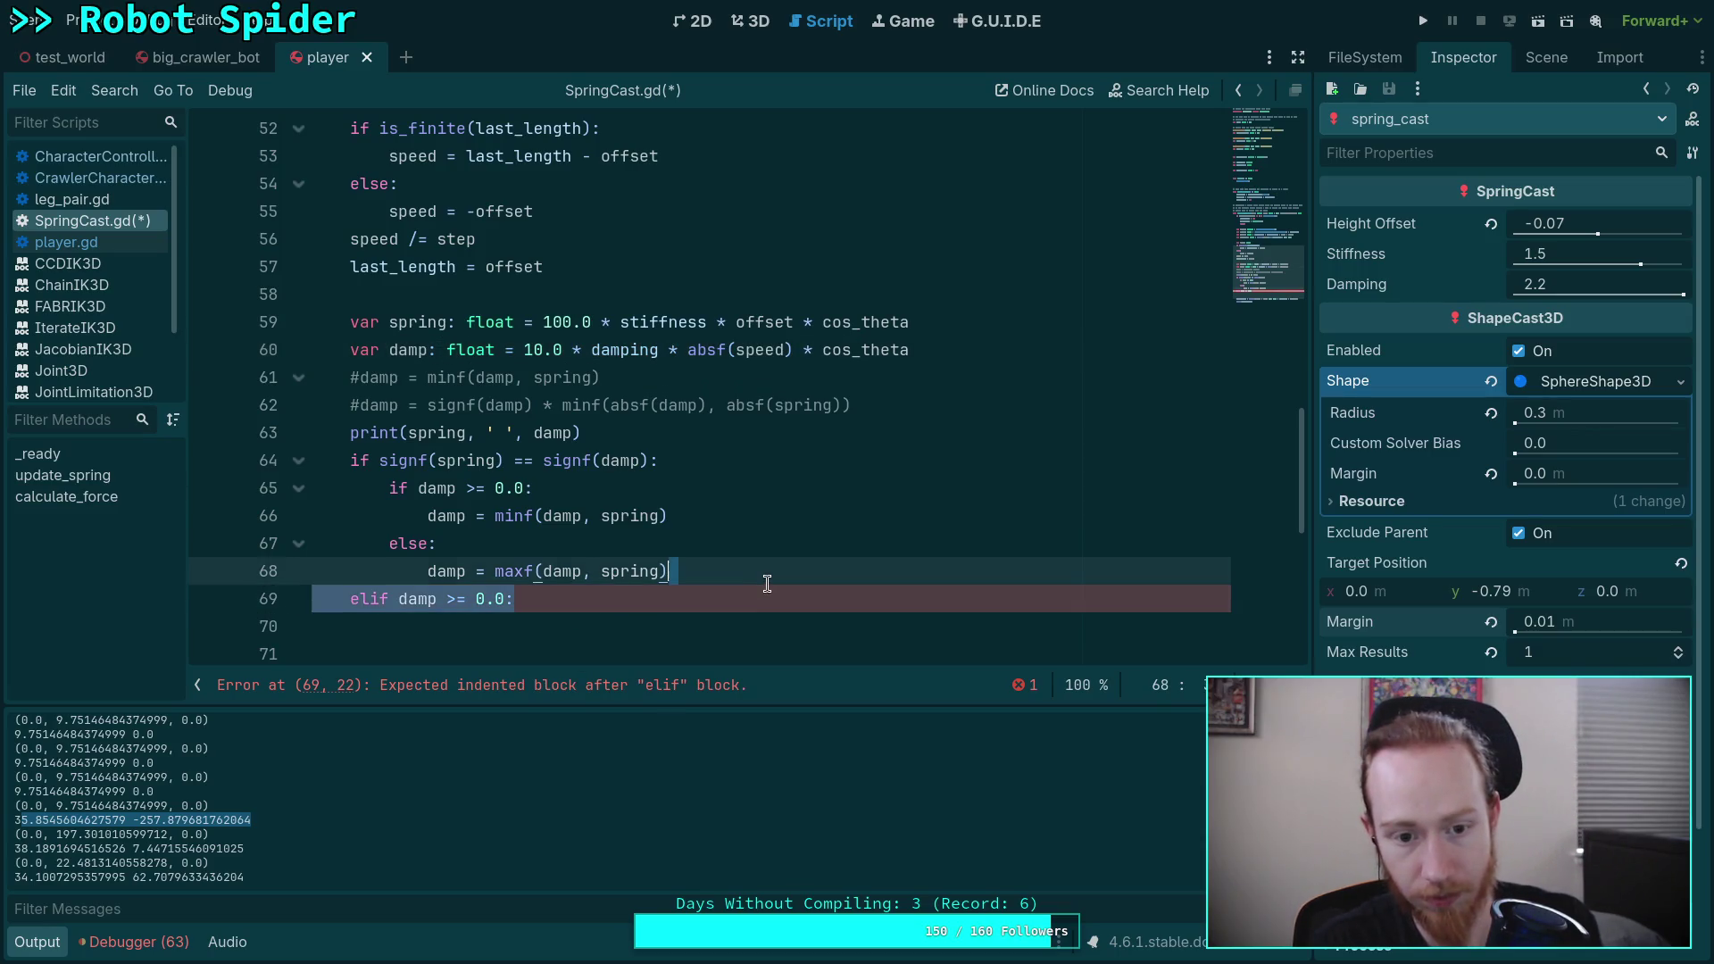
pyautogui.press('BackSpace')
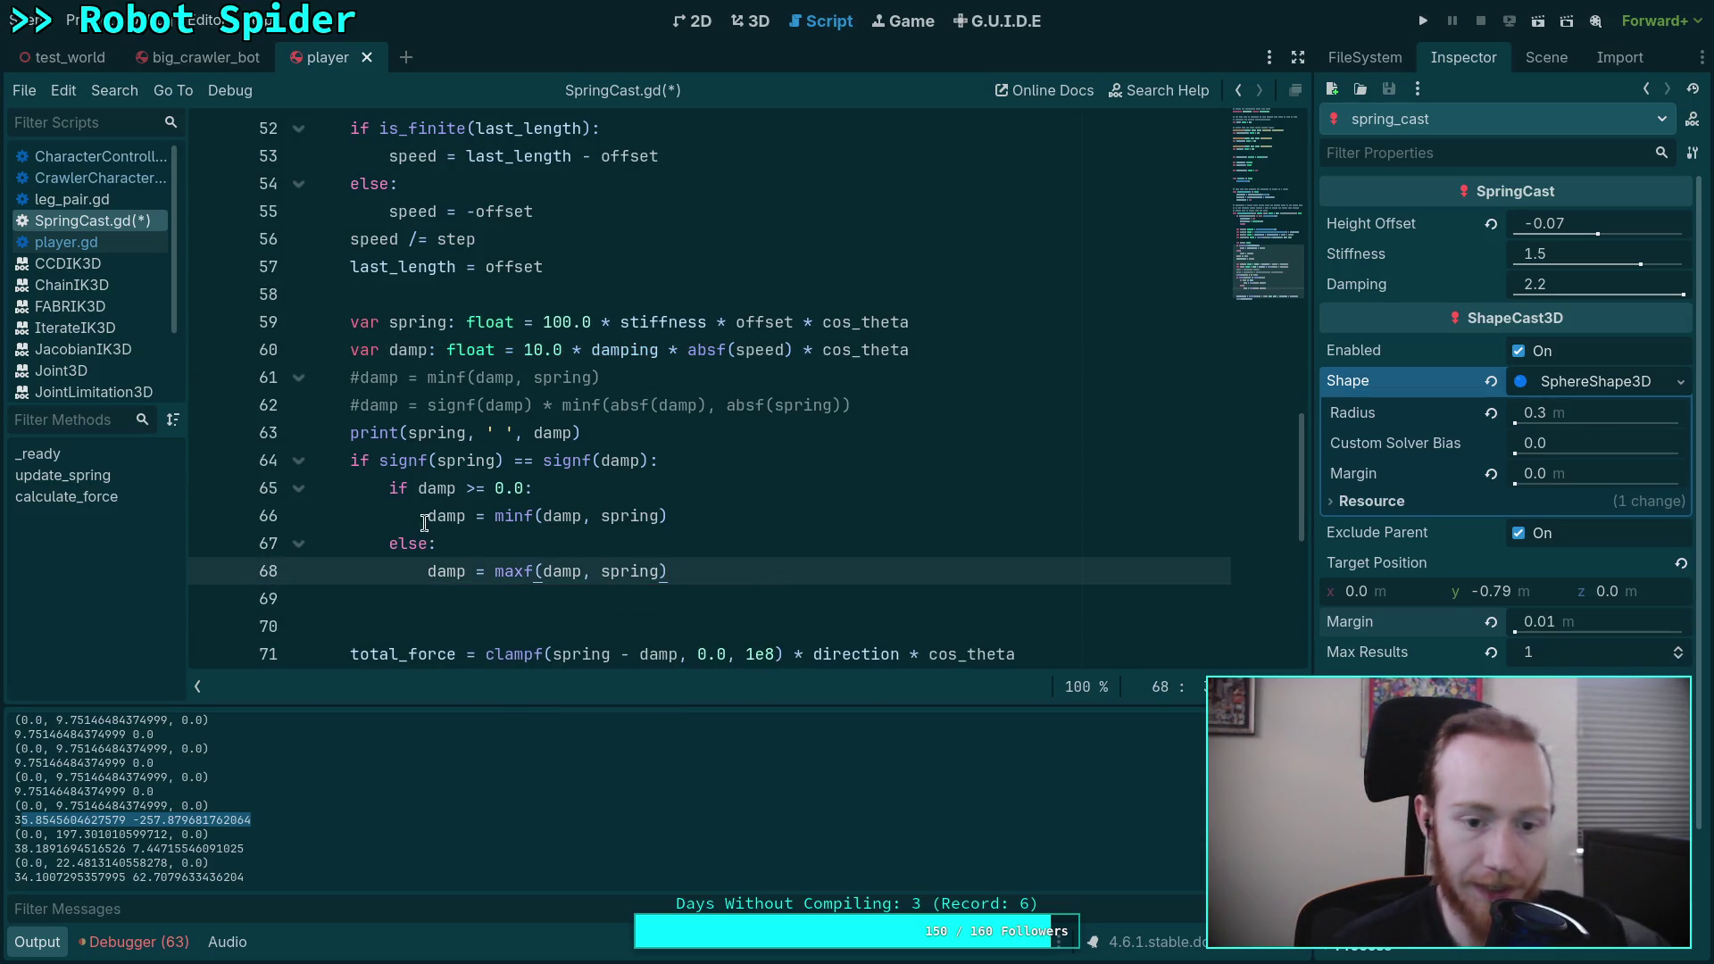
pyautogui.moveTo(427, 518); pyautogui.dragTo(349, 458)
pyautogui.press('BackSpace')
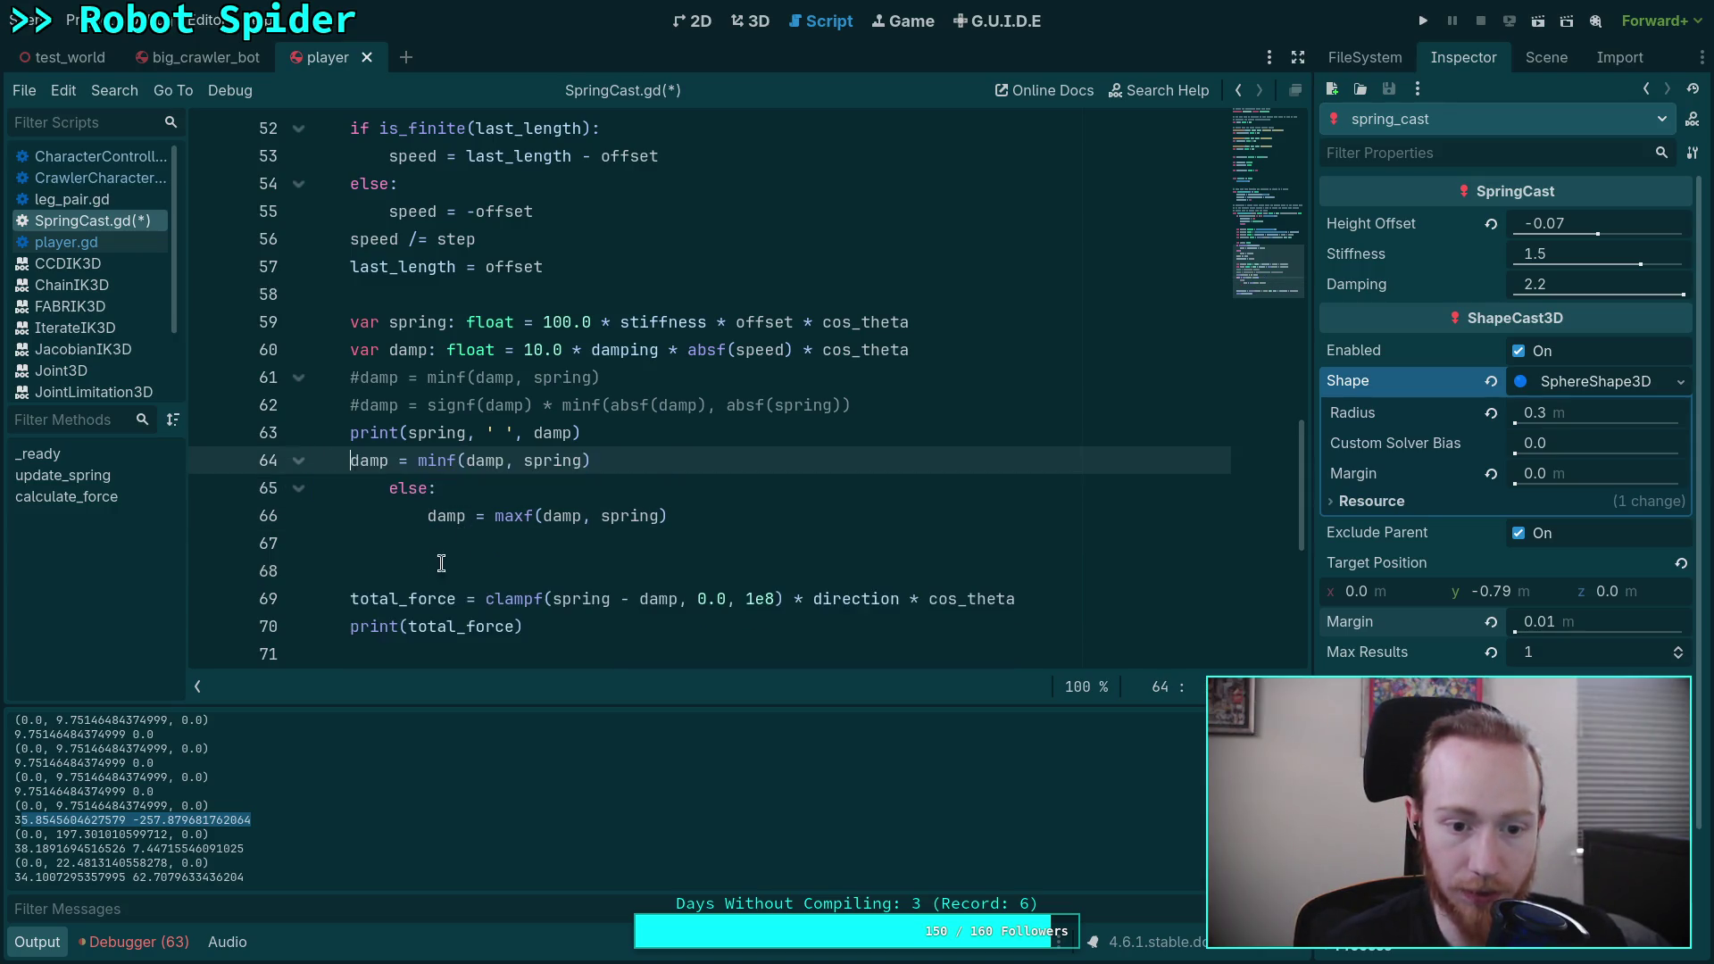
pyautogui.moveTo(670, 516); pyautogui.dragTo(688, 460)
pyautogui.press('BackSpace')
pyautogui.hotkey('ctrl', 's')
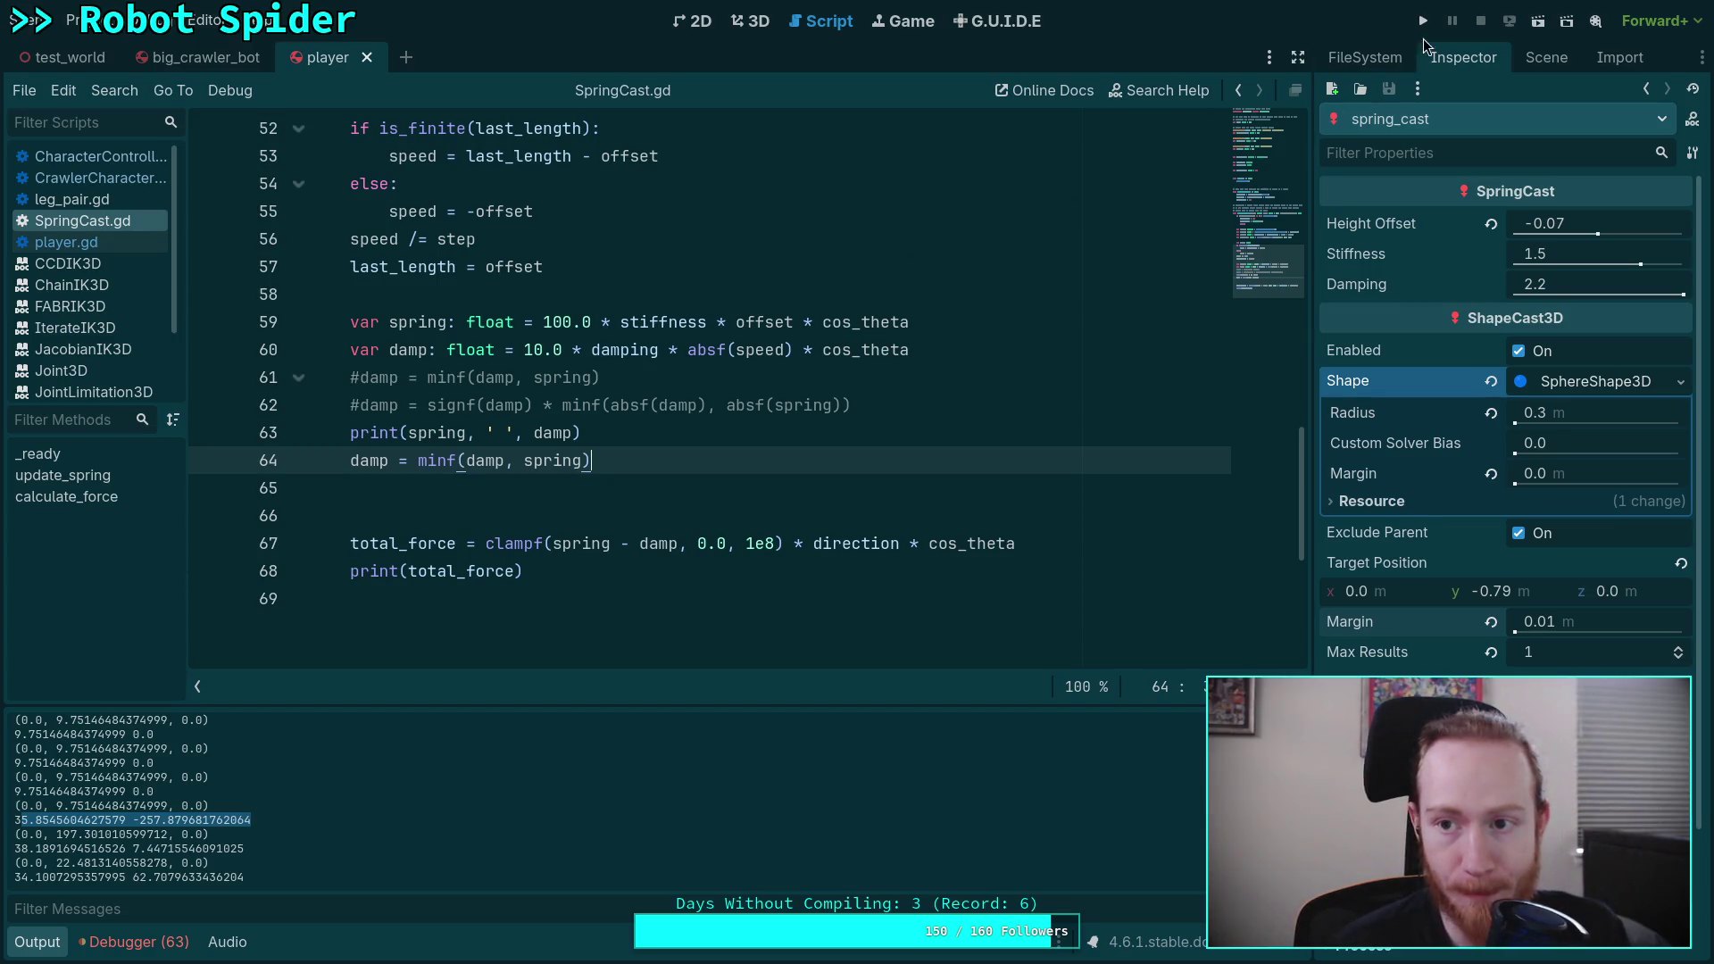
pyautogui.click(1423, 20)
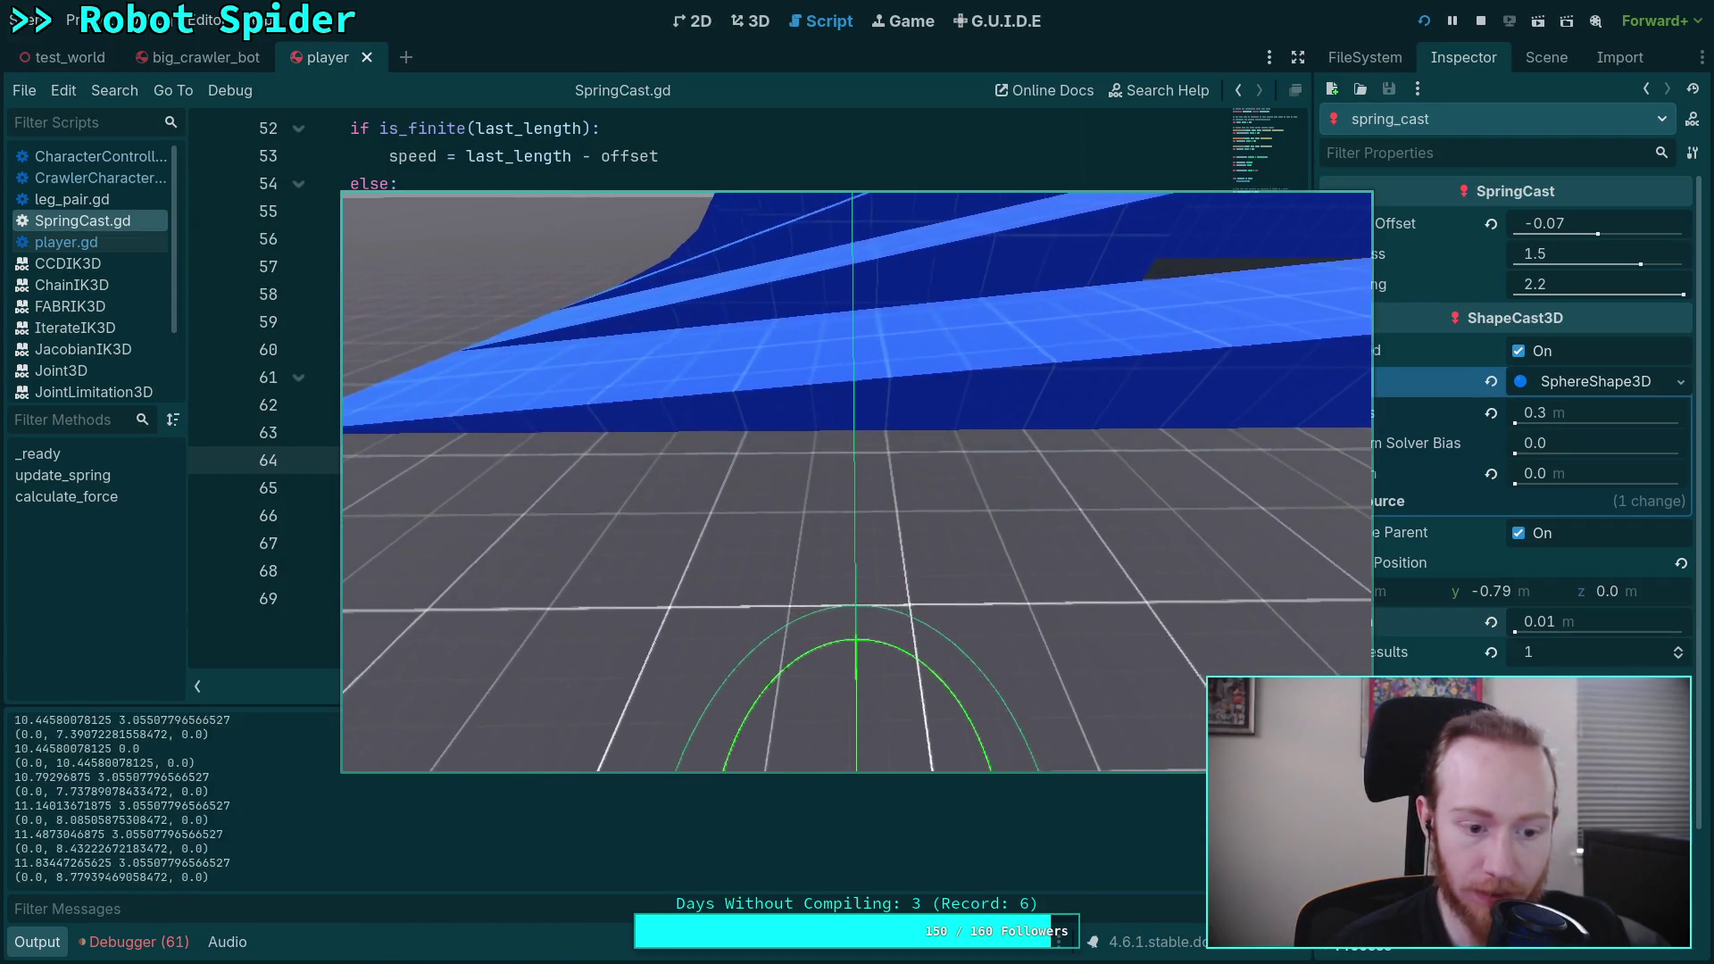
pyautogui.press('F8')
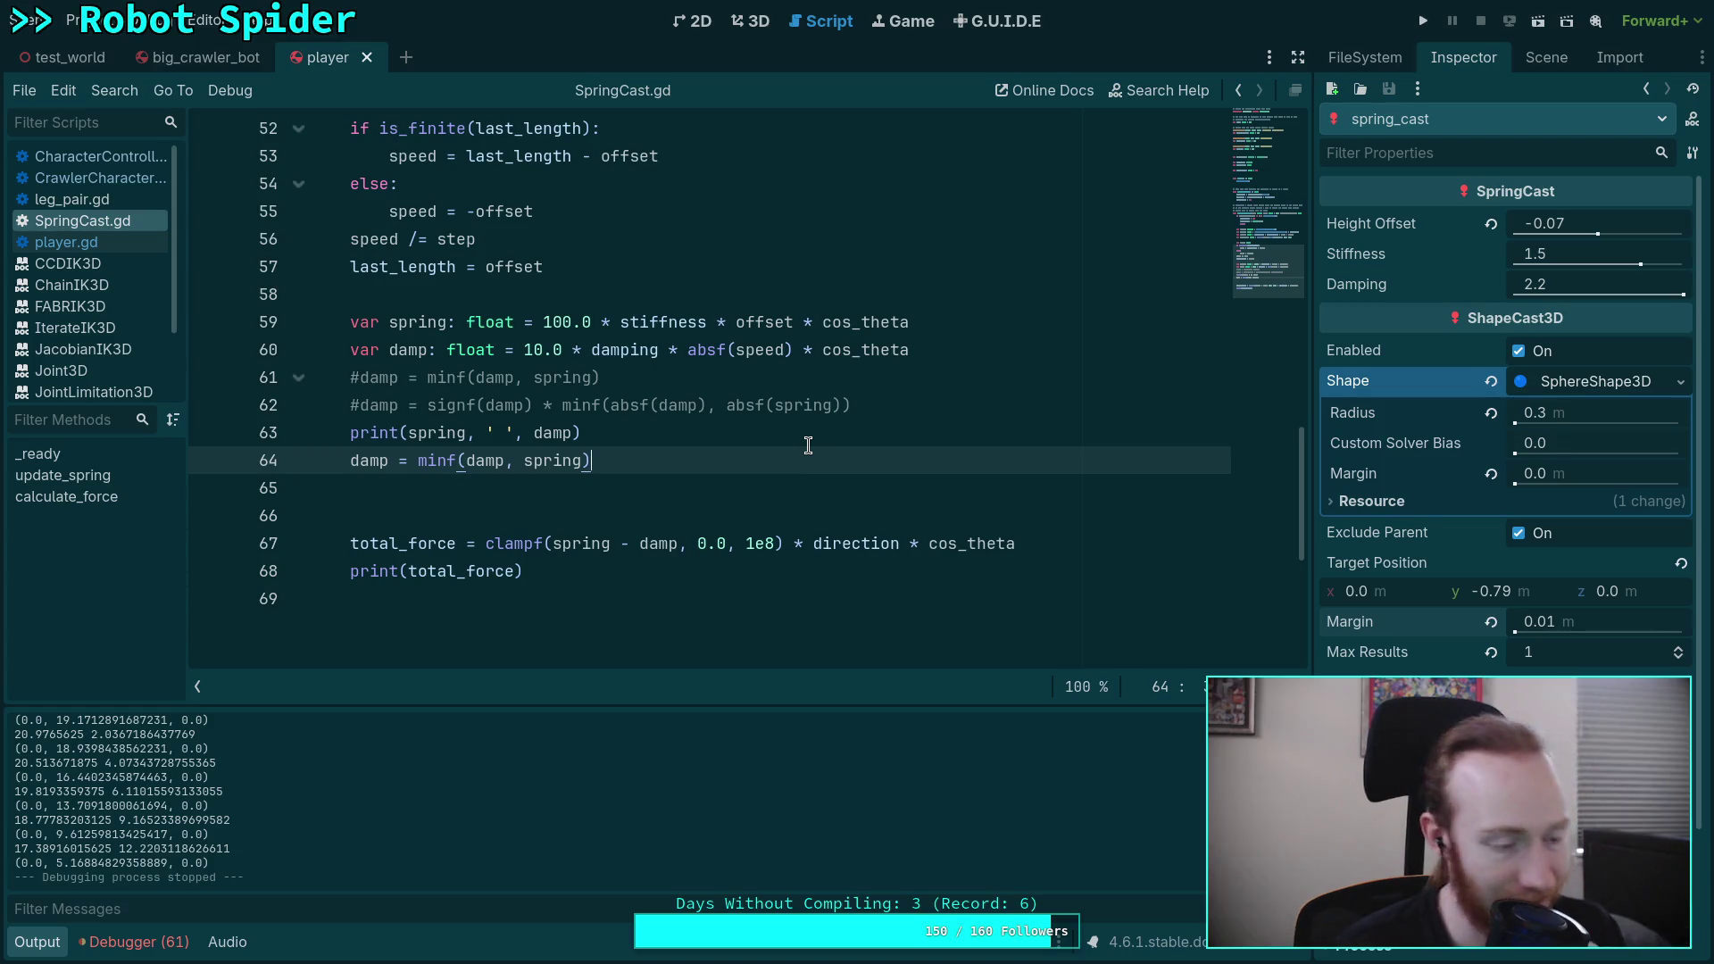
pyautogui.press('F5')
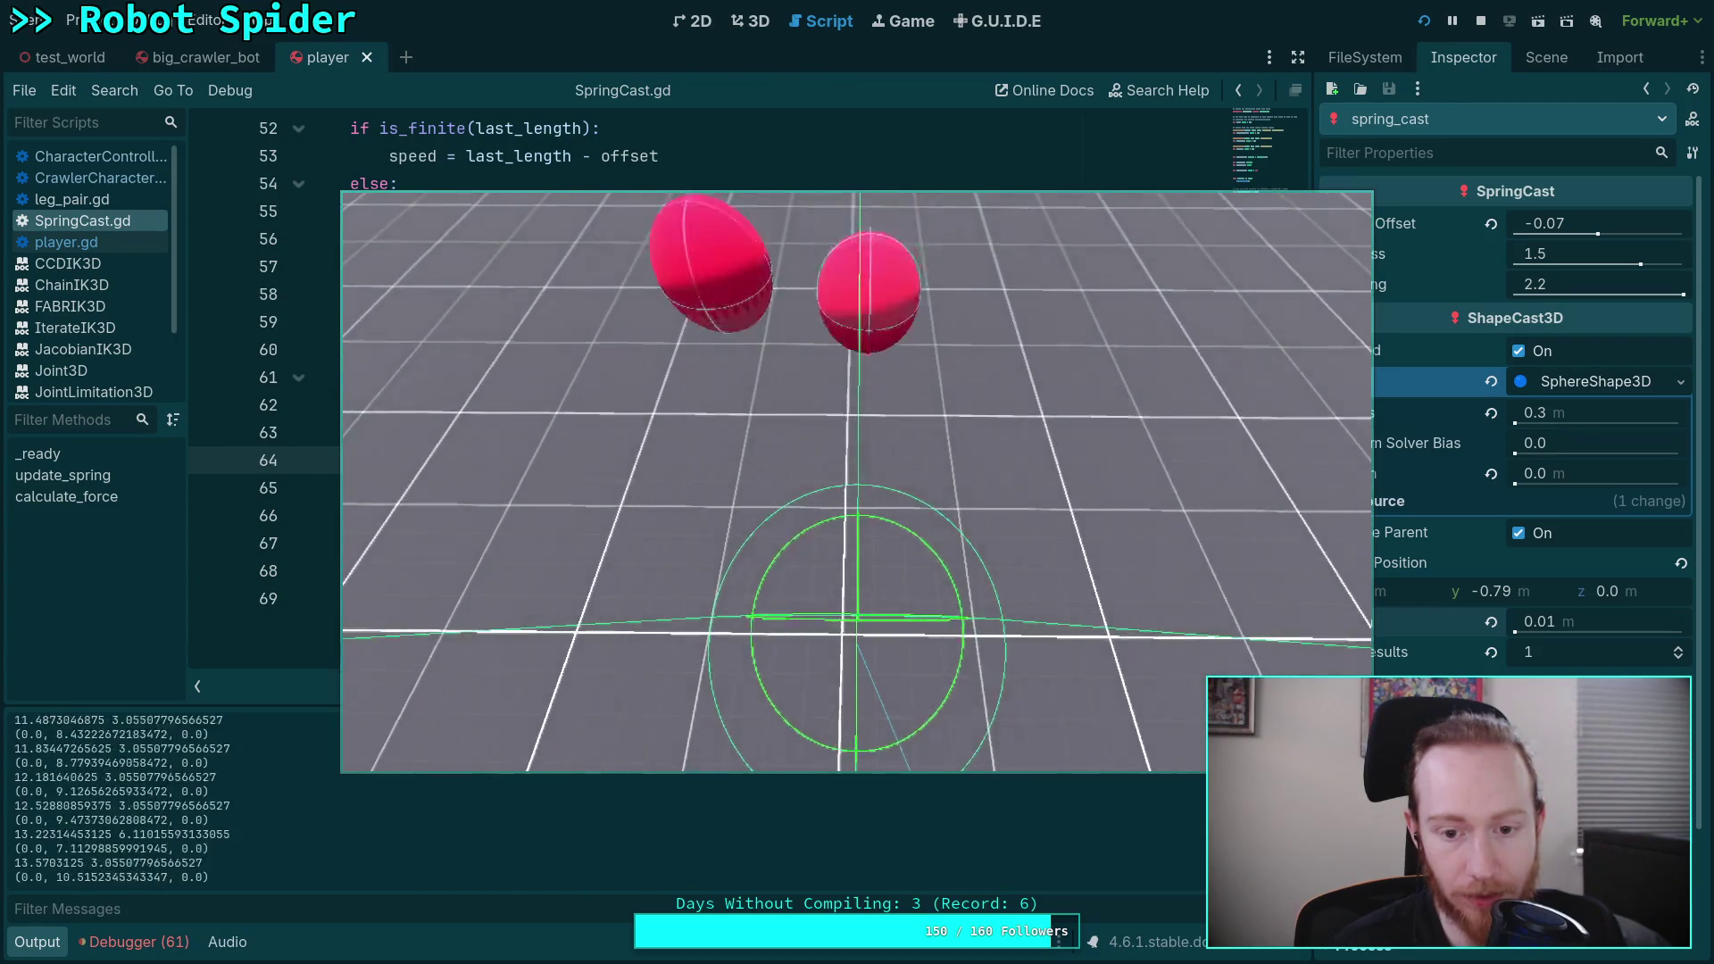
pyautogui.press('F8')
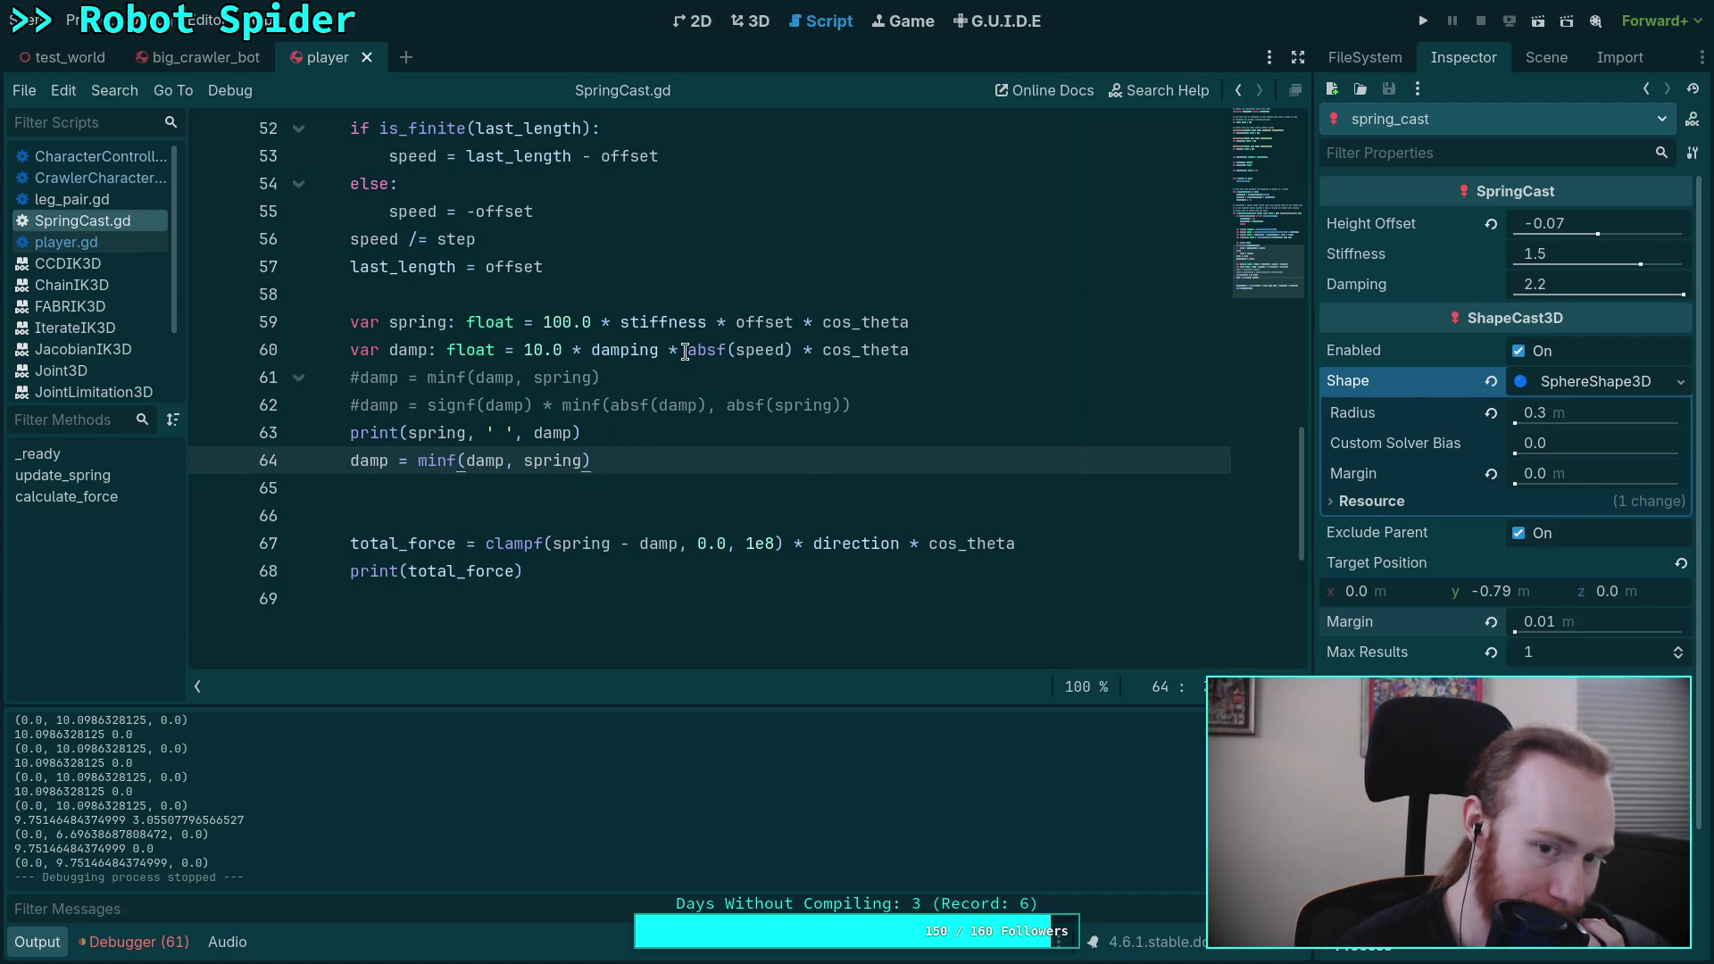
# Step: Strip absf() from speed on line 60, save SpringCast.gd, and scroll up through the Output log
pyautogui.moveTo(687, 350); pyautogui.dragTo(734, 346)
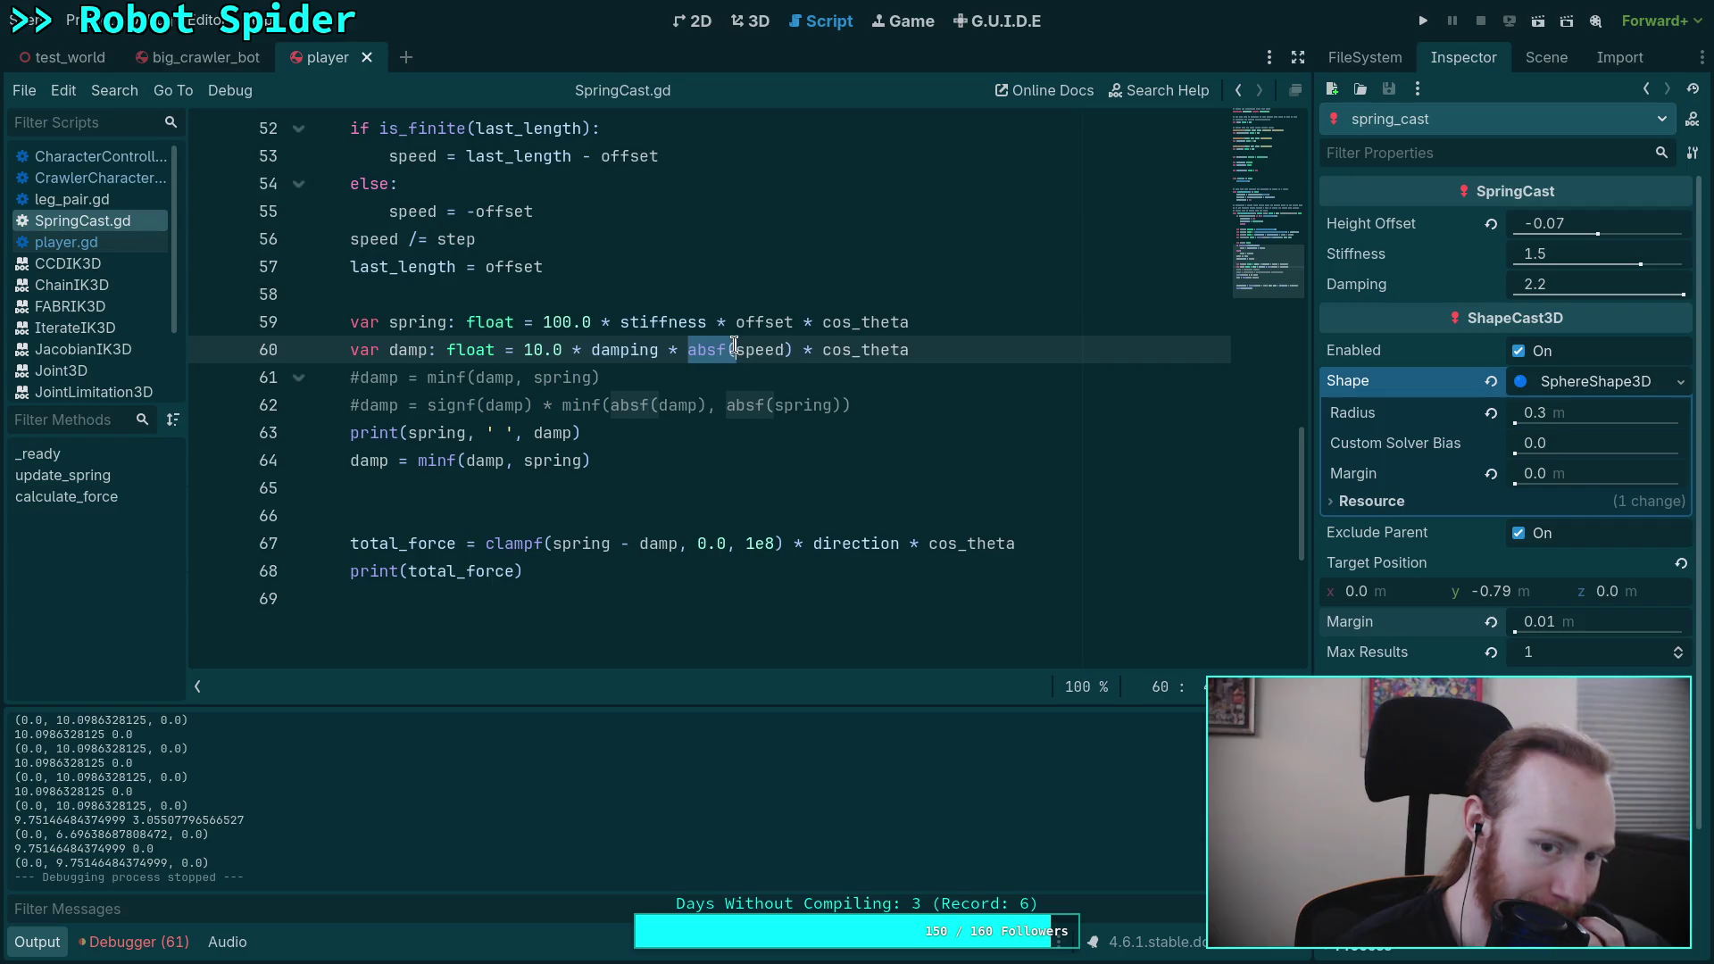
pyautogui.press('Delete')
pyautogui.press('Delete')
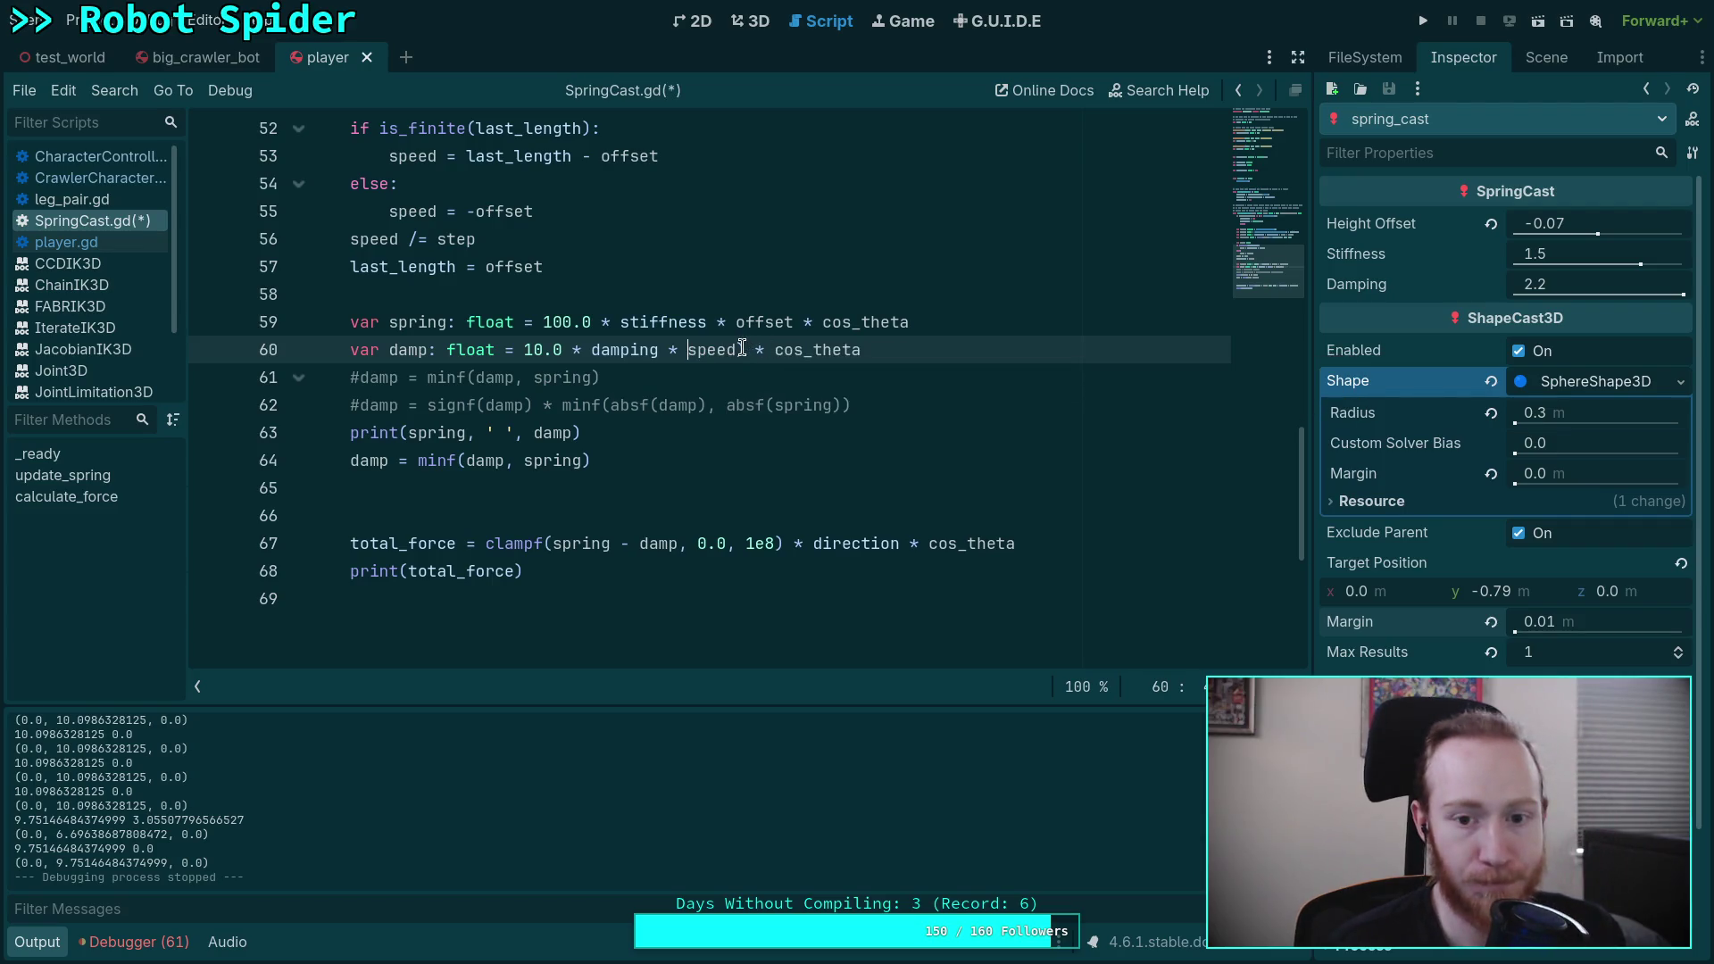
pyautogui.click(742, 350)
pyautogui.press('BackSpace')
pyautogui.click(743, 457)
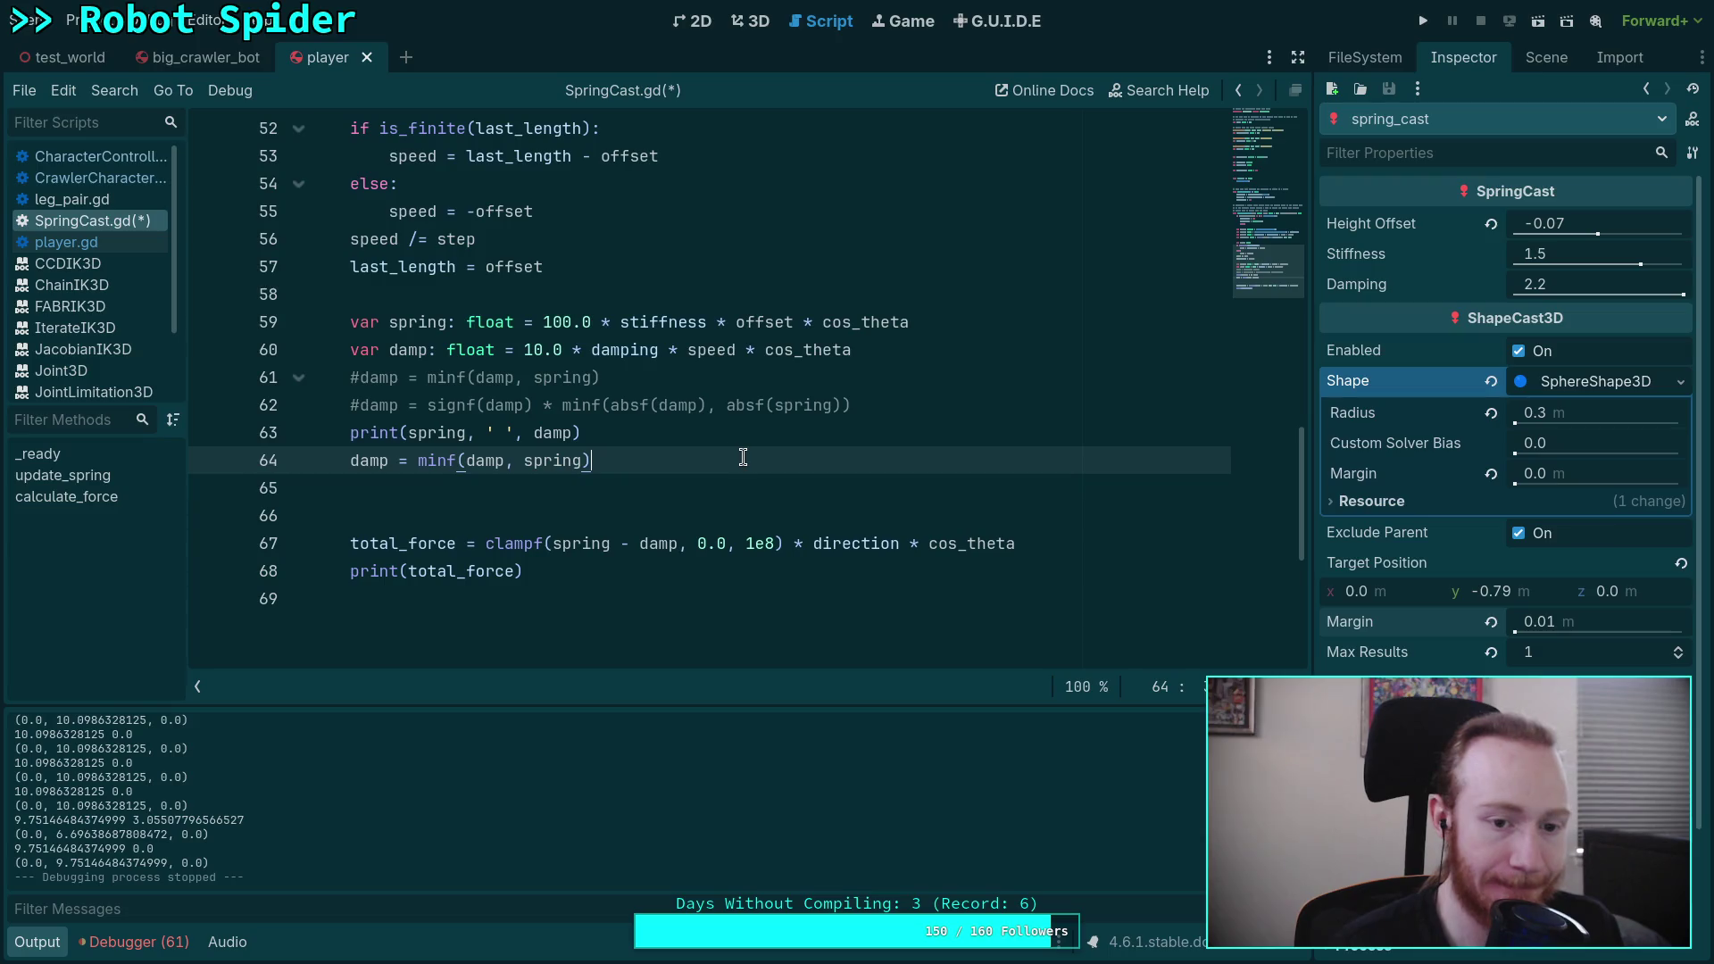
pyautogui.hotkey('ctrl', 's')
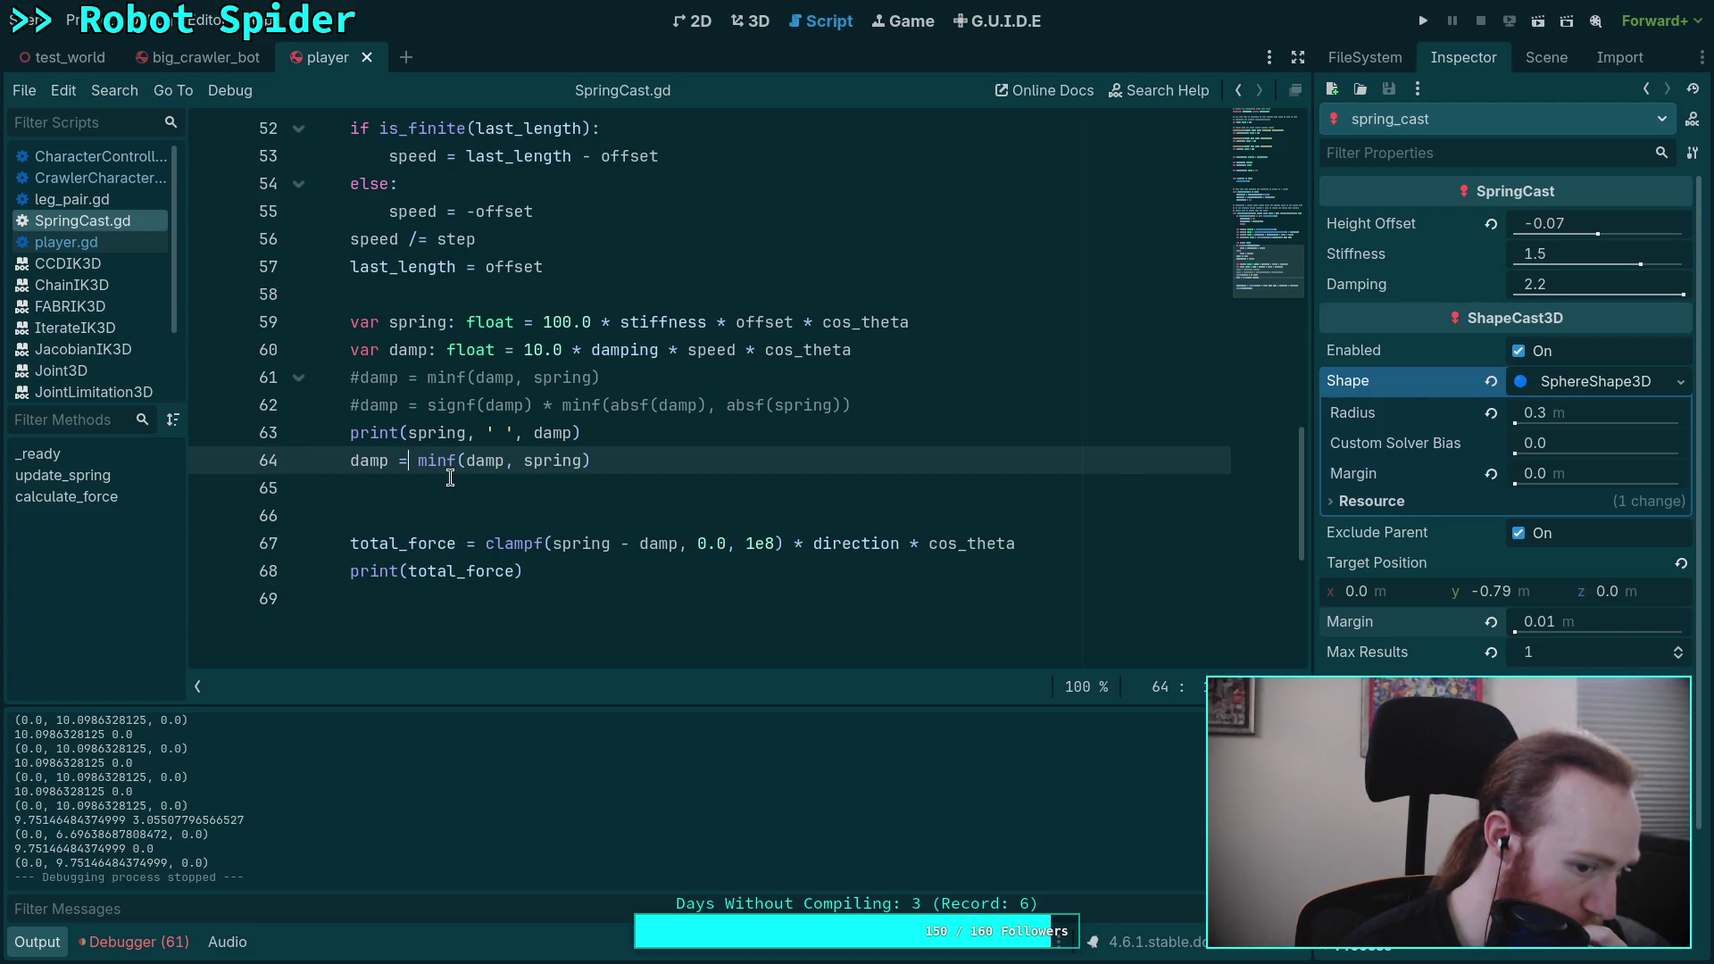
pyautogui.scroll(5, 292, 775)
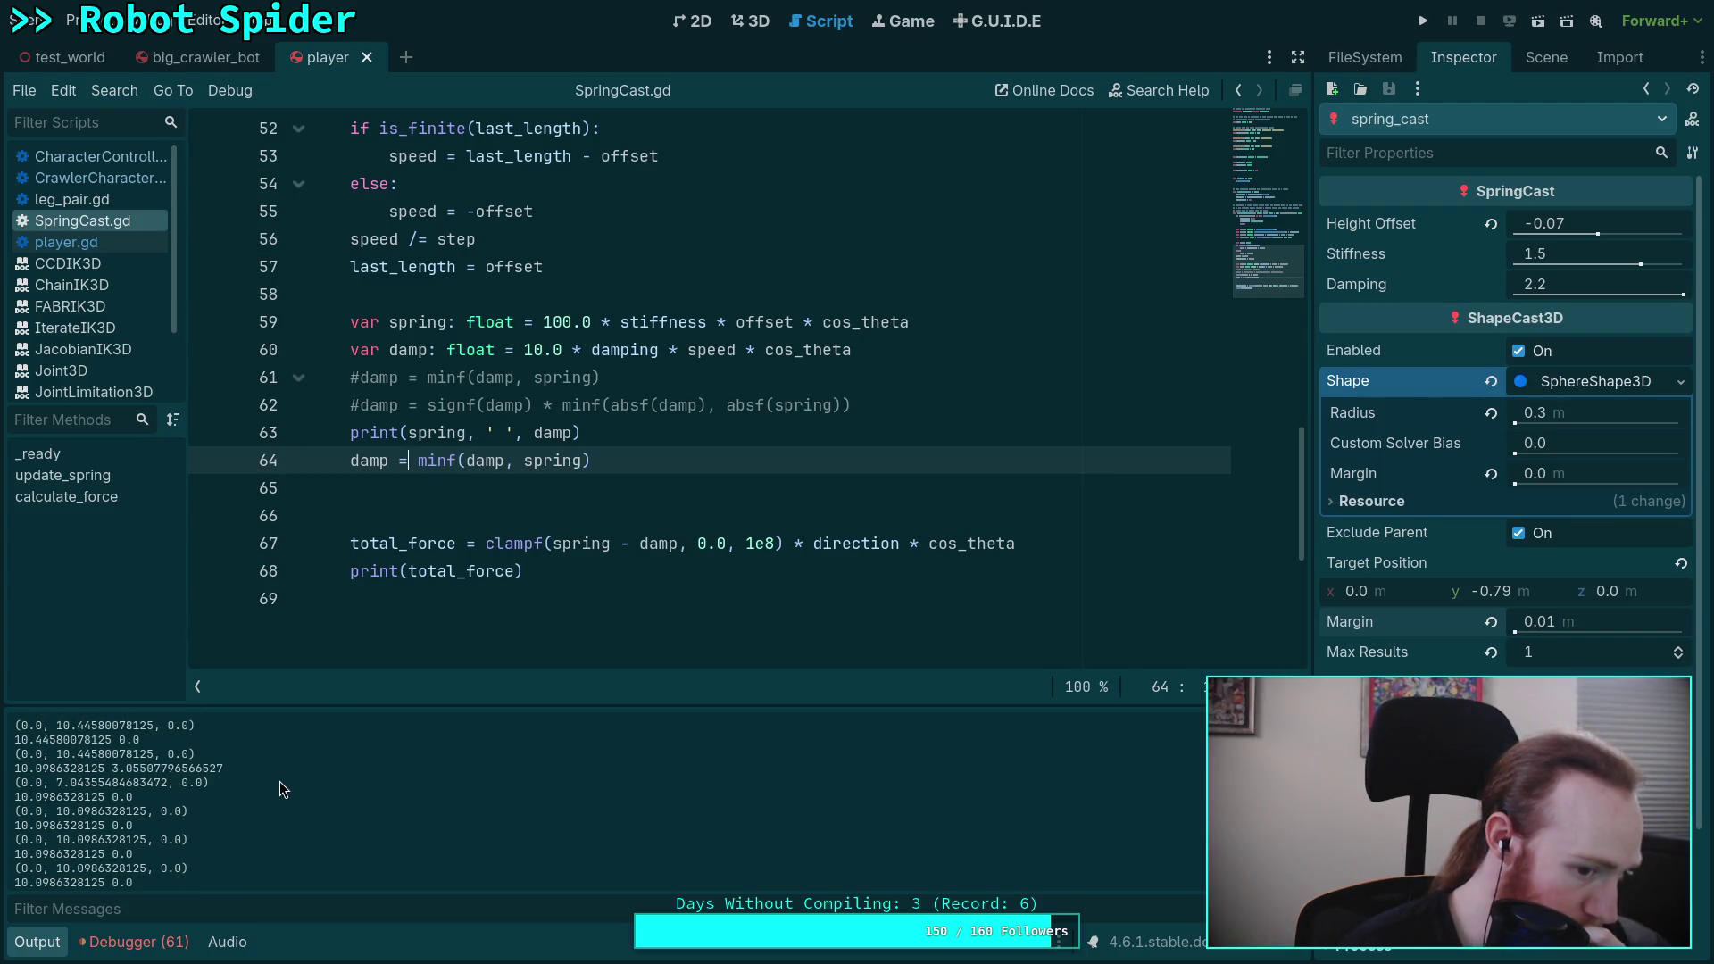
pyautogui.scroll(10, 280, 781)
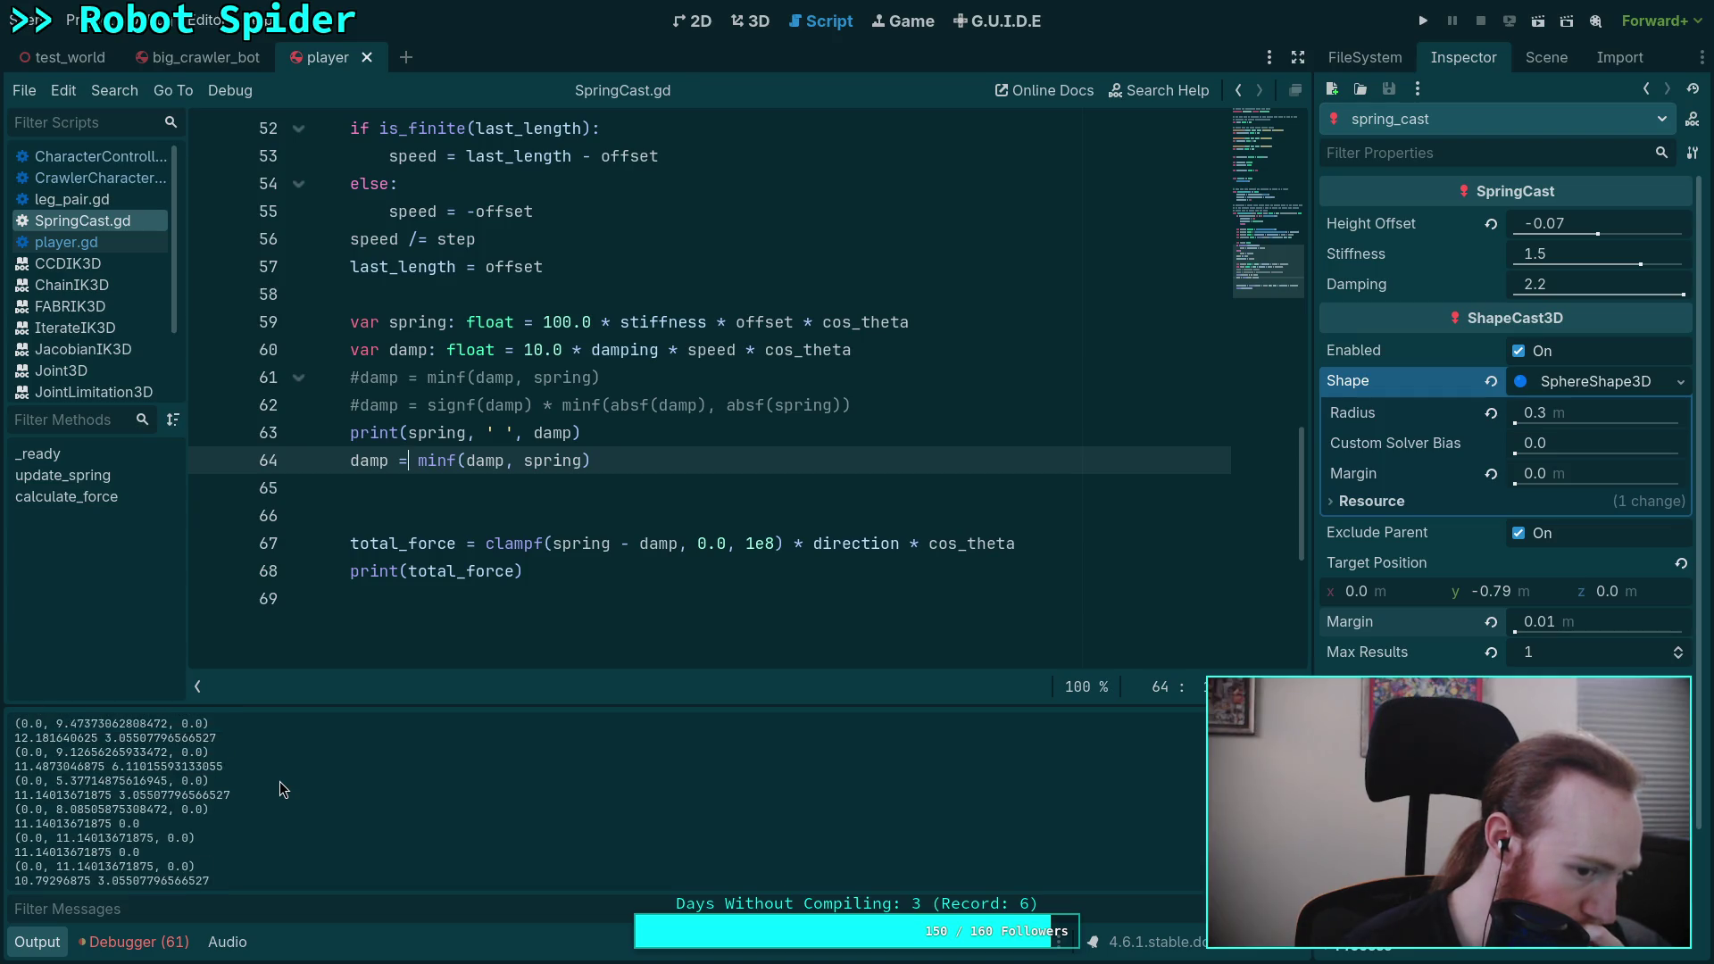
pyautogui.scroll(10, 280, 781)
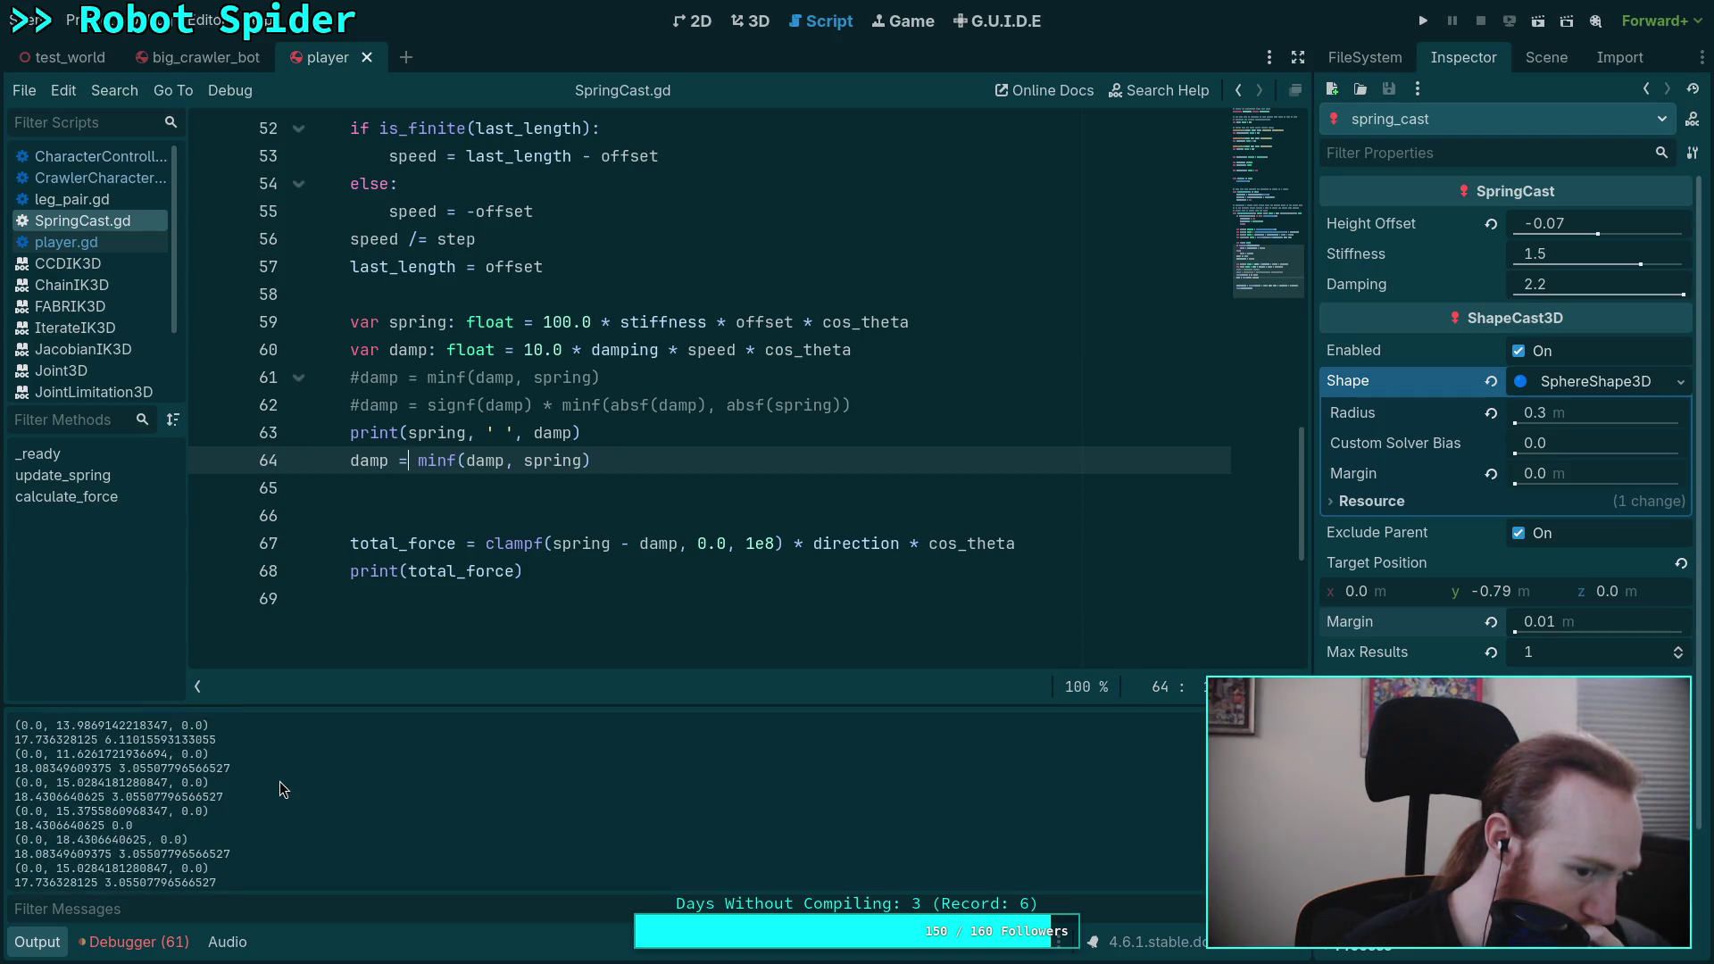
pyautogui.scroll(10, 280, 781)
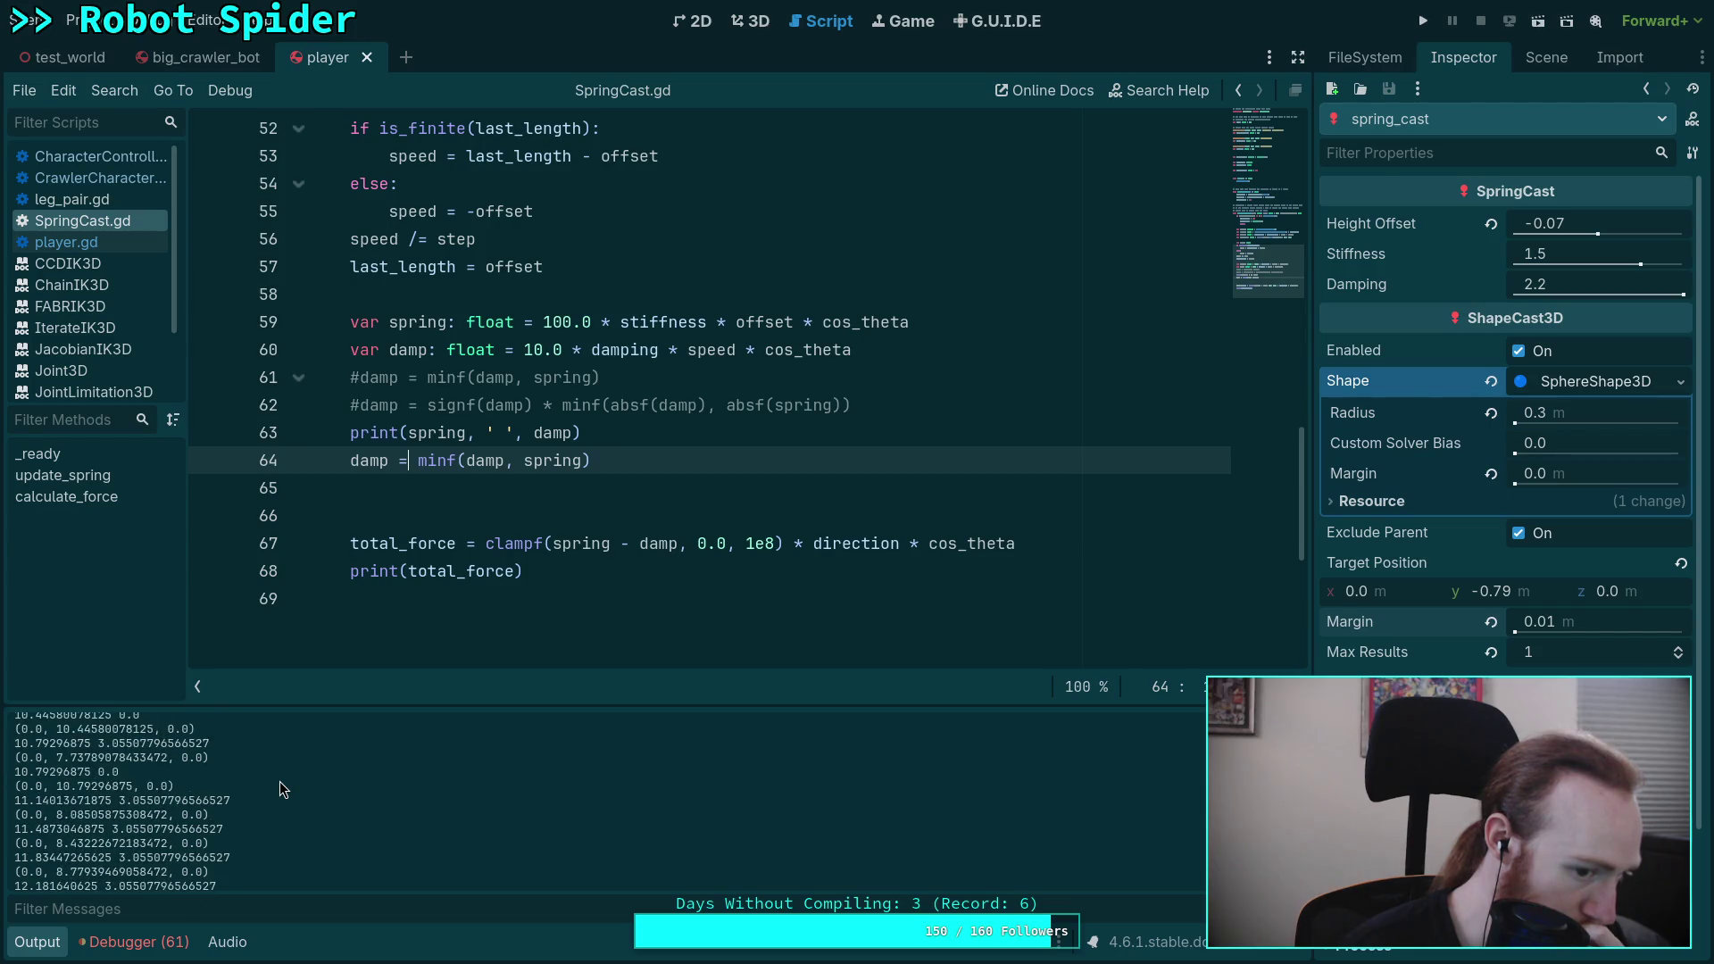
pyautogui.scroll(3, 281, 781)
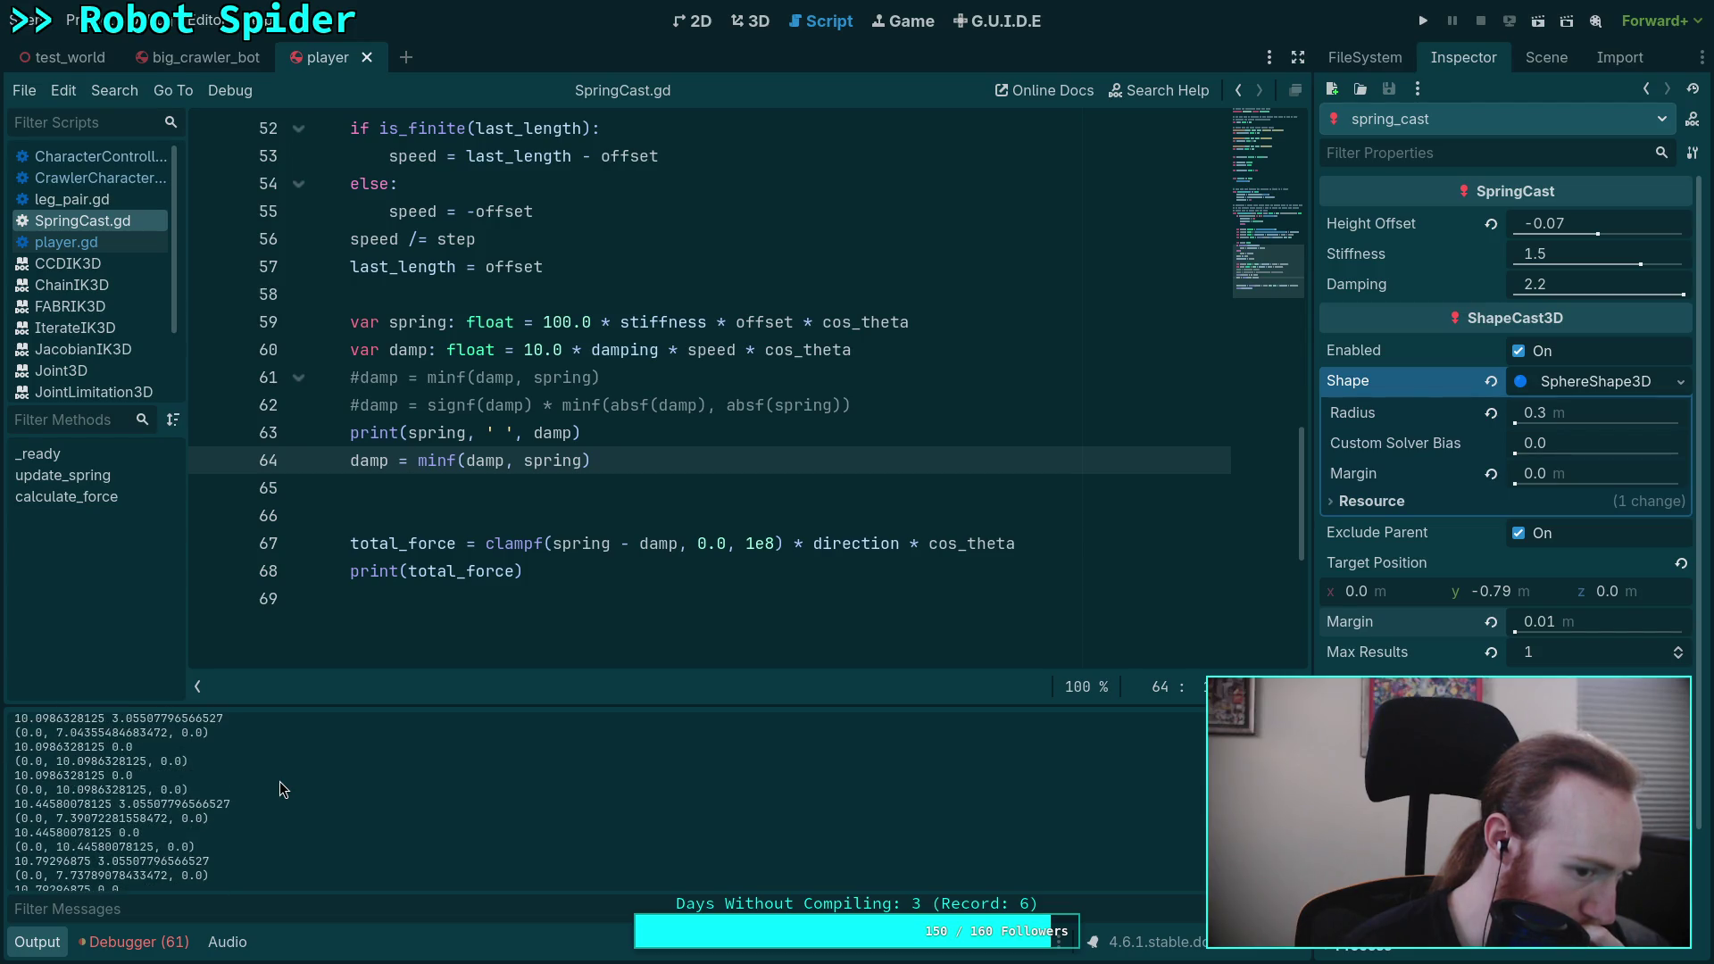
# Step: Run the project and walk the robot past the red spheres onto the blue tiled platform
pyautogui.click(1422, 20)
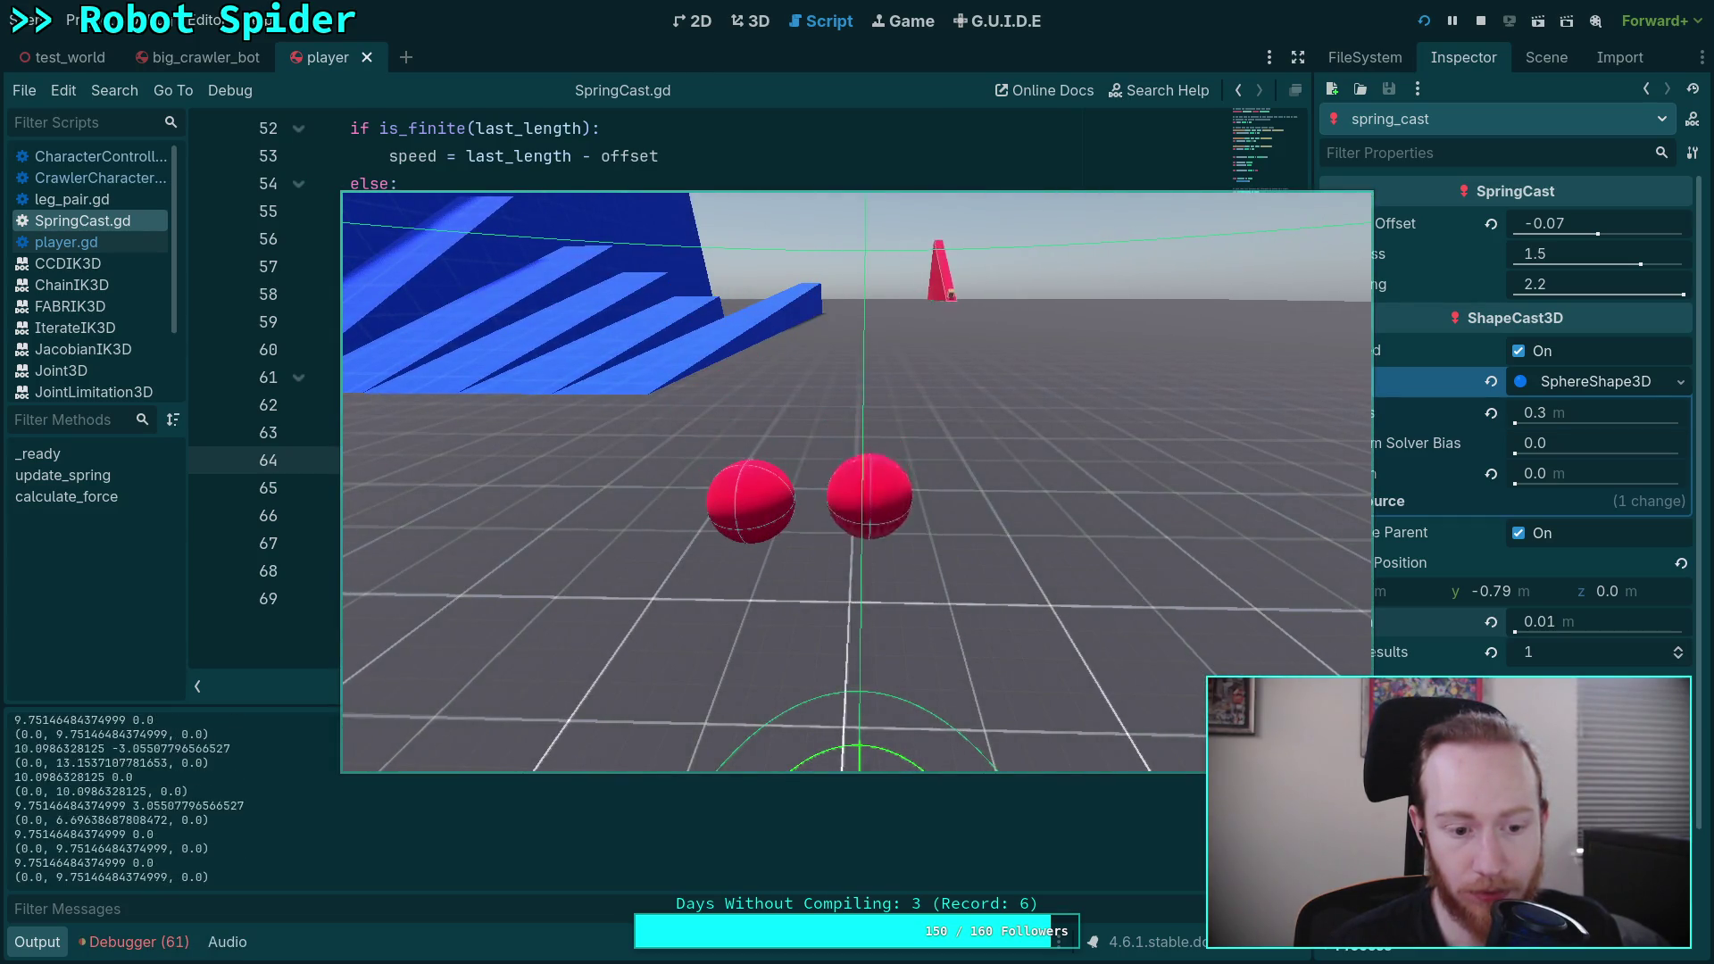
pyautogui.press('w')
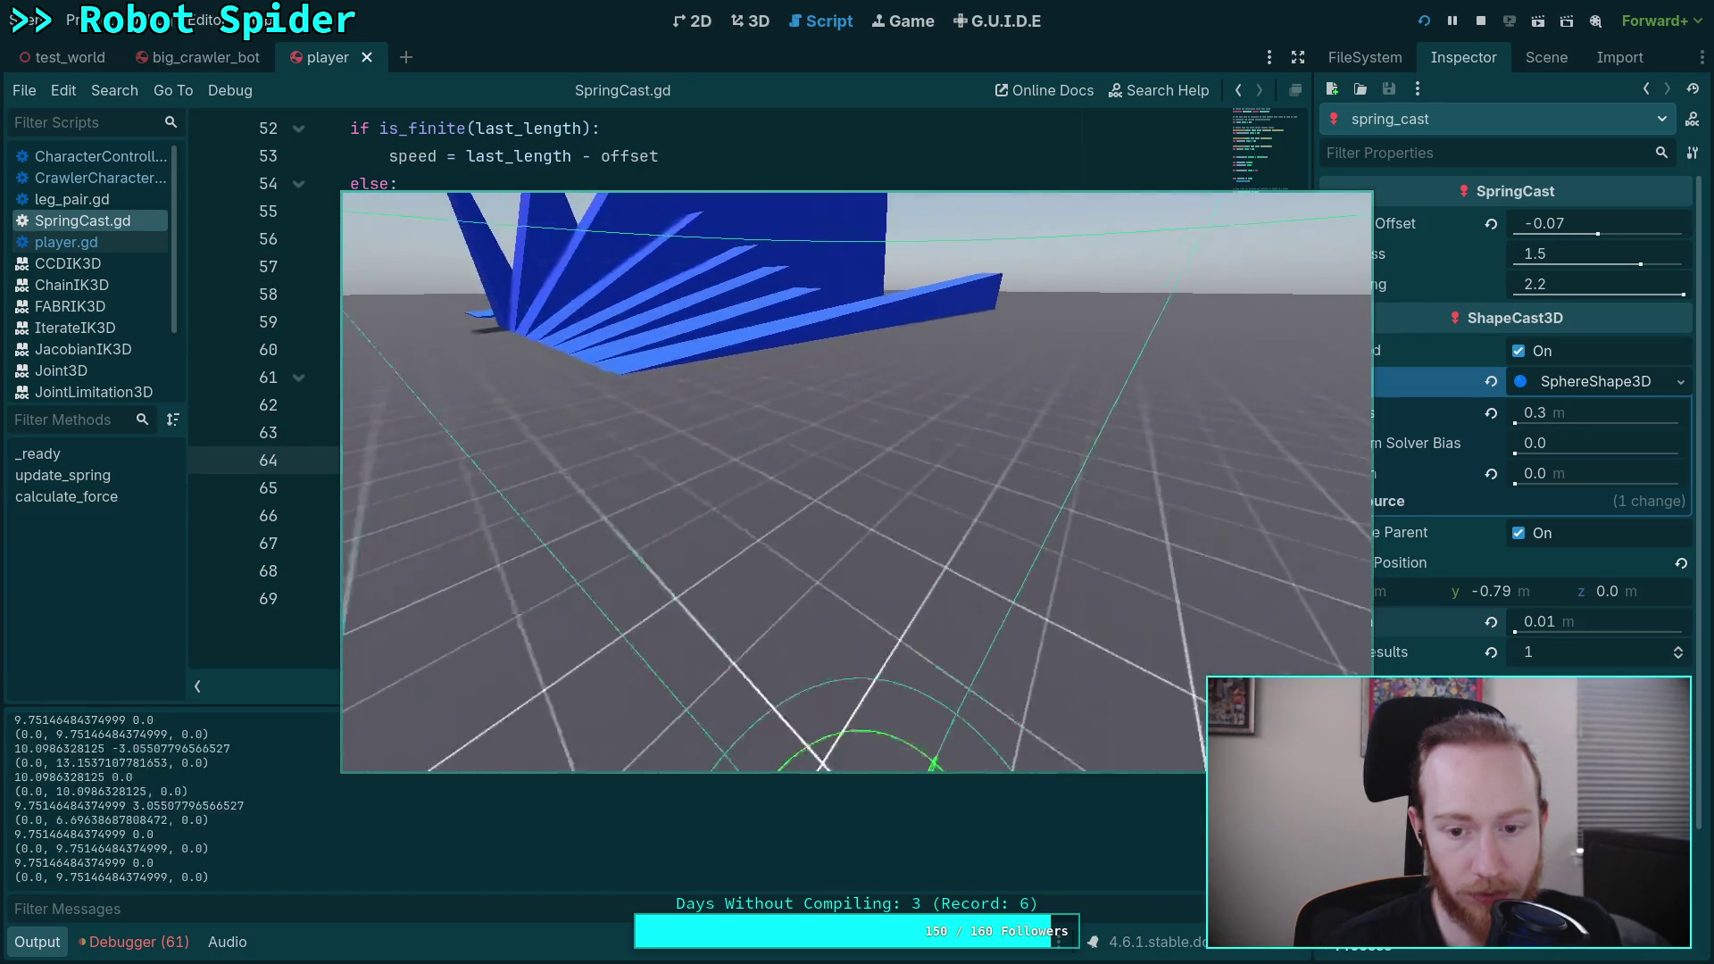
pyautogui.press('w')
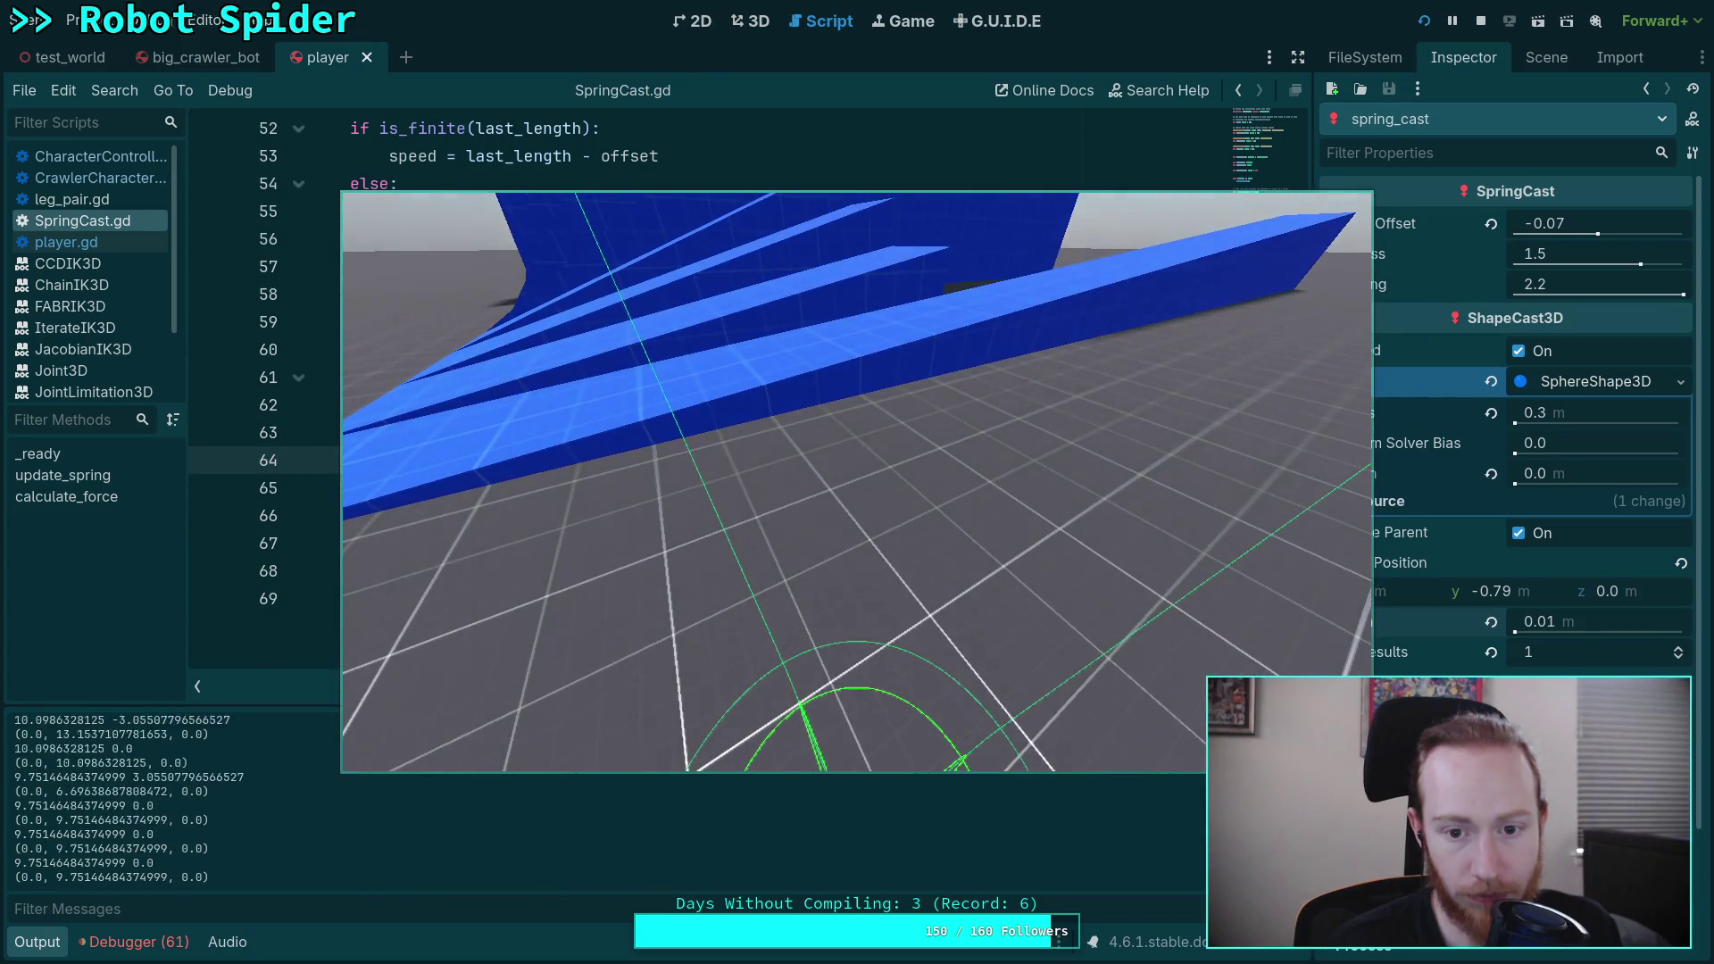
pyautogui.press('w')
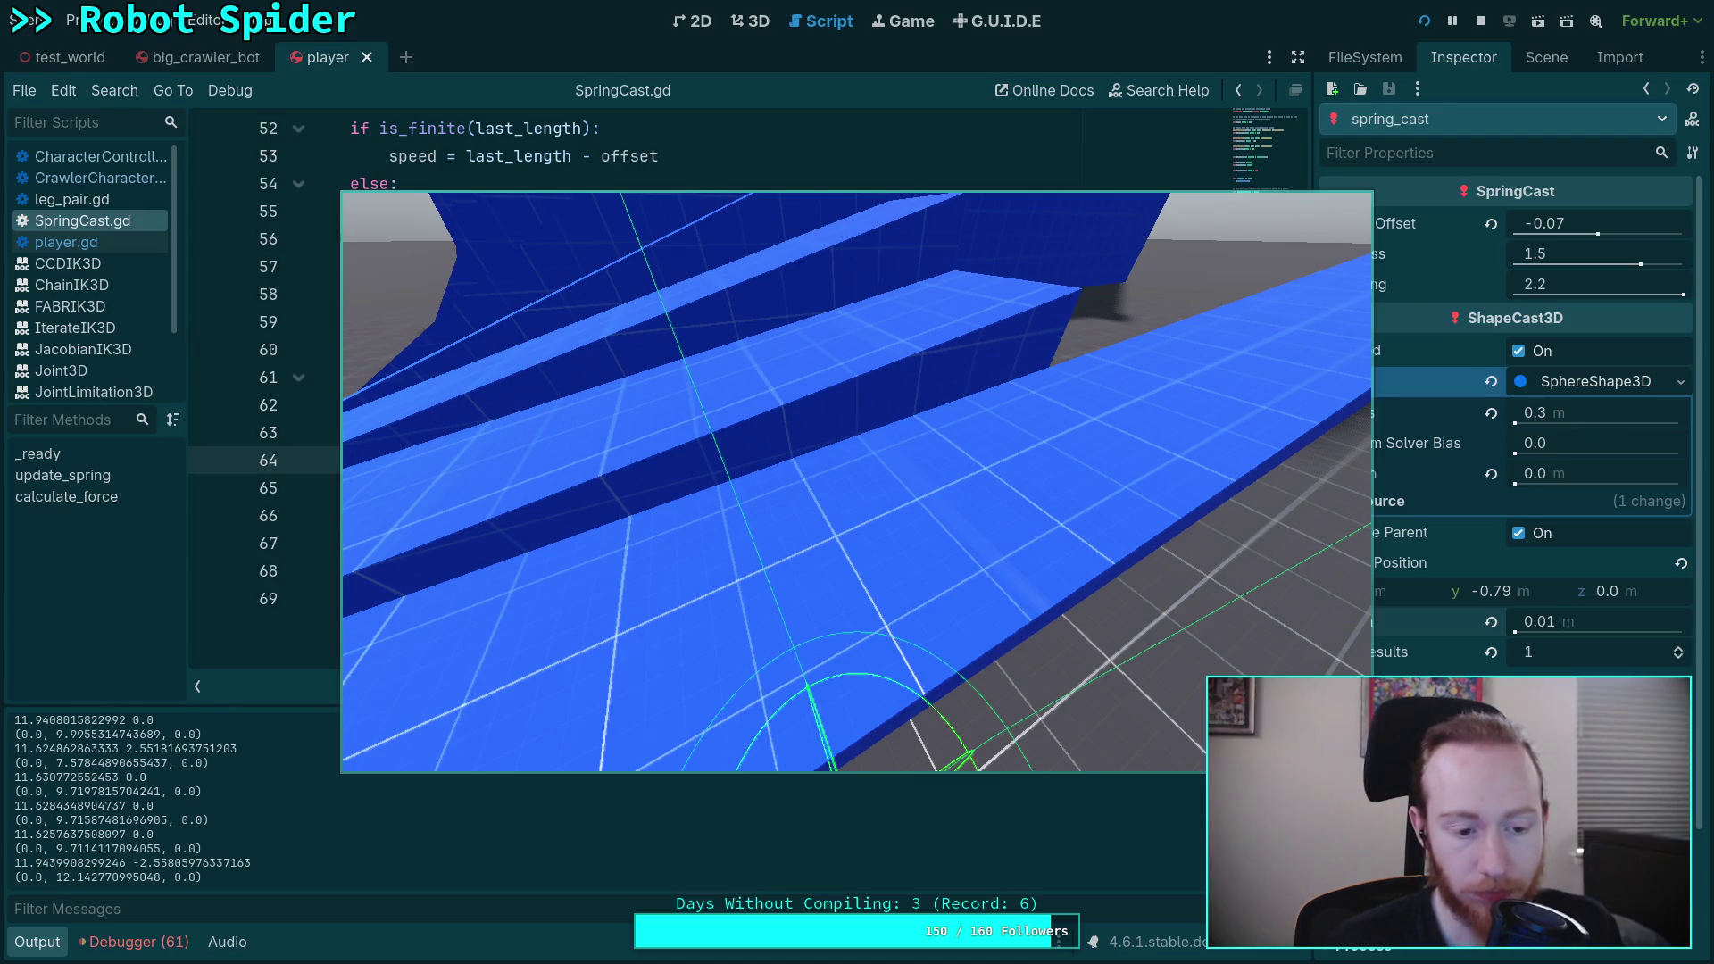
pyautogui.press('s')
pyautogui.press('w')
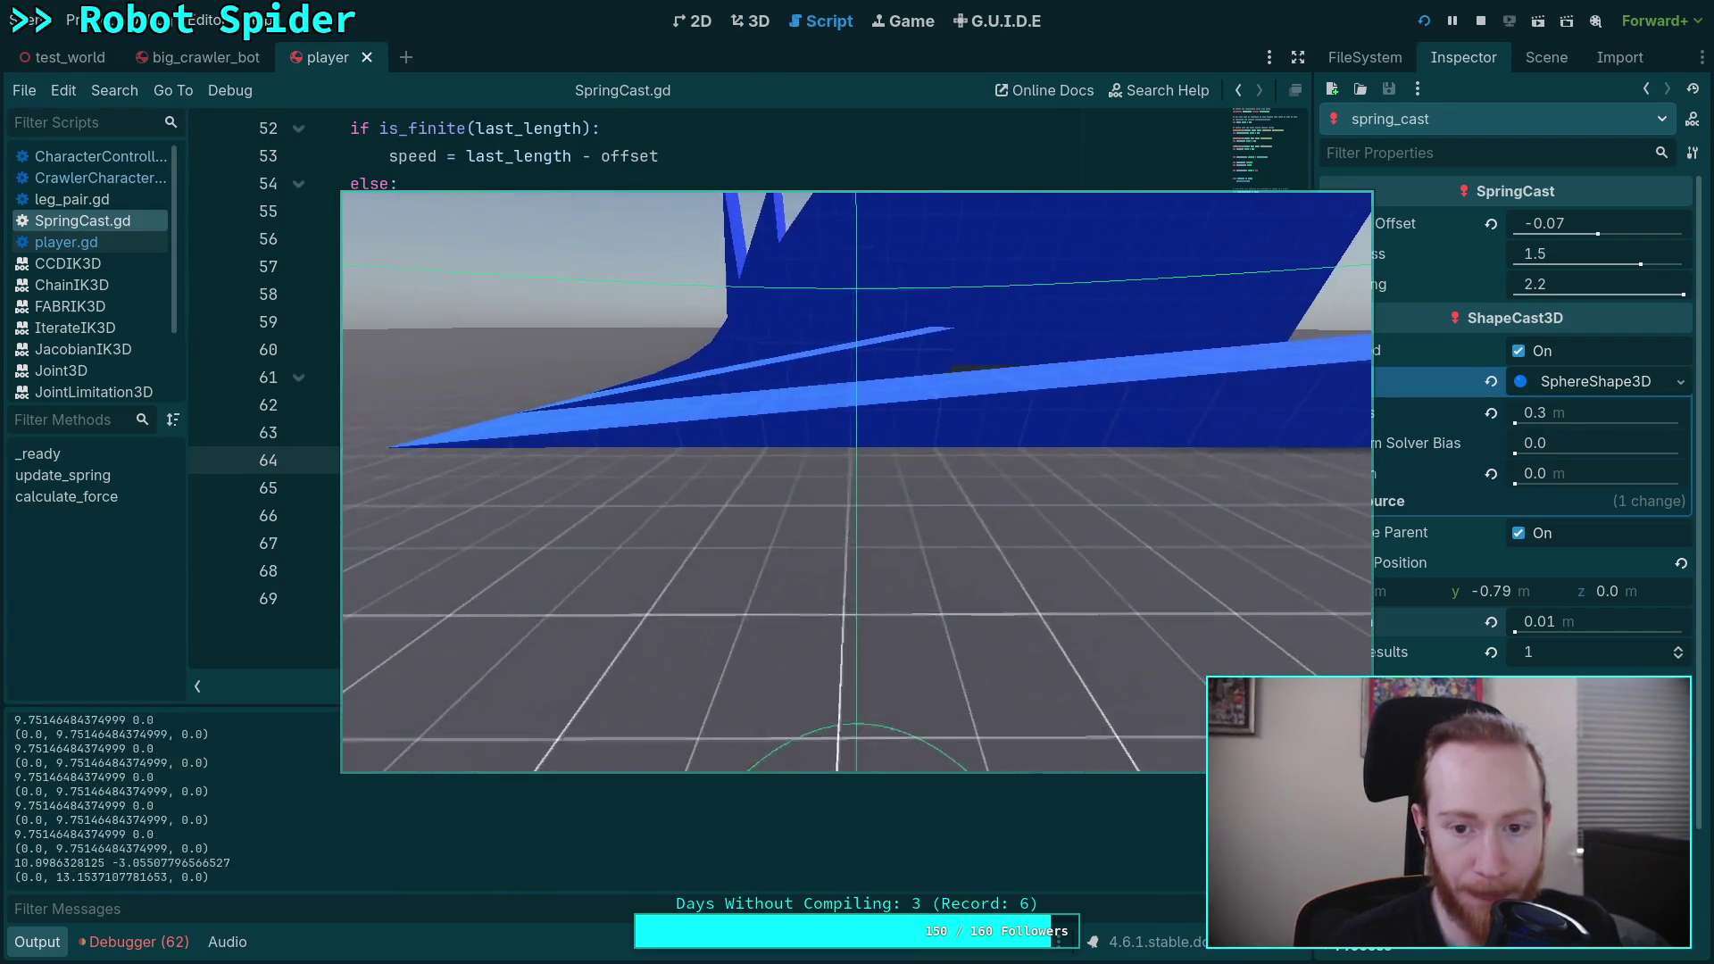
pyautogui.press('w')
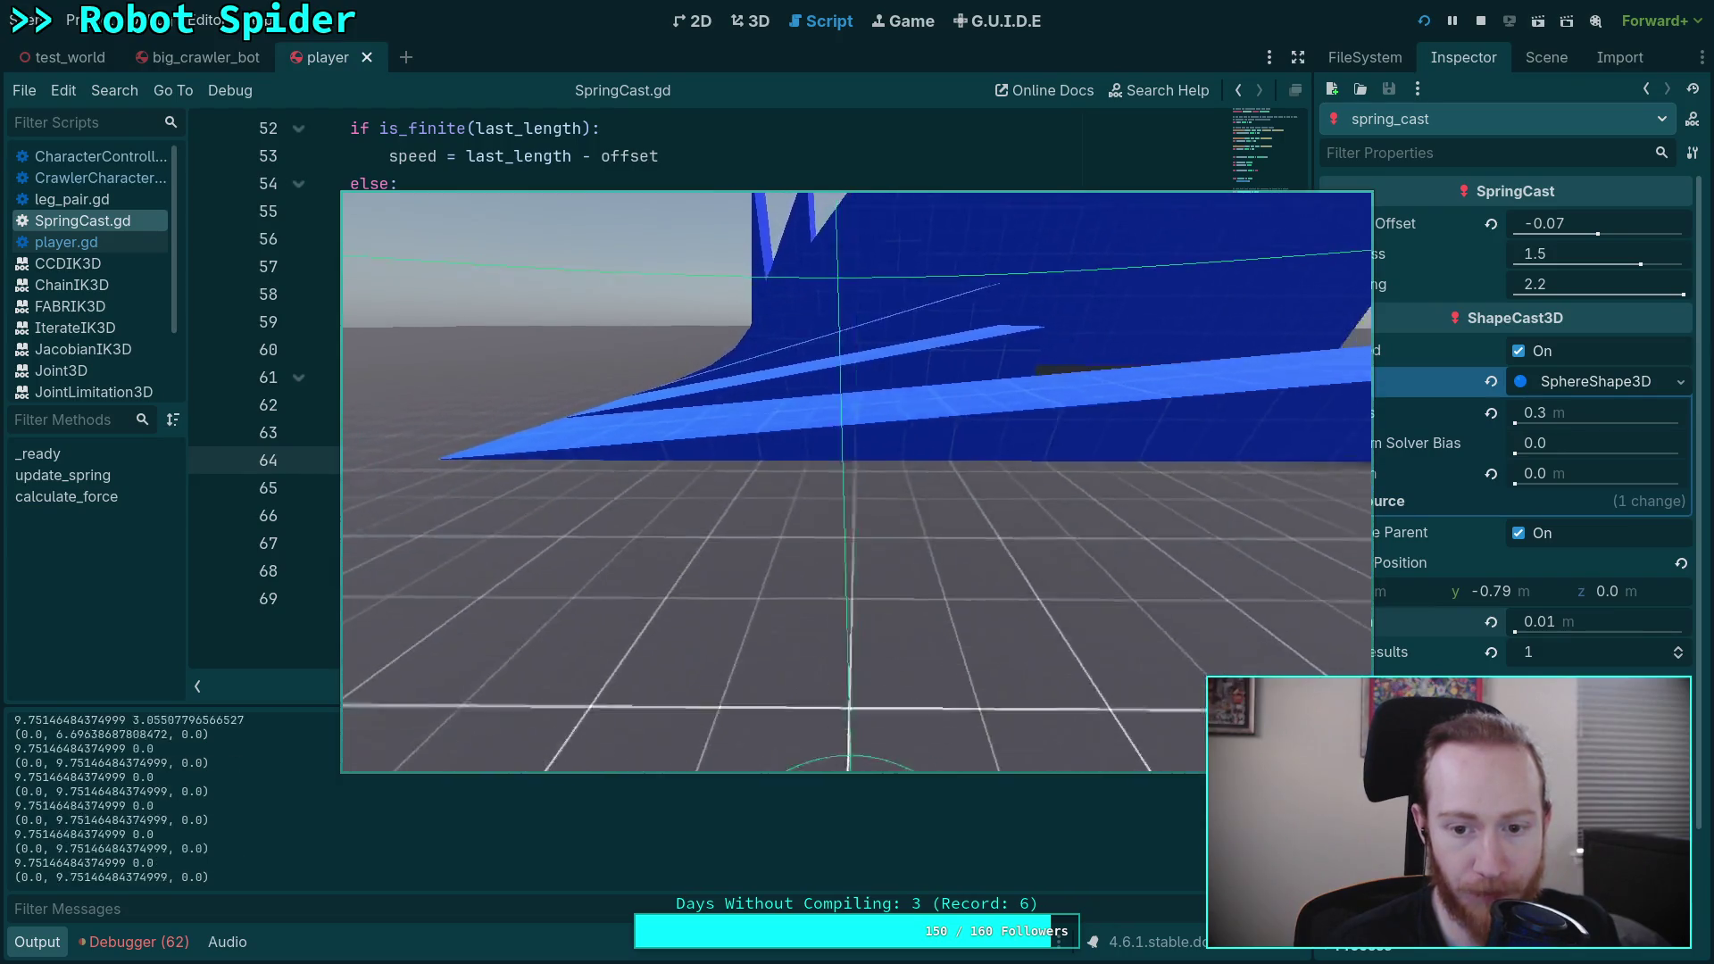